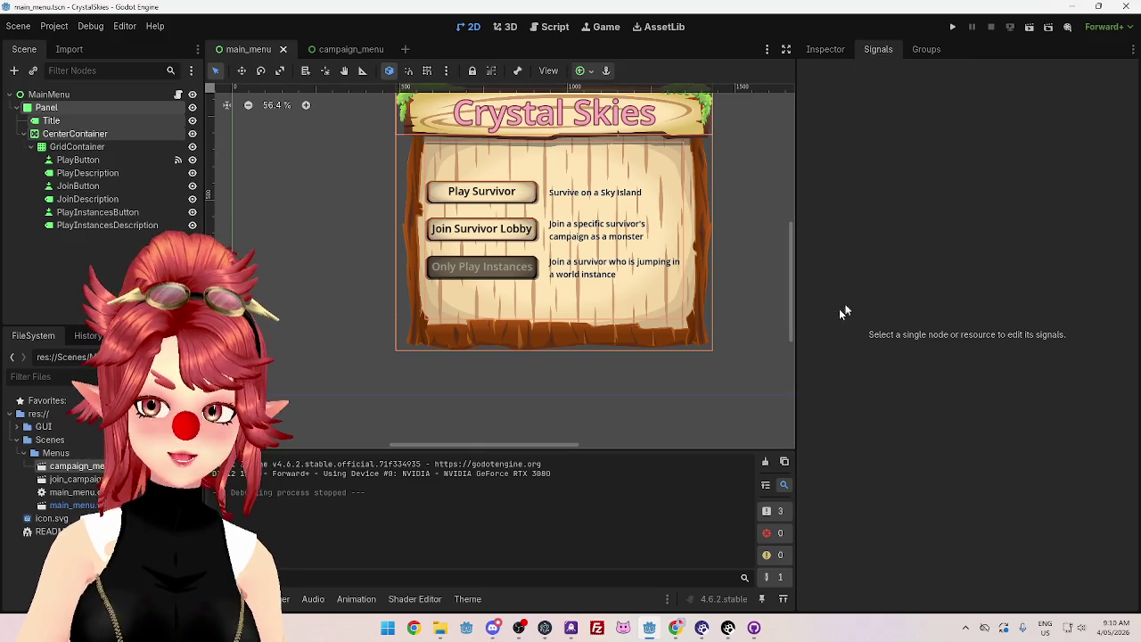
# Step: Narrow the Inspector dock and widen the Scene dock to give the main menu canvas more room
pyautogui.moveTo(796, 307); pyautogui.dragTo(880, 307)
pyautogui.scroll(1, 804, 333)
pyautogui.scroll(-2, 804, 333)
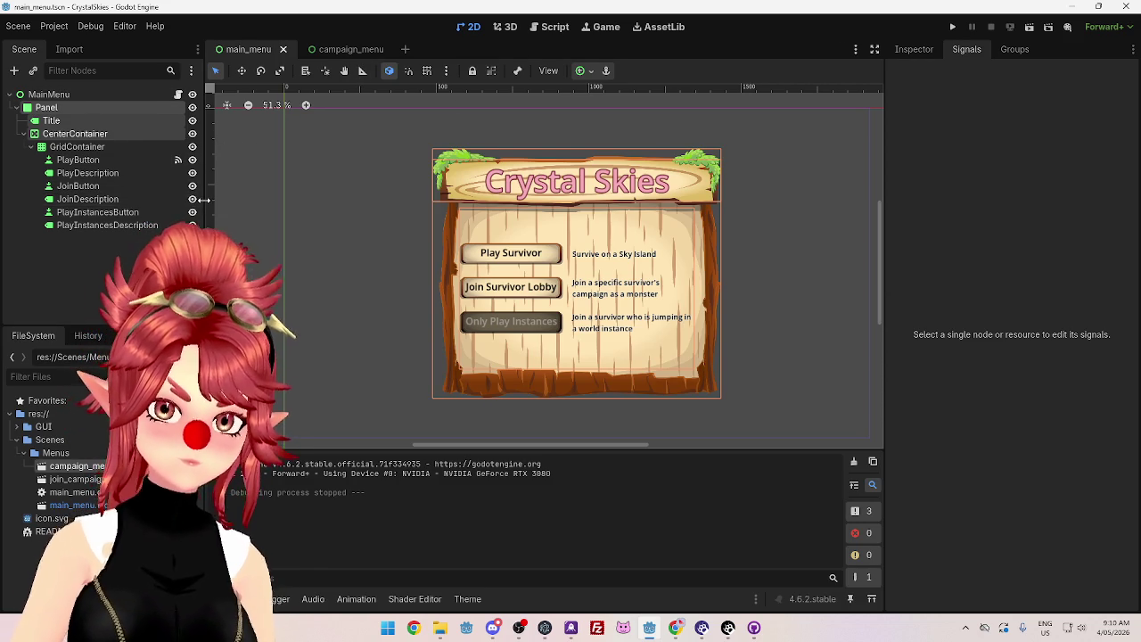
pyautogui.moveTo(205, 201); pyautogui.dragTo(269, 201)
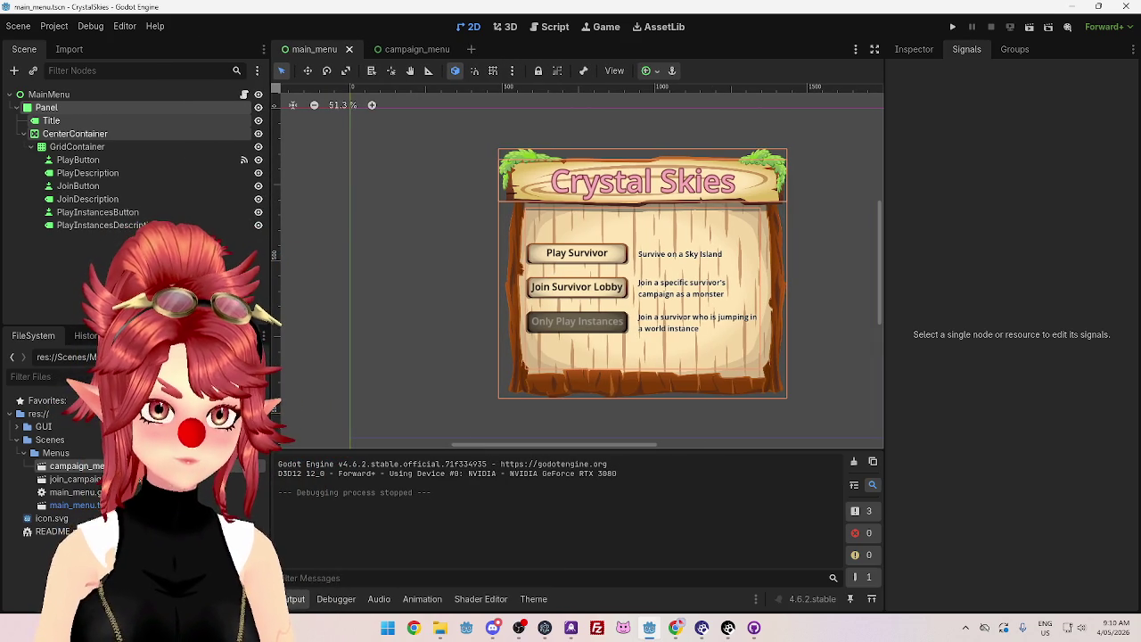
# Step: Paste the copied Crystal Skies Panel under the CampaignMenu root in campaign_menu
pyautogui.click(406, 50)
pyautogui.rightClick(70, 96)
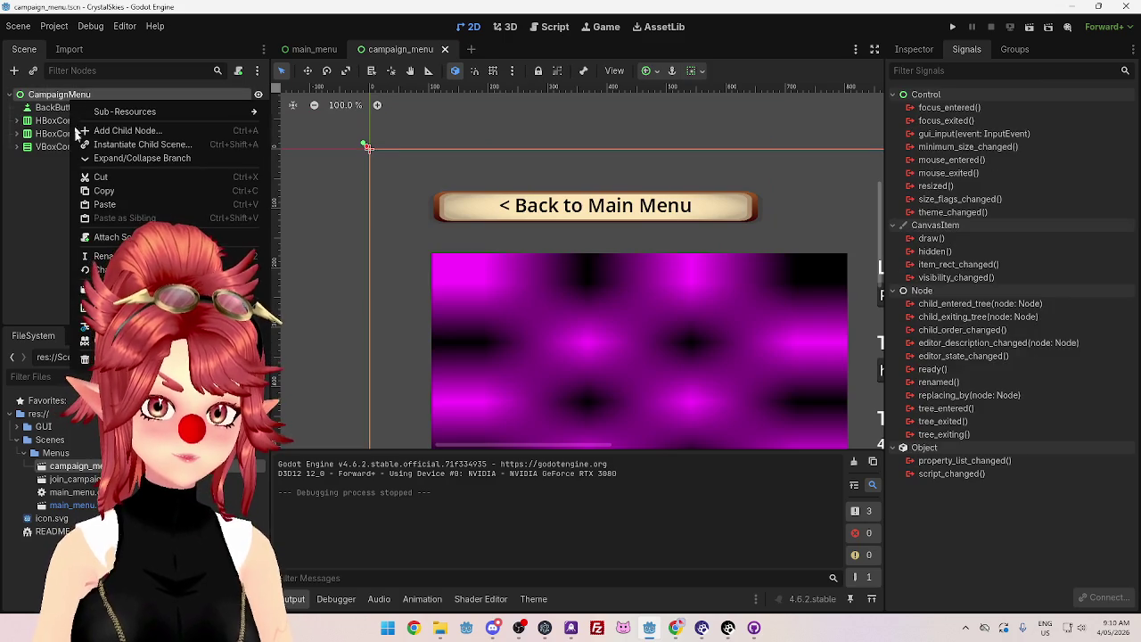
pyautogui.click(104, 204)
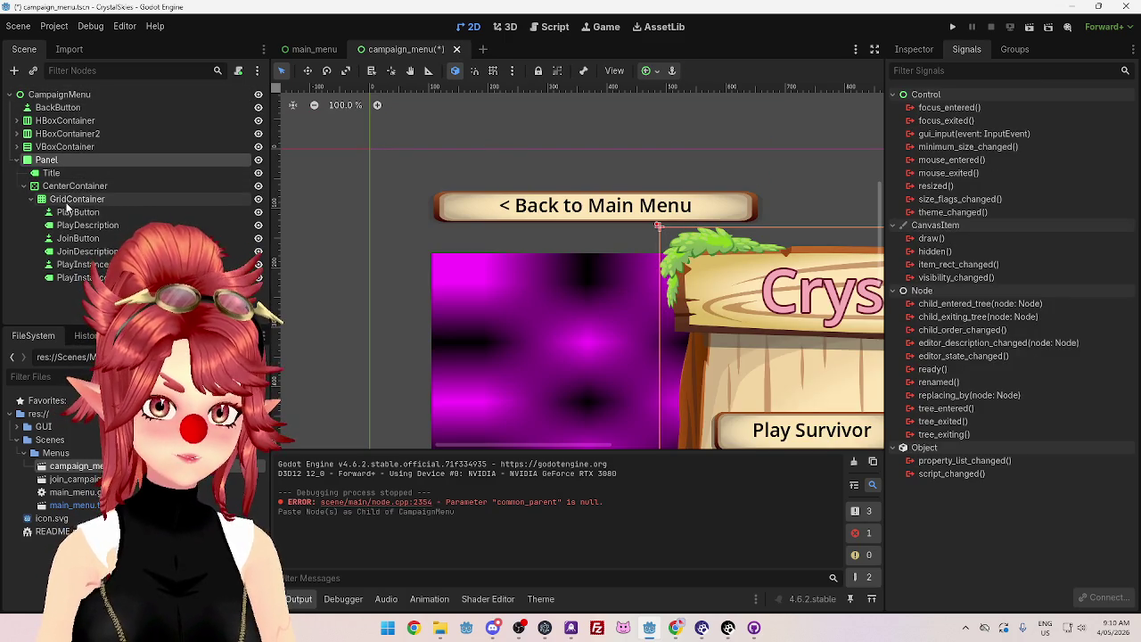
# Step: Delete the six pasted button and description nodes from the Panel's grid
pyautogui.click(54, 107)
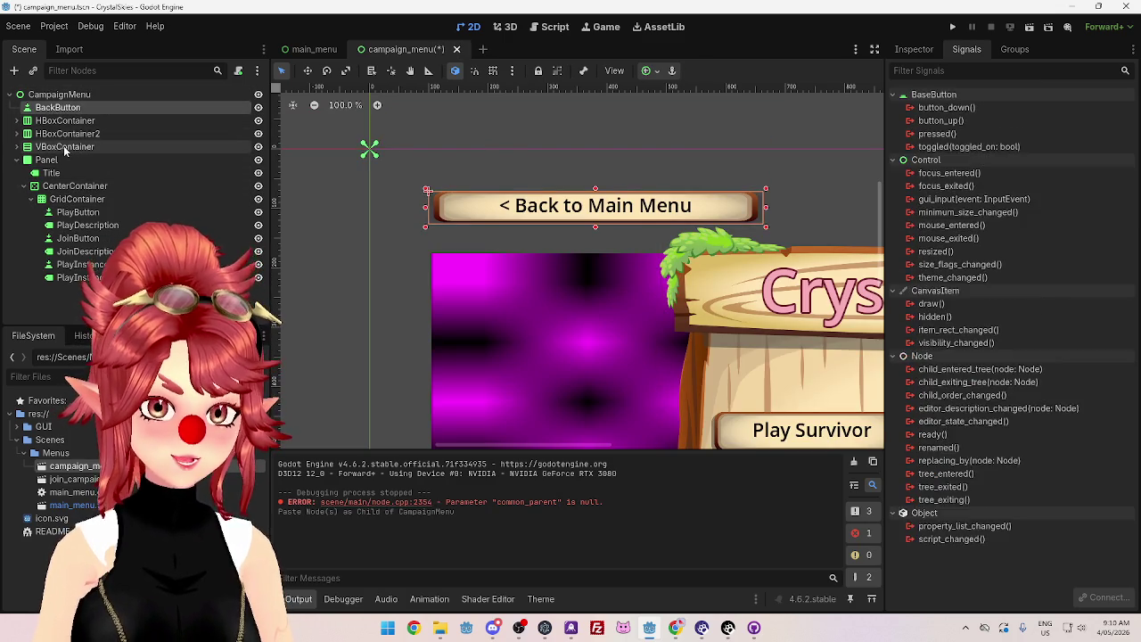
pyautogui.keyDown('shift'); pyautogui.click(64, 146); pyautogui.keyUp('shift')
pyautogui.click(73, 278)
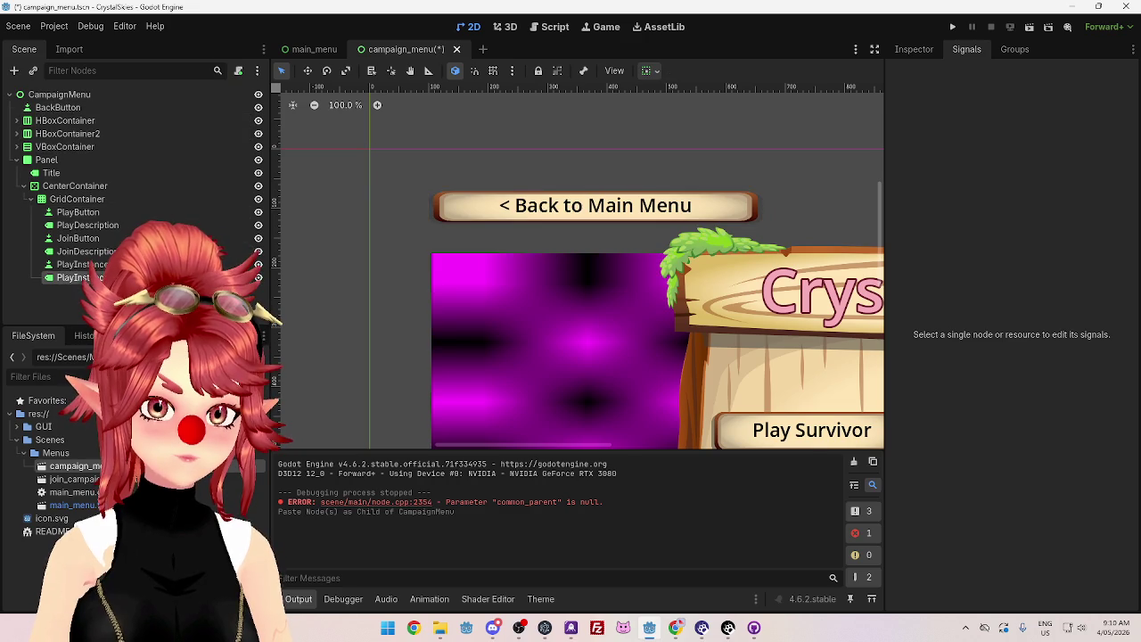
pyautogui.keyDown('shift'); pyautogui.click(71, 212); pyautogui.keyUp('shift')
pyautogui.press('Delete')
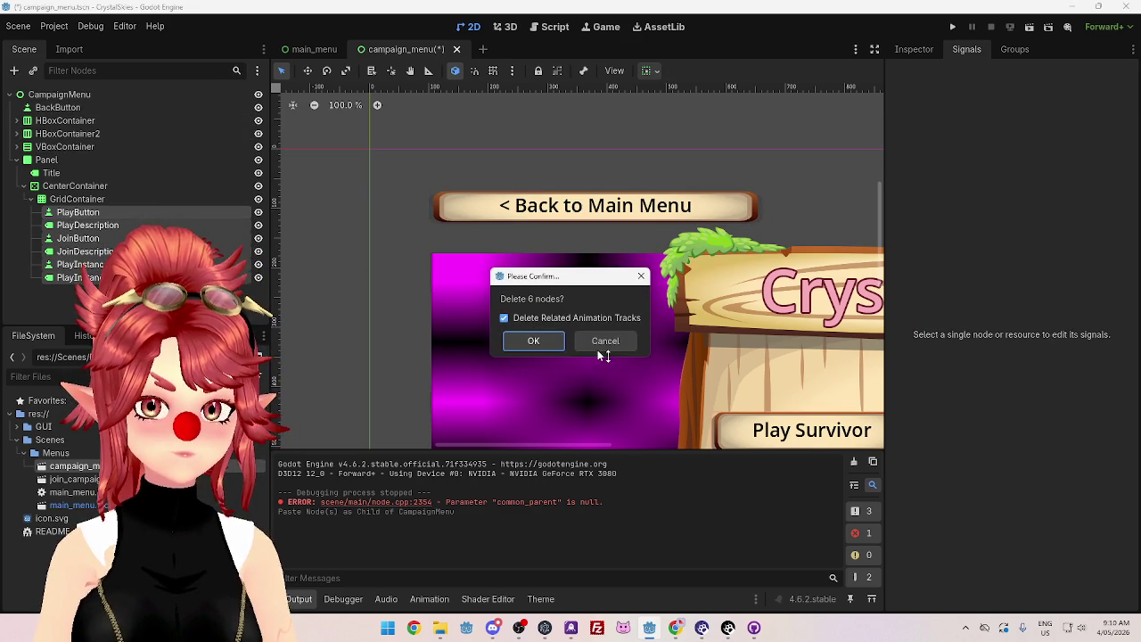
pyautogui.click(533, 341)
# Step: Adjust the view and select the pasted Panel node
pyautogui.scroll(-3, 622, 371)
pyautogui.scroll(-2, 623, 348)
pyautogui.scroll(-3, 615, 374)
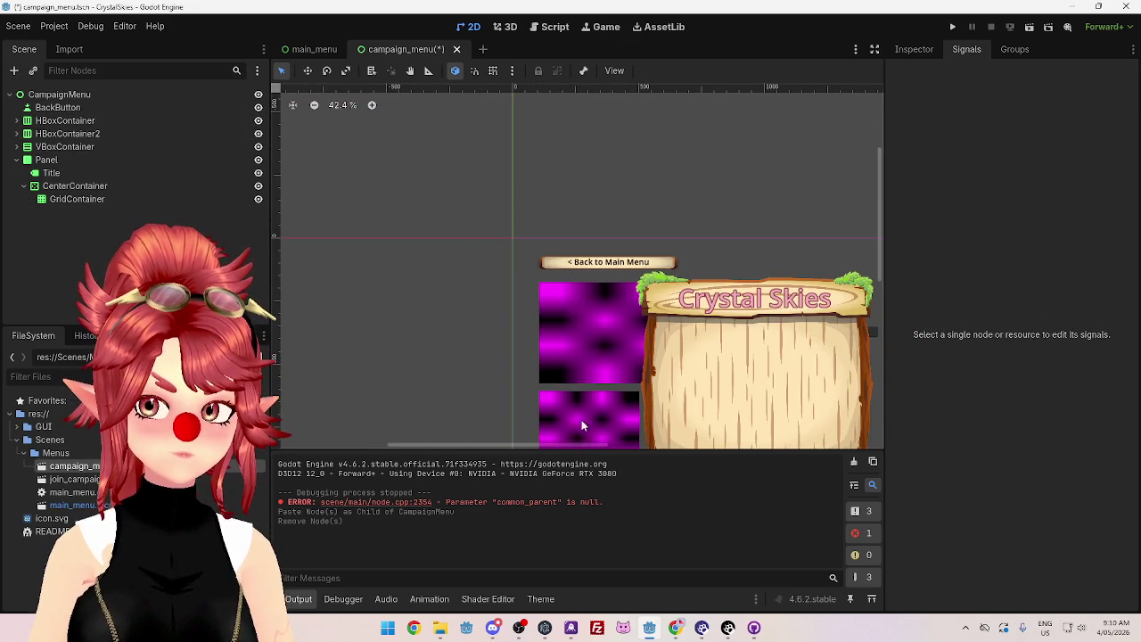
pyautogui.scroll(-3, 539, 441)
pyautogui.scroll(-1, 622, 362)
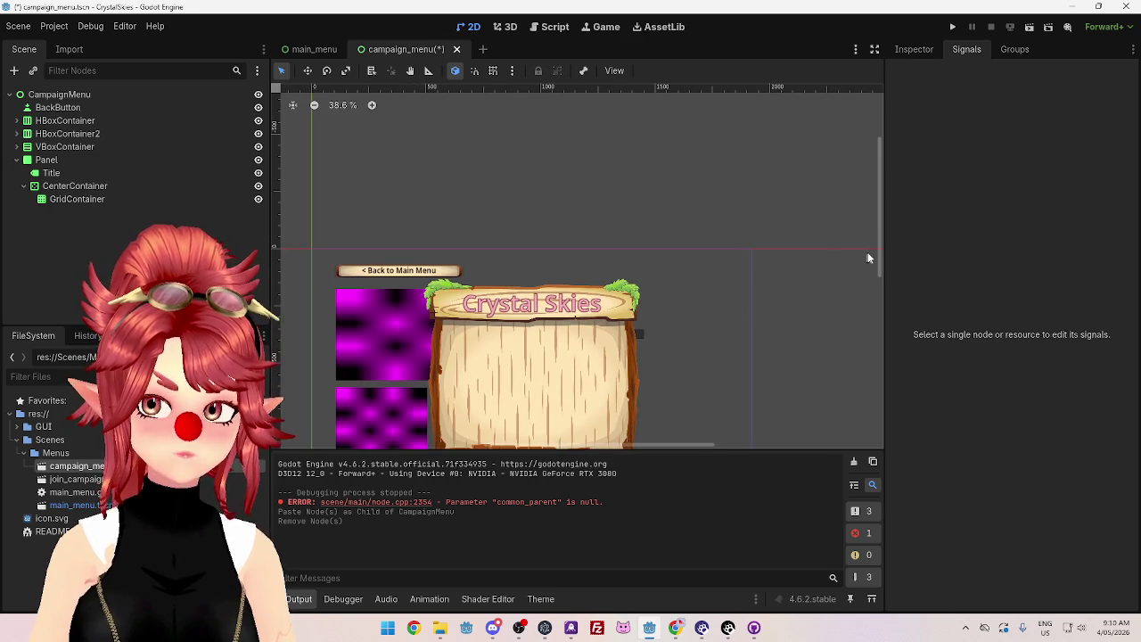
pyautogui.moveTo(876, 262); pyautogui.dragTo(871, 316)
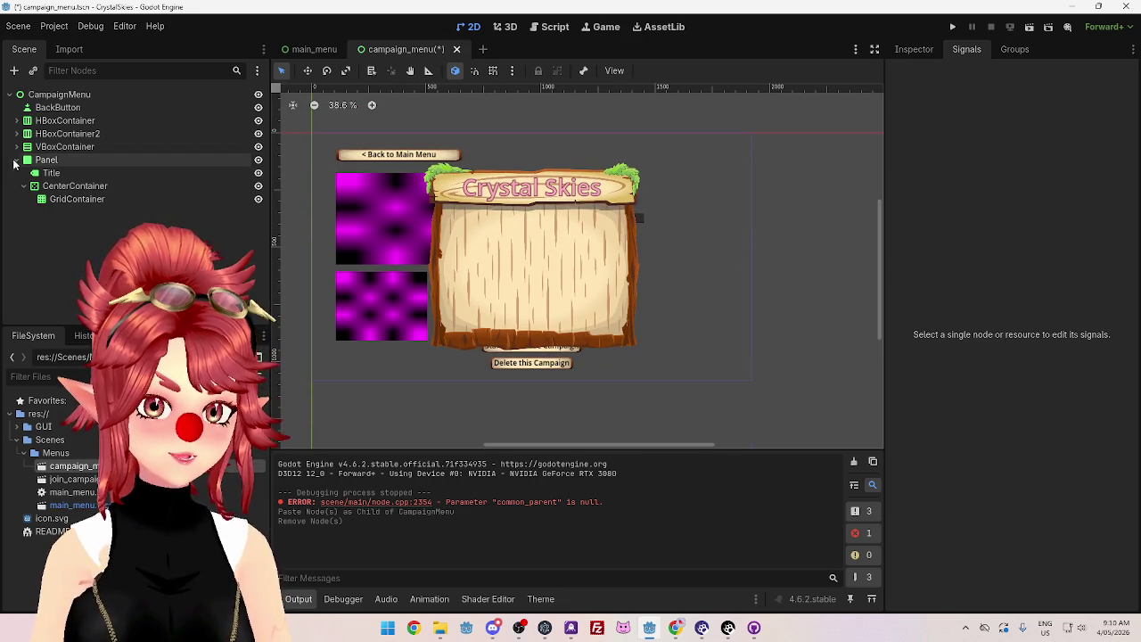
pyautogui.click(46, 159)
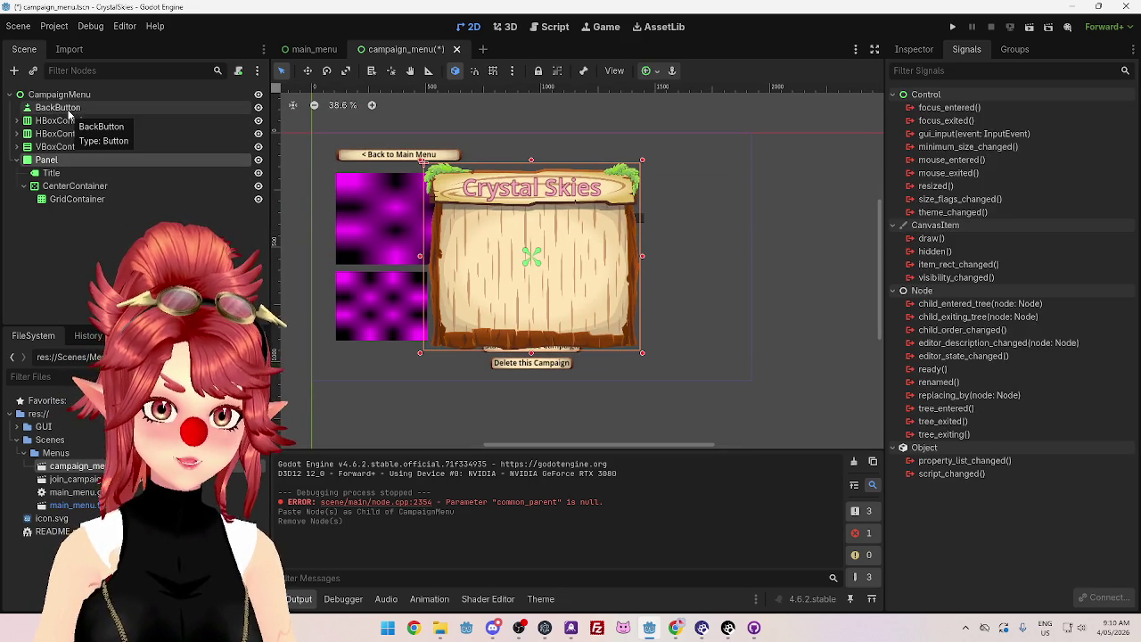
# Step: Drag BackButton into the Panel's GridContainer and review its Layout and Theme Type Variation
pyautogui.moveTo(68, 108); pyautogui.dragTo(58, 205)
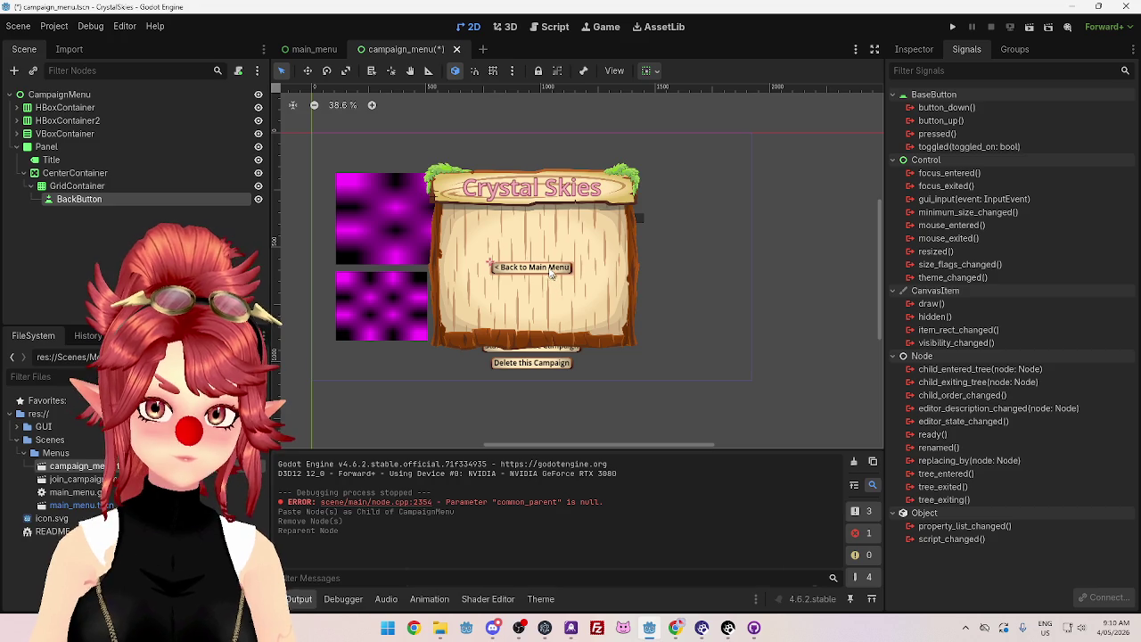
pyautogui.moveTo(552, 275); pyautogui.dragTo(493, 219)
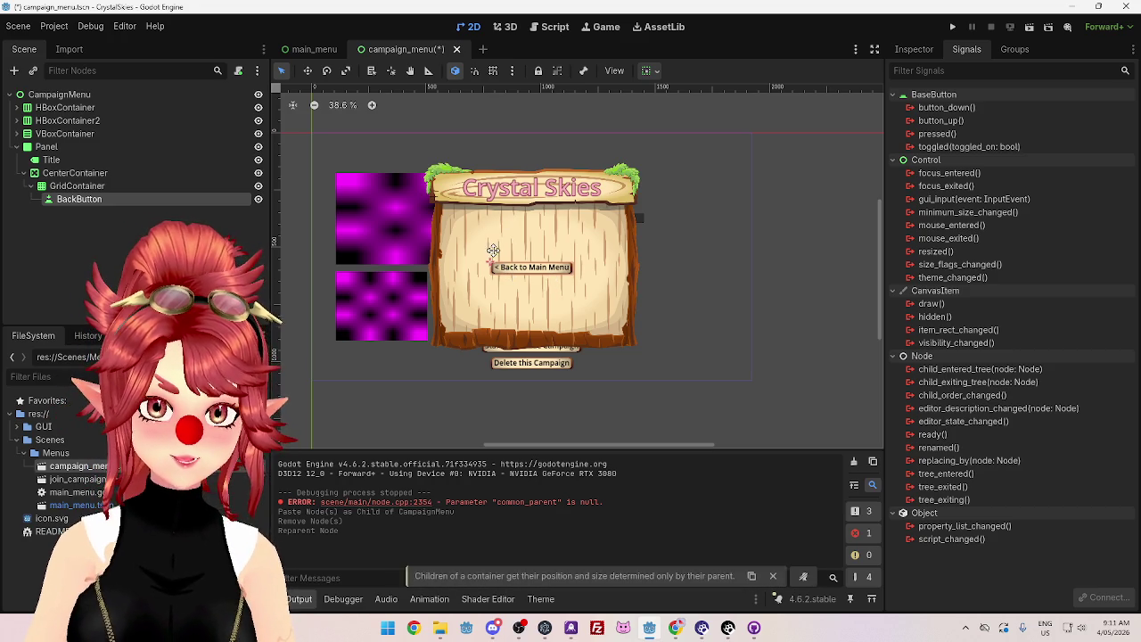
pyautogui.click(918, 50)
pyautogui.scroll(-5, 968, 364)
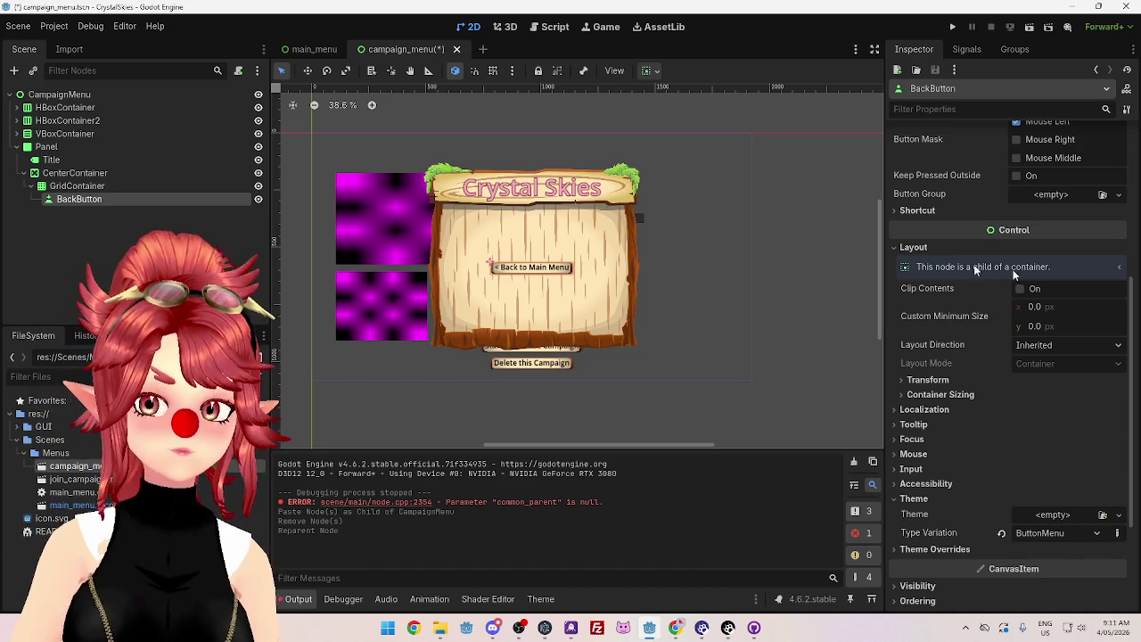
pyautogui.scroll(1, 945, 308)
pyautogui.scroll(-4, 974, 299)
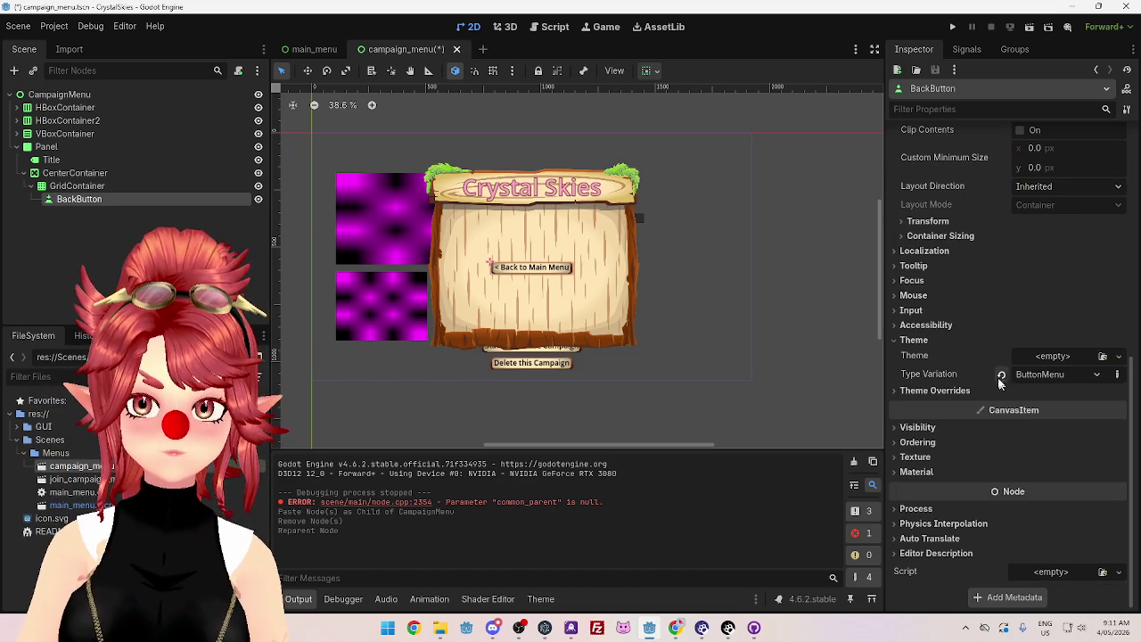
pyautogui.scroll(2, 1074, 308)
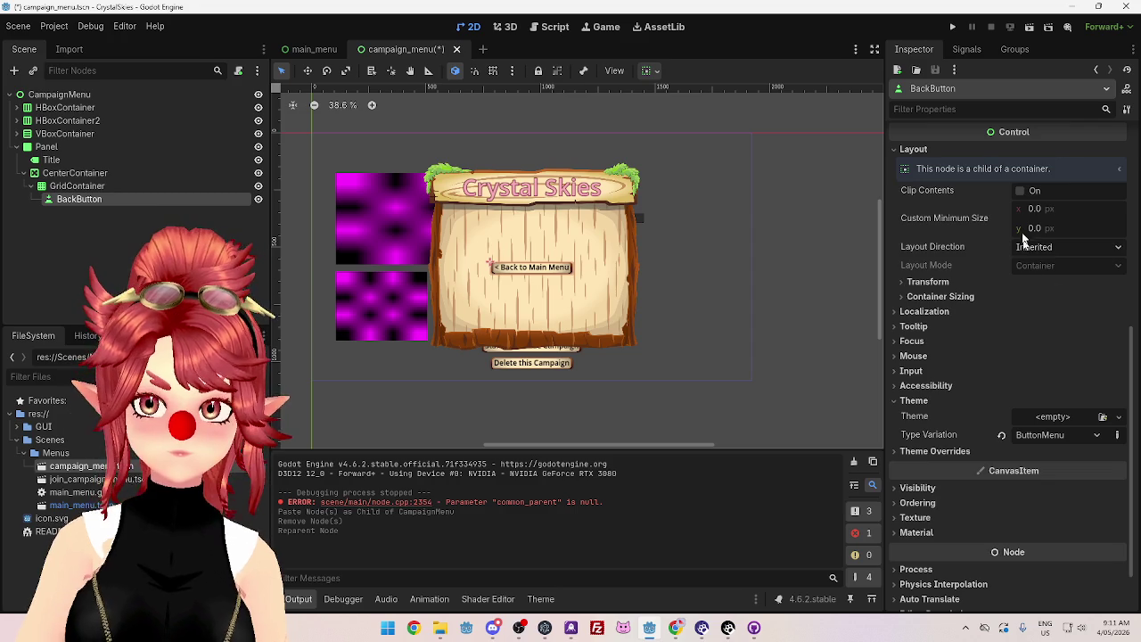
# Step: Reopen main_menu.tscn and select its PlayButton node
pyautogui.doubleClick(79, 506)
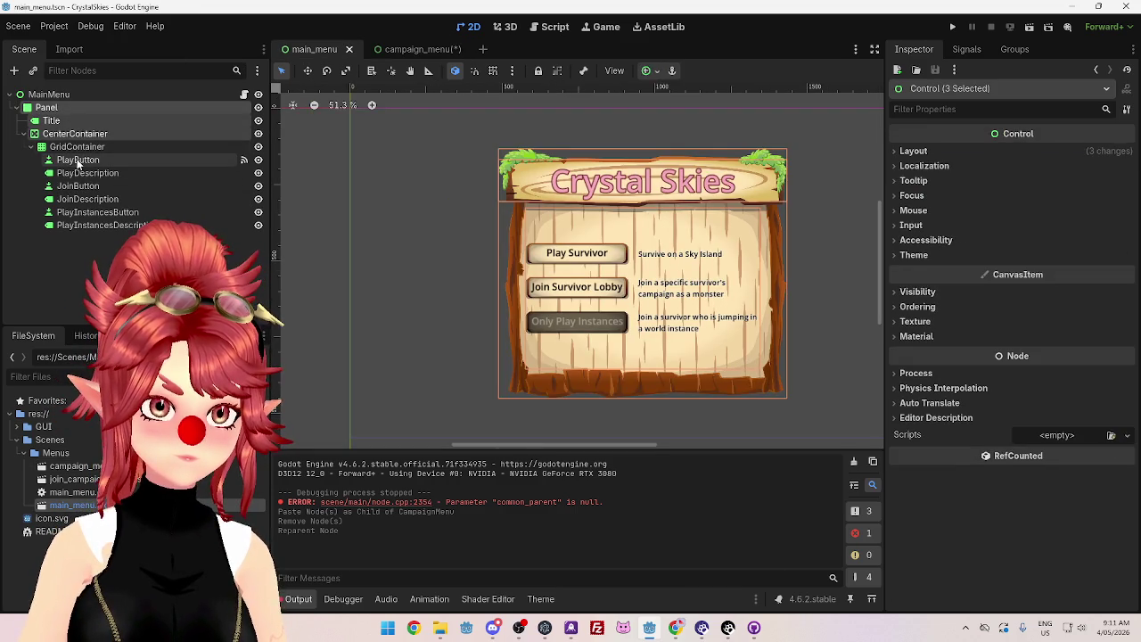
pyautogui.click(76, 147)
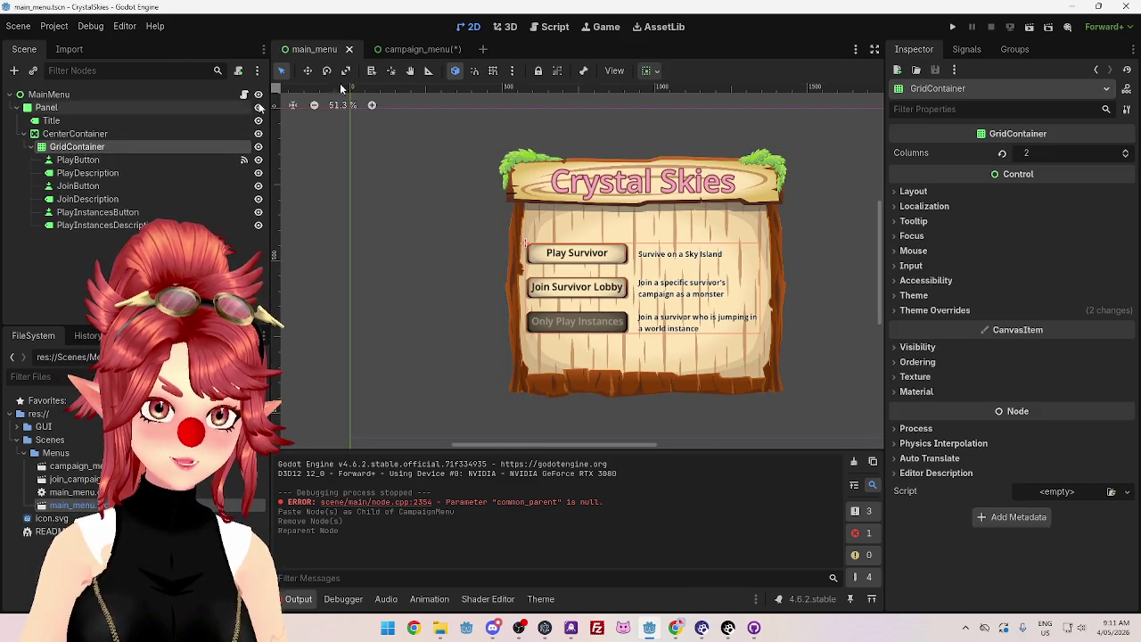
pyautogui.click(406, 54)
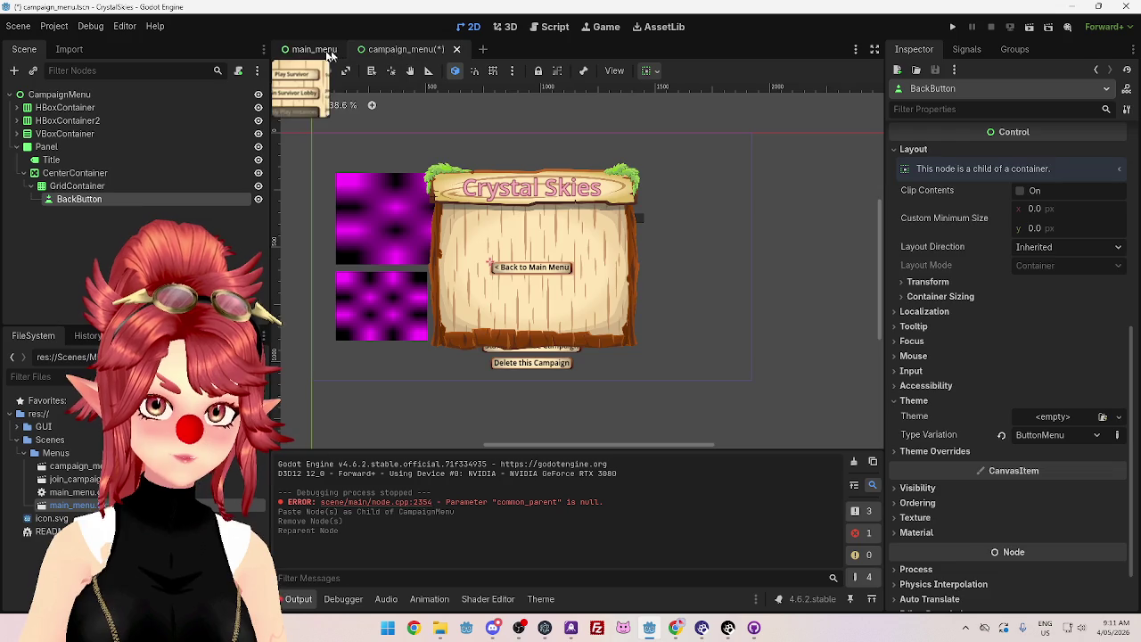
pyautogui.click(312, 50)
pyautogui.click(77, 160)
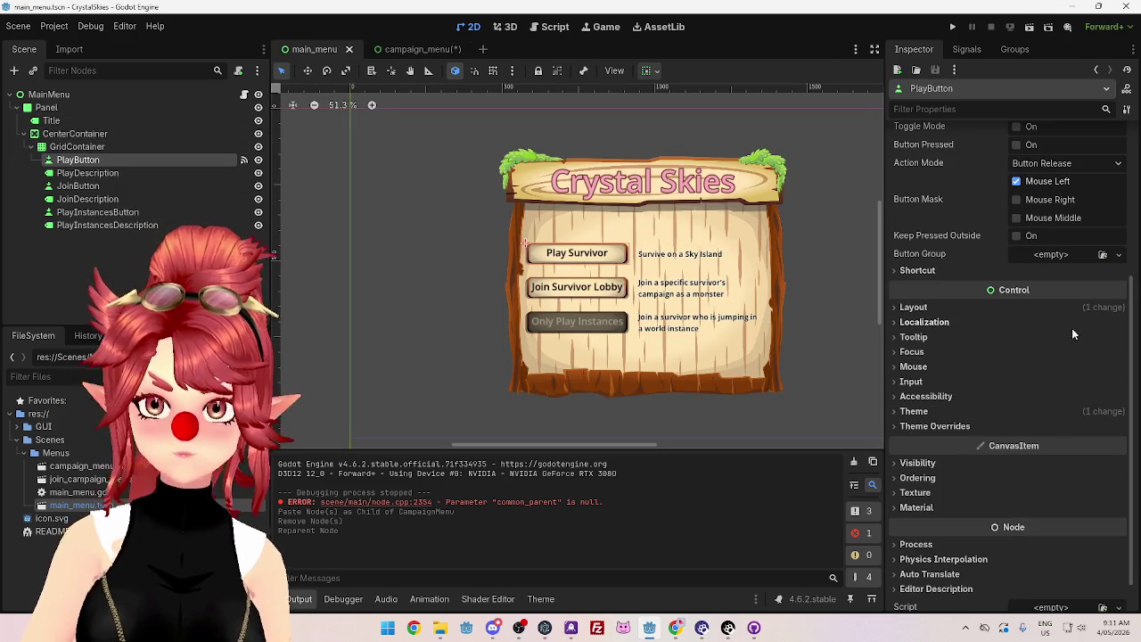
# Step: Browse PlayButton's Layout and Localization sections in the Inspector
pyautogui.scroll(-2, 949, 260)
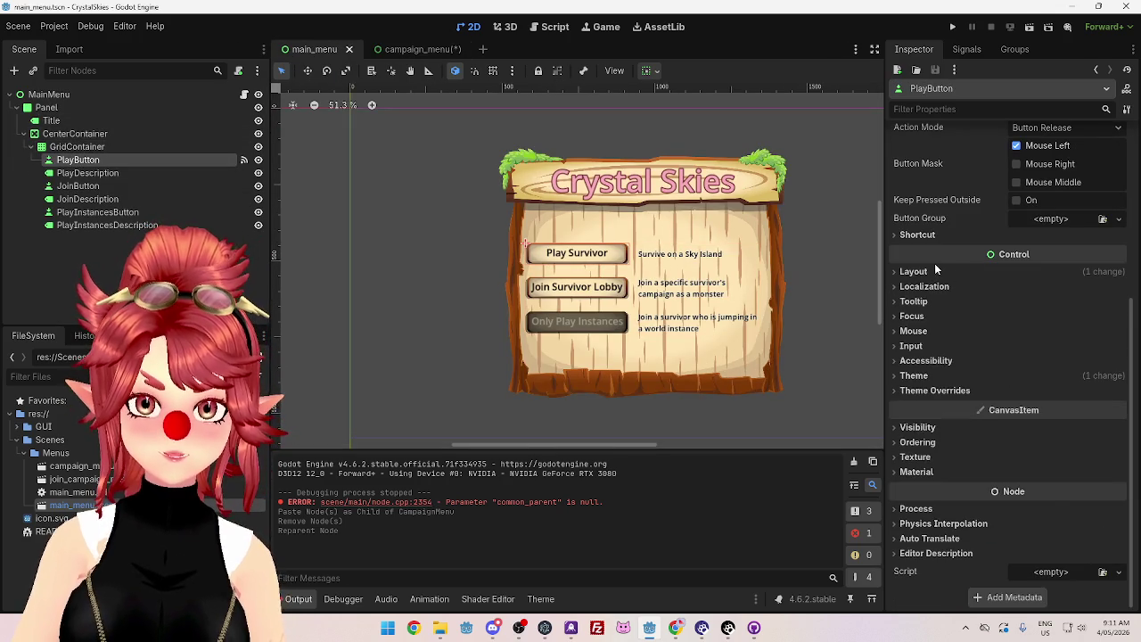
pyautogui.click(926, 271)
pyautogui.scroll(-8, 952, 345)
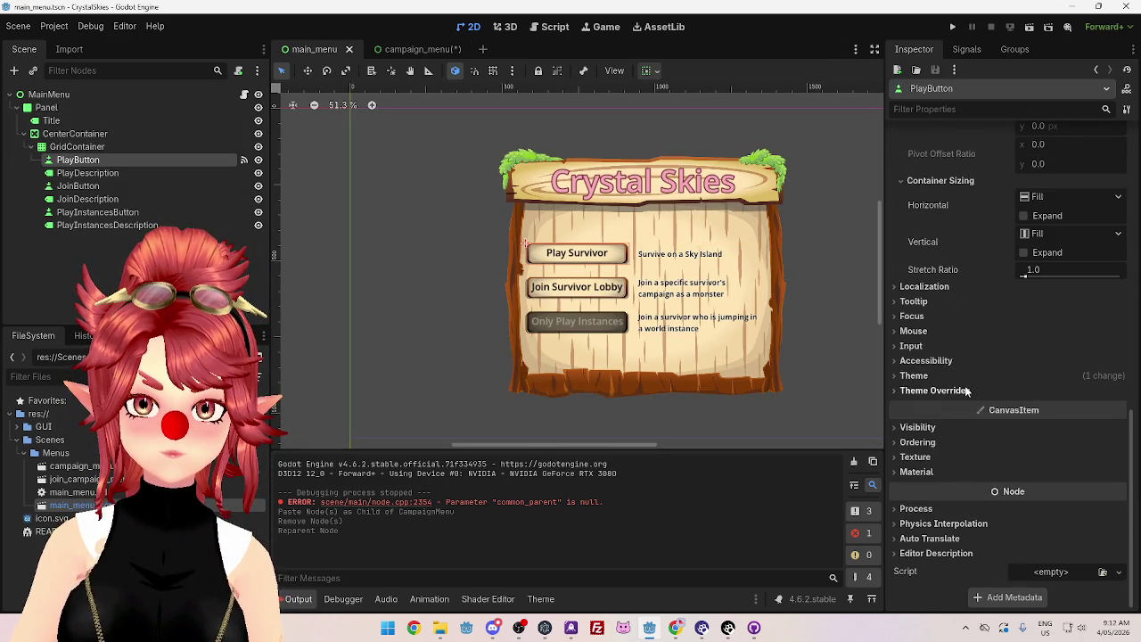
pyautogui.scroll(8, 958, 388)
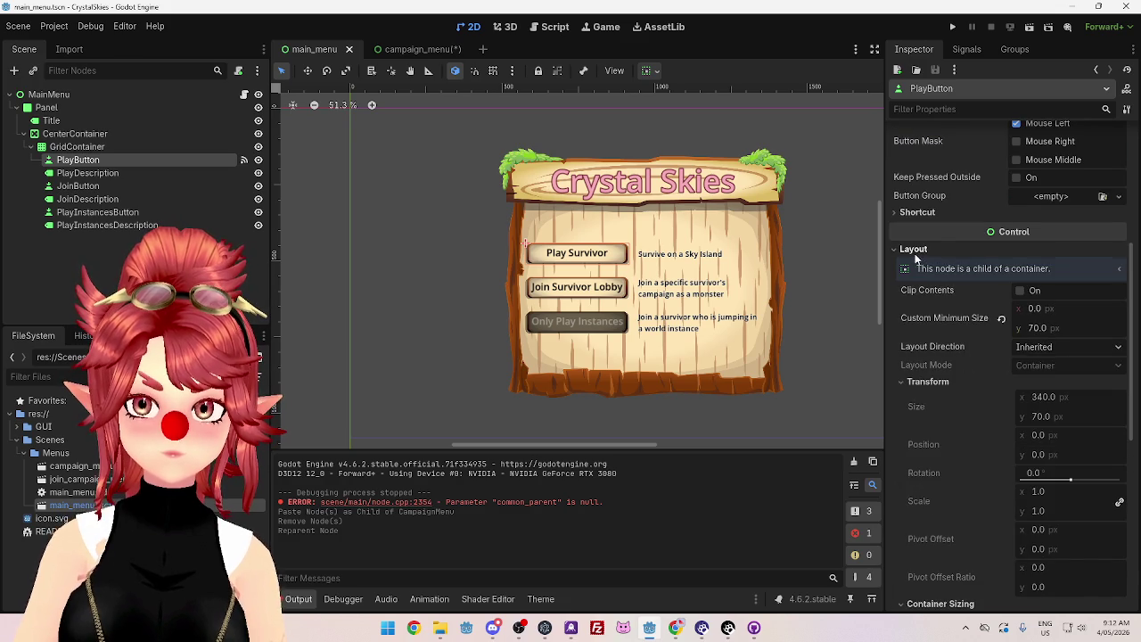
pyautogui.click(914, 250)
pyautogui.scroll(4, 991, 302)
pyautogui.scroll(-4, 984, 305)
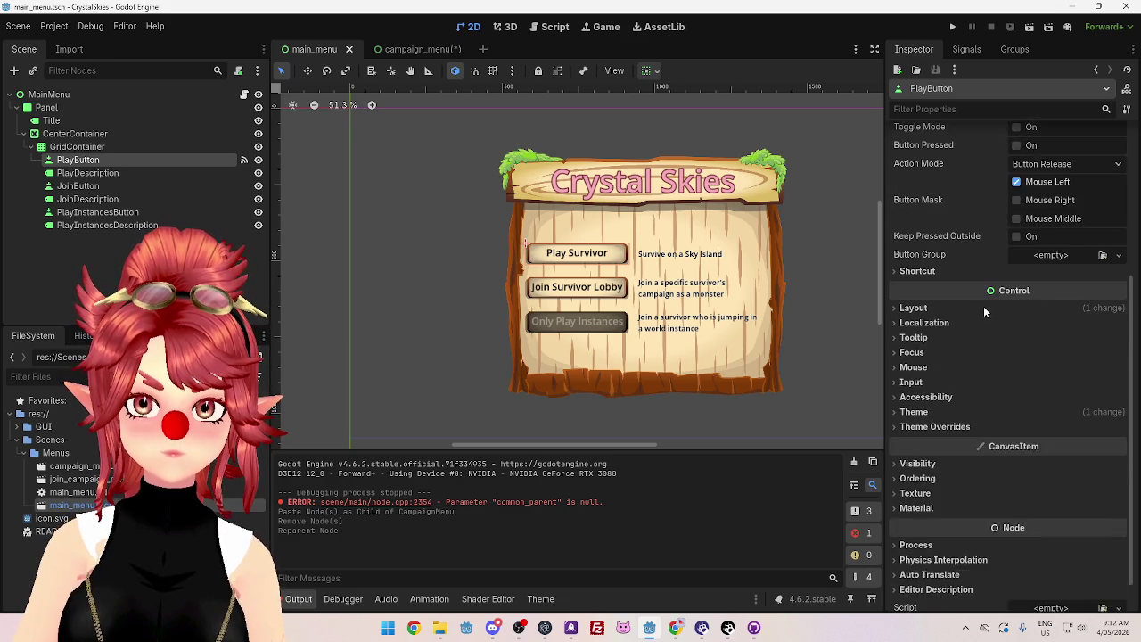
pyautogui.scroll(-1, 984, 308)
pyautogui.click(924, 286)
pyautogui.click(923, 286)
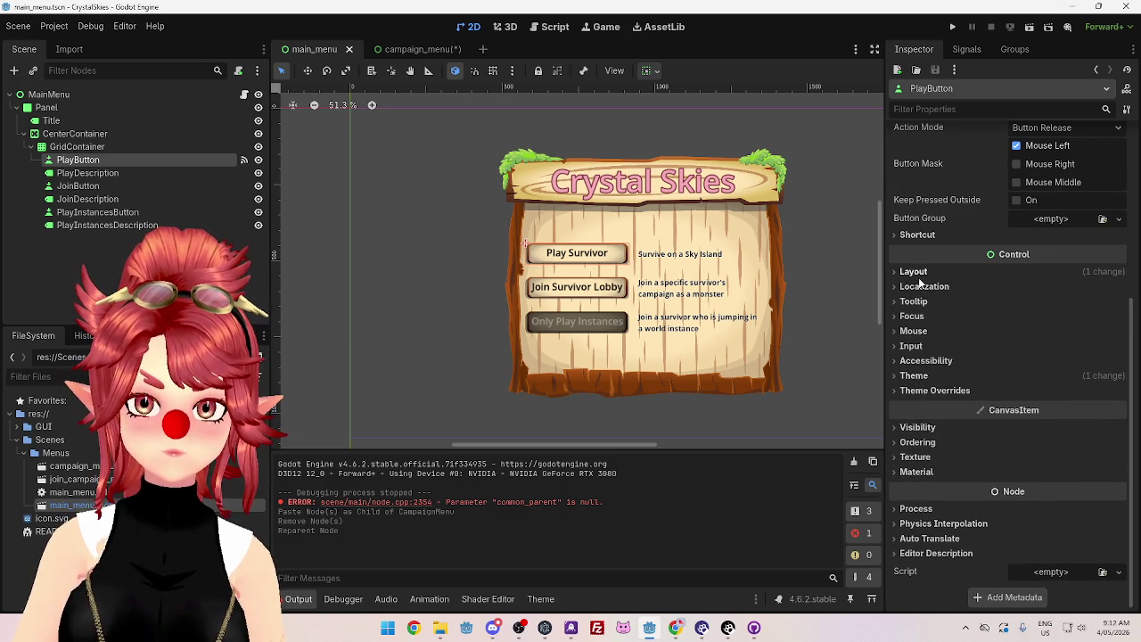
# Step: Check PlayButton's Layout: 70 px custom minimum height and a 340×70 size
pyautogui.click(917, 272)
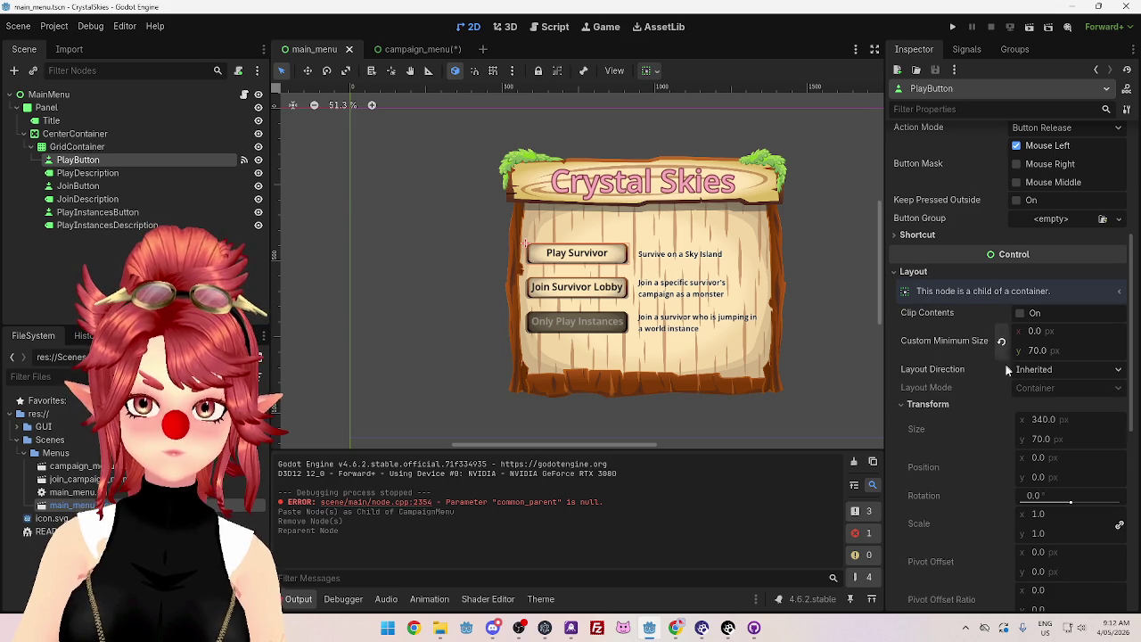
pyautogui.scroll(-2, 953, 414)
pyautogui.scroll(-2, 996, 380)
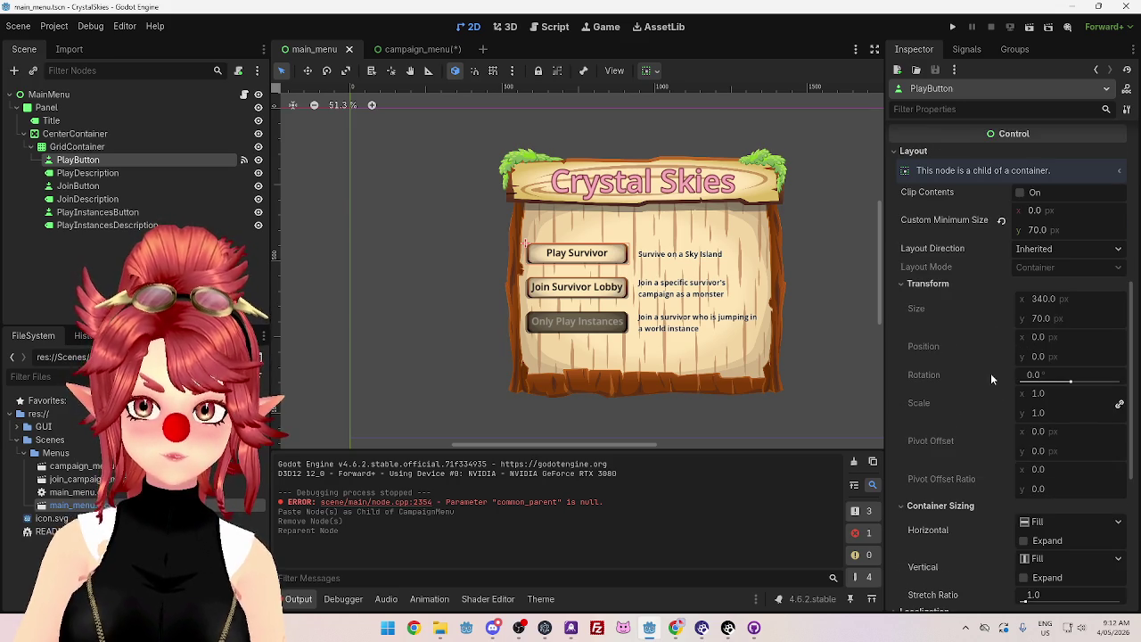
pyautogui.scroll(-2, 990, 317)
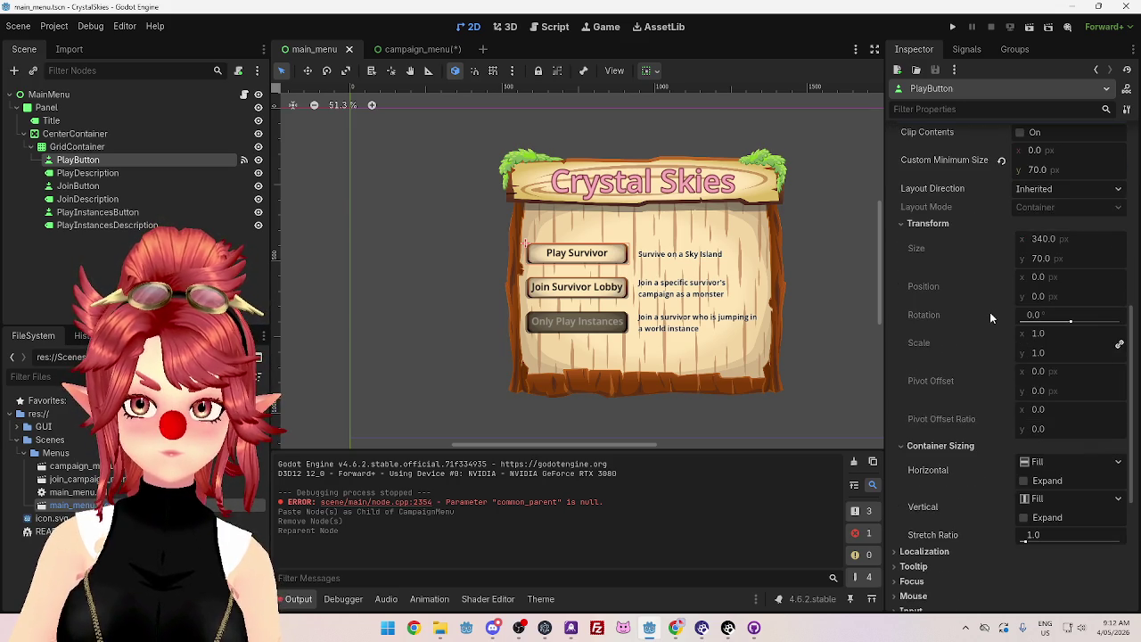
pyautogui.scroll(-2, 994, 330)
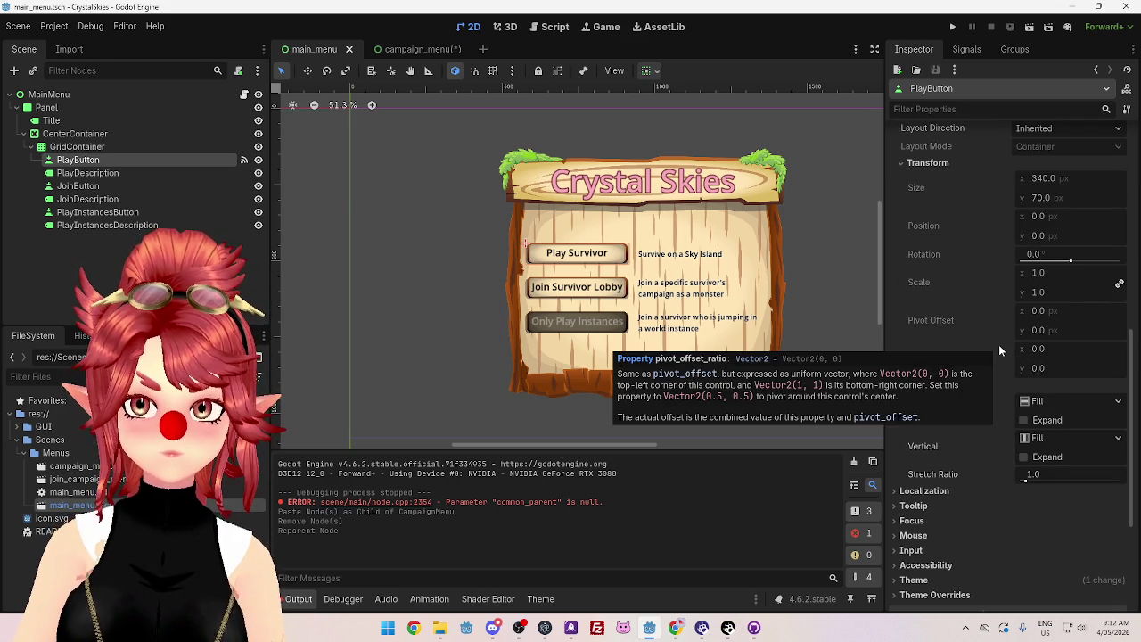
pyautogui.scroll(5, 999, 344)
pyautogui.scroll(2, 999, 351)
pyautogui.click(948, 272)
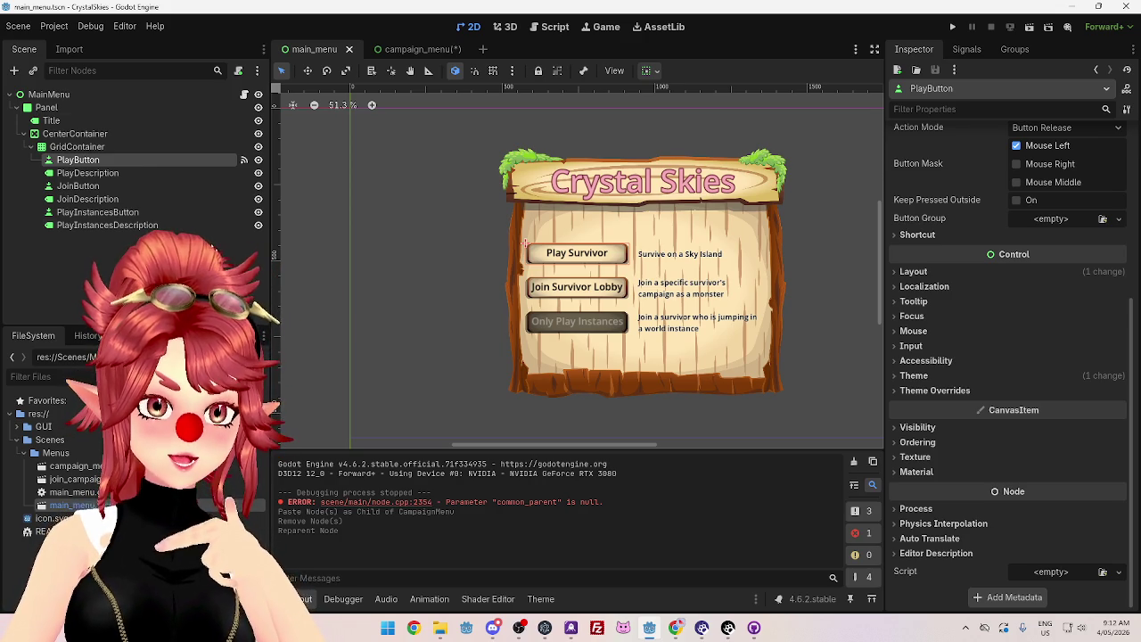
# Step: Inspect the main menu's GridContainer, then switch to the campaign_menu scene
pyautogui.click(77, 146)
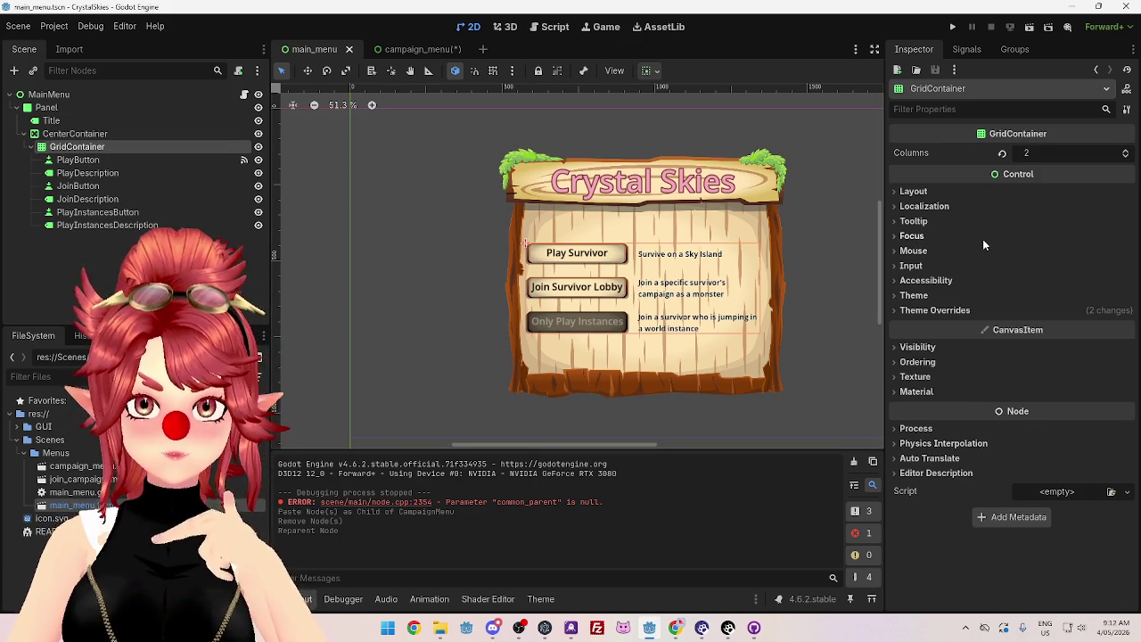
pyautogui.moveTo(1023, 141)
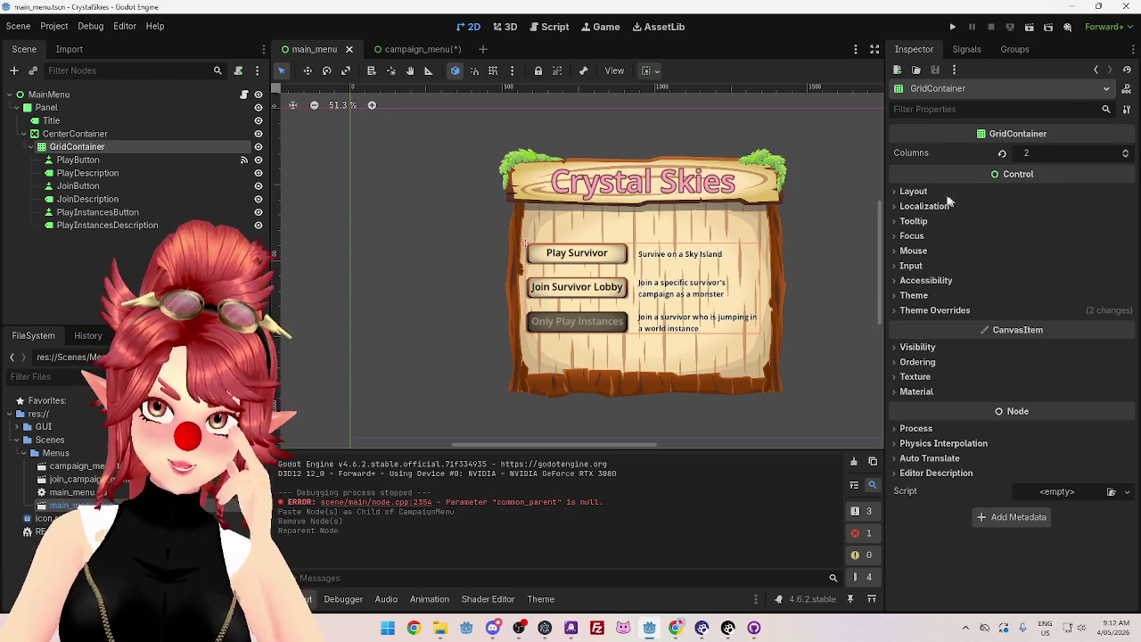
pyautogui.click(411, 54)
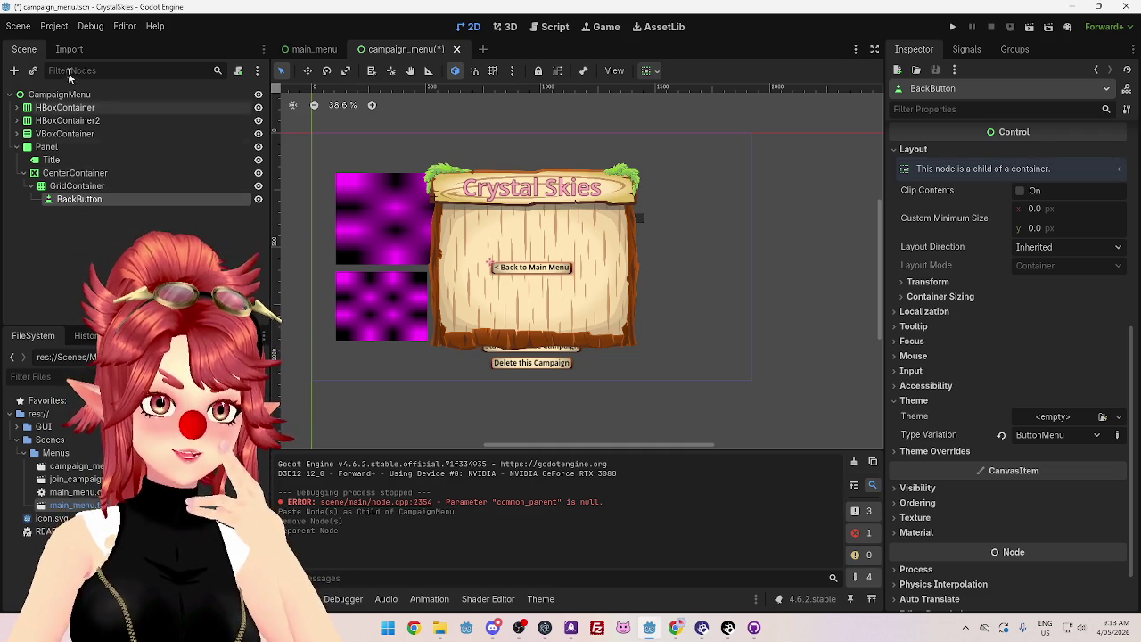
# Step: Move BackButton to the top of the tree and delete the GridContainer
pyautogui.moveTo(76, 198); pyautogui.dragTo(61, 106)
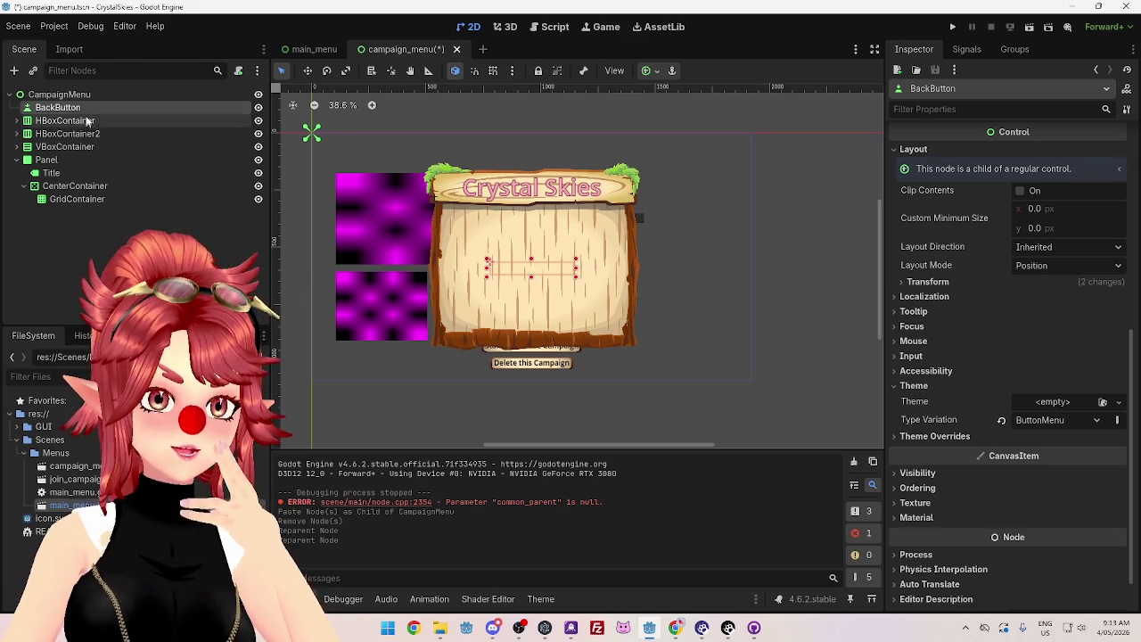
pyautogui.click(77, 199)
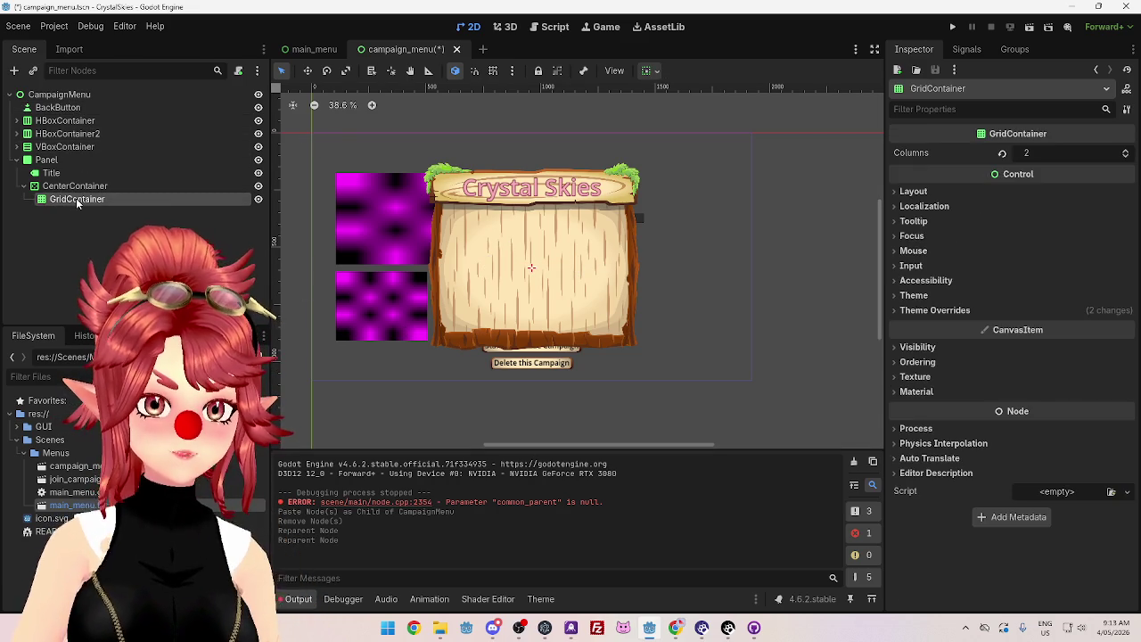
pyautogui.press('Delete')
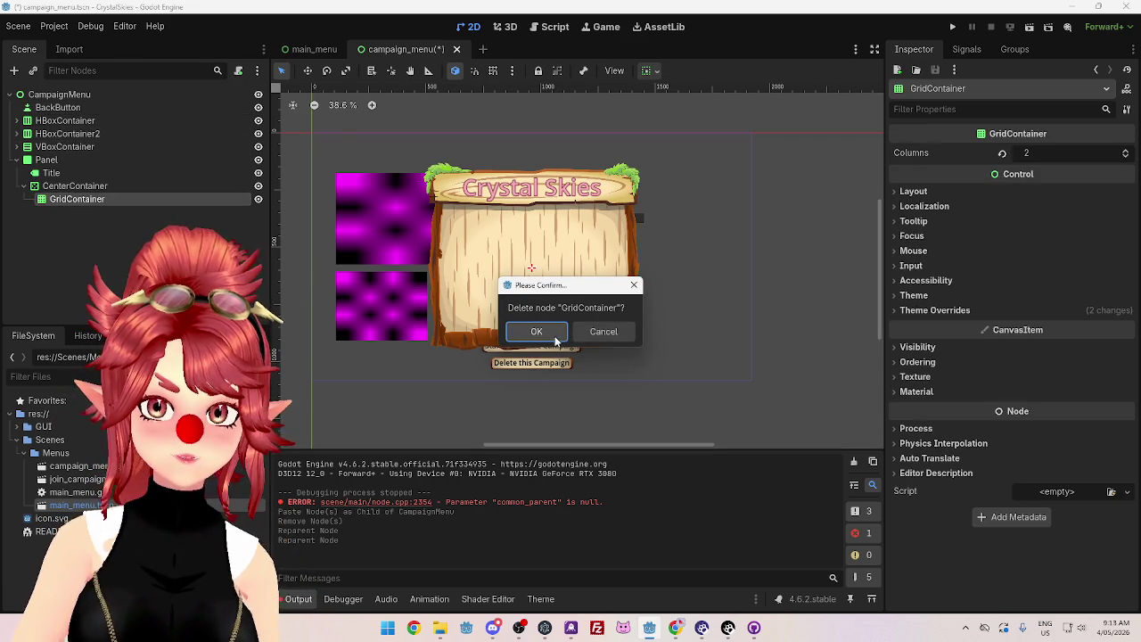
pyautogui.click(553, 333)
pyautogui.click(77, 185)
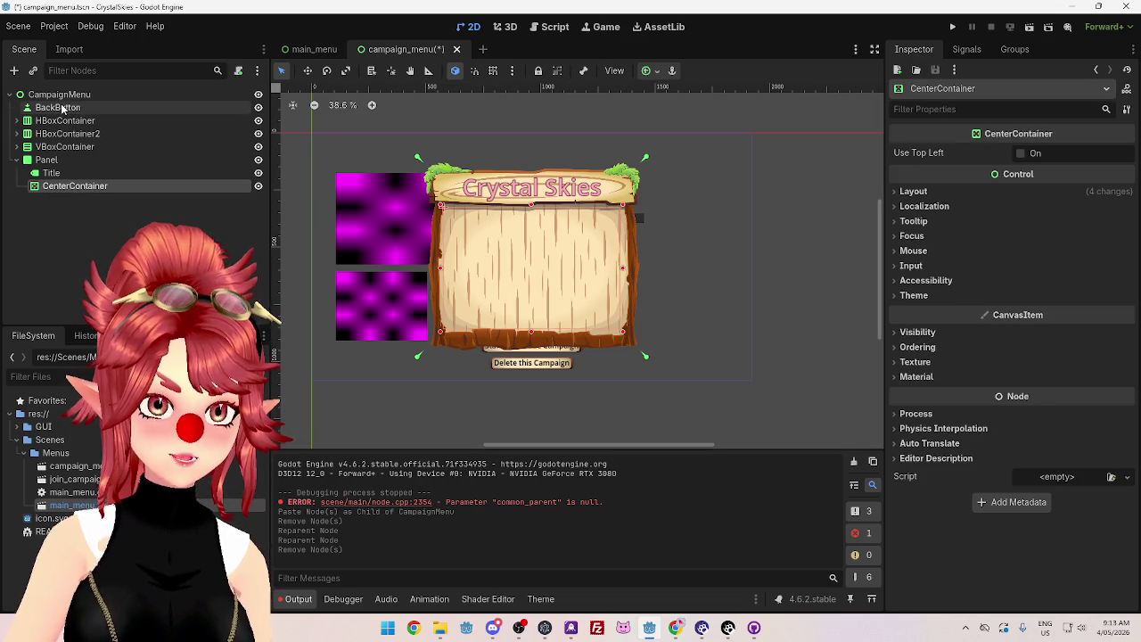
# Step: Reparent BackButton, HBoxContainer, HBoxContainer2 and VBoxContainer under Panel
pyautogui.click(62, 108)
pyautogui.keyDown('shift'); pyautogui.click(64, 147); pyautogui.keyUp('shift')
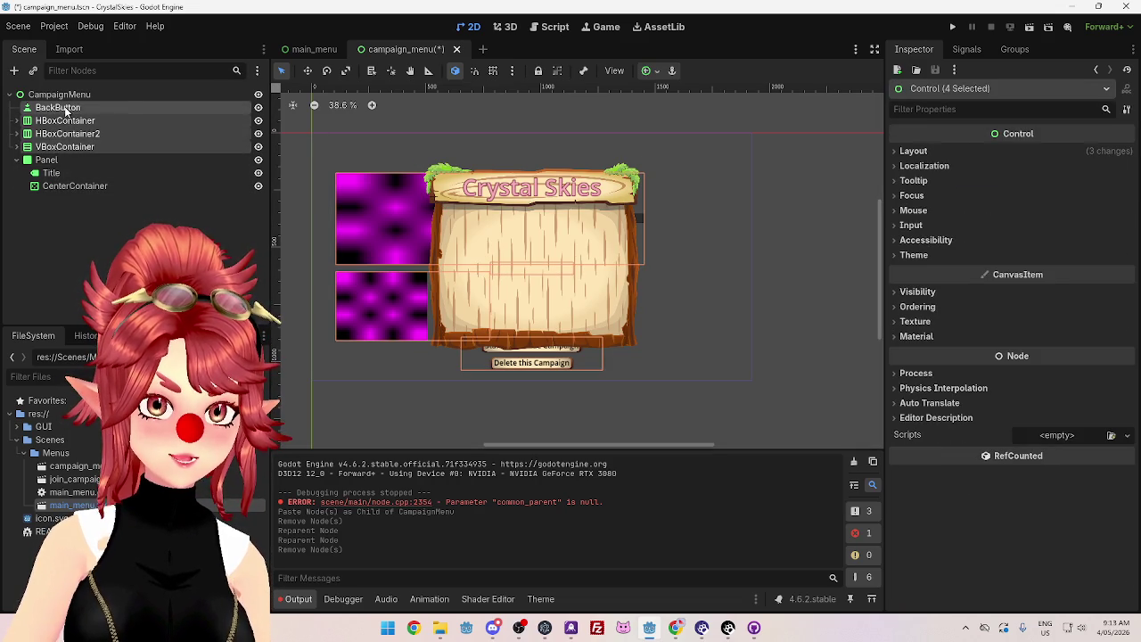
pyautogui.moveTo(65, 108); pyautogui.dragTo(58, 160)
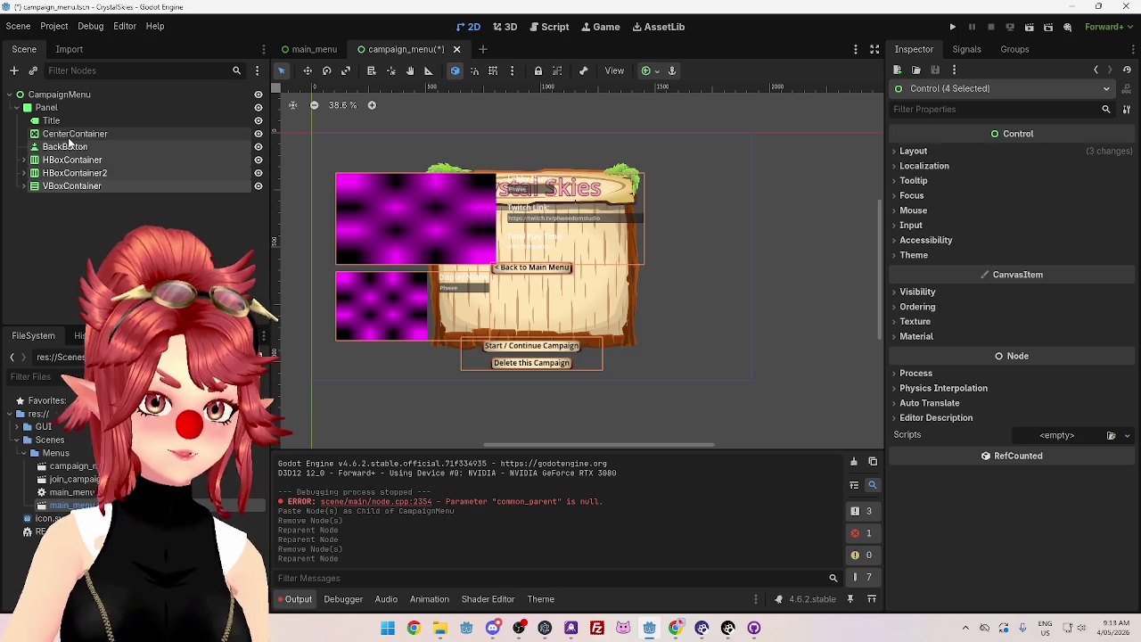
# Step: Delete the campaign menu's CenterContainer node
pyautogui.click(71, 134)
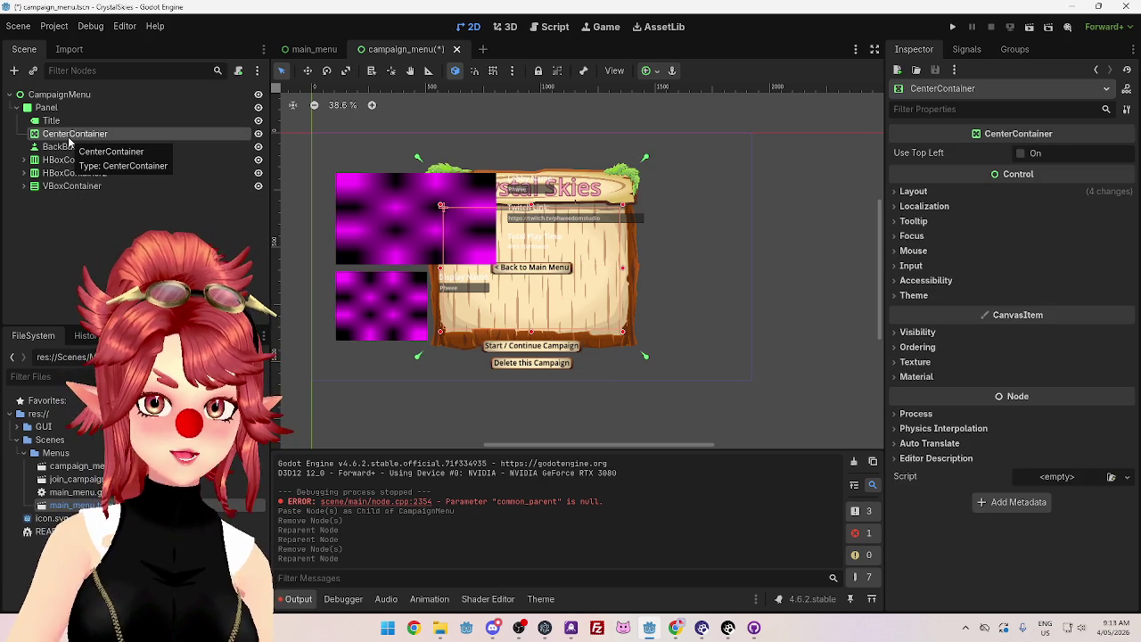
pyautogui.press('Delete')
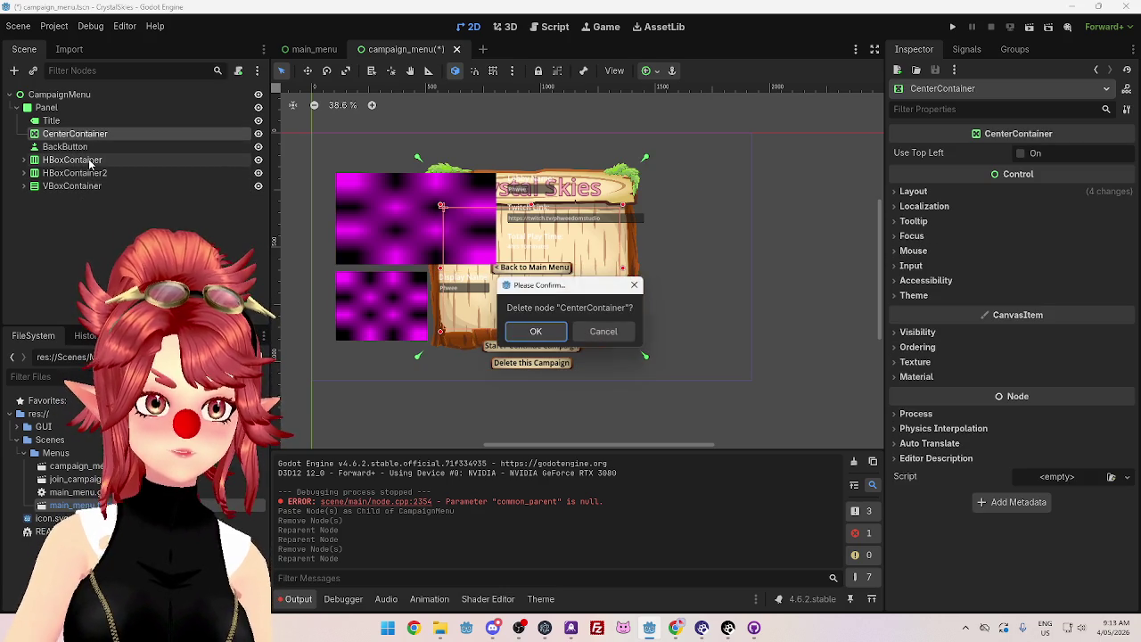
pyautogui.press('Return')
# Step: Move the Back to Main Menu button to the canvas top-left, then return to main_menu
pyautogui.click(119, 134)
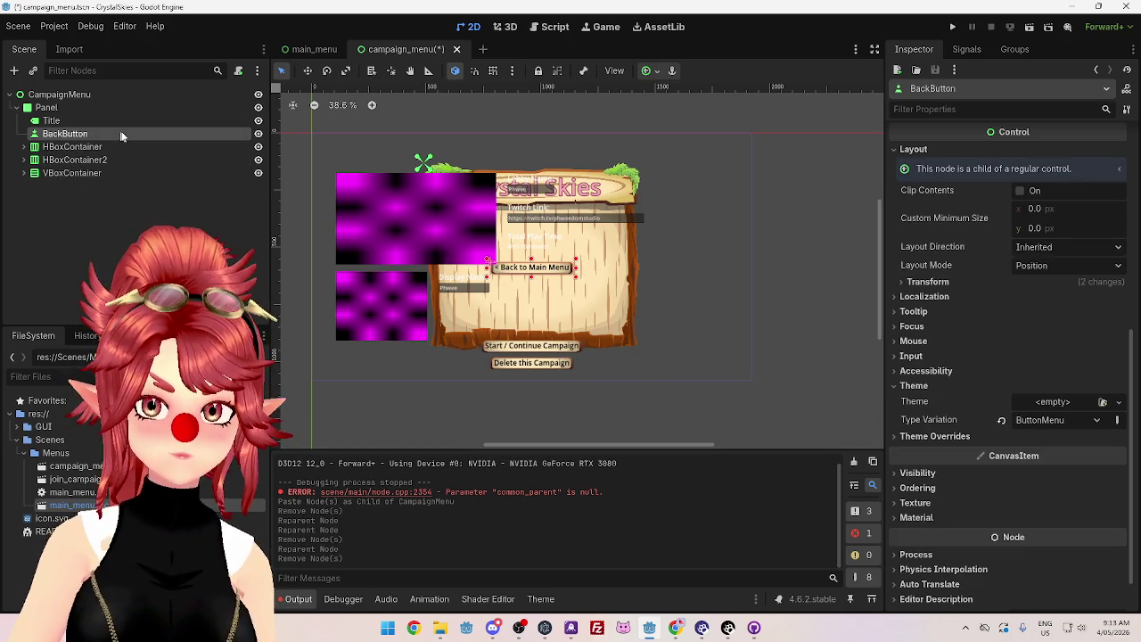
pyautogui.moveTo(535, 267)
pyautogui.mouseDown()
pyautogui.moveTo(464, 189)
pyautogui.moveTo(427, 160)
pyautogui.moveTo(404, 161)
pyautogui.mouseUp()
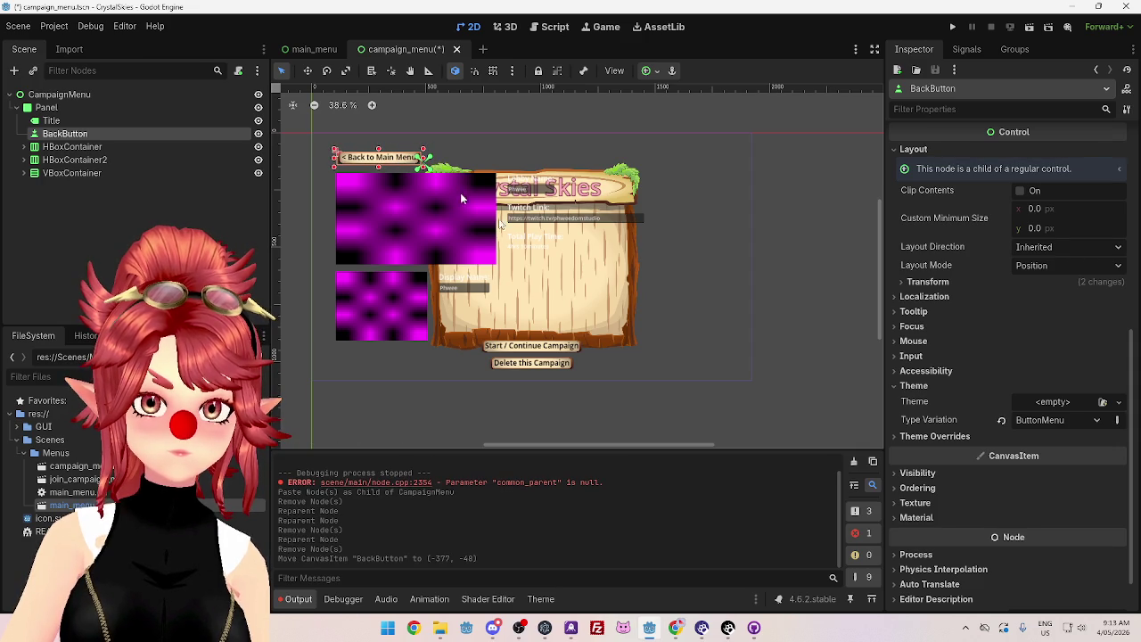
pyautogui.scroll(5, 625, 327)
pyautogui.scroll(-7, 619, 339)
pyautogui.scroll(3, 584, 337)
pyautogui.moveTo(583, 444)
pyautogui.mouseDown()
pyautogui.moveTo(512, 443)
pyautogui.moveTo(560, 446)
pyautogui.mouseUp()
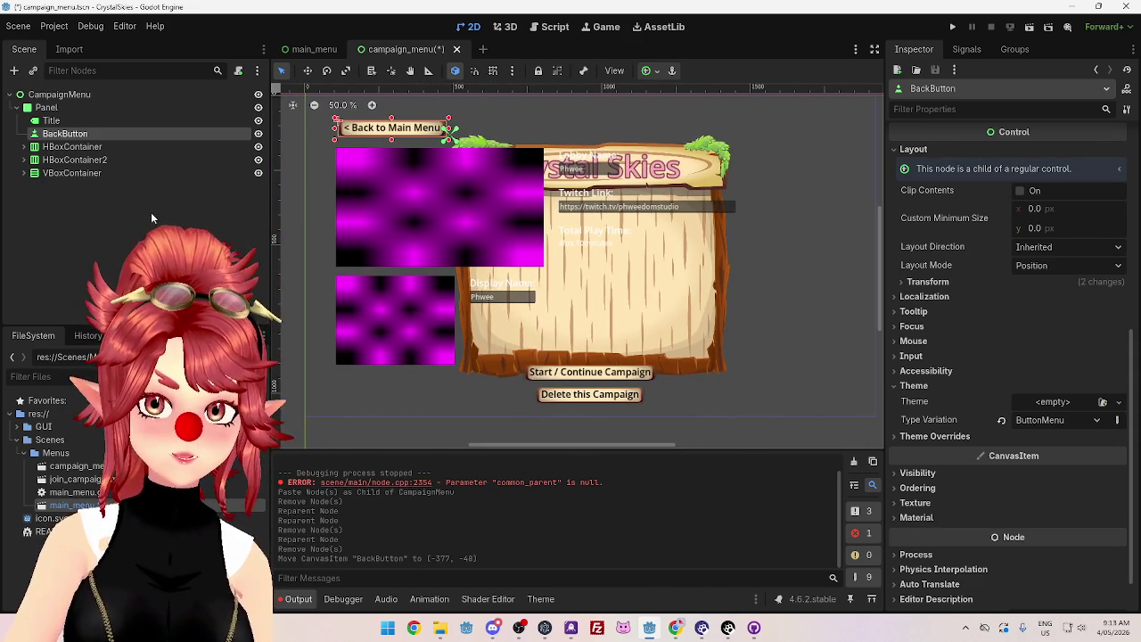
pyautogui.click(96, 147)
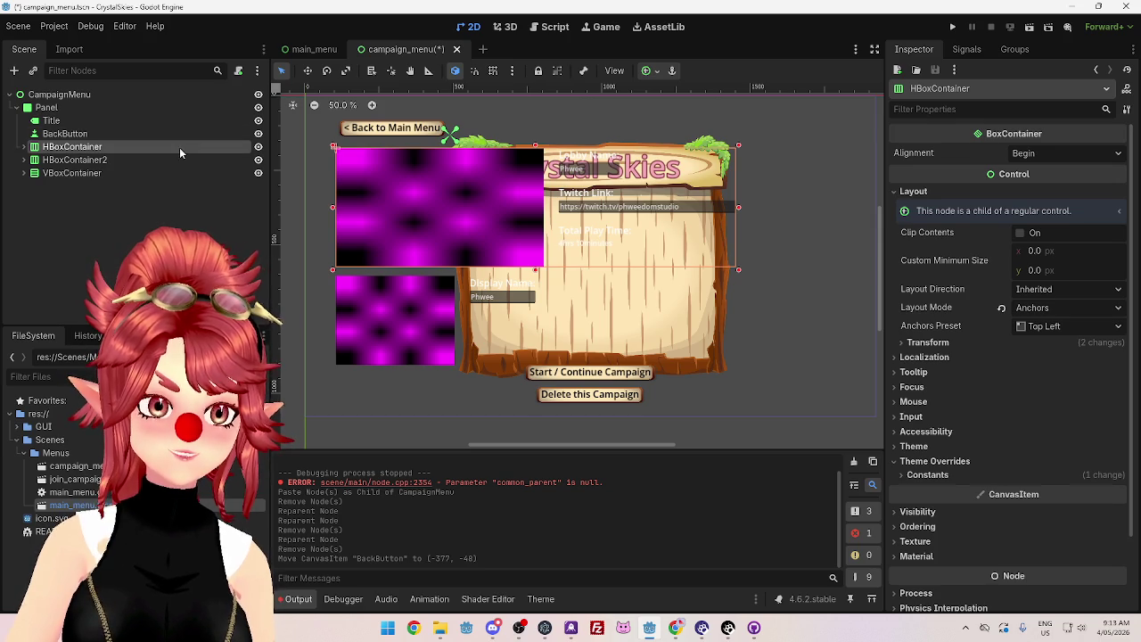
pyautogui.click(308, 49)
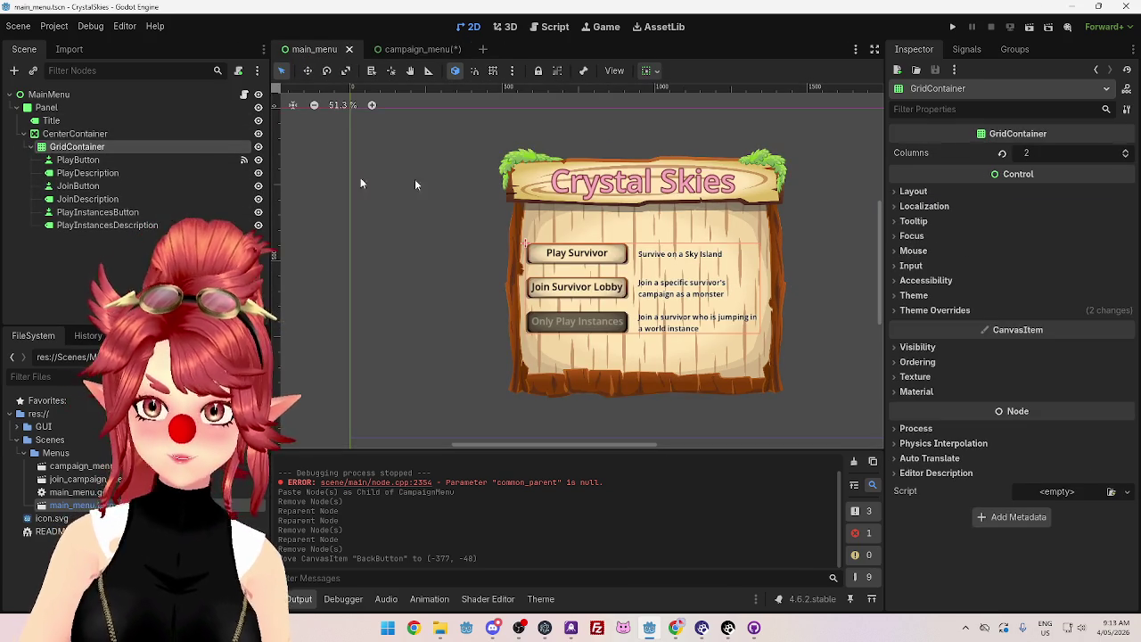
# Step: Reset PlayButton's custom minimum height to 0
pyautogui.click(106, 161)
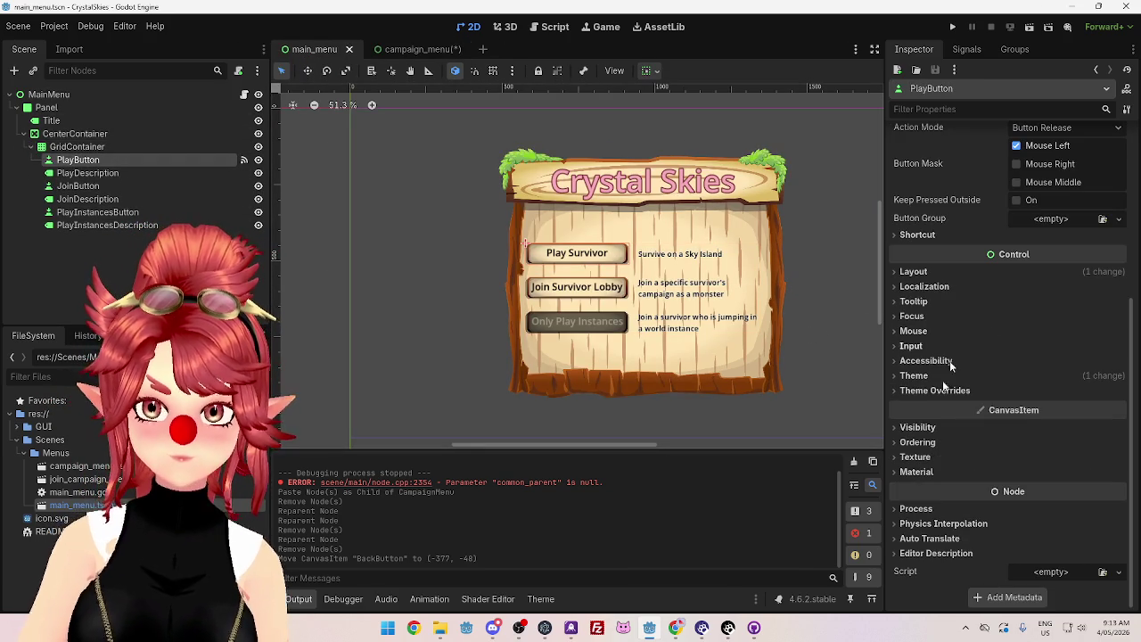
pyautogui.click(912, 273)
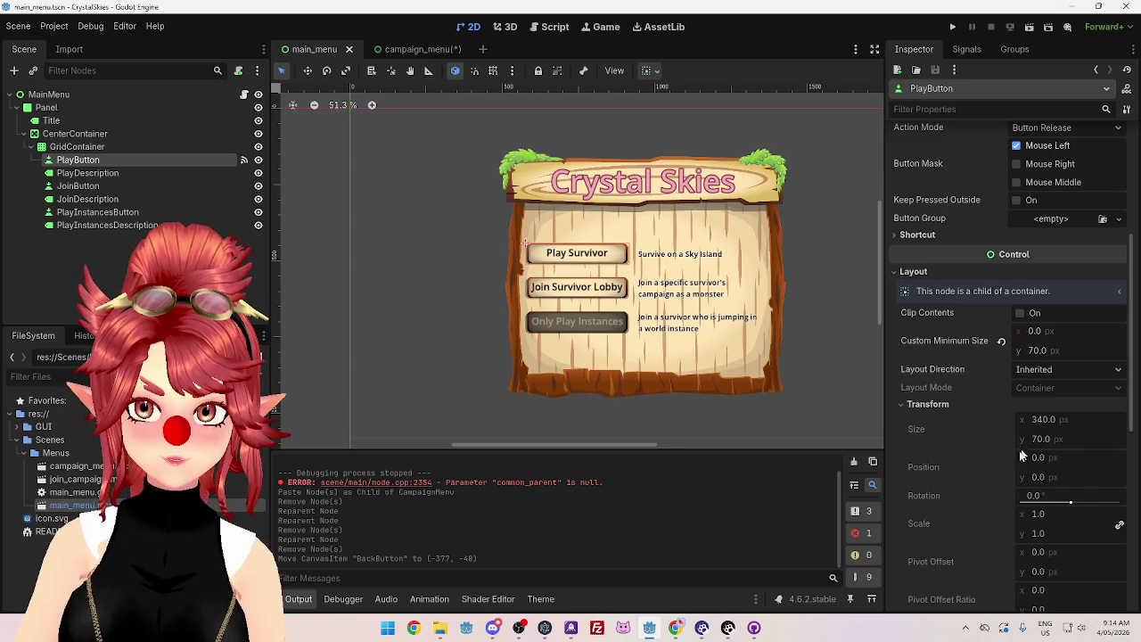
pyautogui.click(1001, 341)
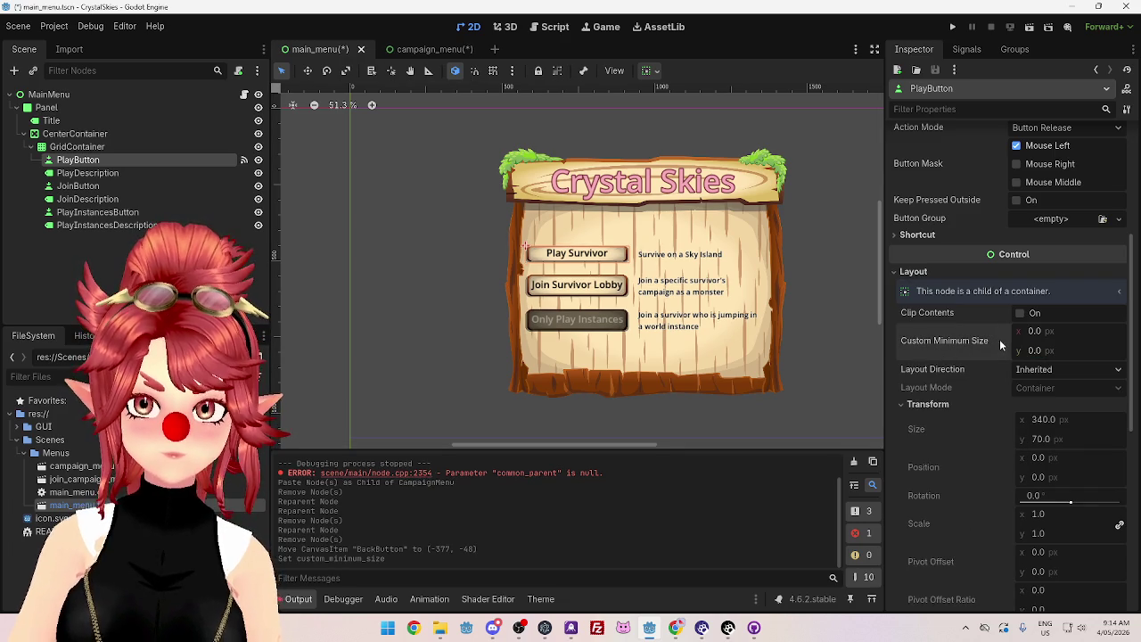
# Step: Try a 70 minimum height on GridContainer, then revert it to 0
pyautogui.click(109, 145)
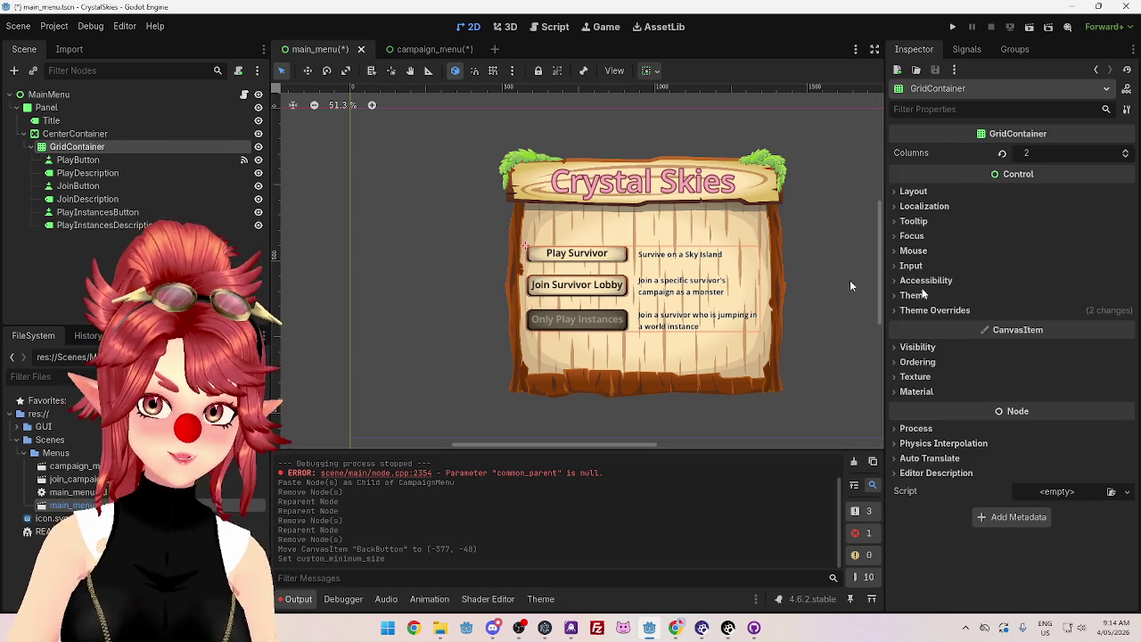
pyautogui.click(916, 195)
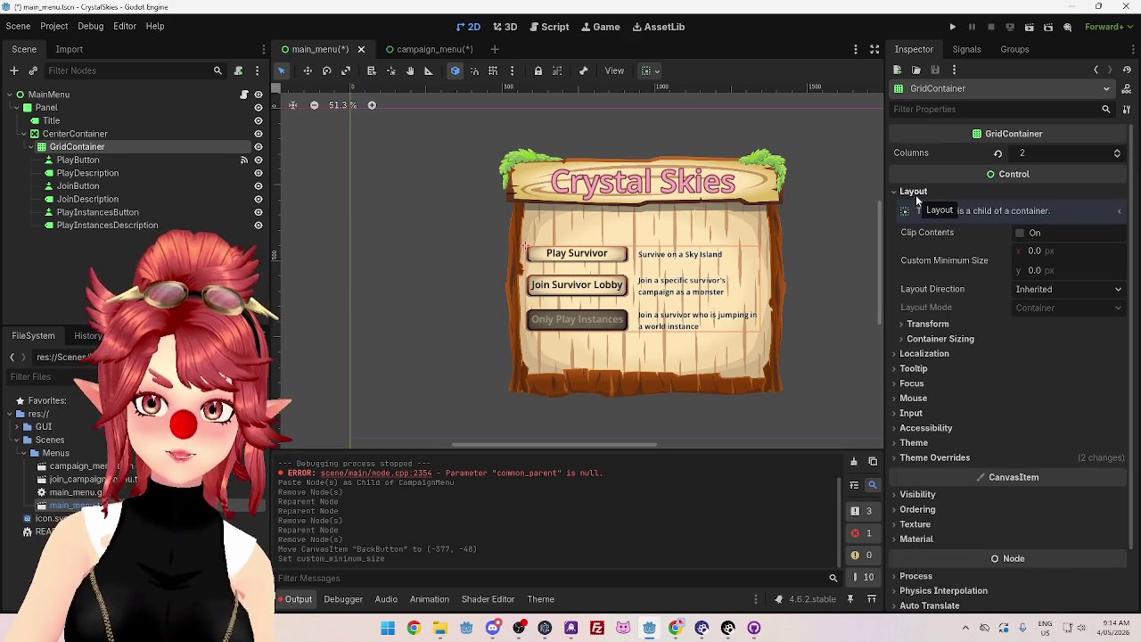
pyautogui.click(1035, 270)
pyautogui.write('70')
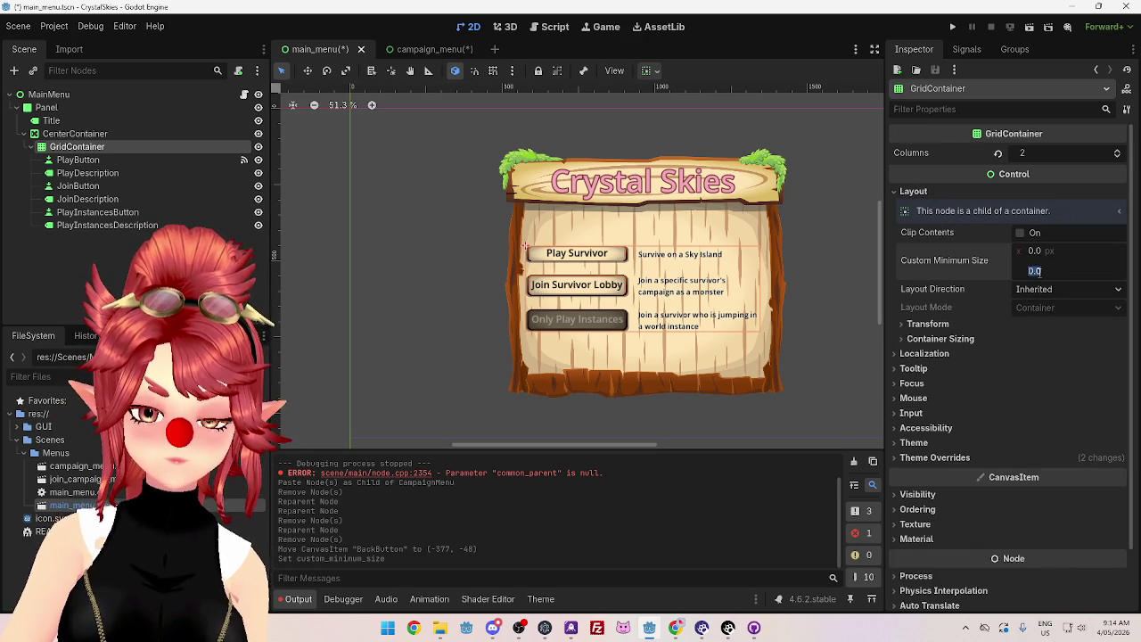
pyautogui.press('Return')
pyautogui.click(1037, 271)
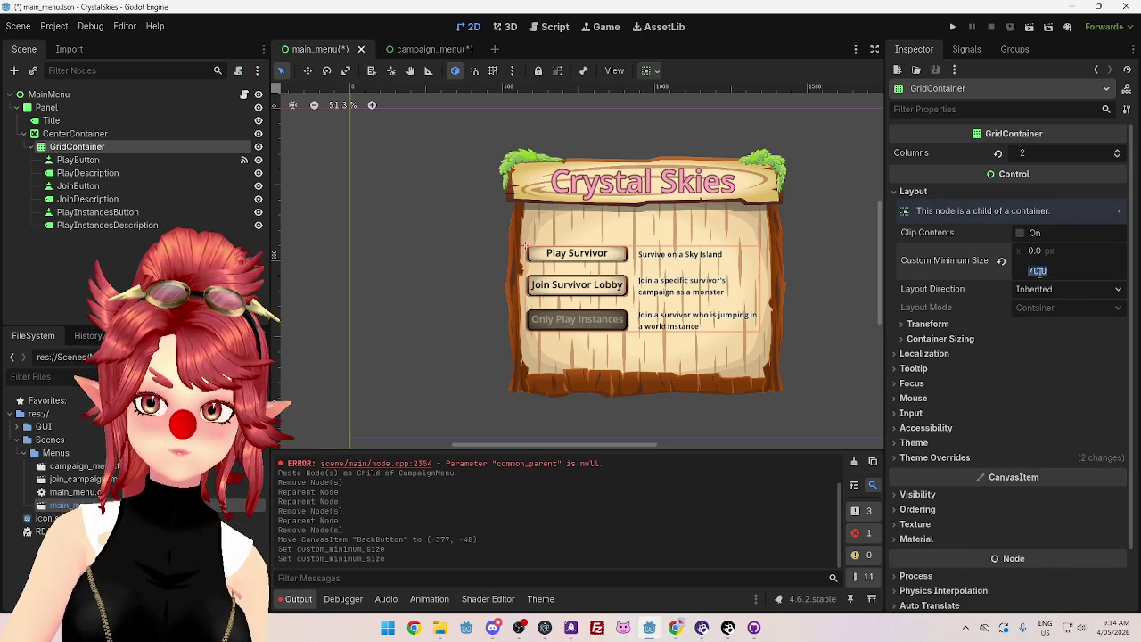
pyautogui.write('0')
pyautogui.press('Return')
# Step: Browse GridContainer's Layout, Visibility, Ordering and Texture sections in the Inspector
pyautogui.click(896, 192)
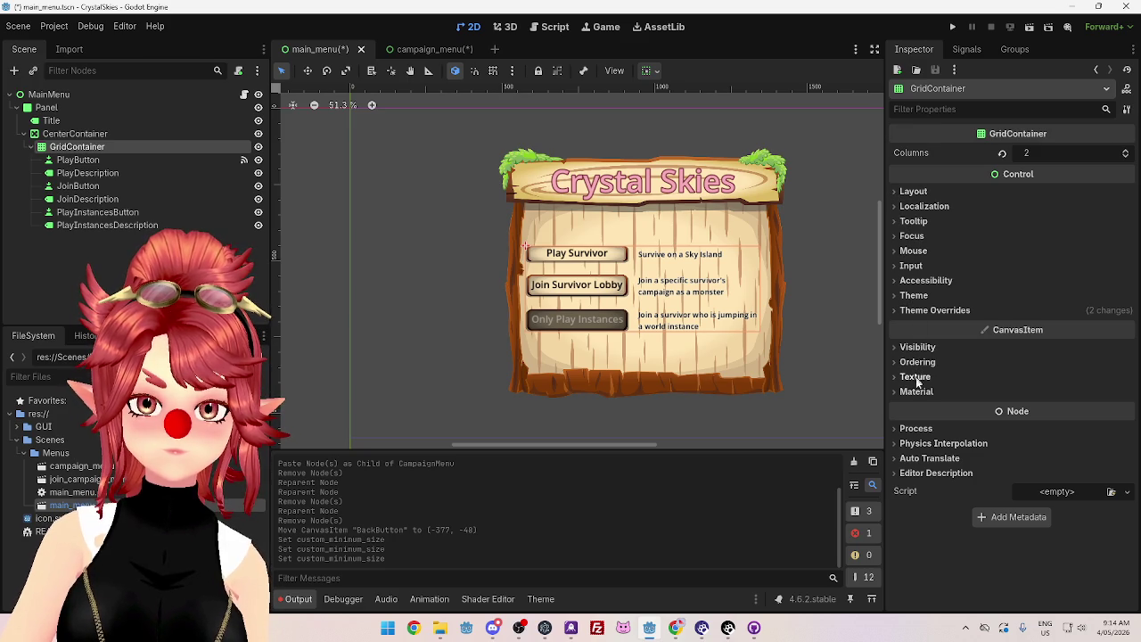
pyautogui.click(914, 192)
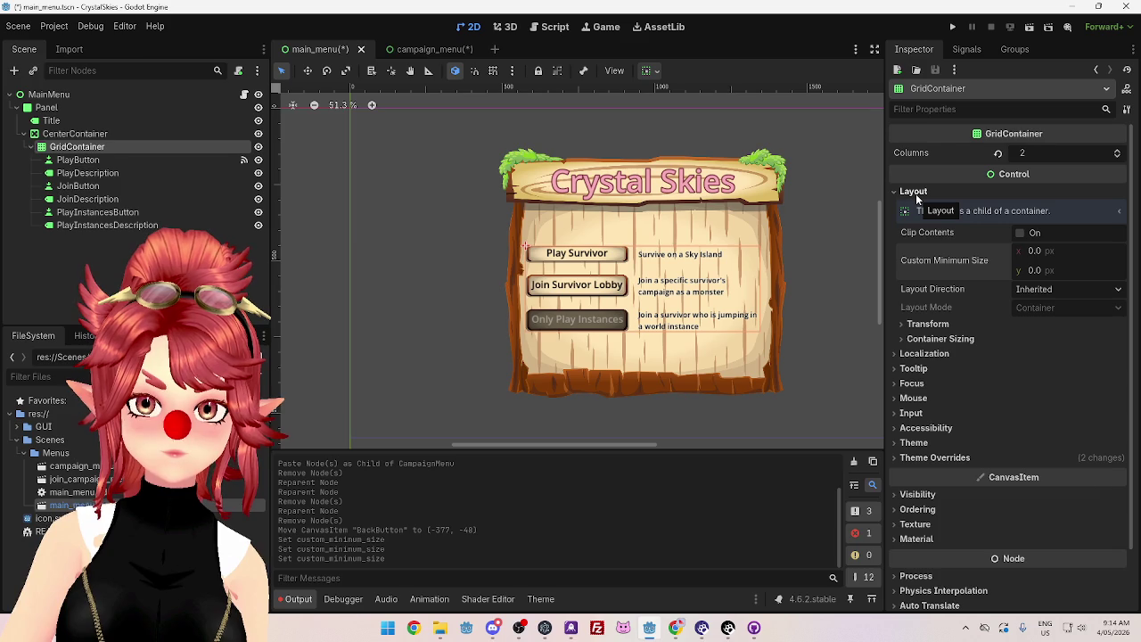
pyautogui.click(915, 192)
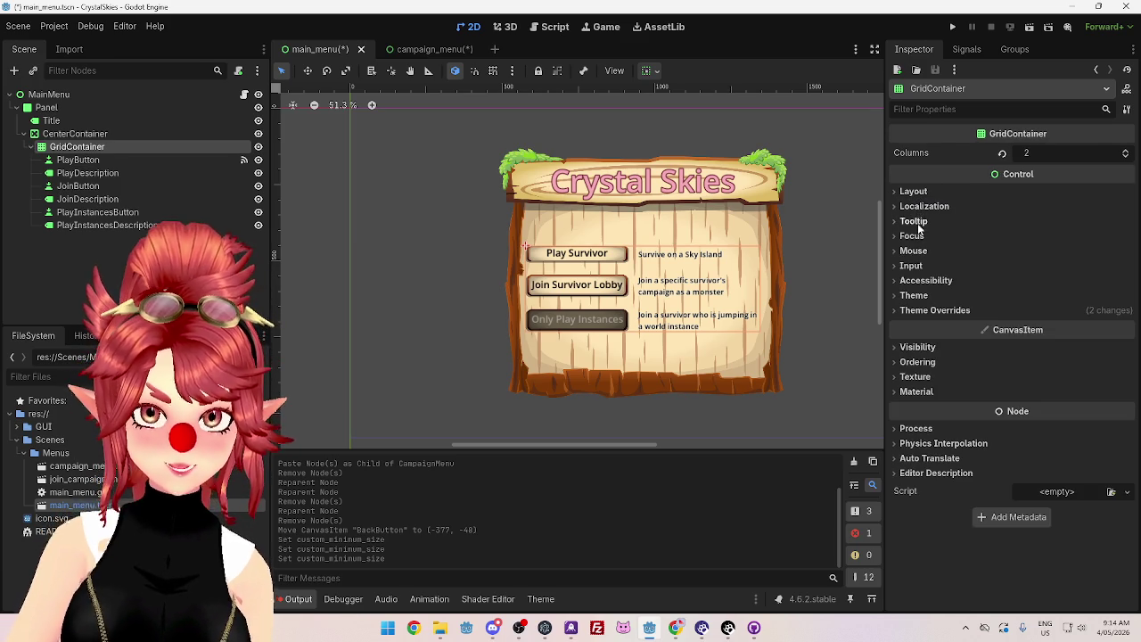
pyautogui.click(914, 350)
pyautogui.click(914, 351)
pyautogui.click(918, 364)
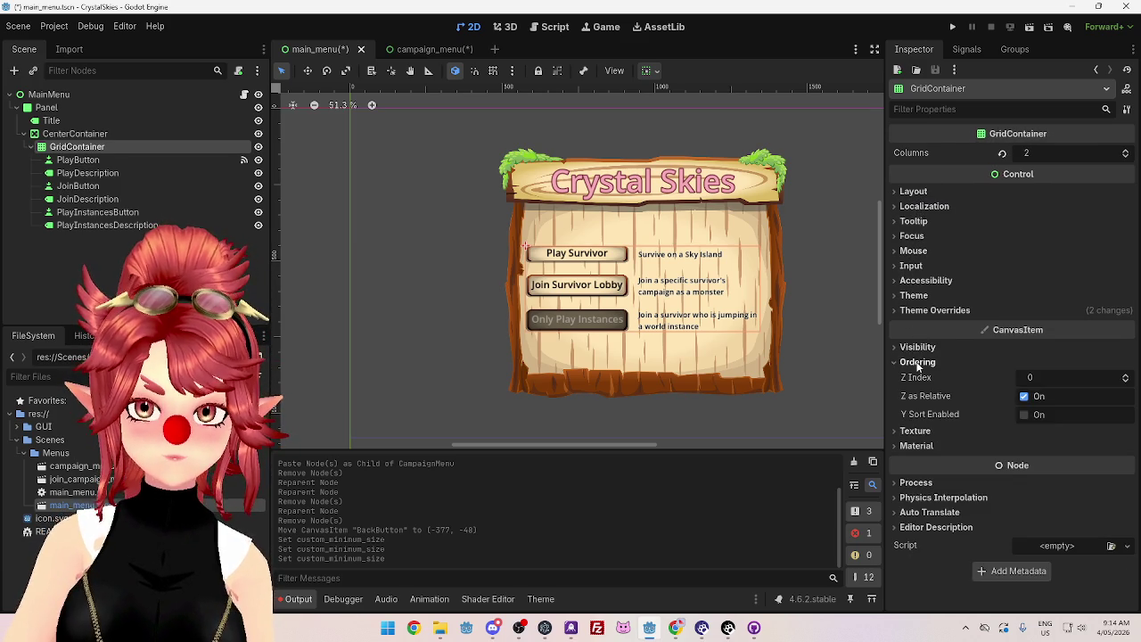
pyautogui.click(917, 363)
pyautogui.click(917, 375)
pyautogui.click(918, 375)
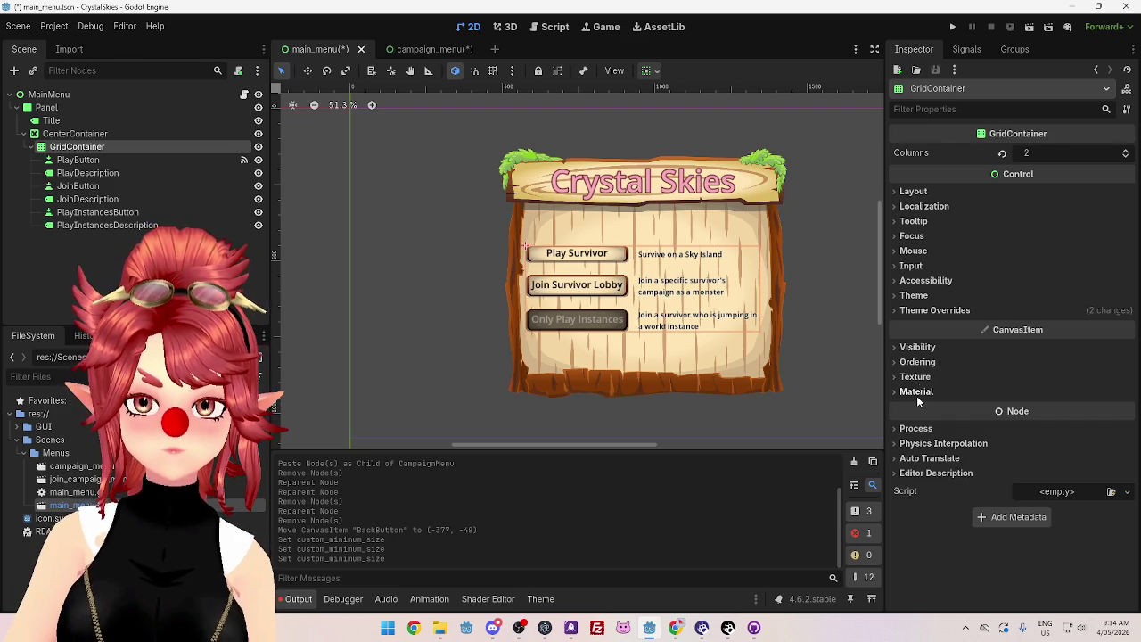
pyautogui.click(917, 347)
pyautogui.scroll(-3, 943, 270)
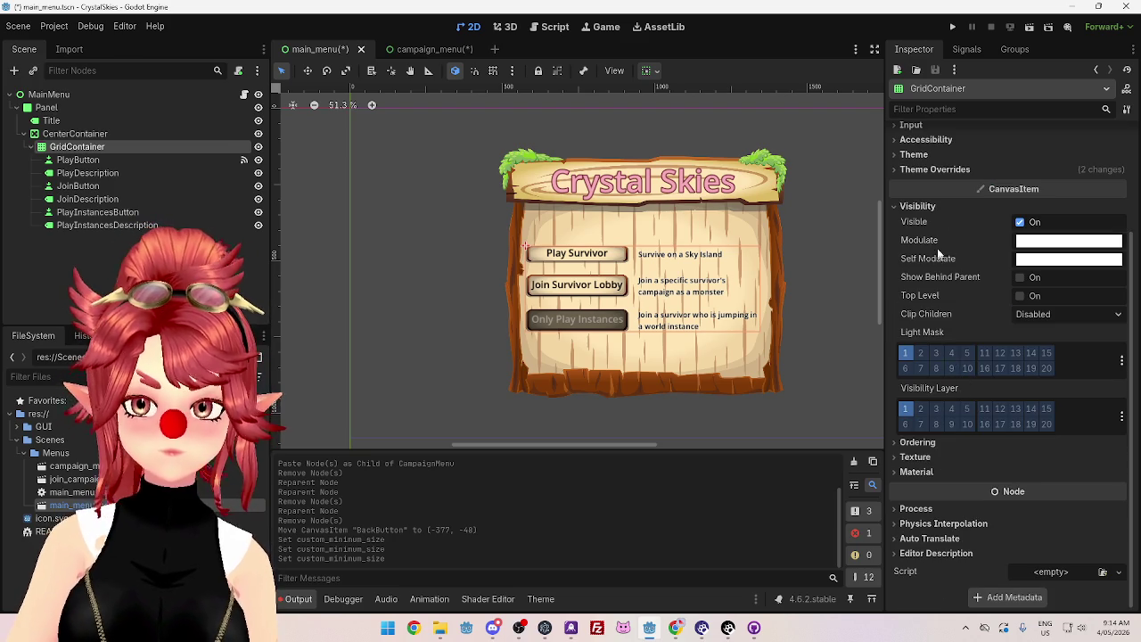
pyautogui.click(923, 206)
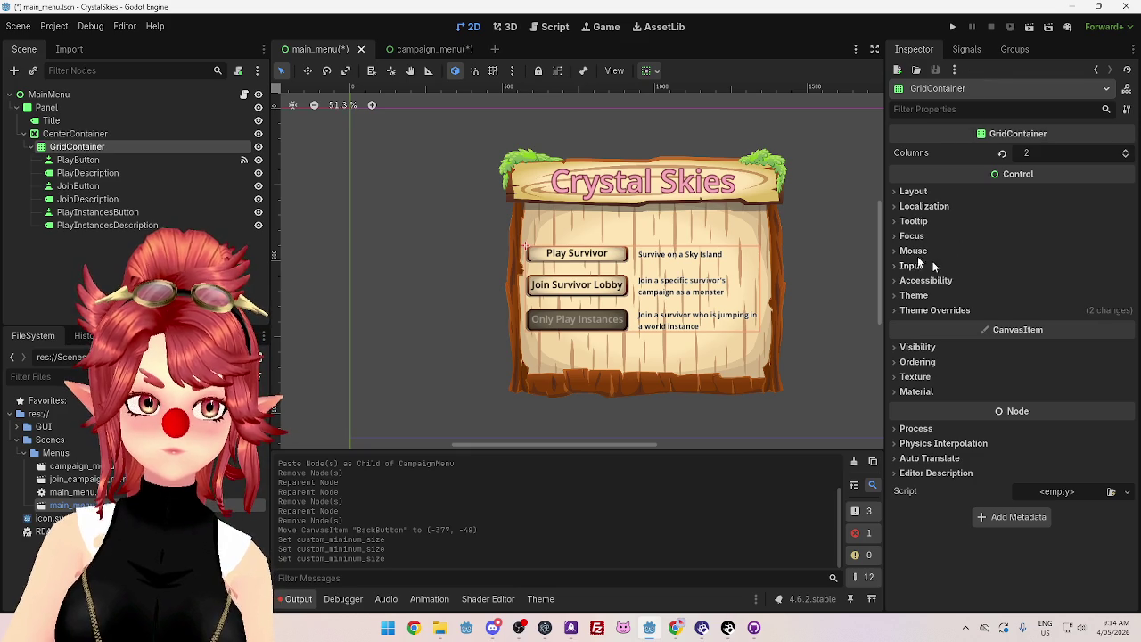
# Step: Give the Play Survivor button a 70 px minimum height and switch to campaign_menu
pyautogui.click(71, 160)
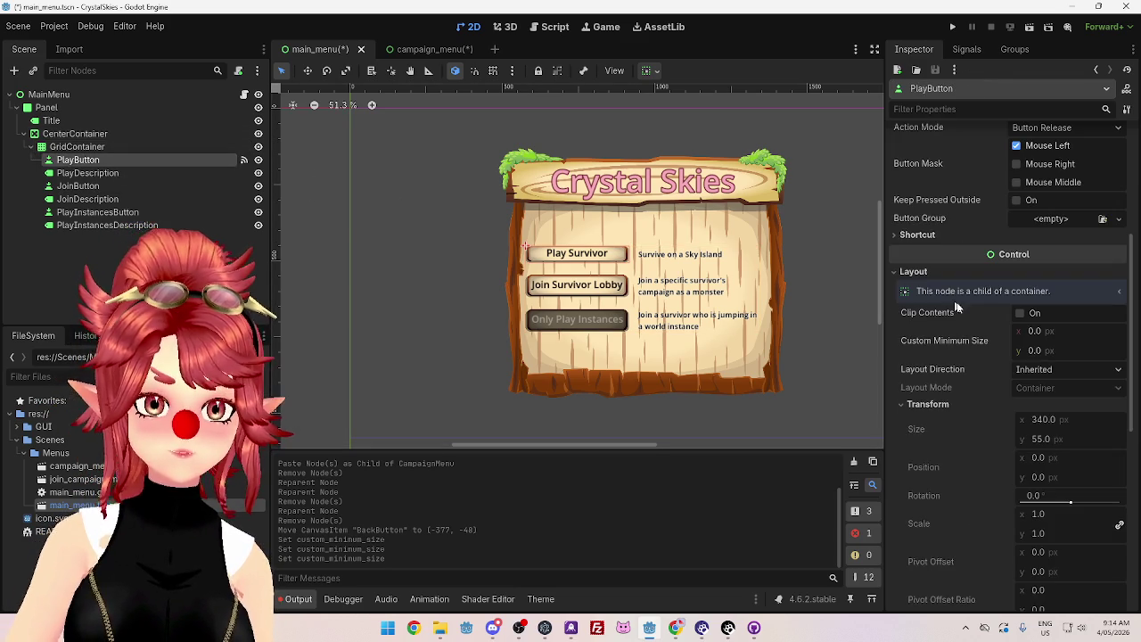
pyautogui.click(1048, 351)
pyautogui.write('70')
pyautogui.press('Return')
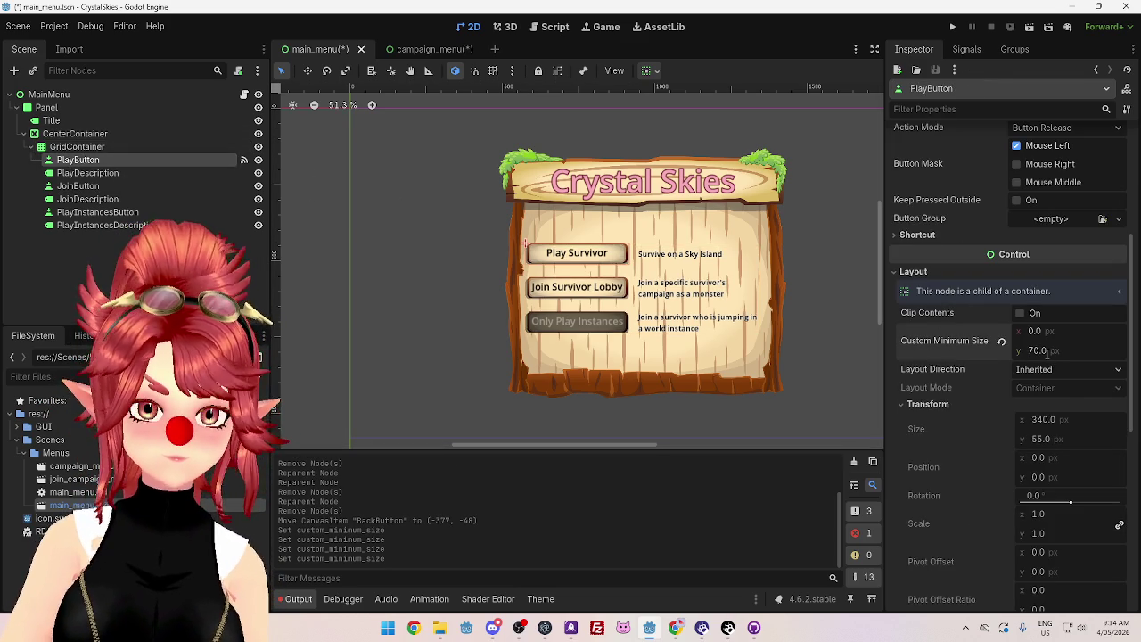
pyautogui.click(402, 50)
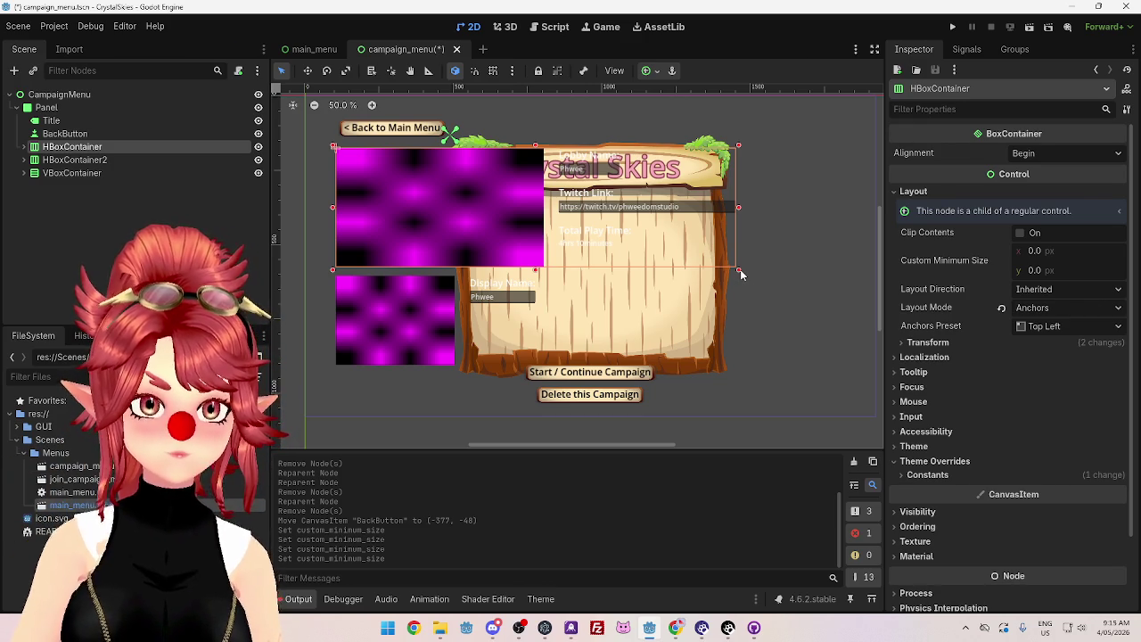
pyautogui.moveTo(742, 275); pyautogui.dragTo(638, 253)
pyautogui.hotkey('ctrl', 'z')
pyautogui.click(53, 121)
pyautogui.click(81, 147)
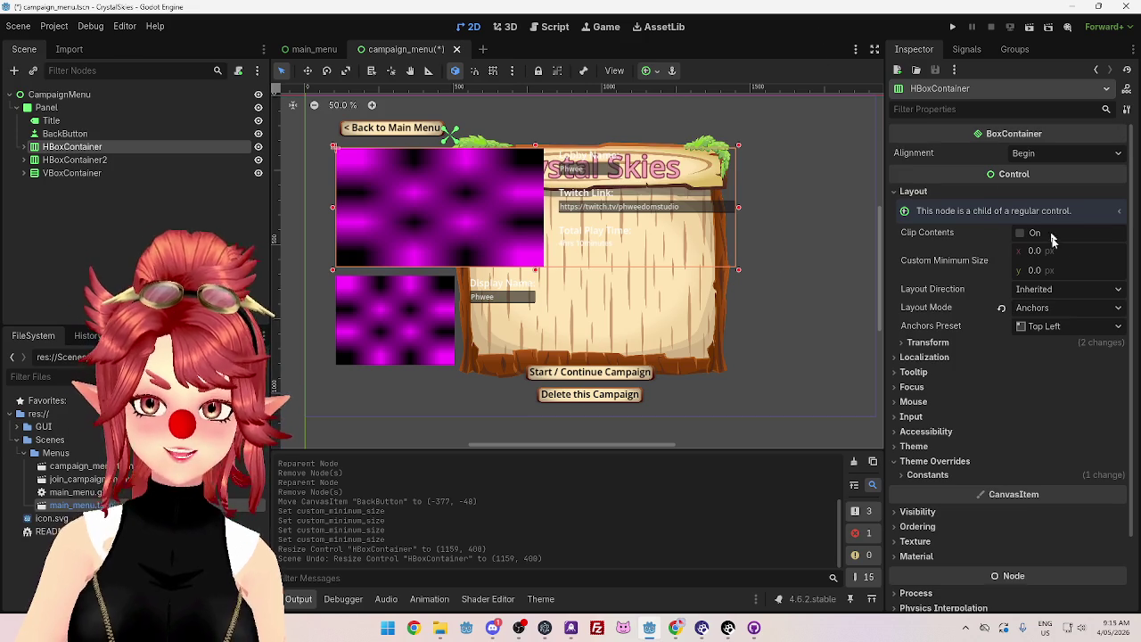
# Step: Keep HBoxContainer anchored Top Left and reset its position to 0, 0
pyautogui.click(1047, 329)
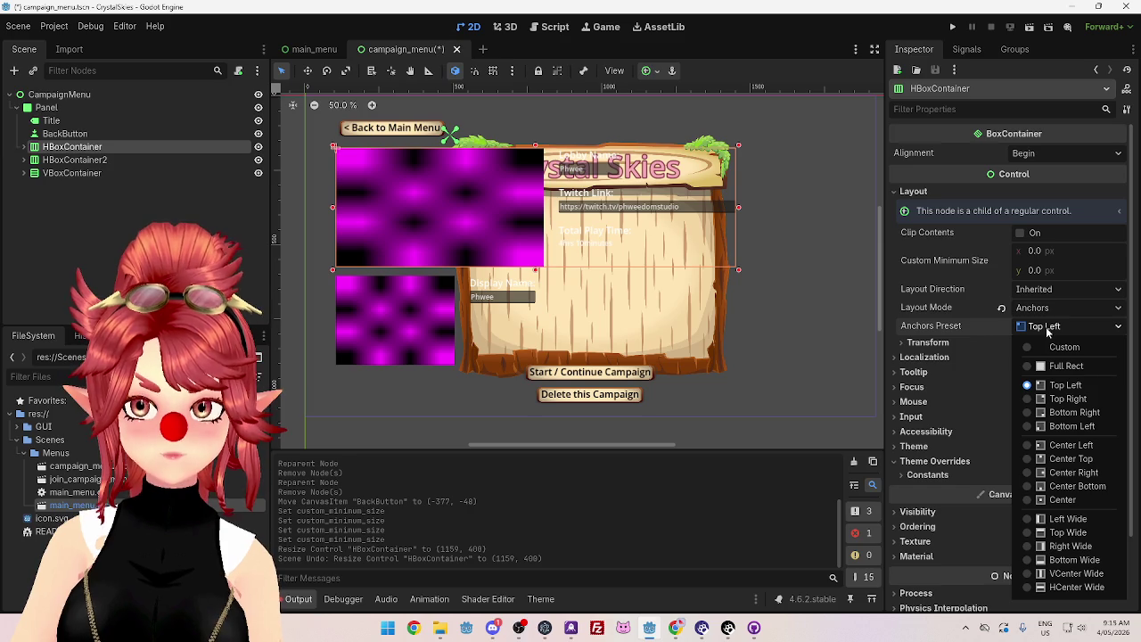
pyautogui.click(1046, 326)
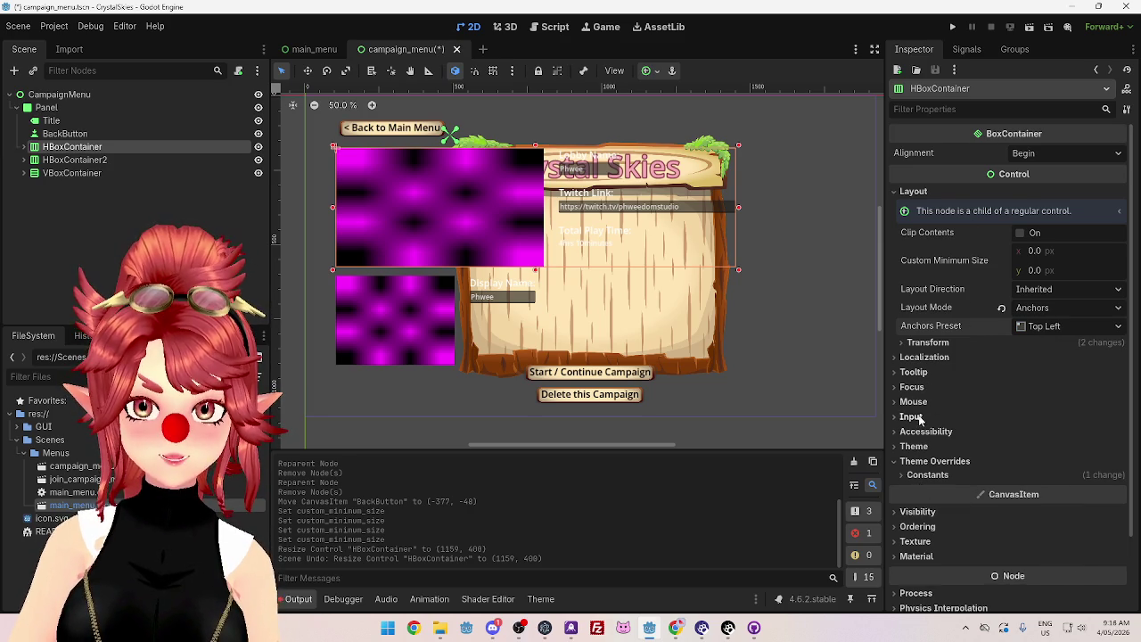
pyautogui.scroll(-2, 920, 420)
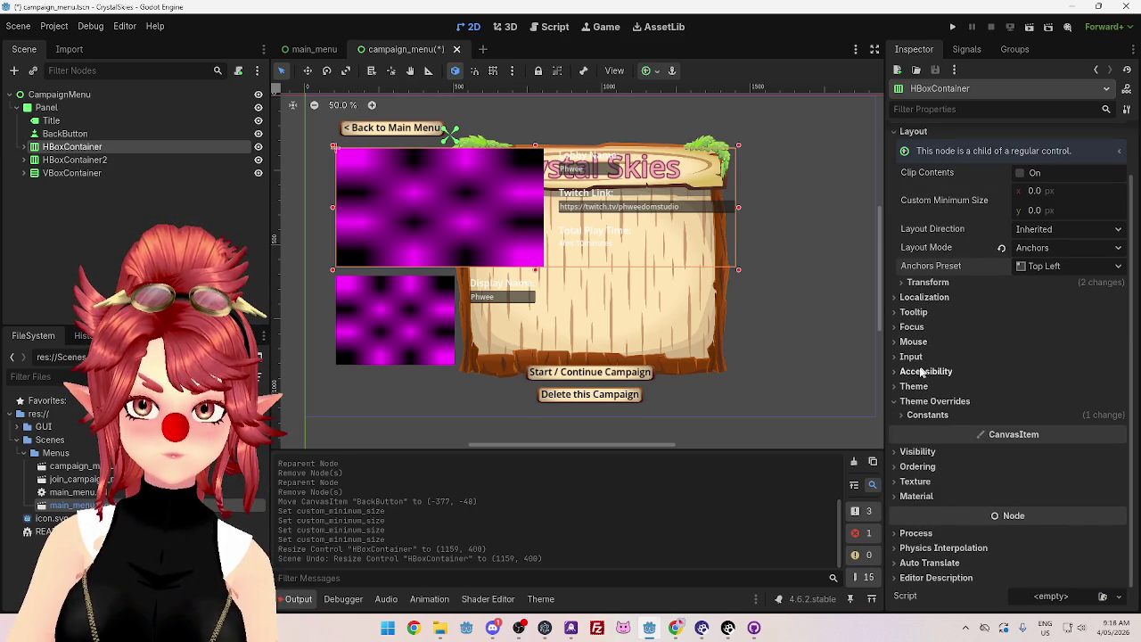
pyautogui.click(924, 282)
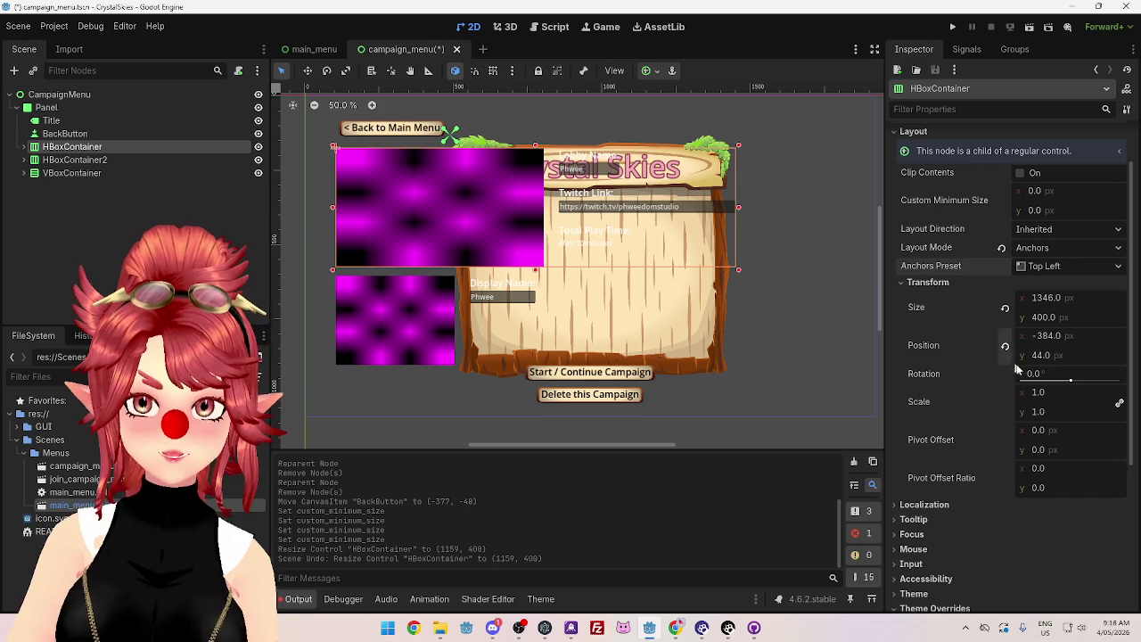
pyautogui.moveTo(1048, 342); pyautogui.dragTo(1045, 337)
pyautogui.click(1004, 348)
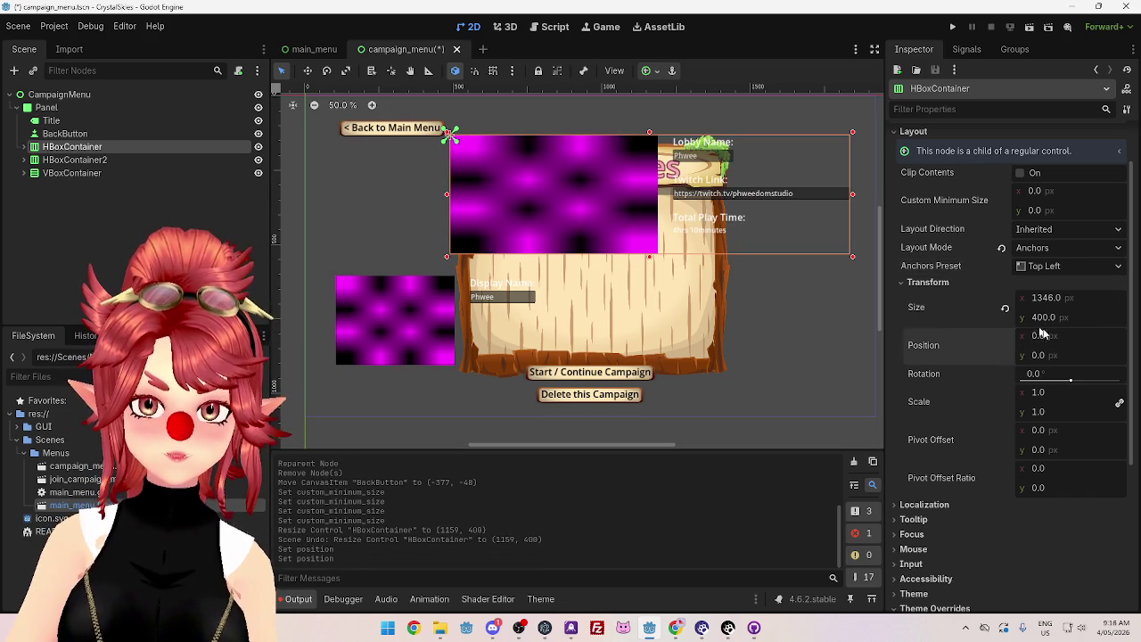
pyautogui.moveTo(1035, 356); pyautogui.dragTo(1066, 357)
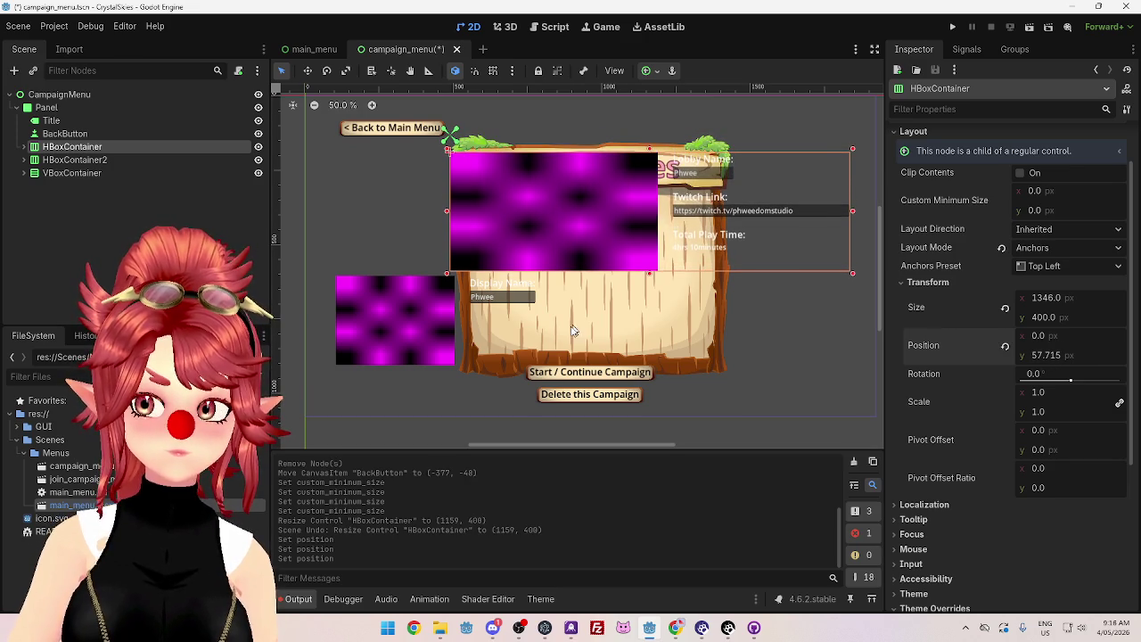
# Step: Set HBoxContainer's Position y to 100 and expand it in the Scene tree
pyautogui.click(1037, 356)
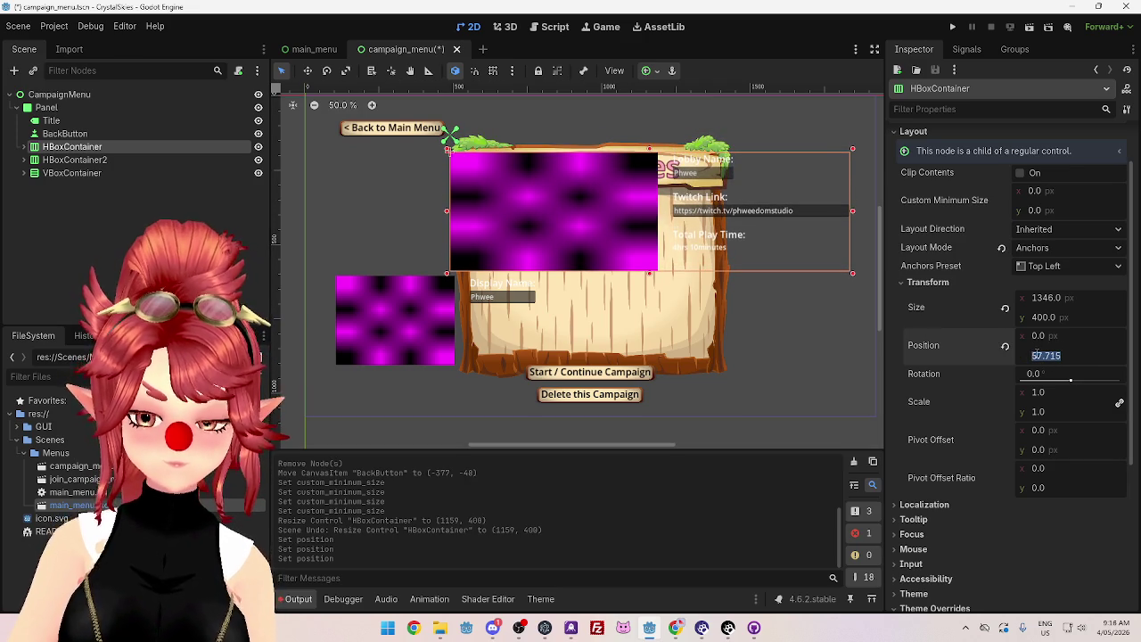
pyautogui.write('80')
pyautogui.press('Return')
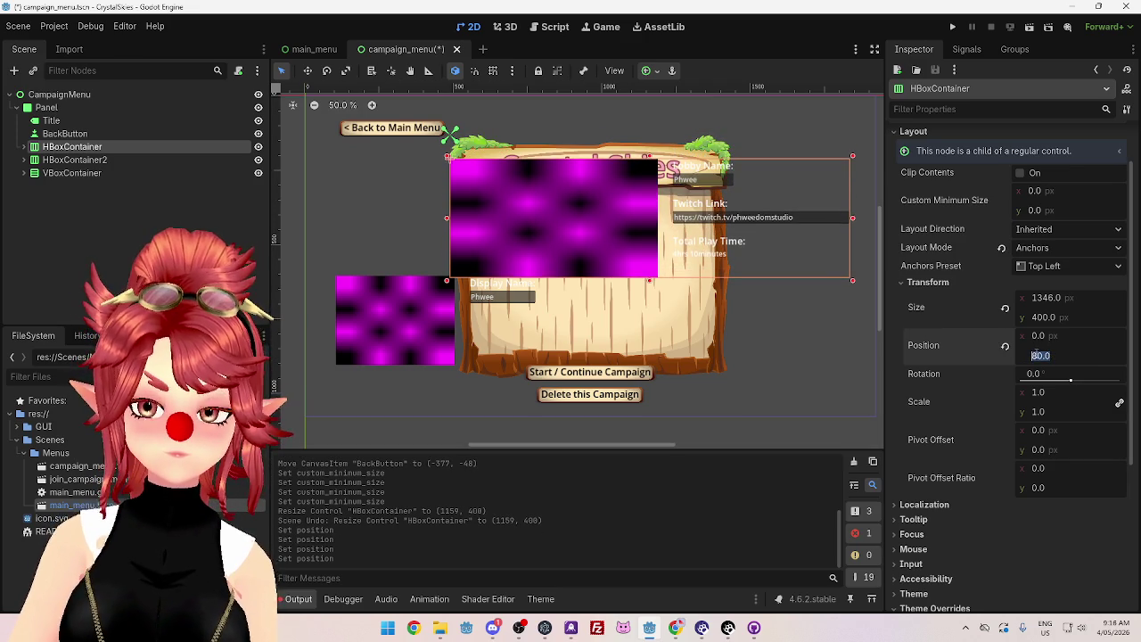
pyautogui.write('100')
pyautogui.press('Return')
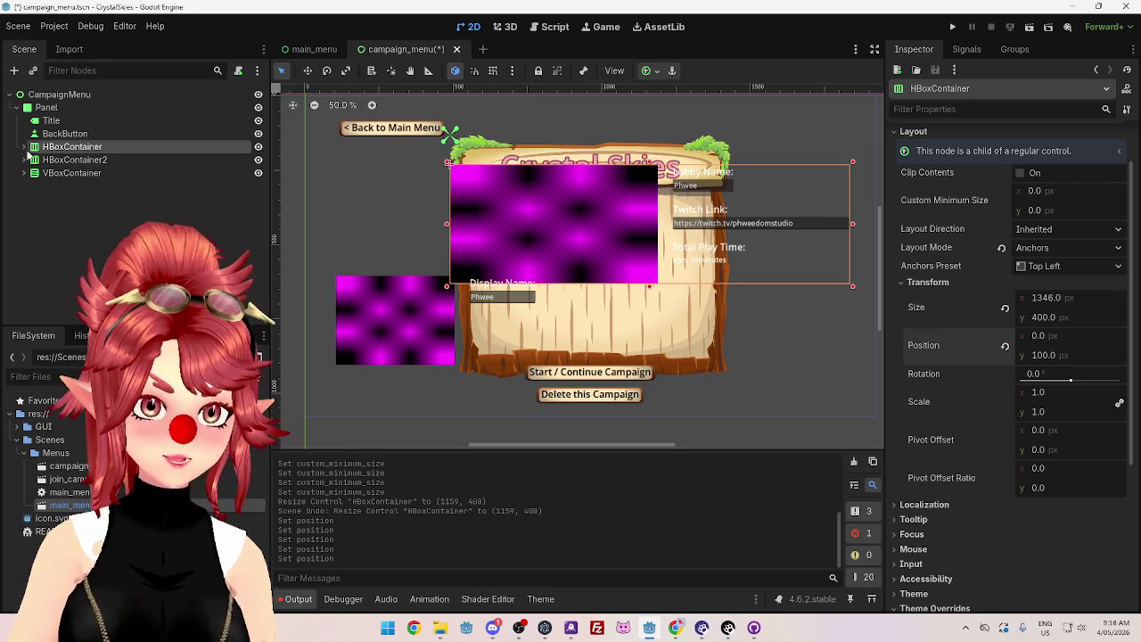
pyautogui.click(23, 146)
# Step: Select MapPreview and browse its Transform, Material, Texture and Container Sizing sections
pyautogui.click(73, 159)
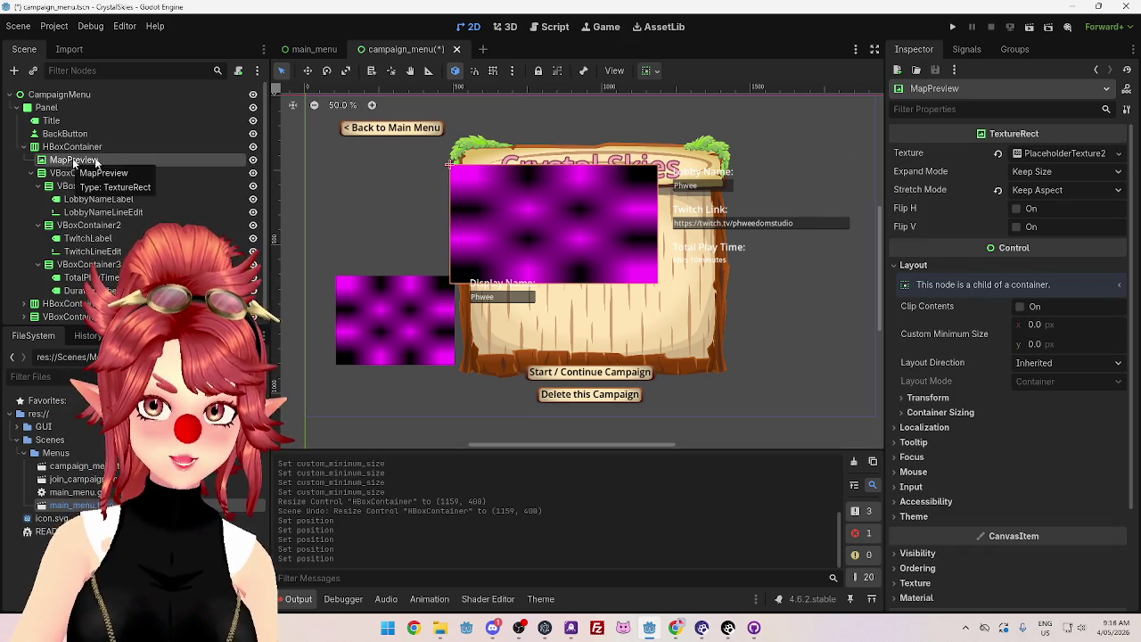
pyautogui.click(910, 401)
pyautogui.scroll(-3, 995, 478)
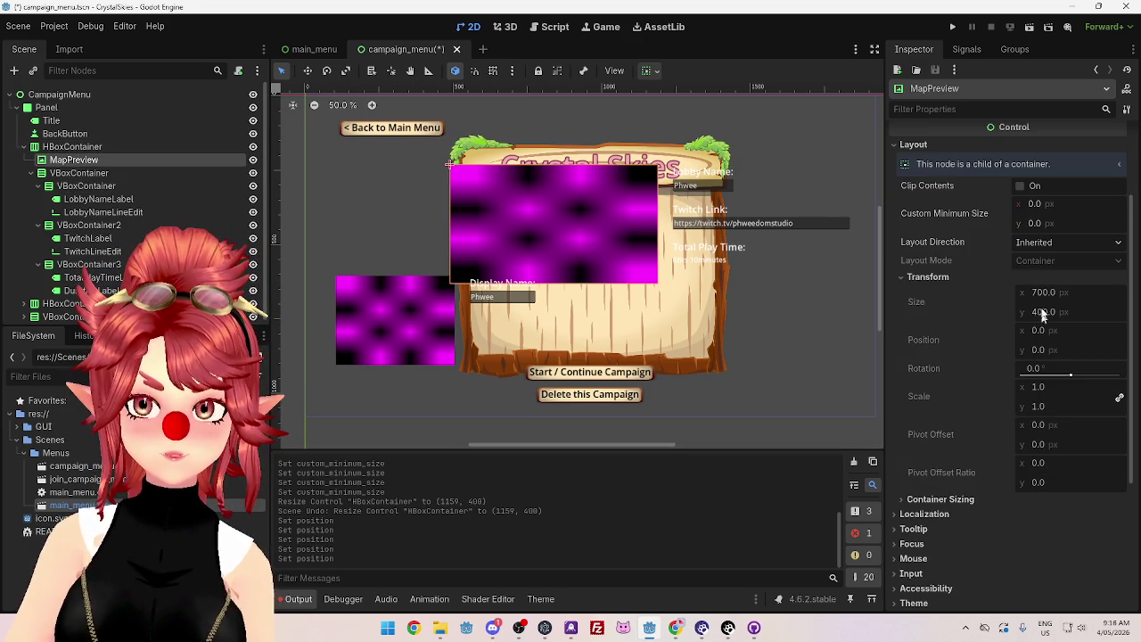
pyautogui.click(913, 278)
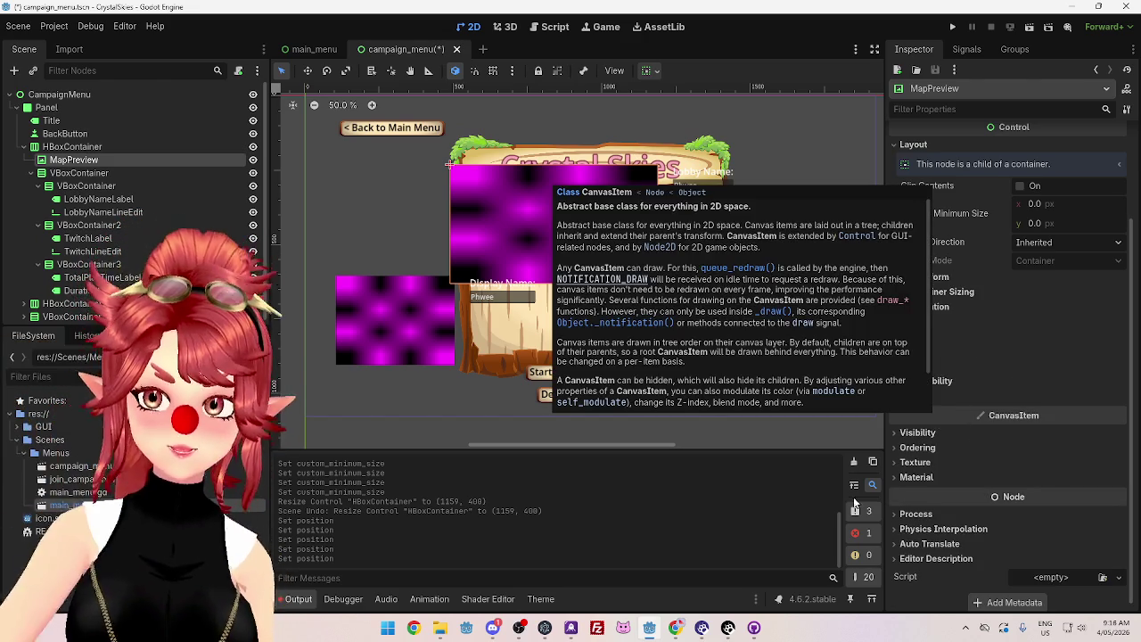
pyautogui.click(909, 486)
pyautogui.scroll(-1, 984, 476)
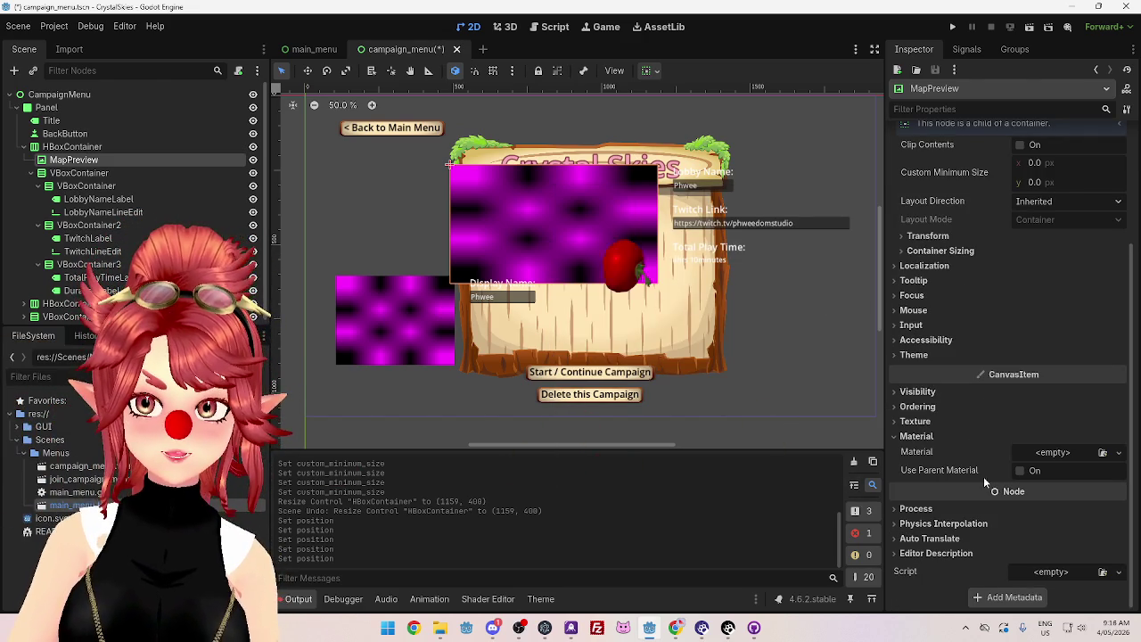
pyautogui.click(916, 436)
pyautogui.click(914, 457)
pyautogui.click(914, 457)
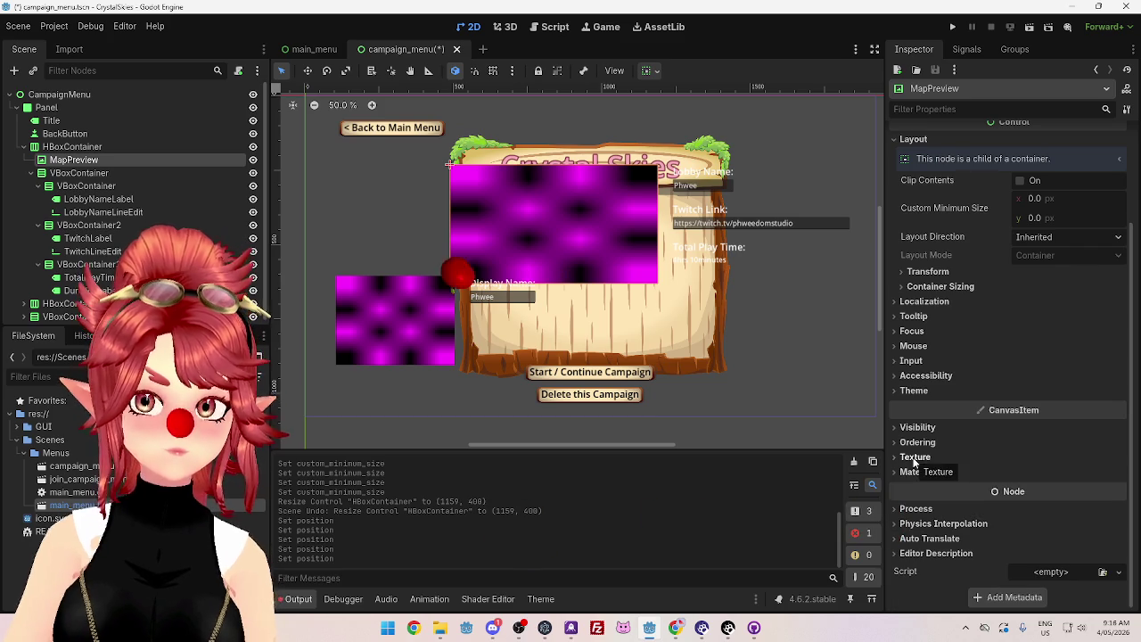
pyautogui.click(923, 286)
pyautogui.click(921, 286)
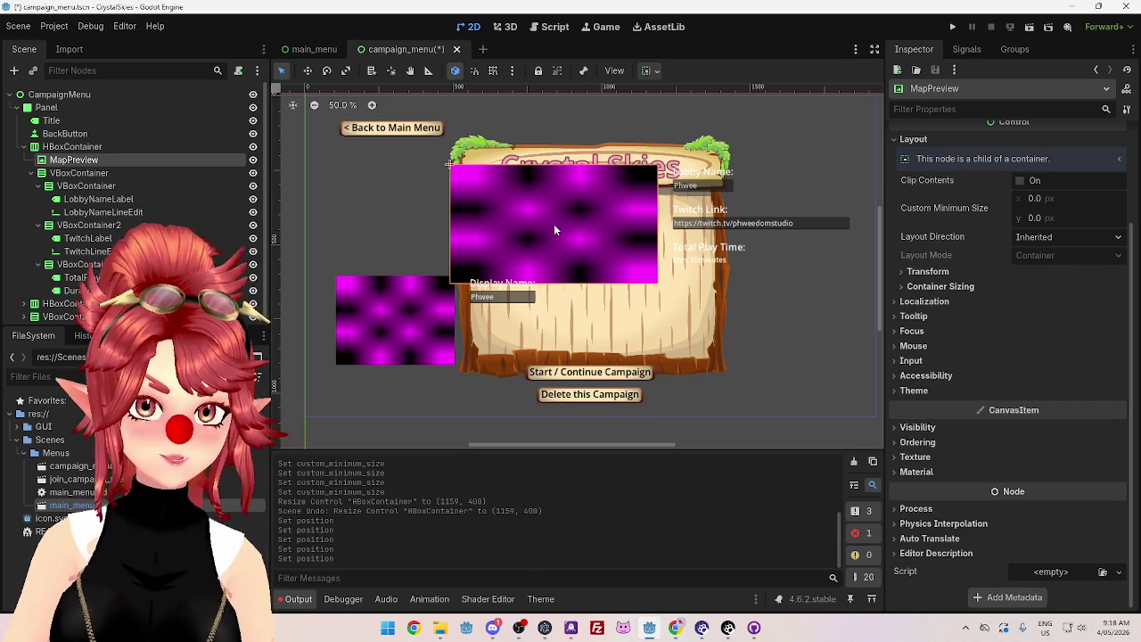
# Step: Check the neighbouring VBoxContainer, then reopen MapPreview's transform values
pyautogui.click(61, 147)
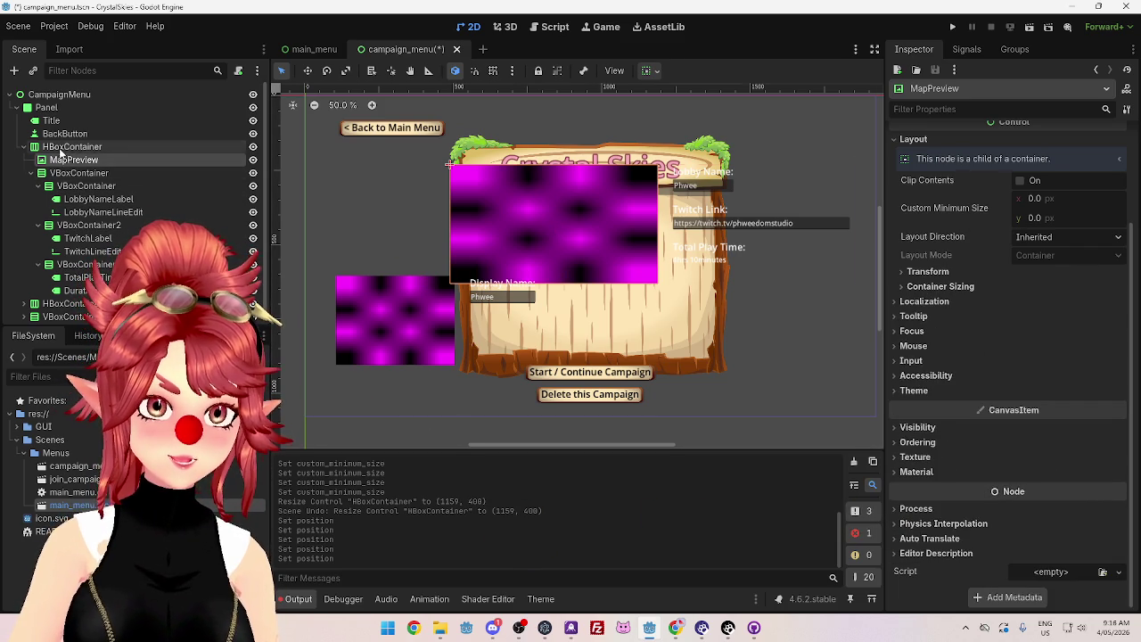
pyautogui.click(57, 161)
pyautogui.click(41, 173)
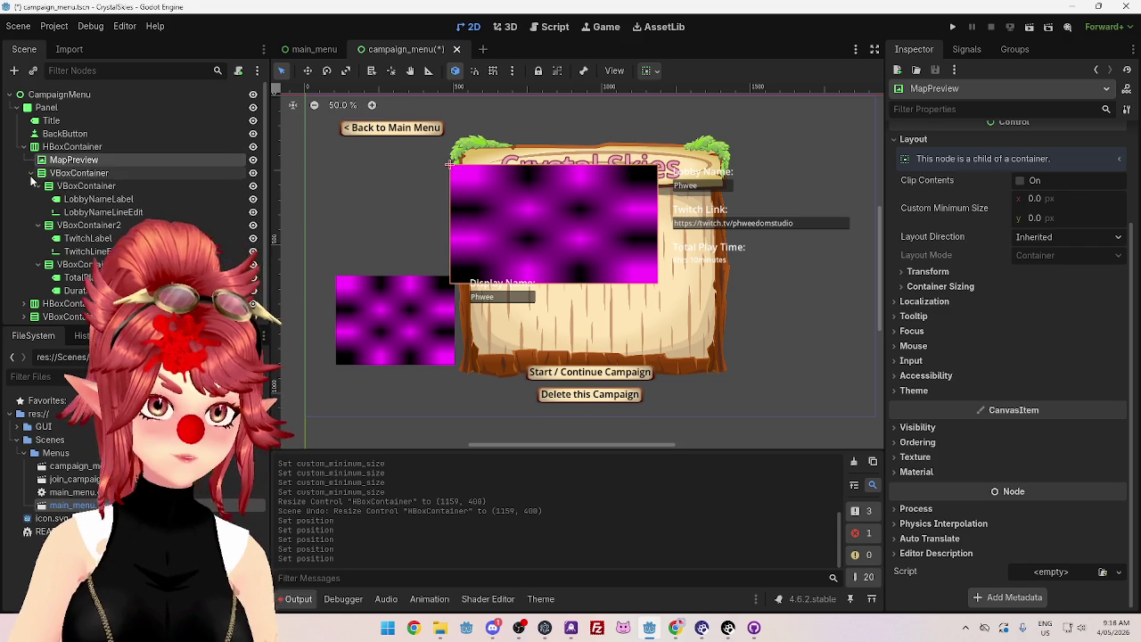
pyautogui.click(724, 210)
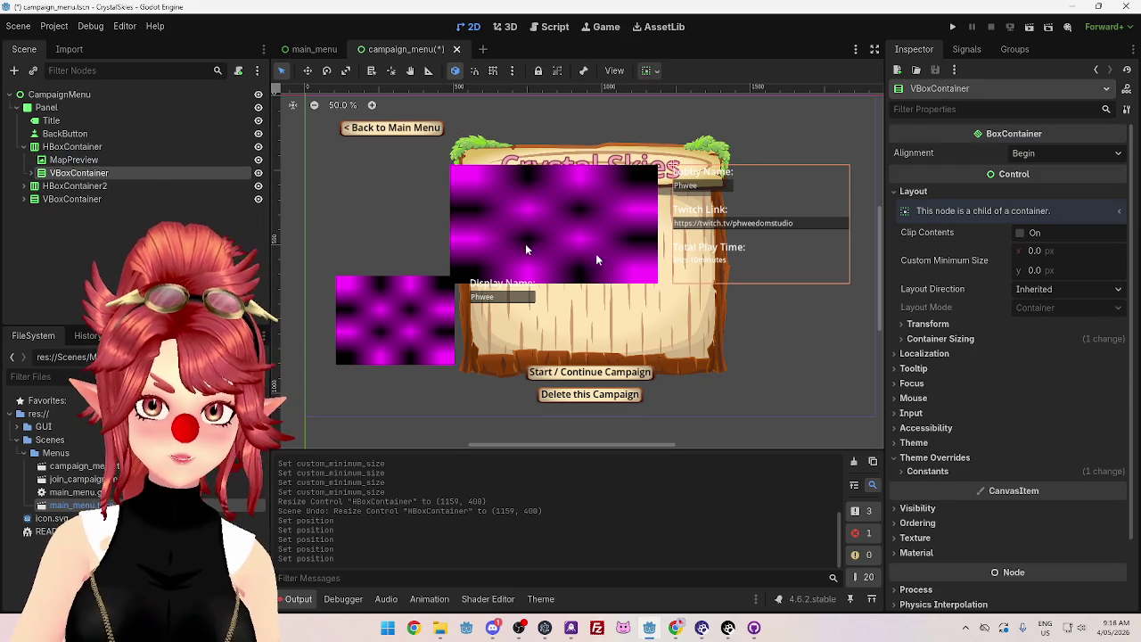
pyautogui.click(92, 161)
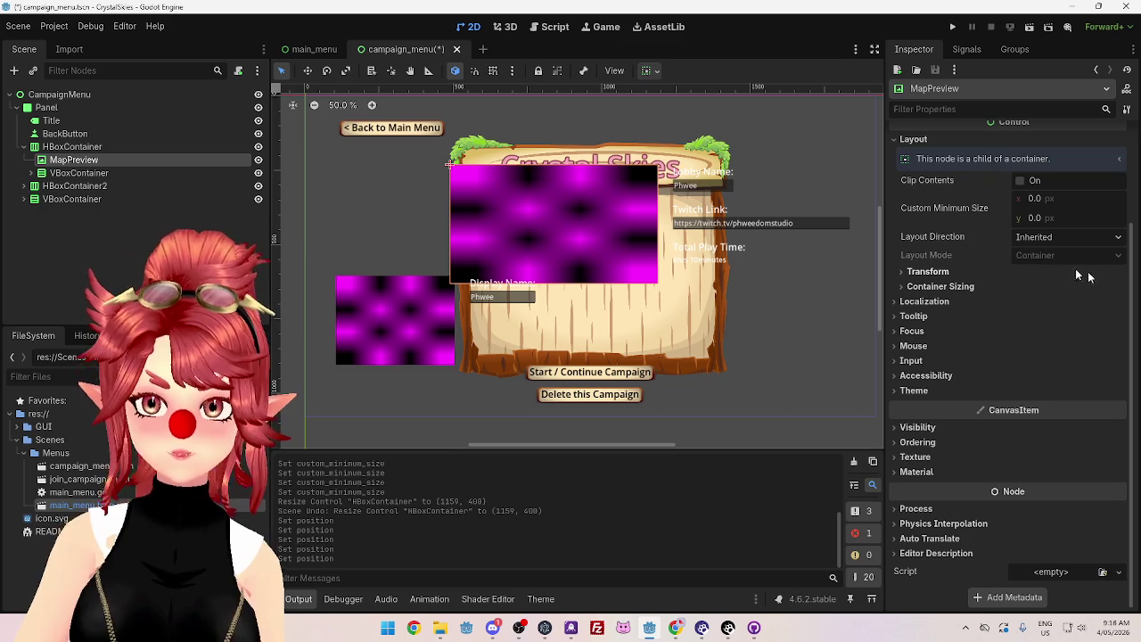
pyautogui.click(915, 273)
# Step: Check MapPreview's horizontal container sizing options, leaving them unchanged
pyautogui.click(916, 273)
pyautogui.click(919, 287)
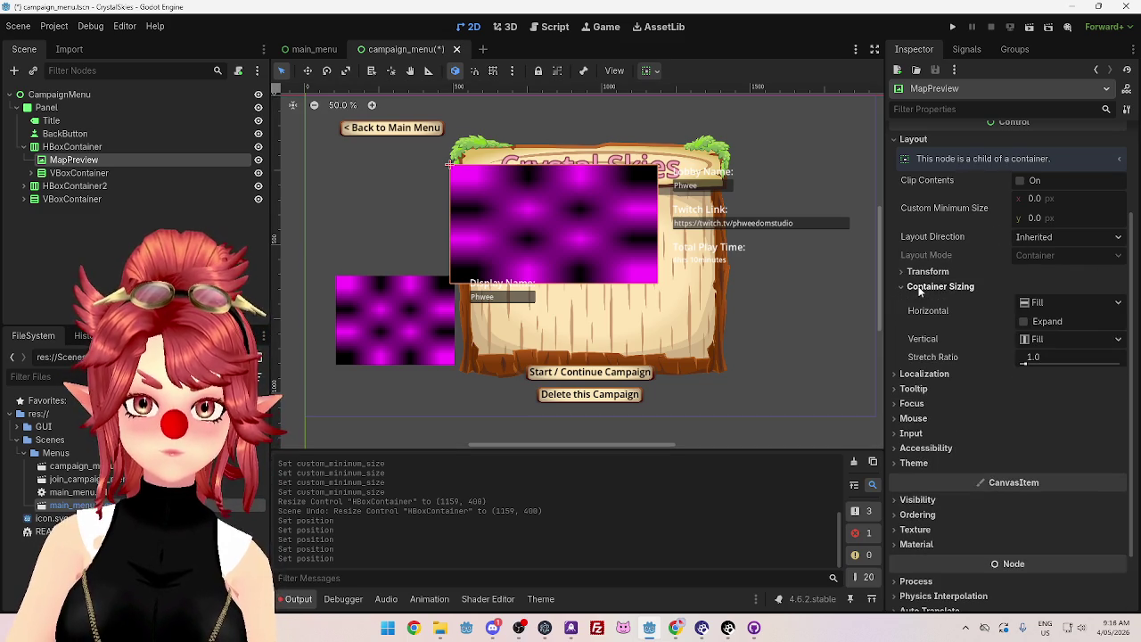
pyautogui.click(1113, 305)
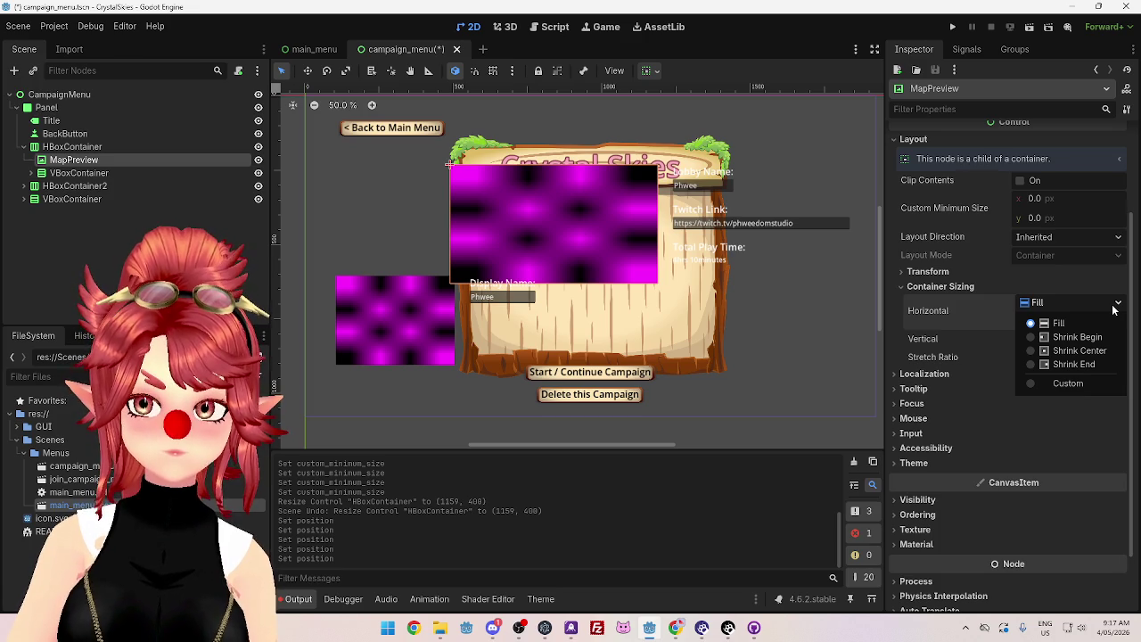
pyautogui.click(1113, 305)
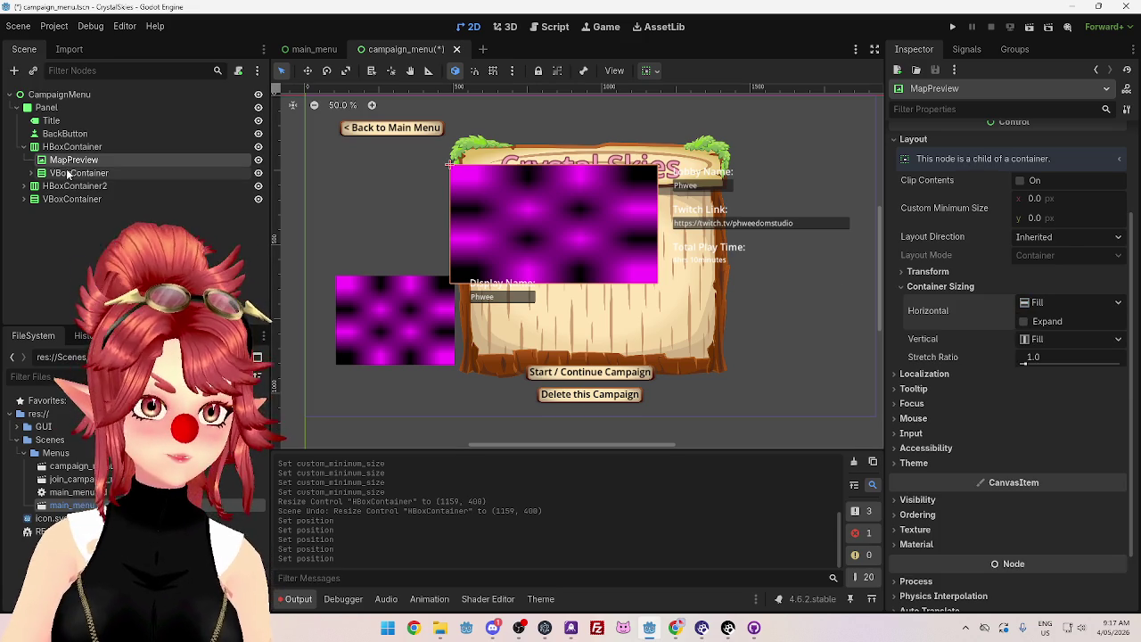
# Step: Expand the VBoxContainer beside MapPreview and inspect its LobbyNameLabel child
pyautogui.click(78, 173)
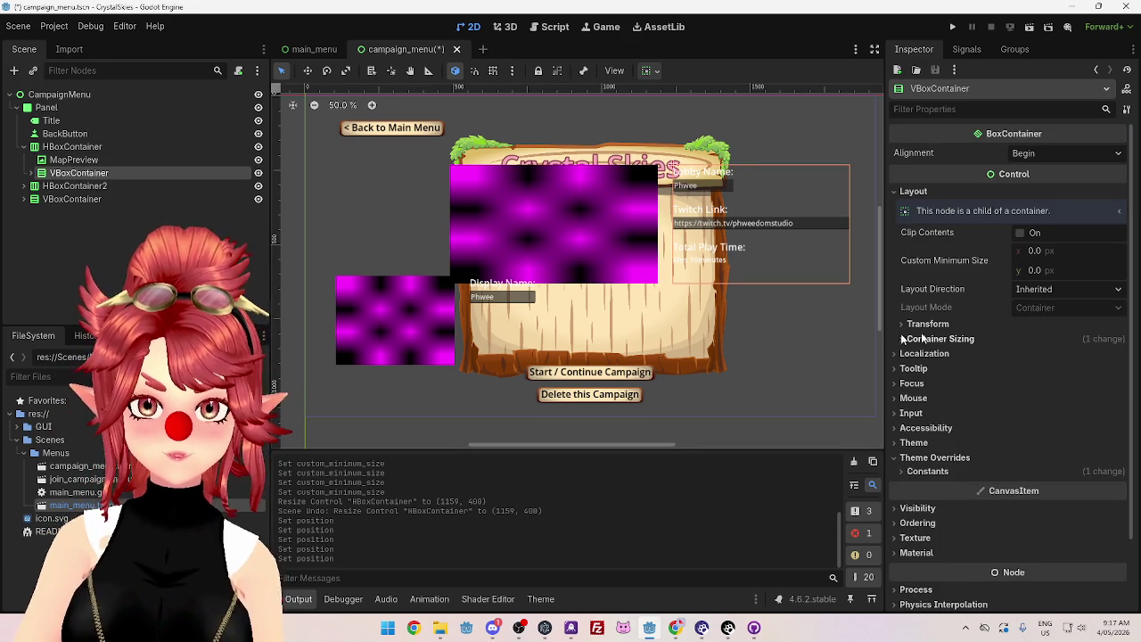
pyautogui.click(42, 173)
pyautogui.click(114, 186)
pyautogui.click(107, 173)
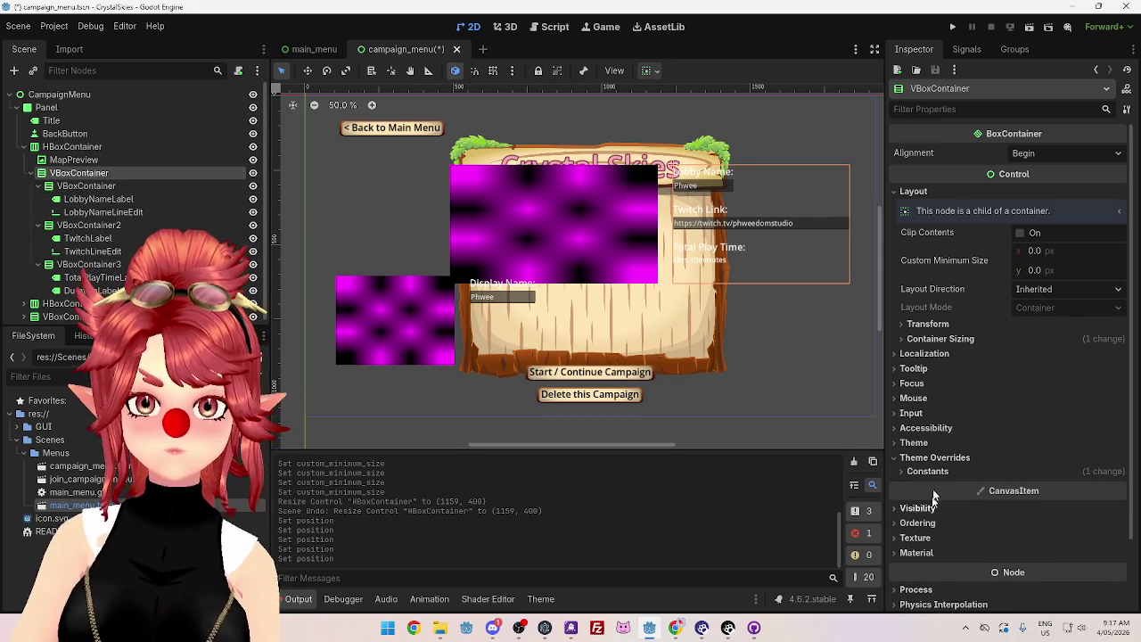
pyautogui.click(927, 325)
pyautogui.click(927, 324)
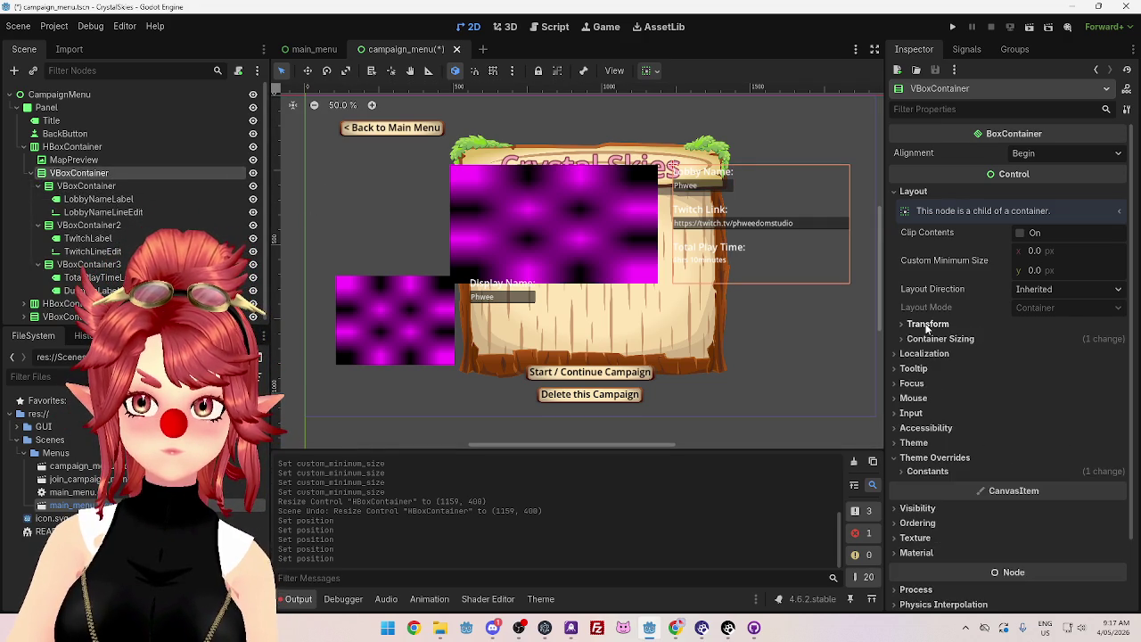
pyautogui.click(79, 188)
pyautogui.click(86, 199)
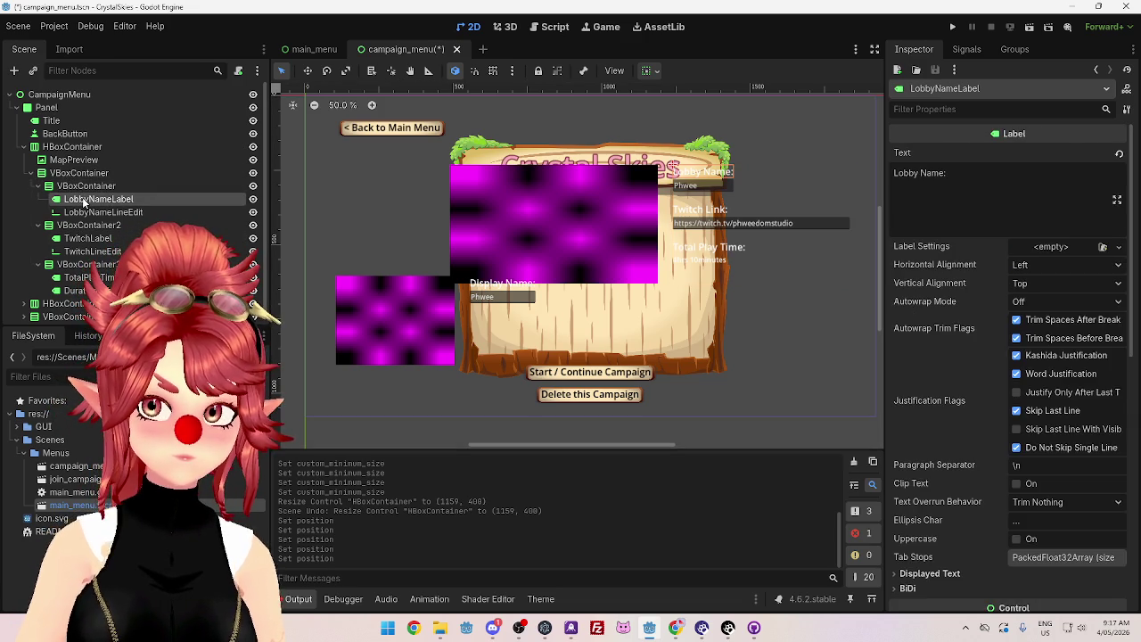
# Step: Set the HBoxContainer's Transform Size x to 1159, making it 1159 × 400 px
pyautogui.click(90, 213)
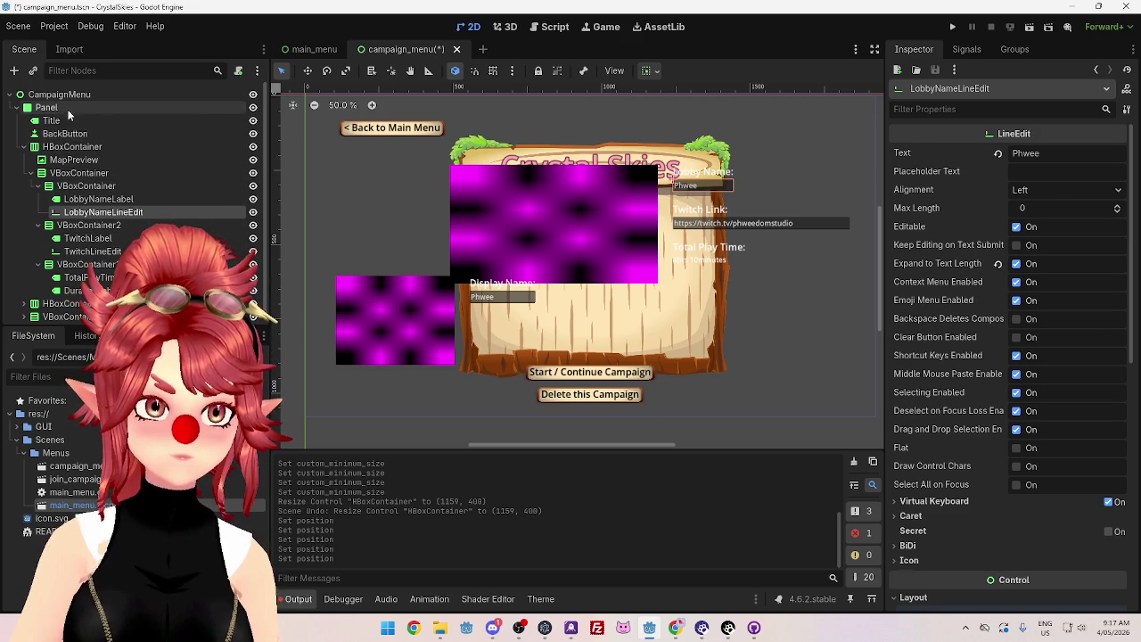
pyautogui.click(69, 147)
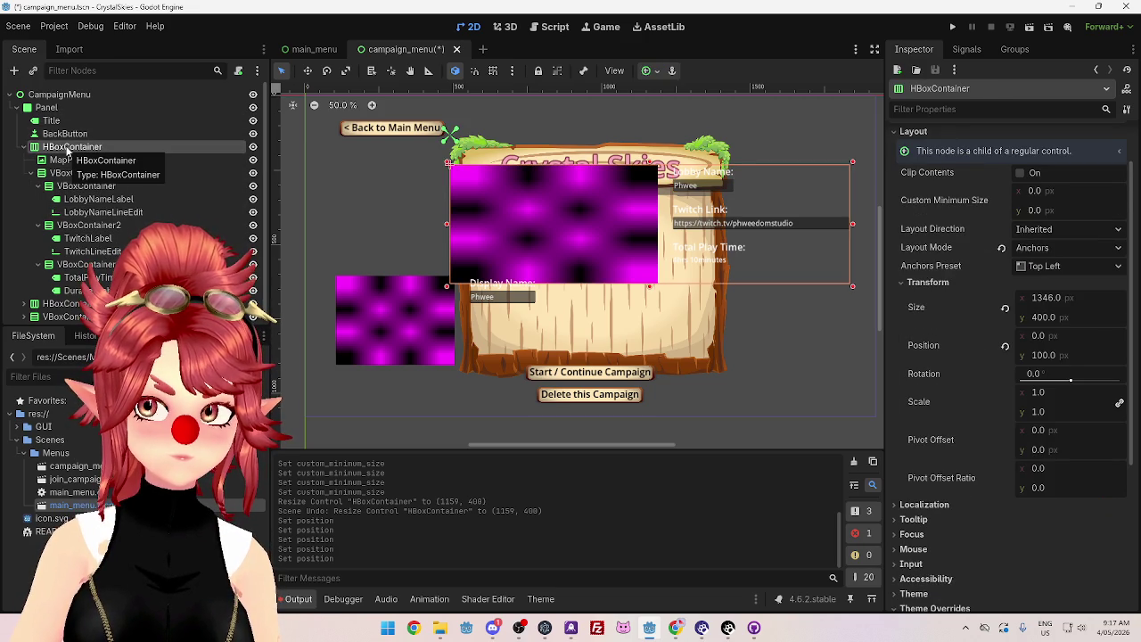
pyautogui.click(1046, 298)
pyautogui.write('1159')
pyautogui.press('Return')
pyautogui.click(1045, 298)
pyautogui.press('Return')
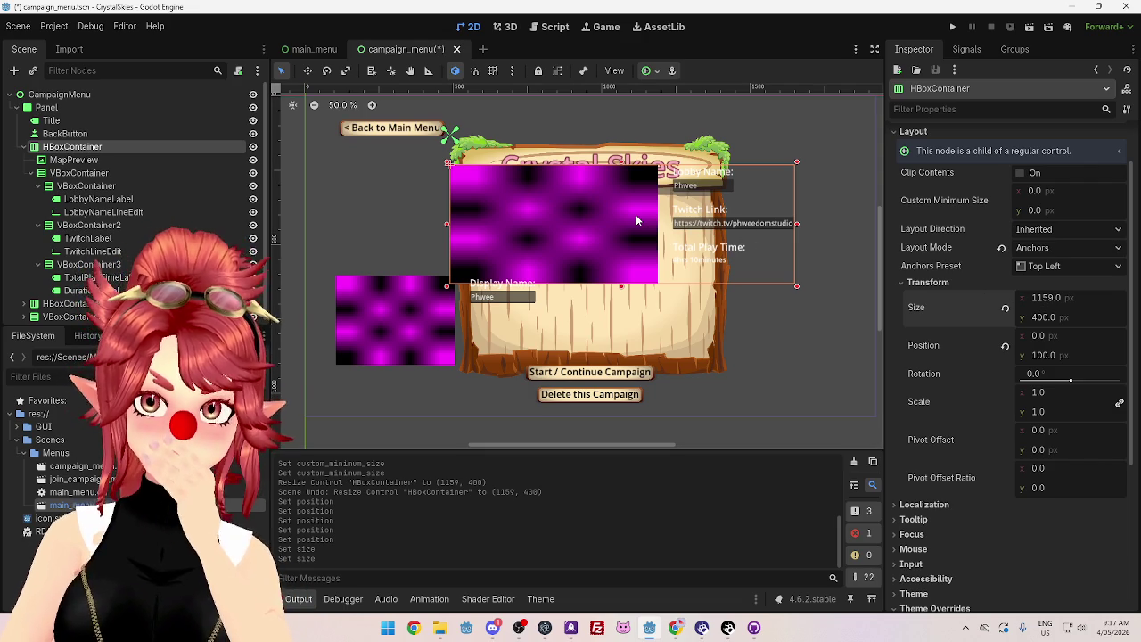
pyautogui.click(1005, 309)
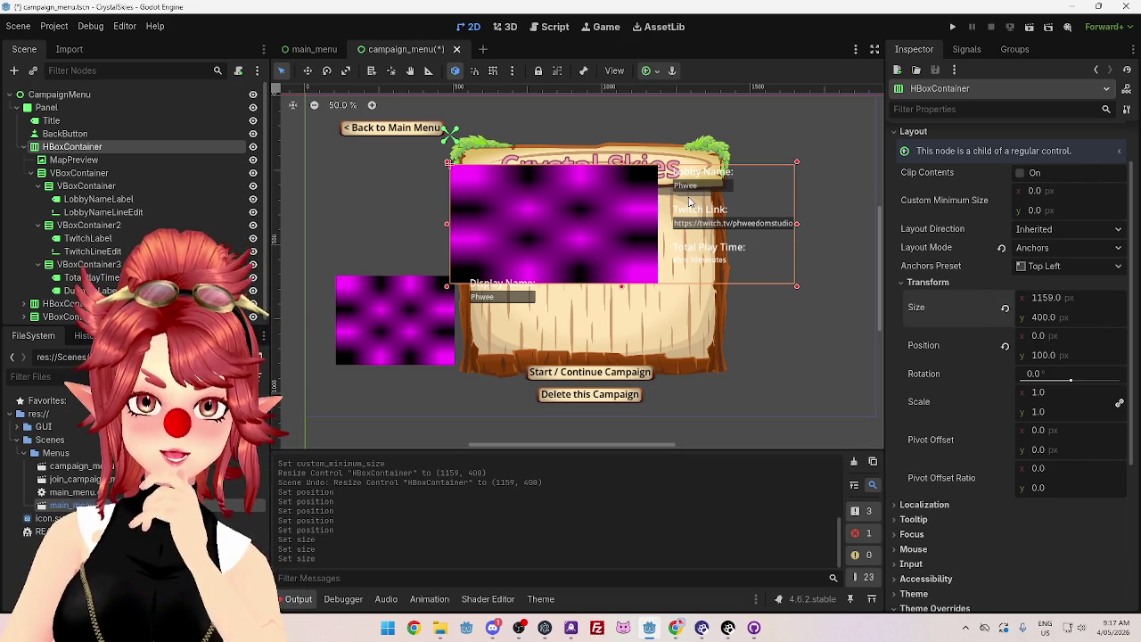
# Step: Select MapPreview and briefly check its Visibility settings
pyautogui.click(61, 161)
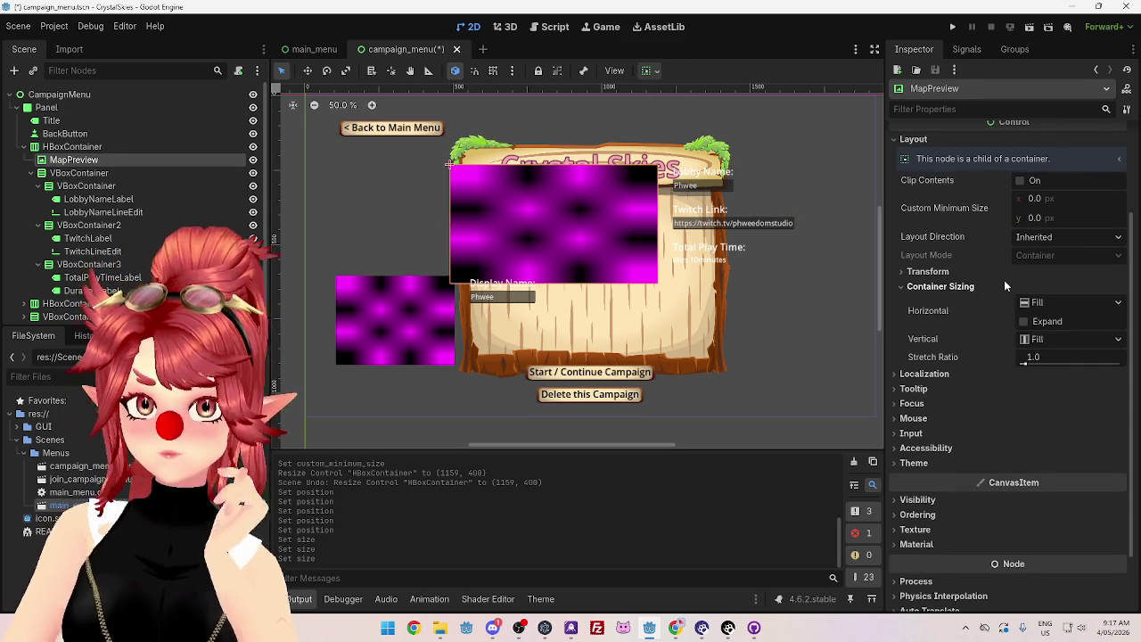
pyautogui.scroll(-2, 933, 308)
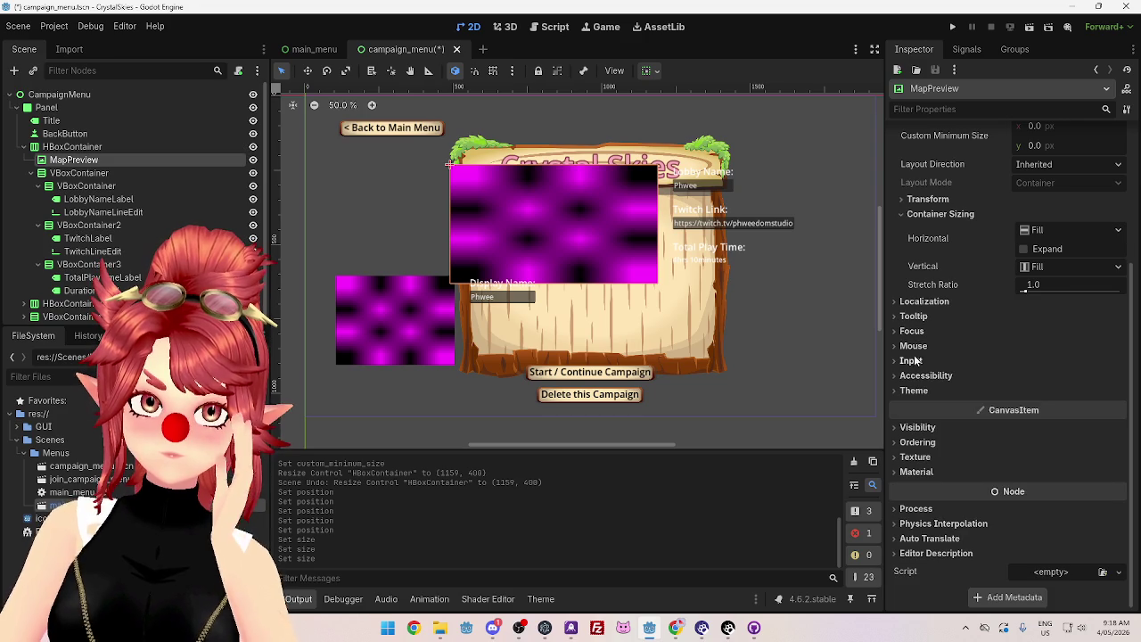
pyautogui.click(923, 432)
pyautogui.click(923, 432)
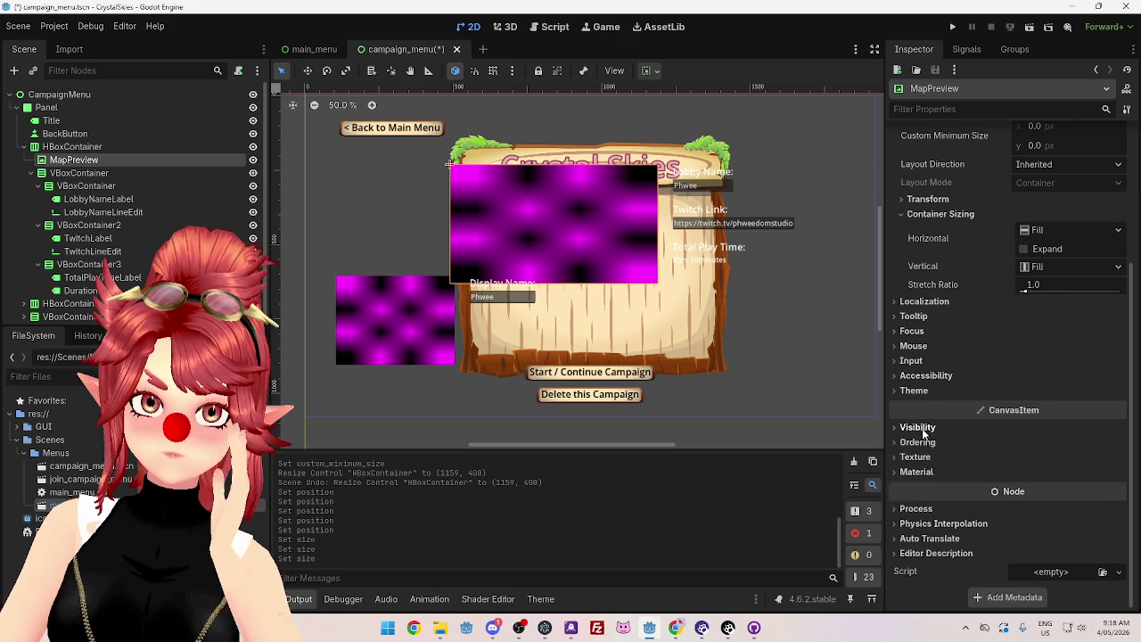
pyautogui.scroll(5, 941, 391)
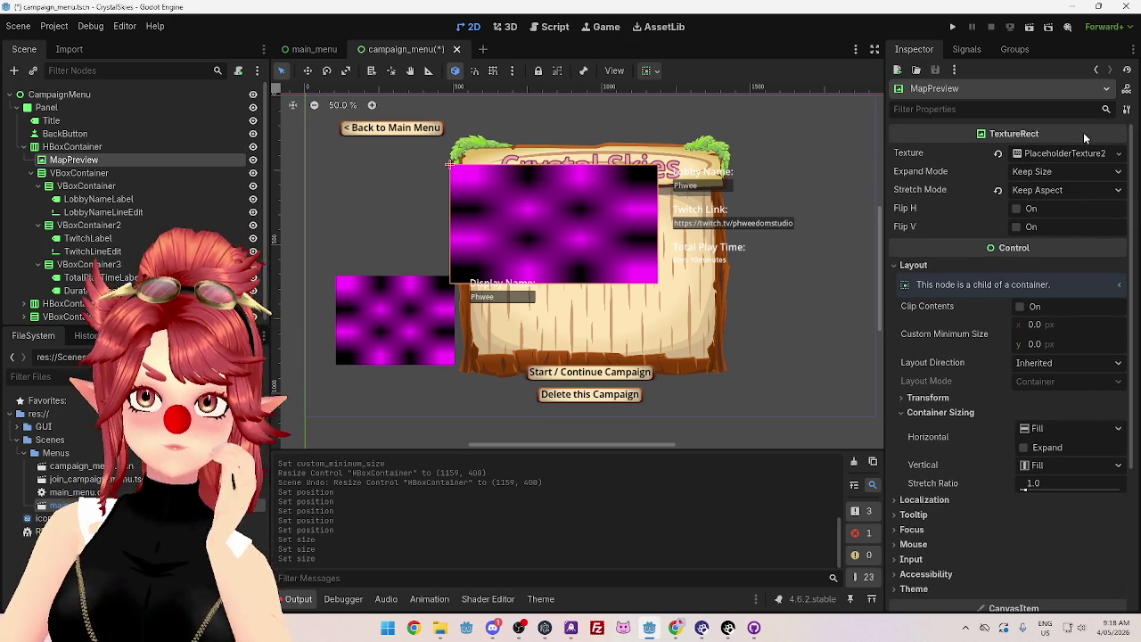
# Step: Set MapPreview's placeholder texture size to 400 × 300 px
pyautogui.click(1031, 153)
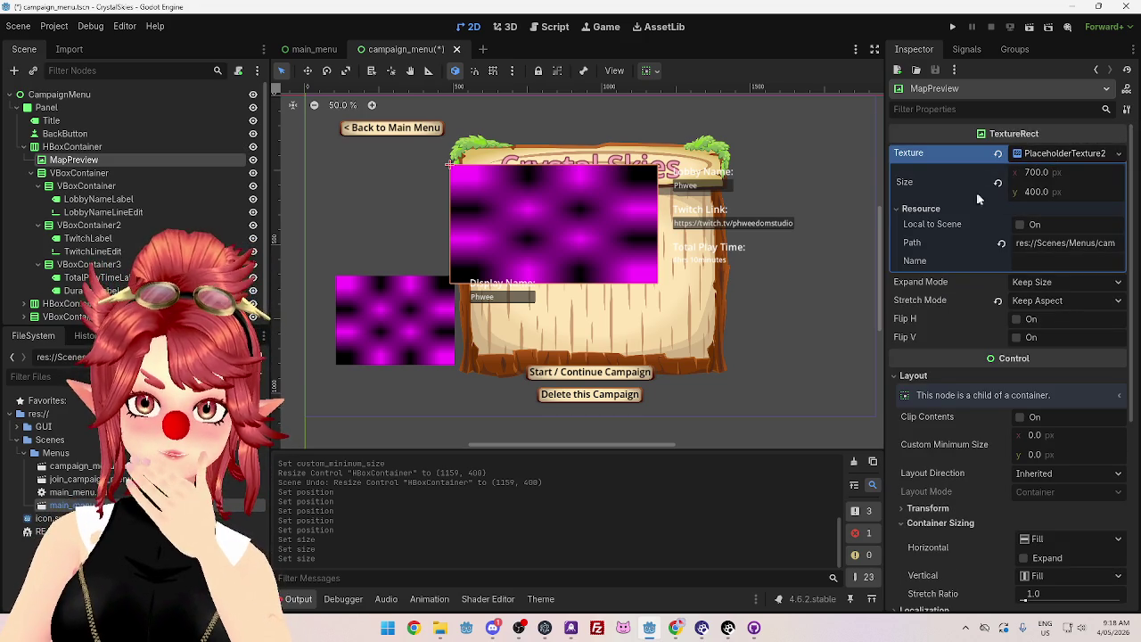
pyautogui.click(1036, 171)
pyautogui.write('500')
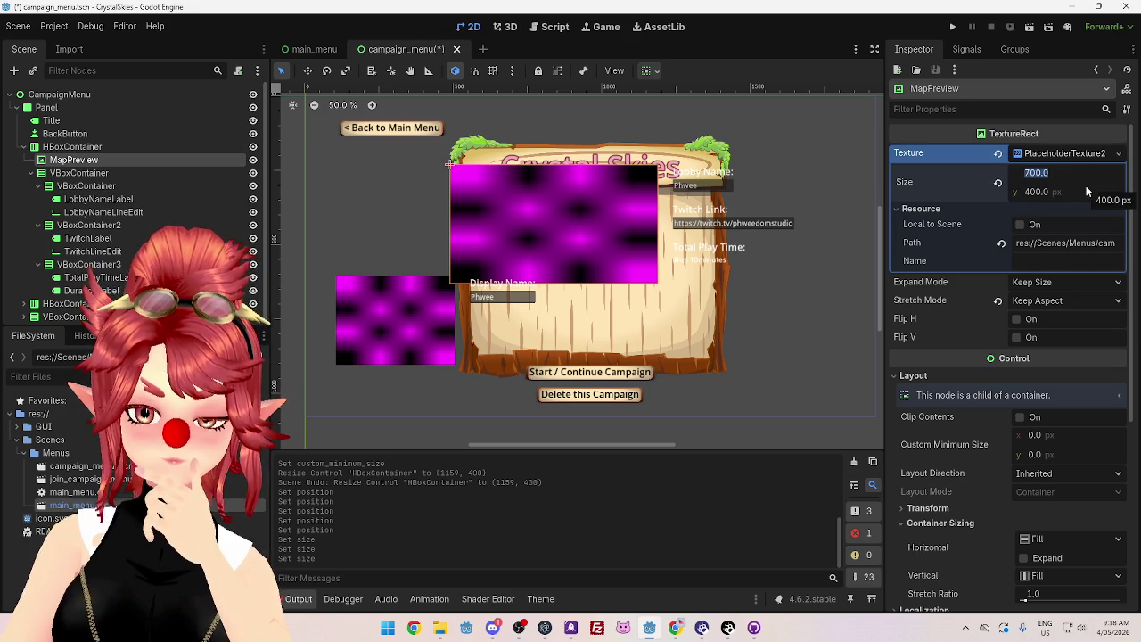
pyautogui.press('Tab')
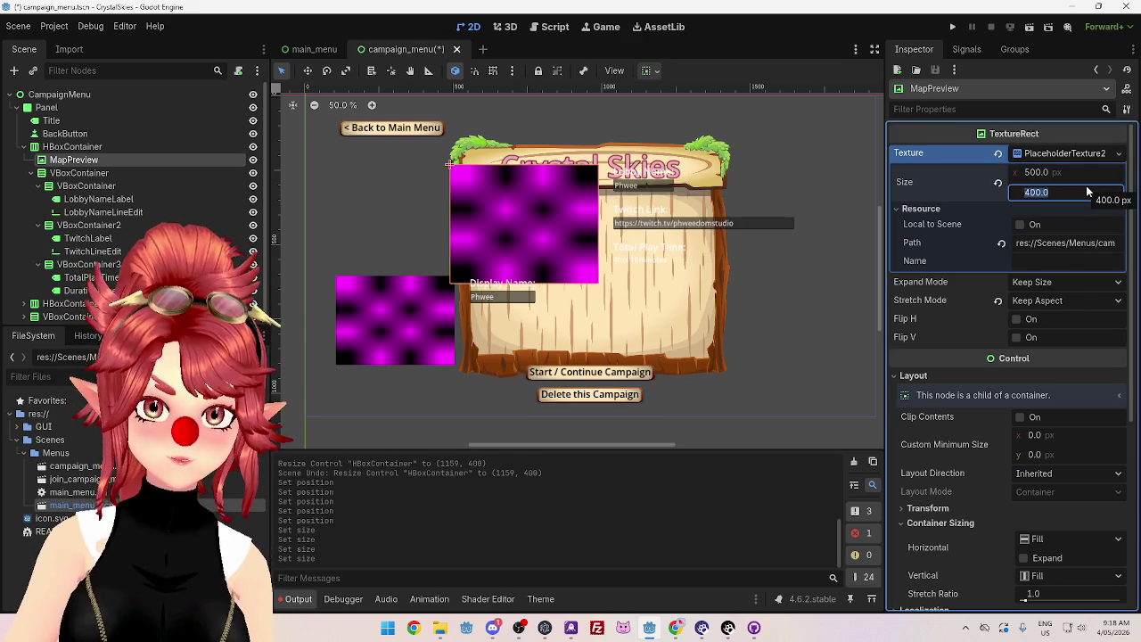
pyautogui.write('300')
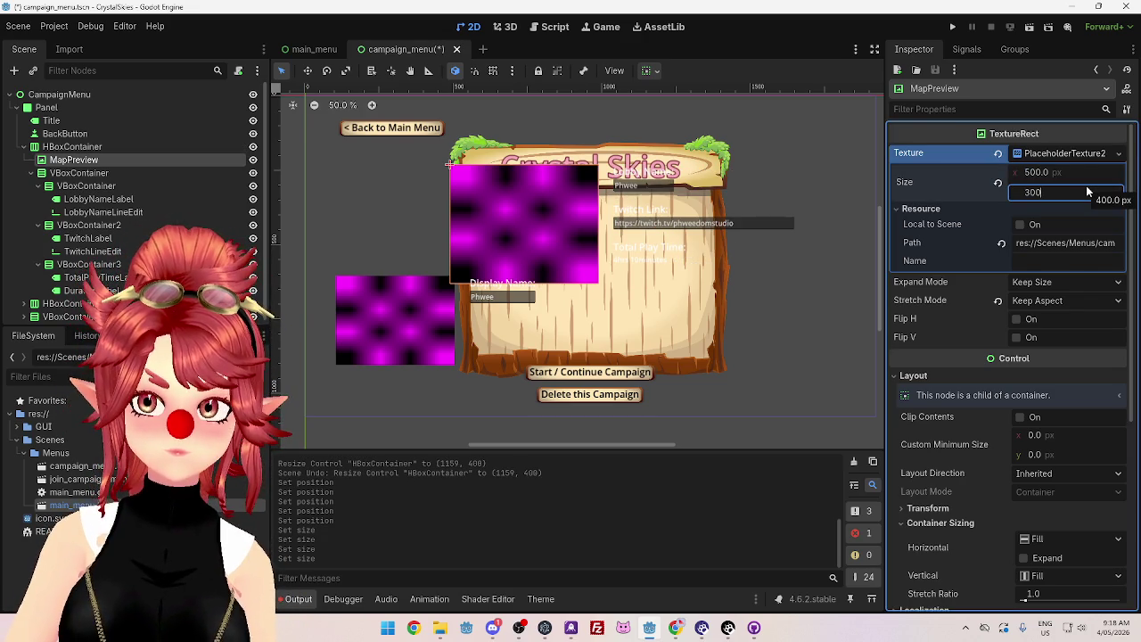
pyautogui.press('Tab')
pyautogui.click(1039, 173)
pyautogui.write('300')
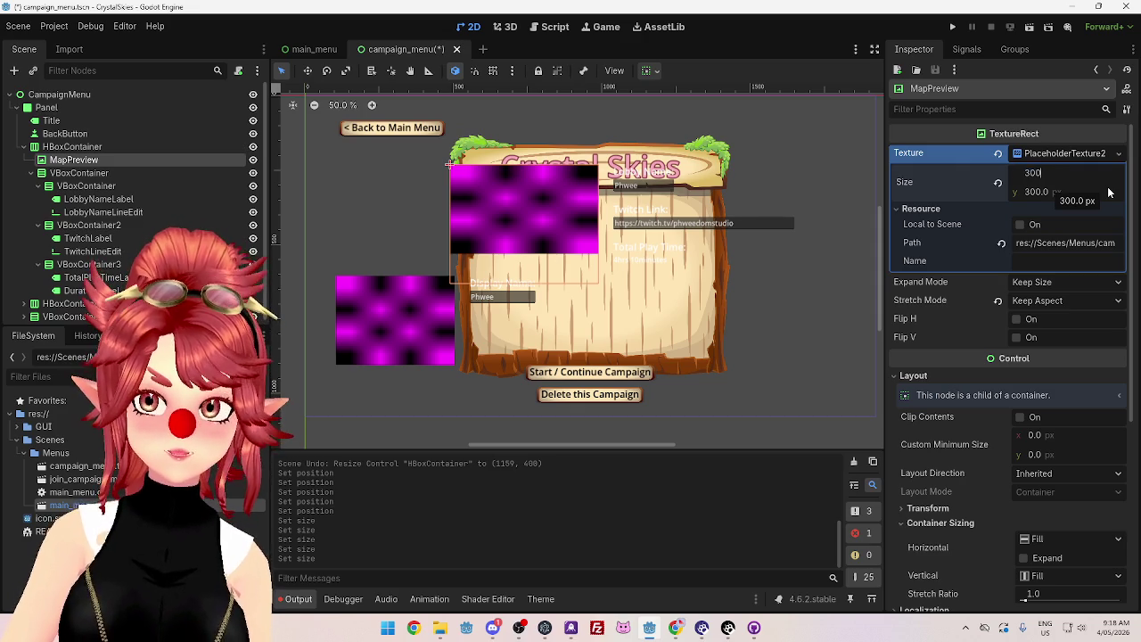
pyautogui.press('Return')
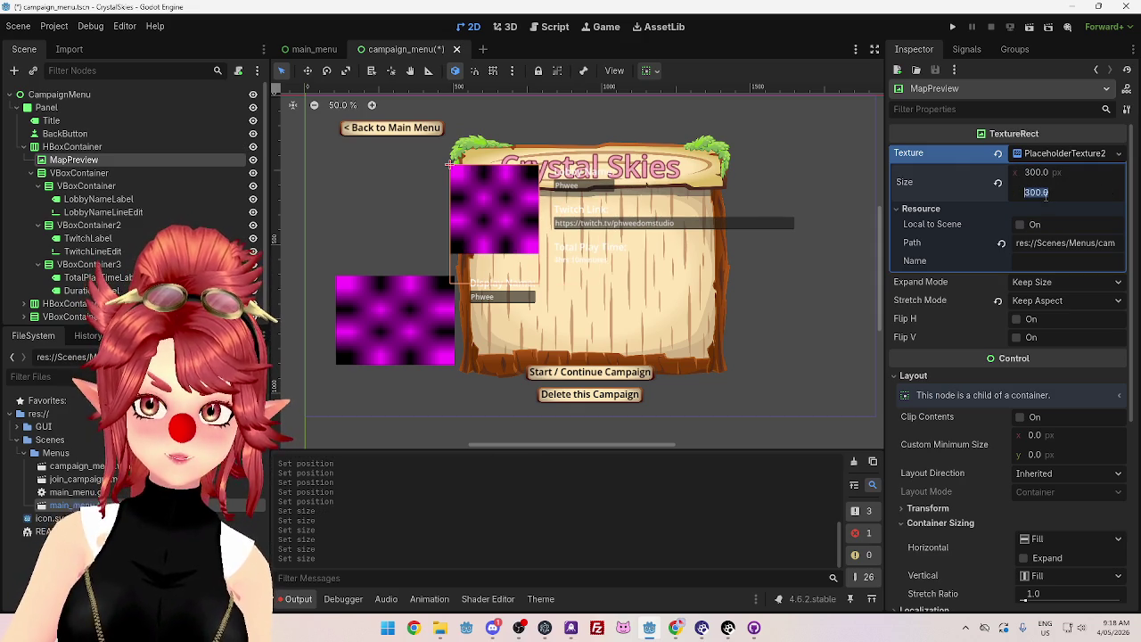
pyautogui.write('200')
pyautogui.press('Return')
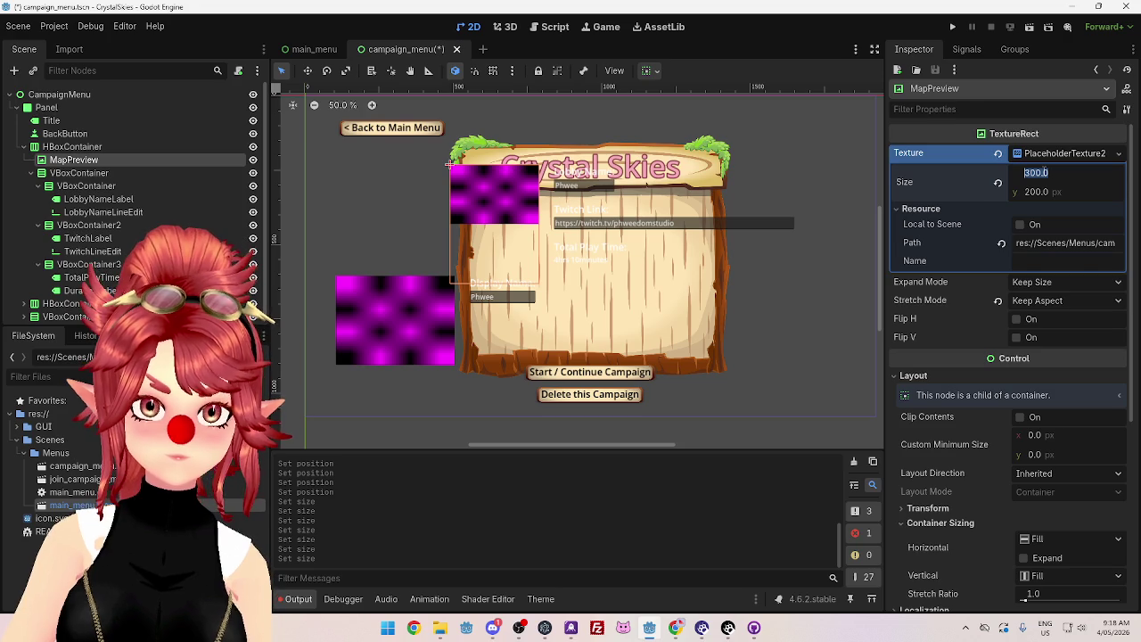
pyautogui.write('400')
pyautogui.press('Return')
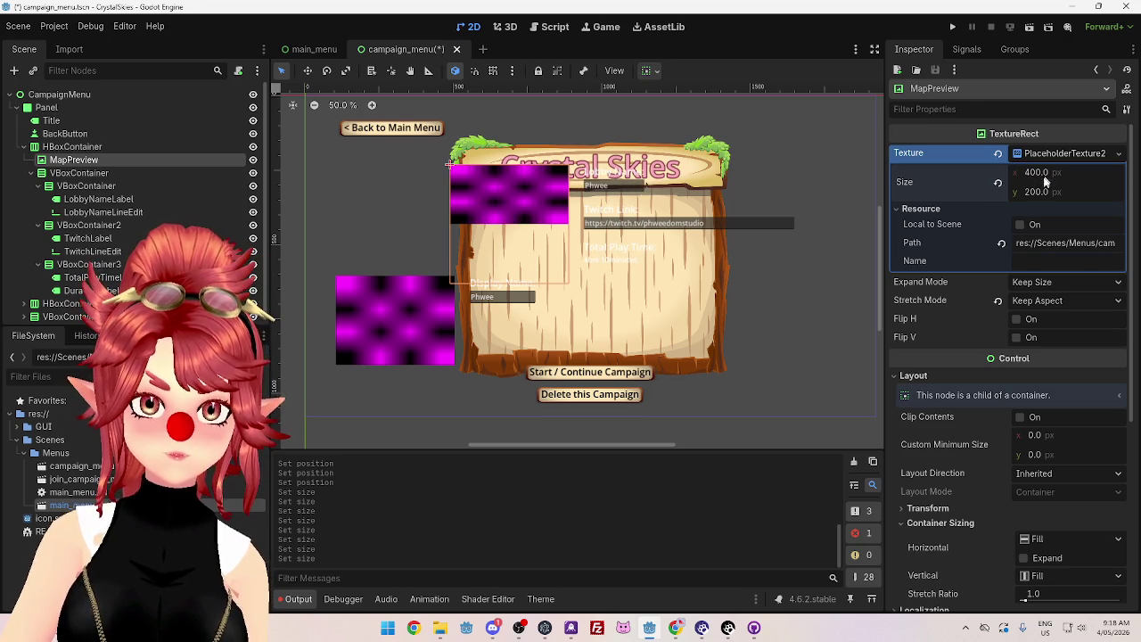
pyautogui.write('30')
pyautogui.press('Return')
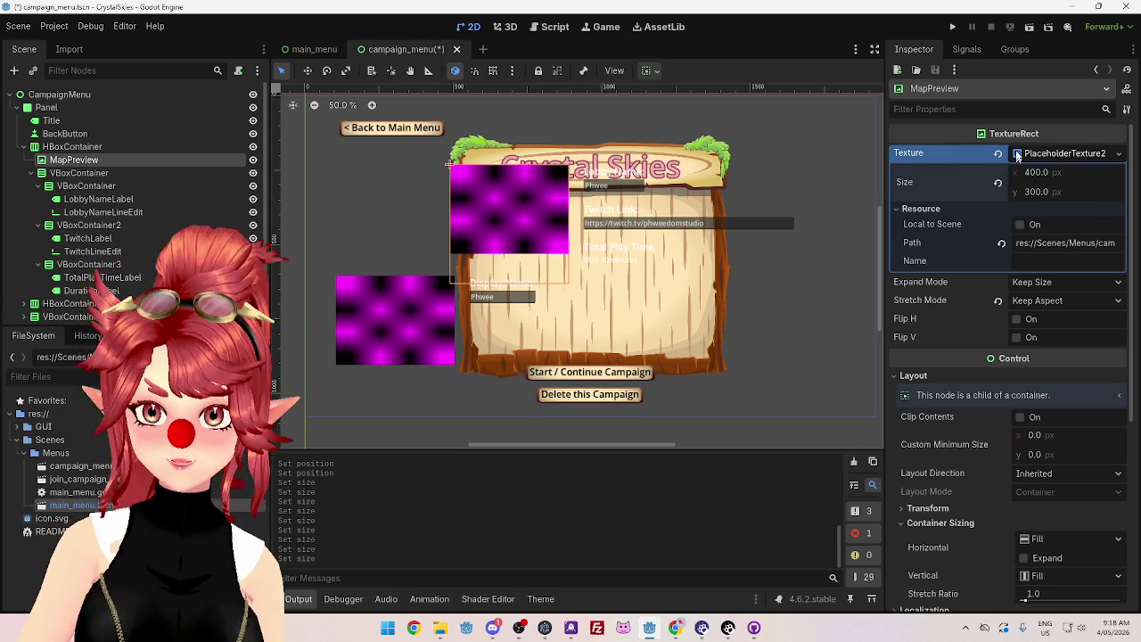
pyautogui.click(1060, 157)
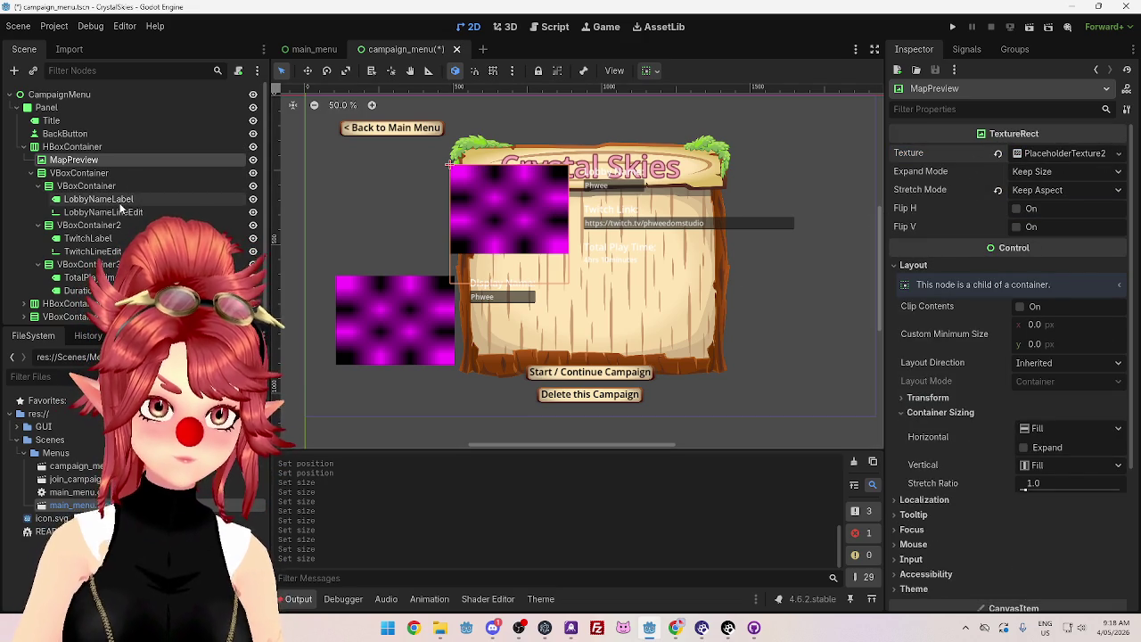
pyautogui.click(116, 171)
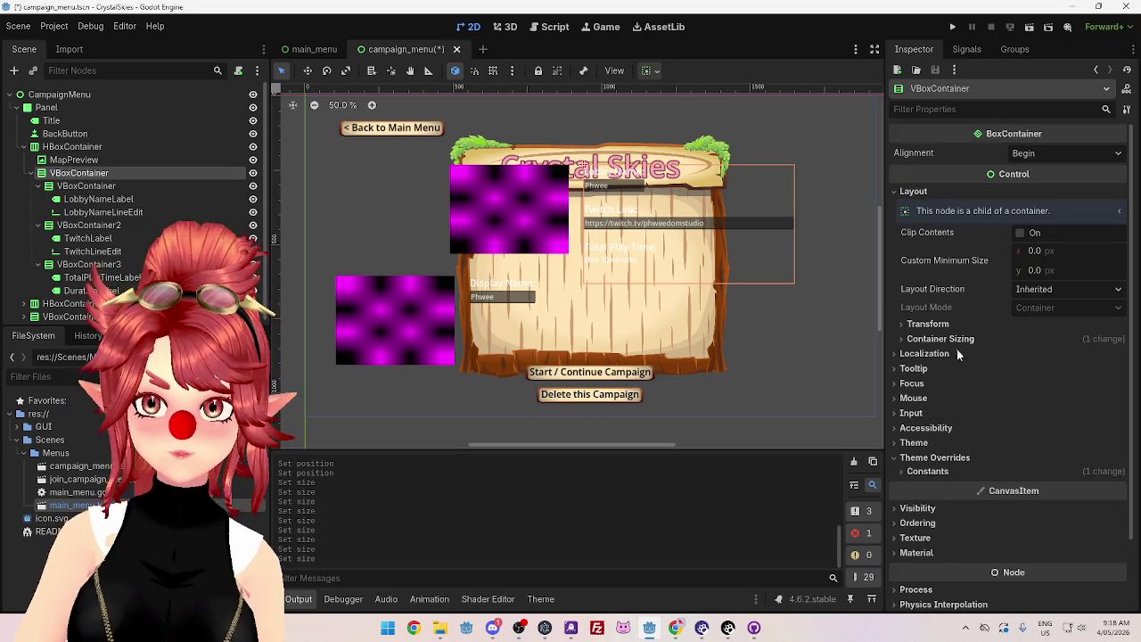
pyautogui.scroll(-2, 929, 382)
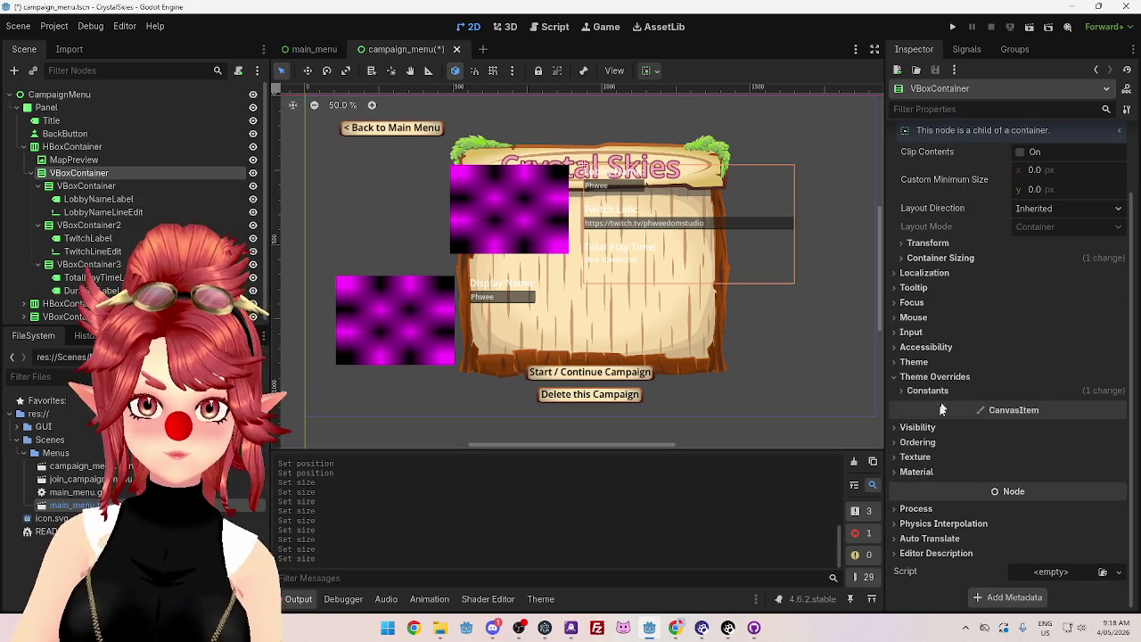
pyautogui.click(927, 244)
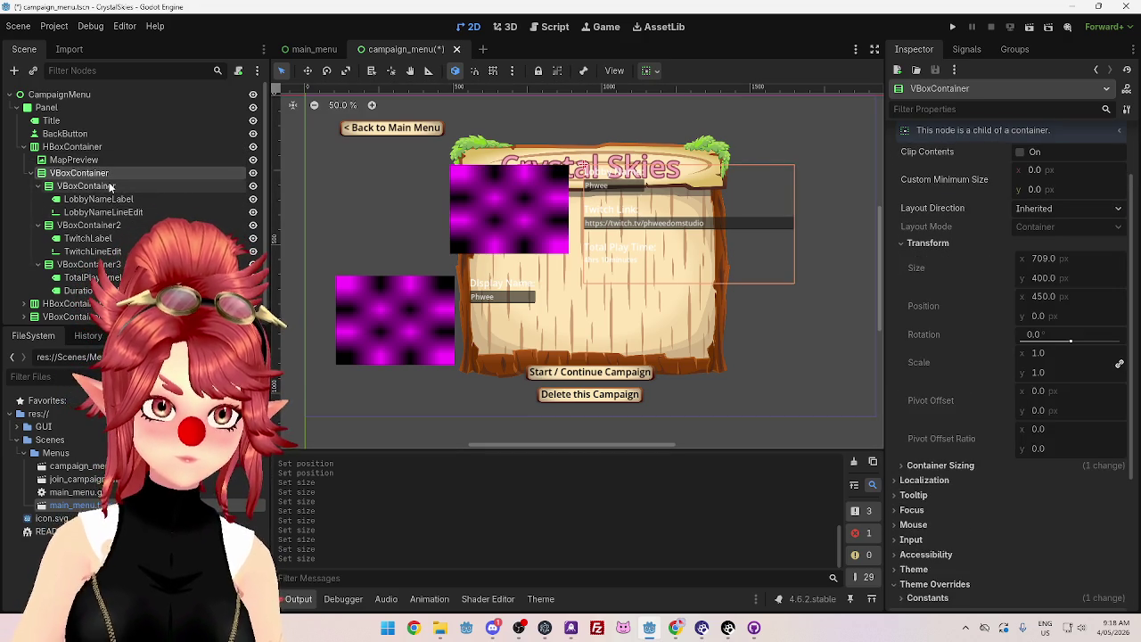
pyautogui.click(904, 243)
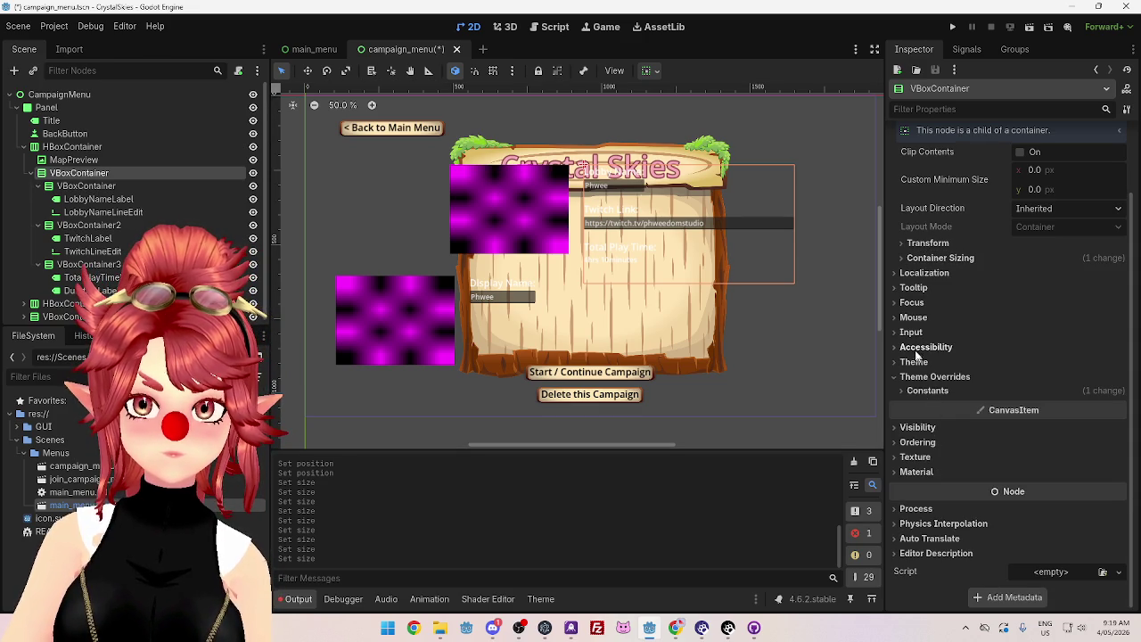
pyautogui.click(96, 199)
pyautogui.click(89, 214)
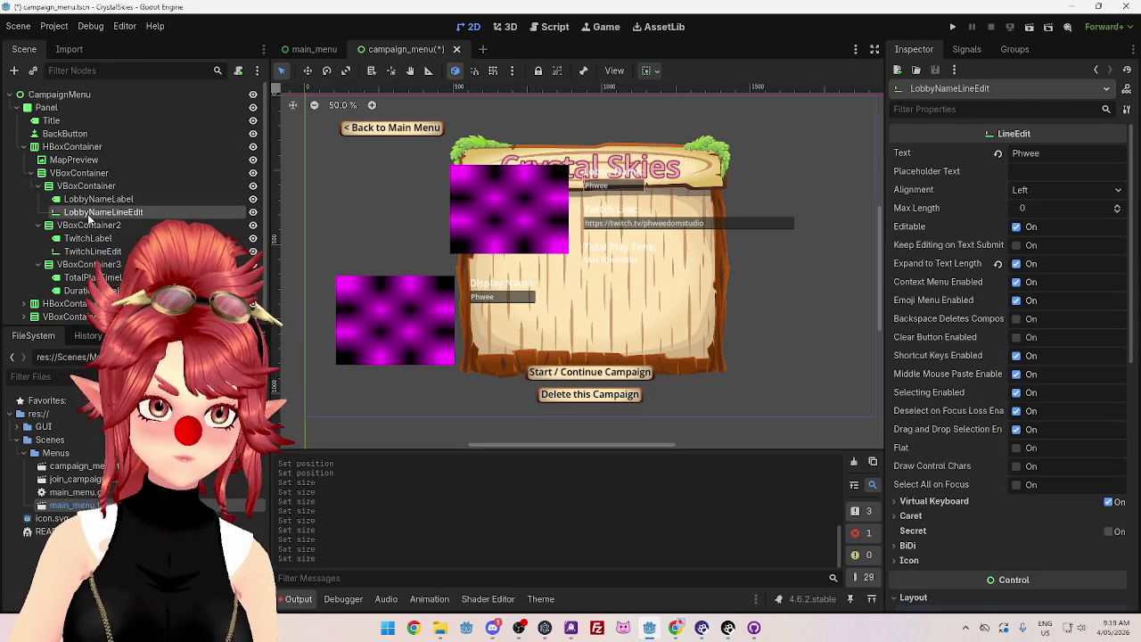
pyautogui.click(93, 252)
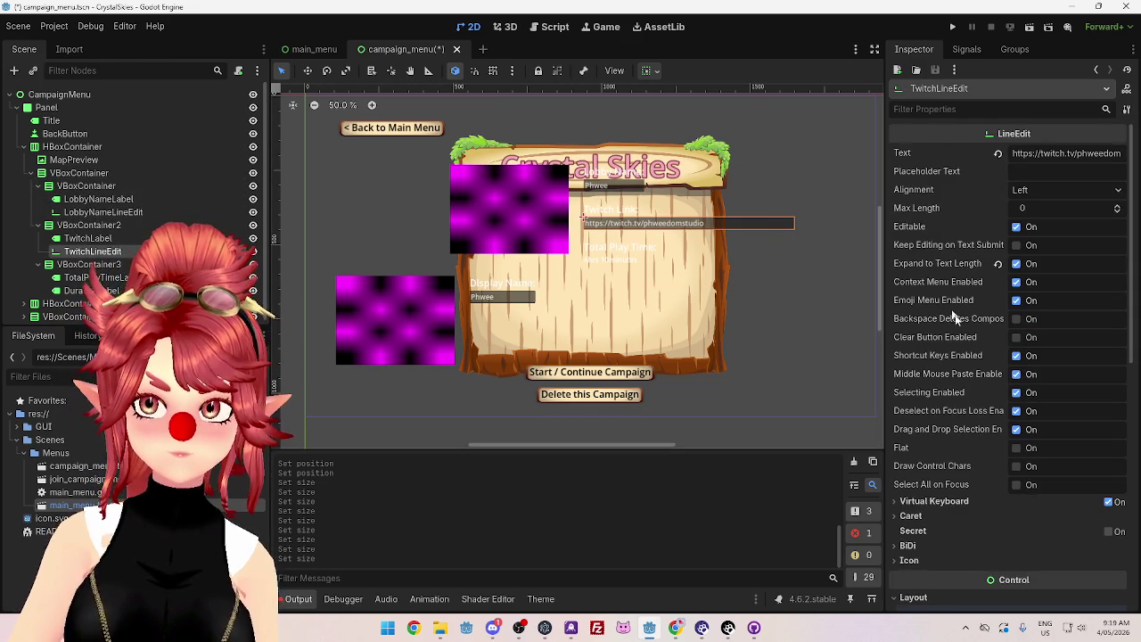
pyautogui.scroll(-10, 930, 294)
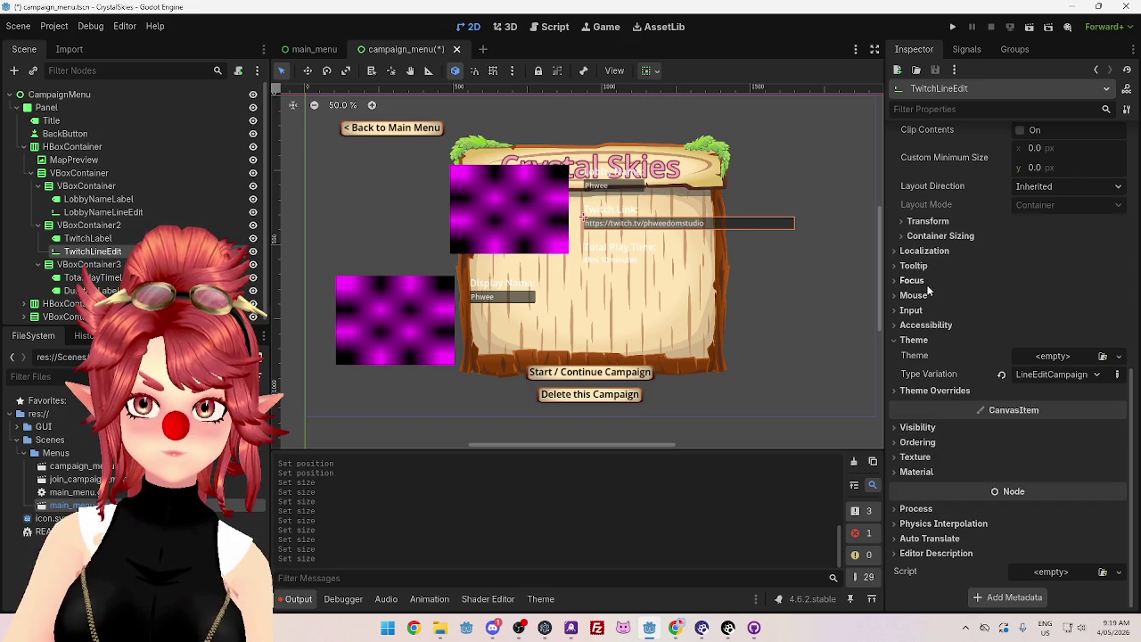
pyautogui.click(919, 222)
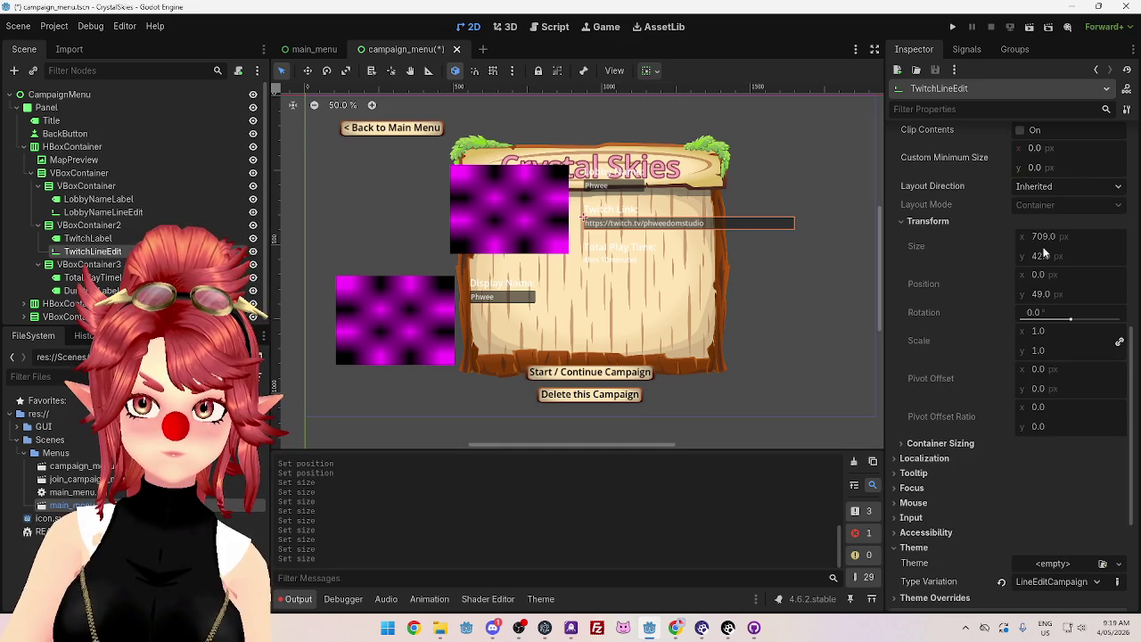
pyautogui.click(915, 222)
pyautogui.scroll(5, 928, 339)
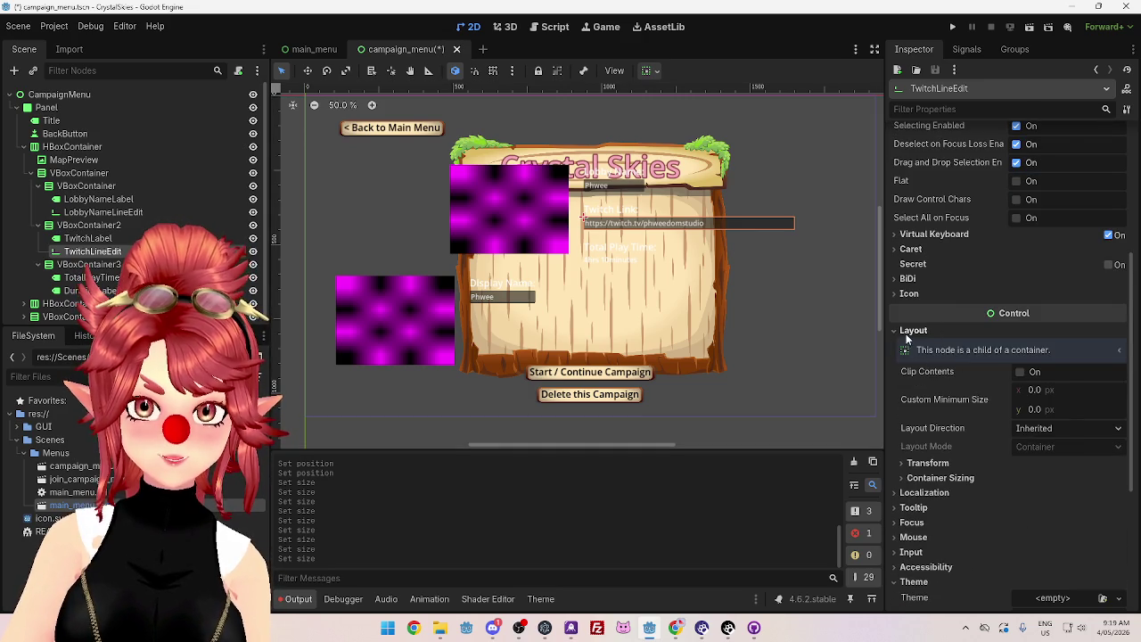
pyautogui.click(906, 334)
pyautogui.scroll(5, 946, 357)
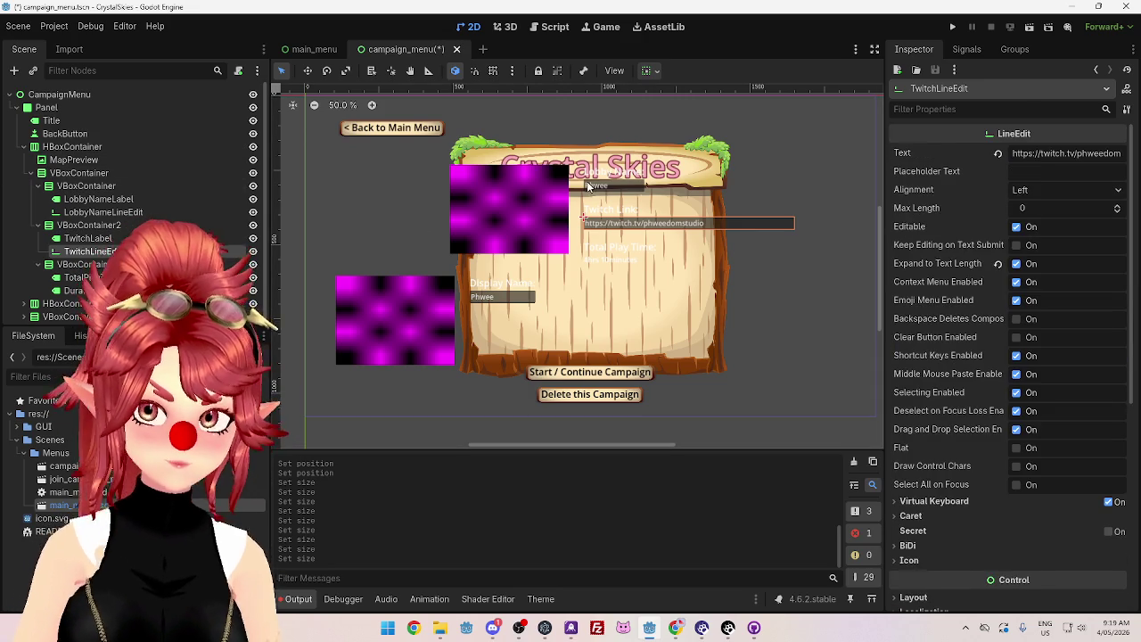
pyautogui.scroll(1, 699, 283)
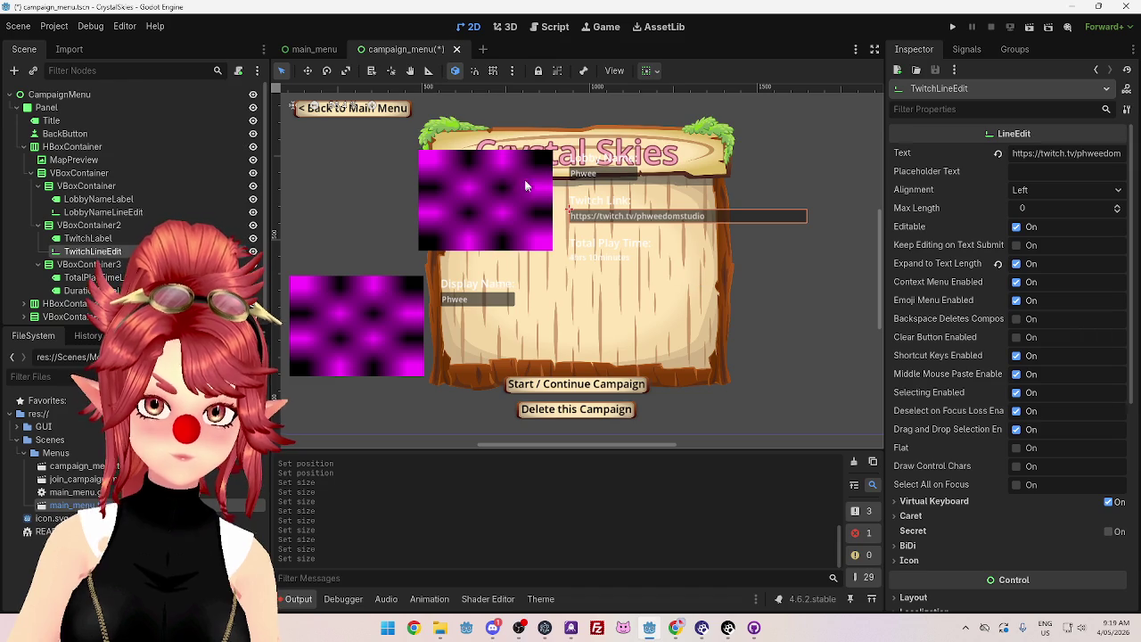
pyautogui.click(89, 238)
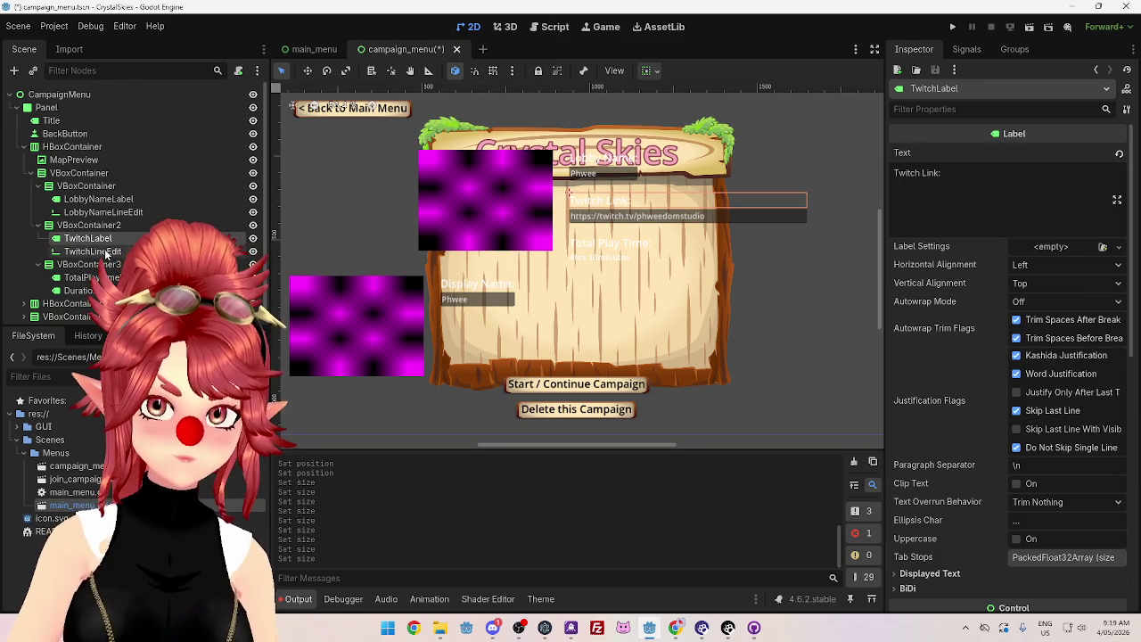
pyautogui.click(98, 252)
pyautogui.click(90, 238)
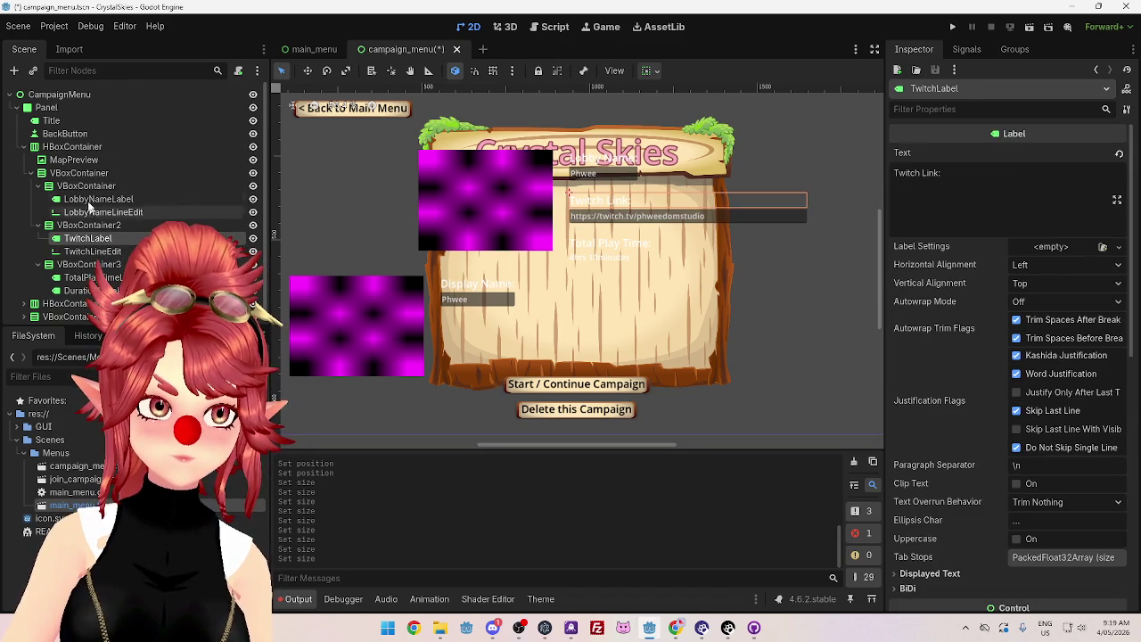
pyautogui.click(75, 176)
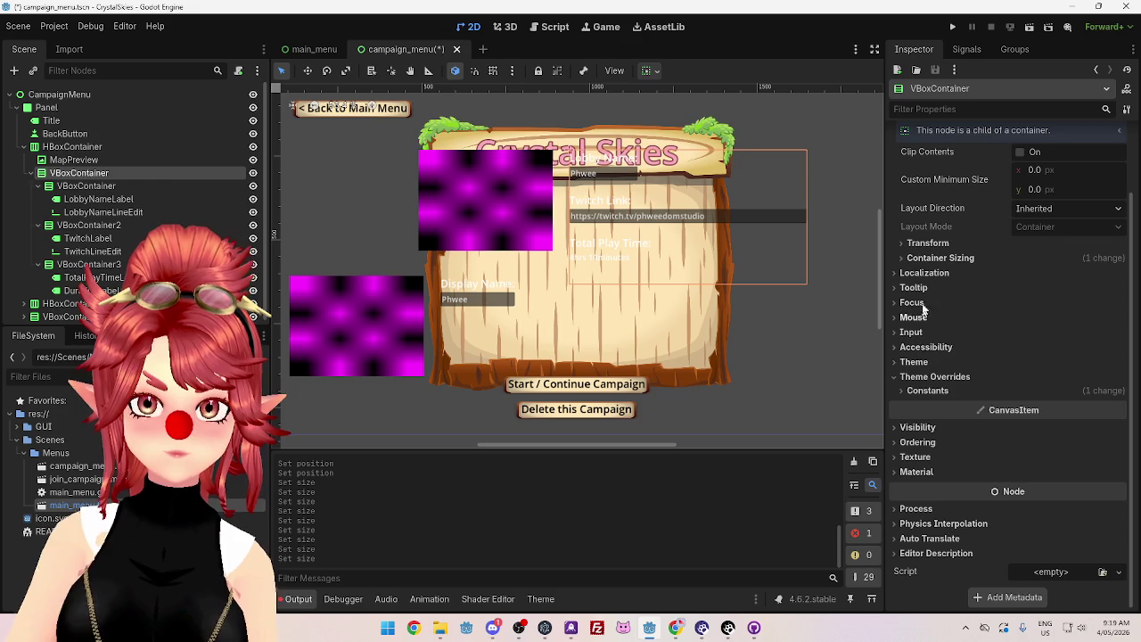
pyautogui.click(928, 243)
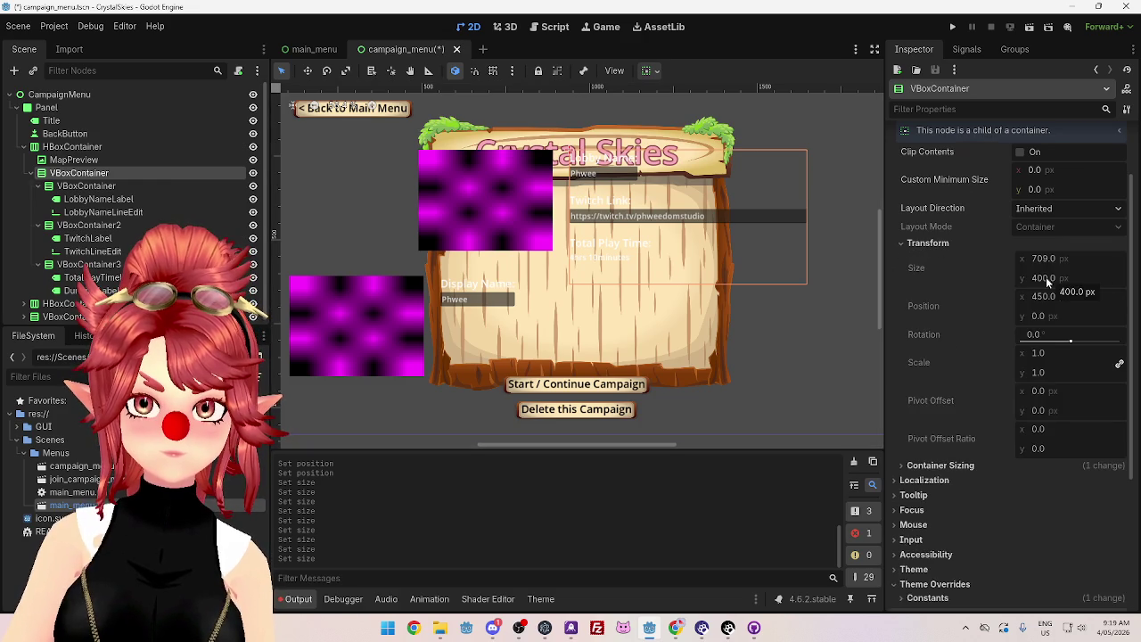
pyautogui.scroll(2, 1046, 276)
pyautogui.click(907, 171)
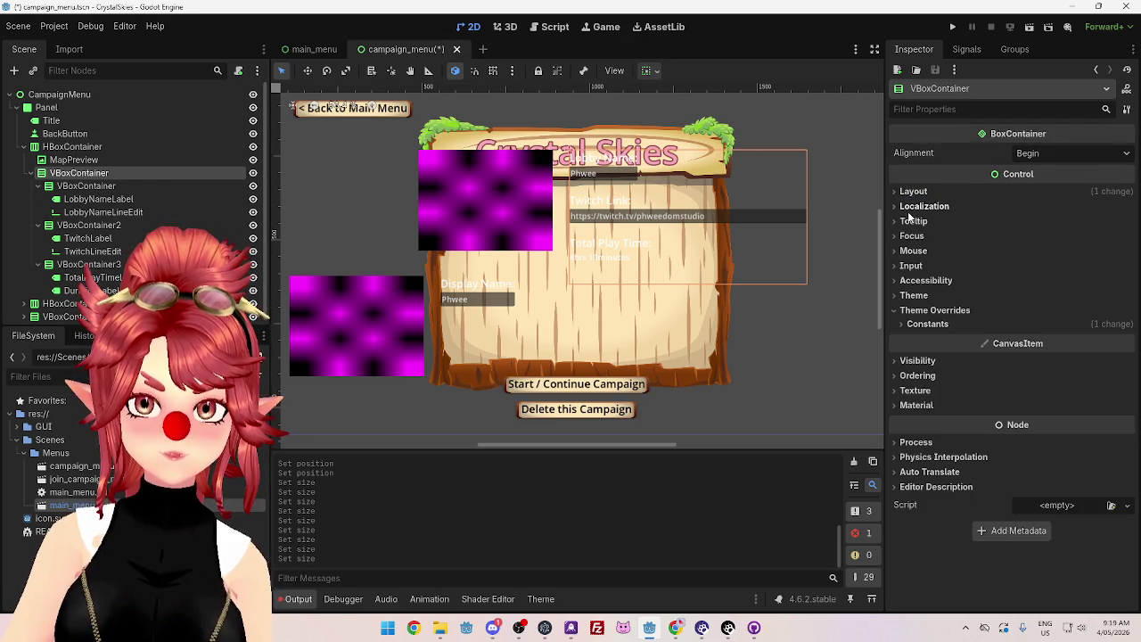
pyautogui.click(910, 360)
pyautogui.click(910, 360)
pyautogui.click(917, 376)
pyautogui.click(917, 376)
pyautogui.click(918, 406)
pyautogui.click(918, 405)
pyautogui.click(917, 394)
pyautogui.click(917, 393)
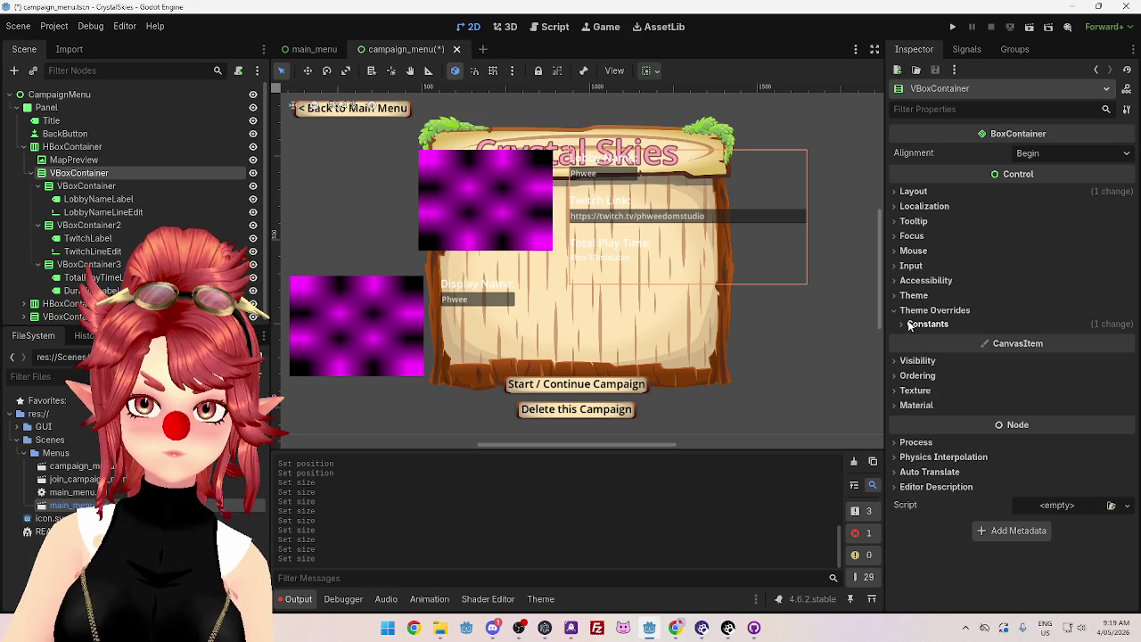
pyautogui.click(916, 443)
pyautogui.click(918, 440)
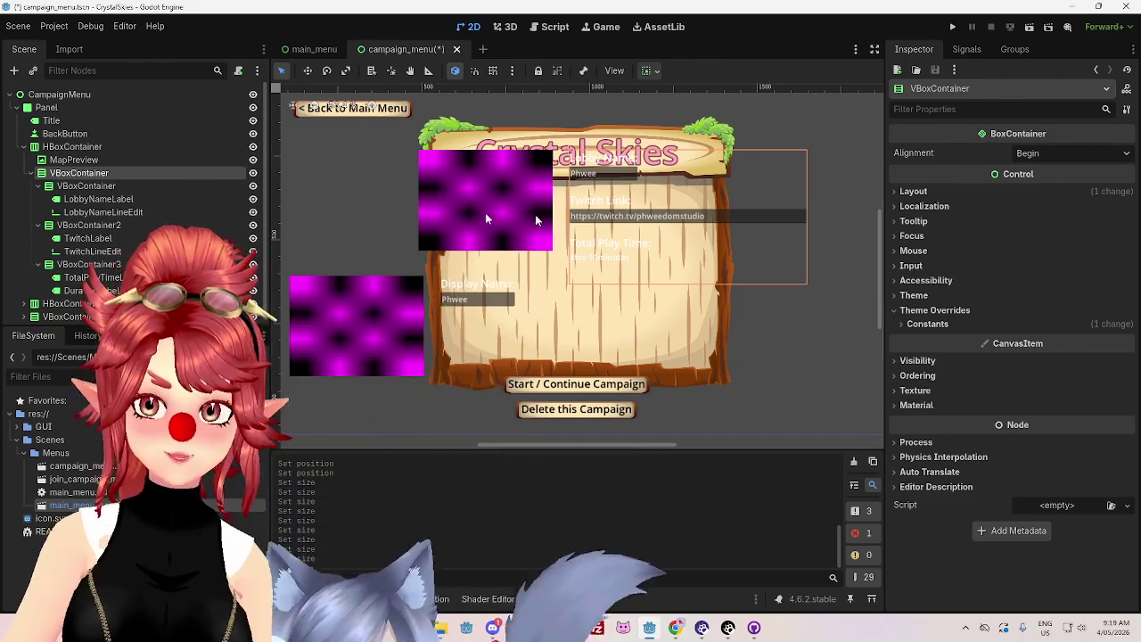
pyautogui.click(73, 146)
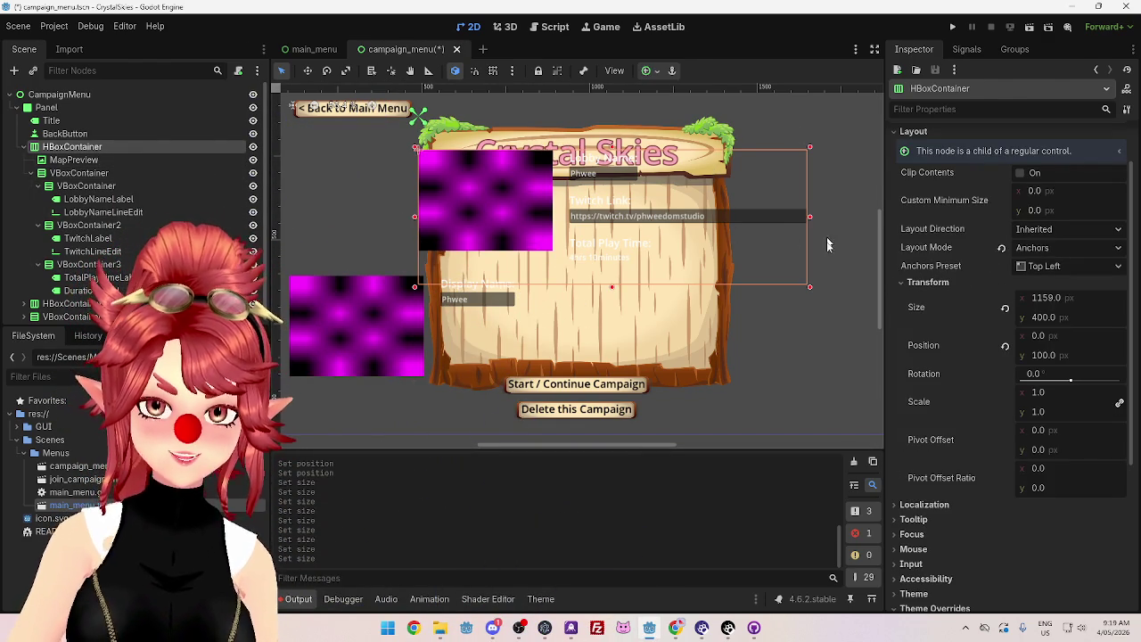
# Step: Set the HBoxContainer's width to 859 px
pyautogui.click(1046, 297)
pyautogui.write('1000')
pyautogui.press('Return')
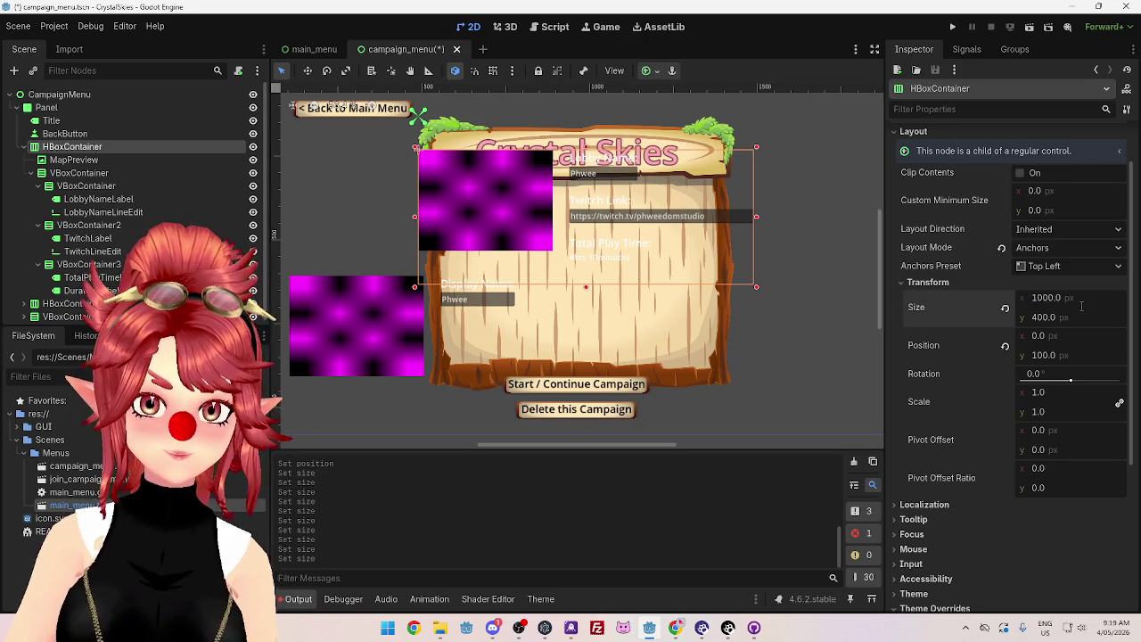
pyautogui.click(1048, 298)
pyautogui.write('859')
pyautogui.press('Return')
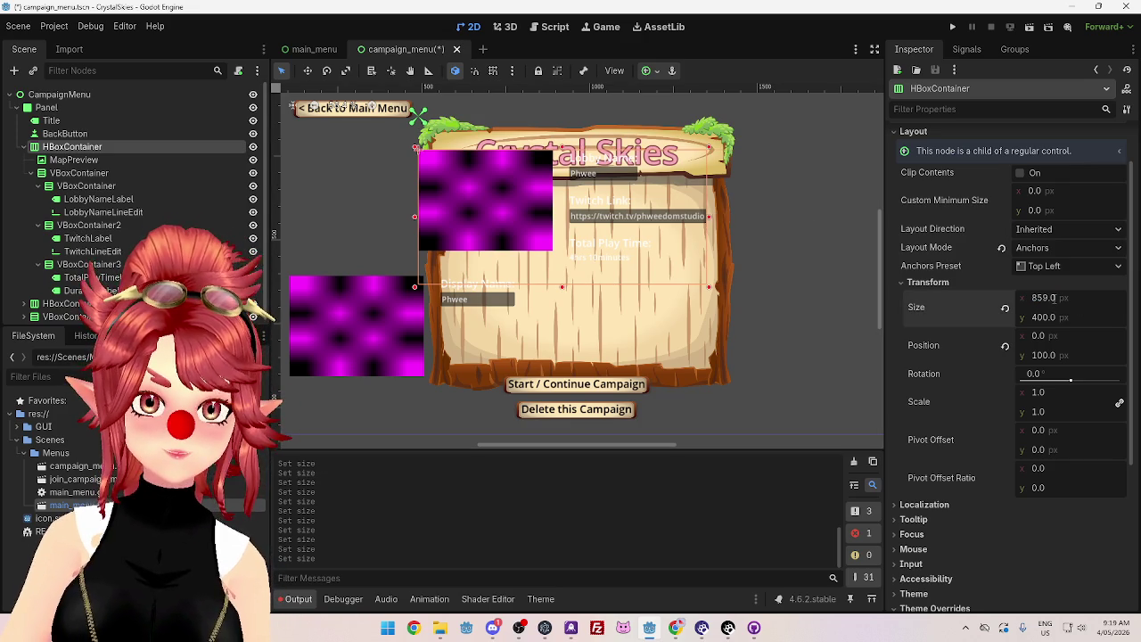
pyautogui.click(459, 171)
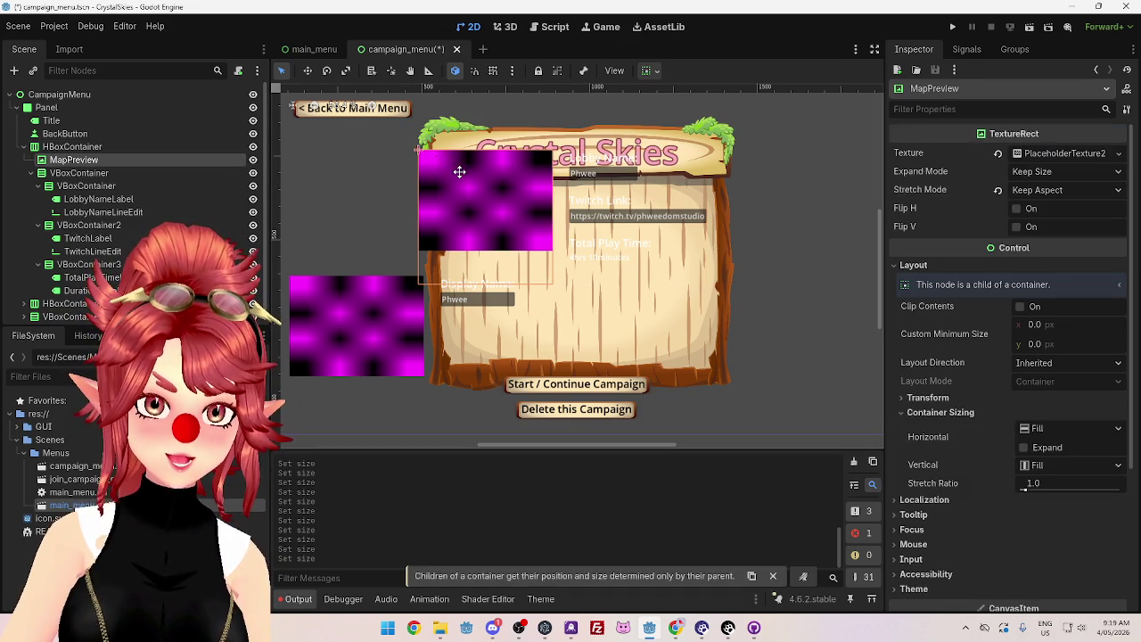
pyautogui.click(71, 146)
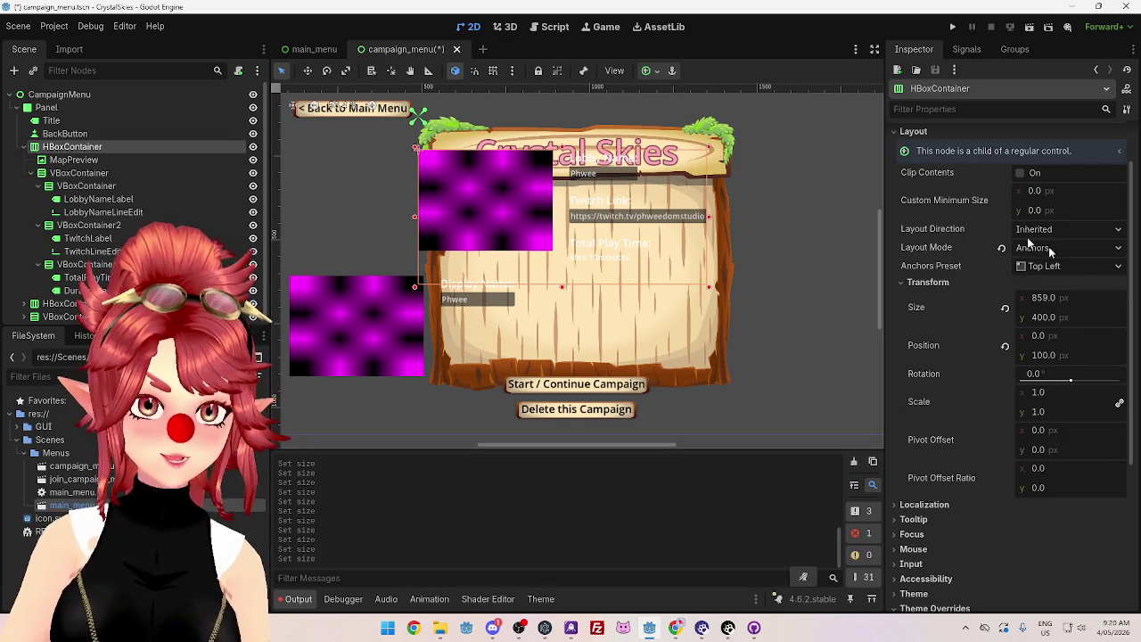
pyautogui.scroll(2, 1018, 310)
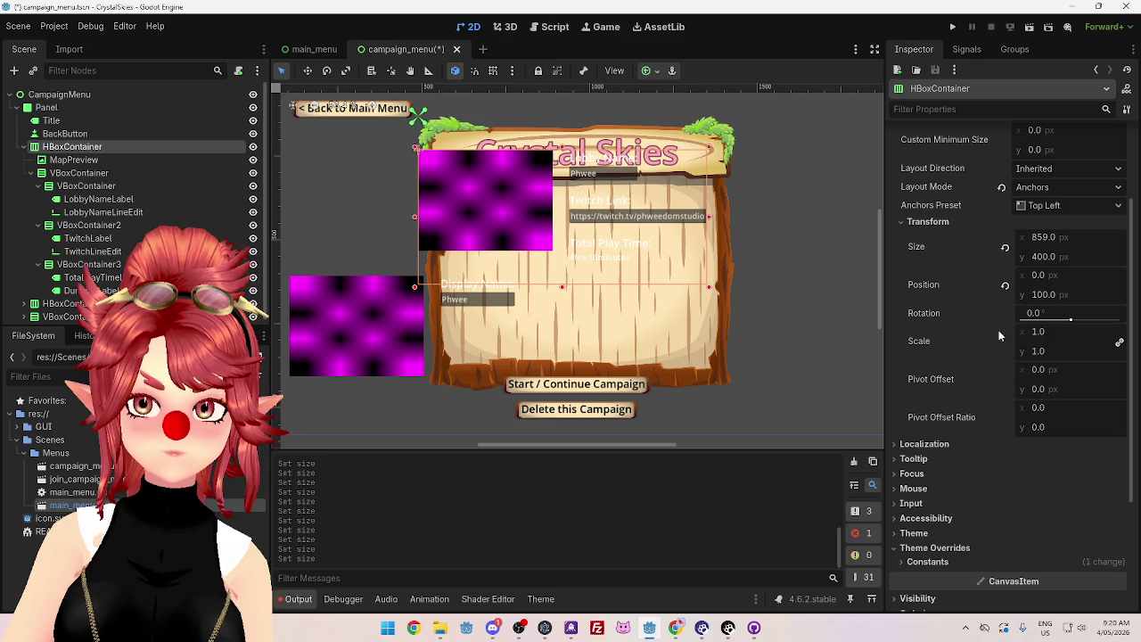
# Step: Move the HBoxContainer to position 100, 200
pyautogui.click(1038, 276)
pyautogui.write('200')
pyautogui.press('Return')
pyautogui.click(1056, 278)
pyautogui.write('0')
pyautogui.press('Return')
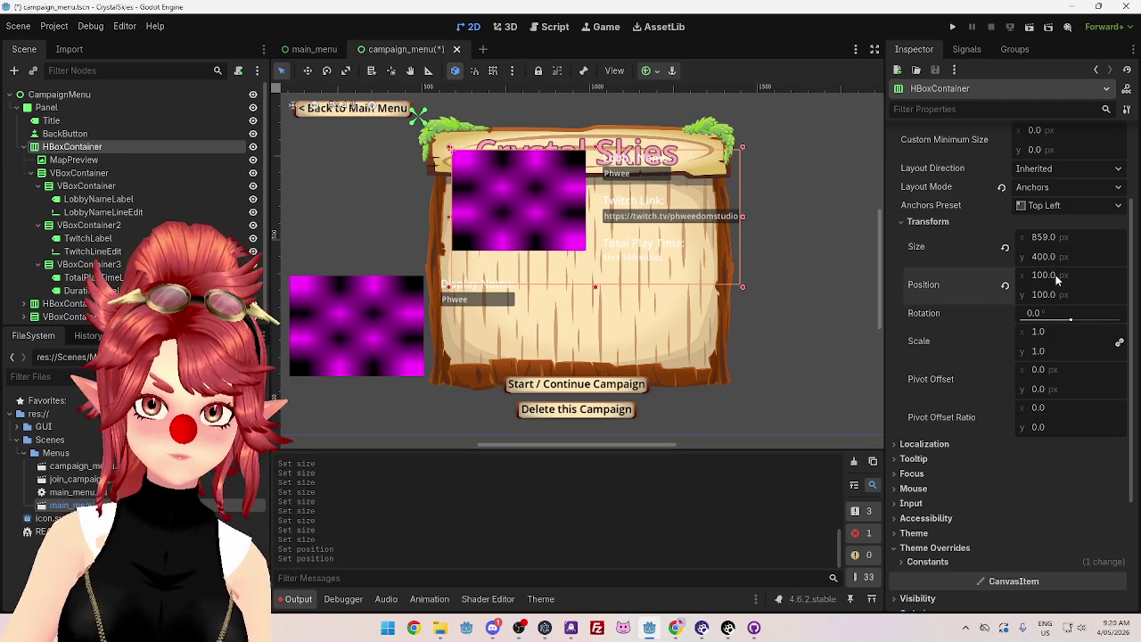
pyautogui.click(1045, 295)
pyautogui.write('50')
pyautogui.press('Return')
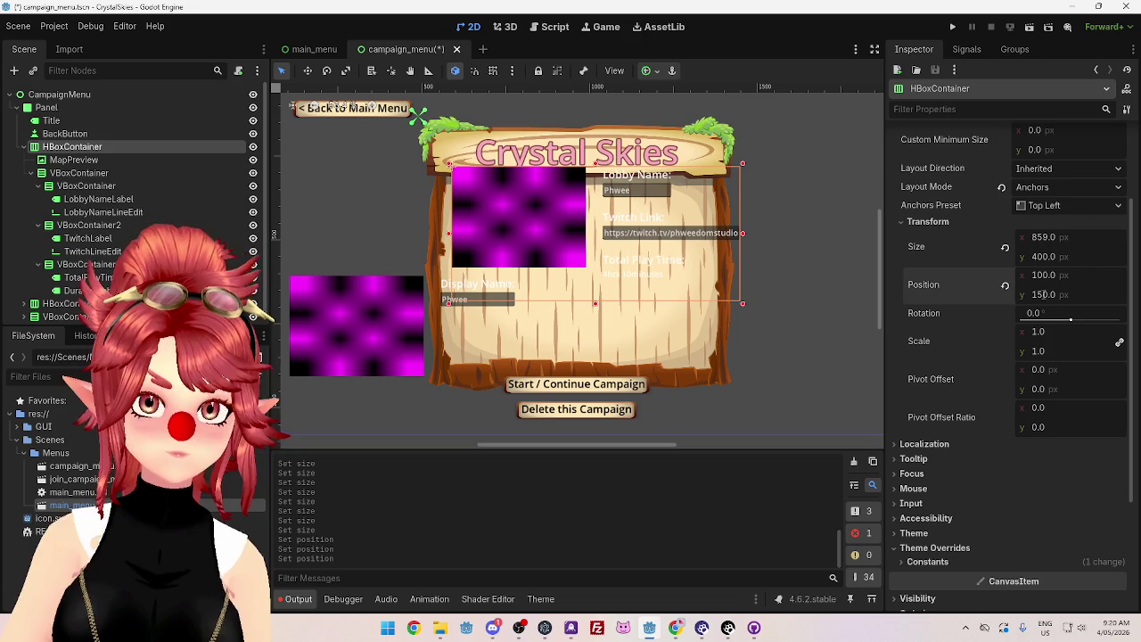
pyautogui.write('200')
pyautogui.press('Return')
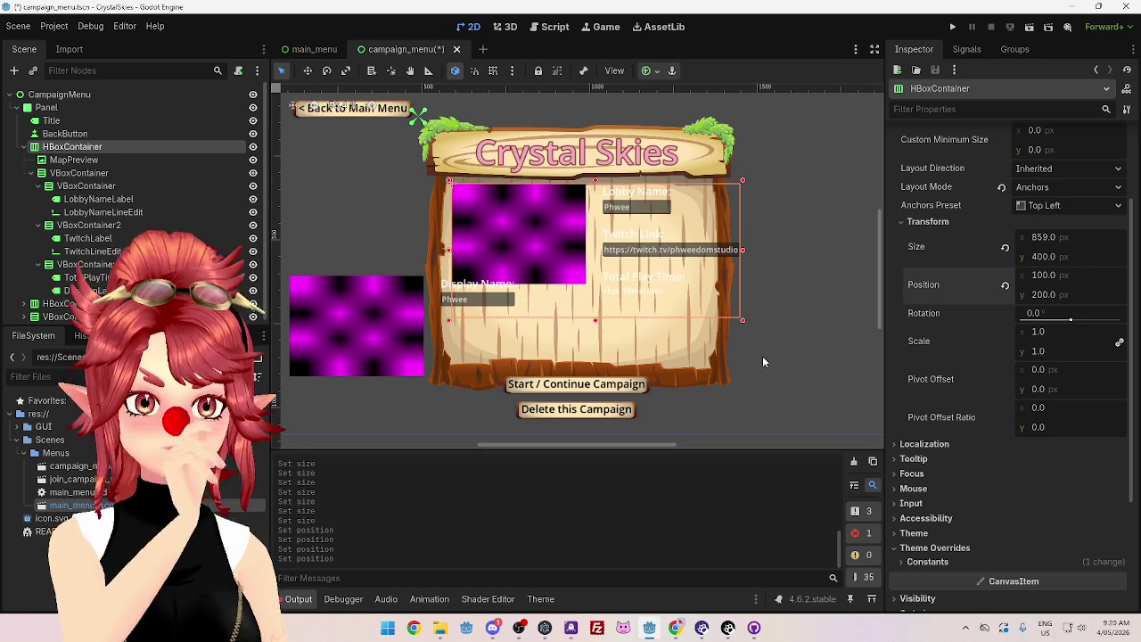
# Step: Drag the container's handles to shrink its height to 337 px
pyautogui.scroll(-2, 743, 354)
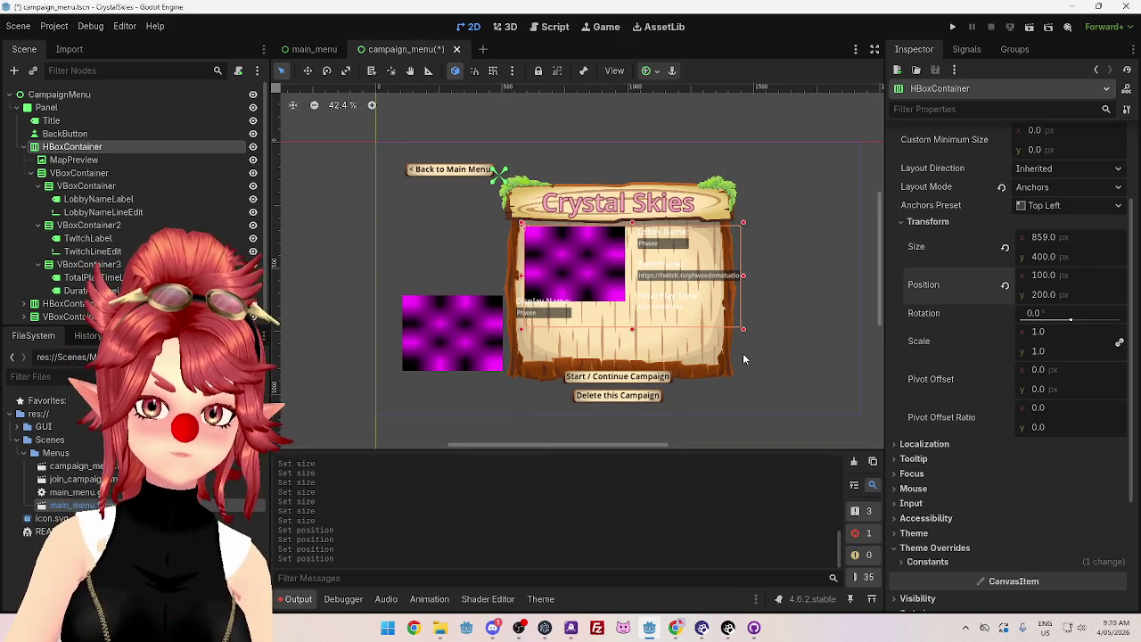
pyautogui.scroll(-2, 879, 256)
pyautogui.scroll(2, 877, 258)
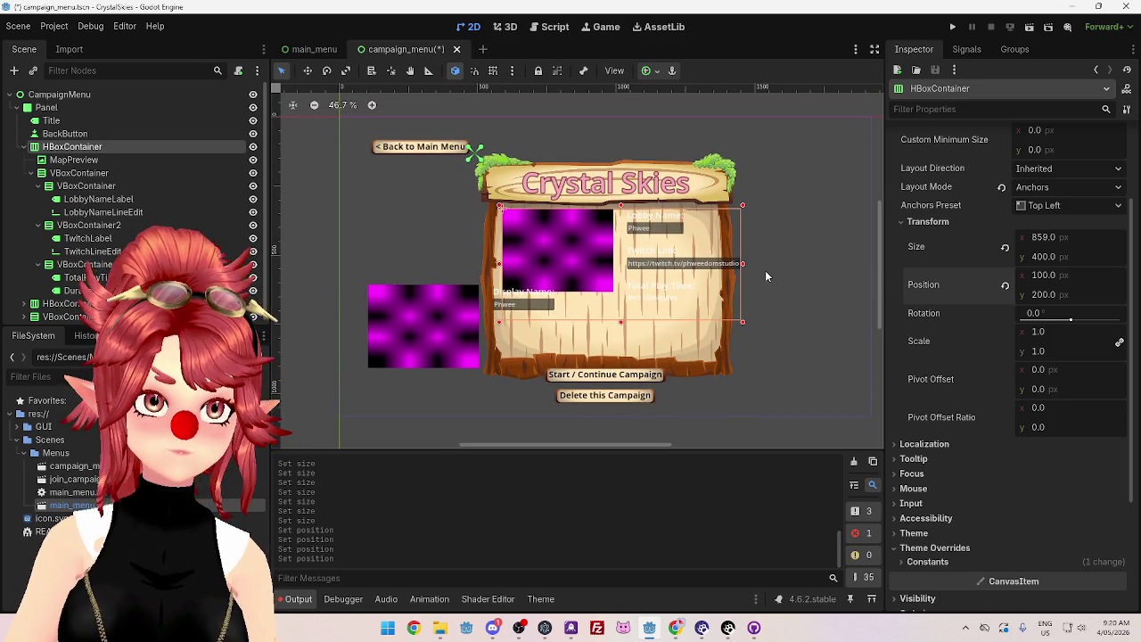
pyautogui.moveTo(743, 321); pyautogui.dragTo(712, 313)
pyautogui.moveTo(745, 263)
pyautogui.mouseDown()
pyautogui.moveTo(807, 259)
pyautogui.moveTo(697, 259)
pyautogui.mouseUp()
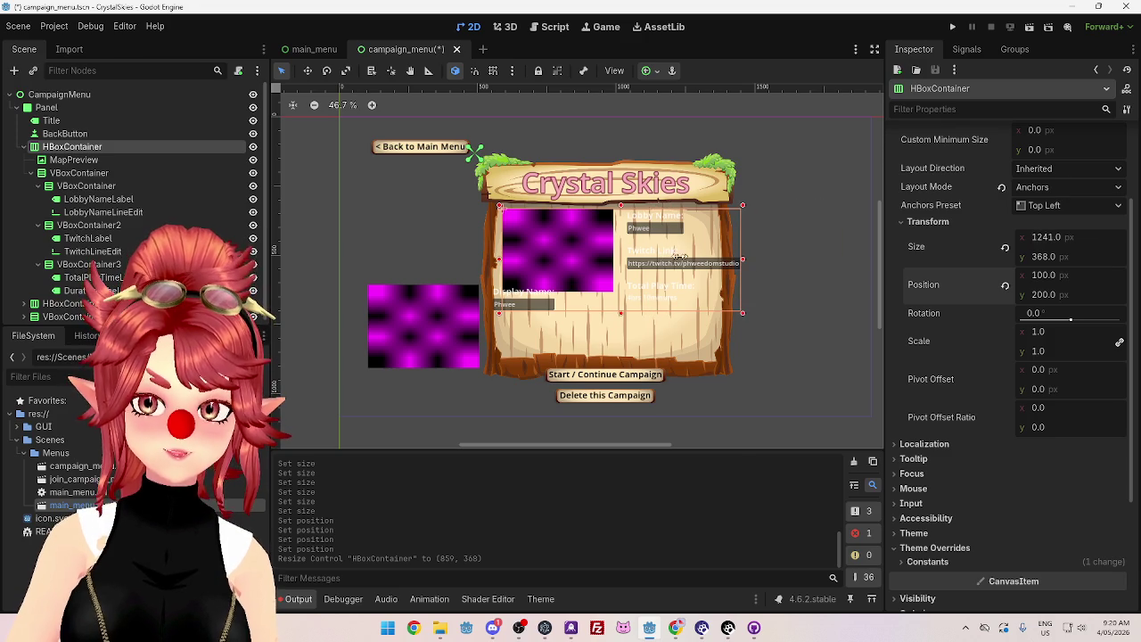
pyautogui.moveTo(621, 313)
pyautogui.mouseDown()
pyautogui.moveTo(616, 330)
pyautogui.moveTo(606, 283)
pyautogui.mouseUp()
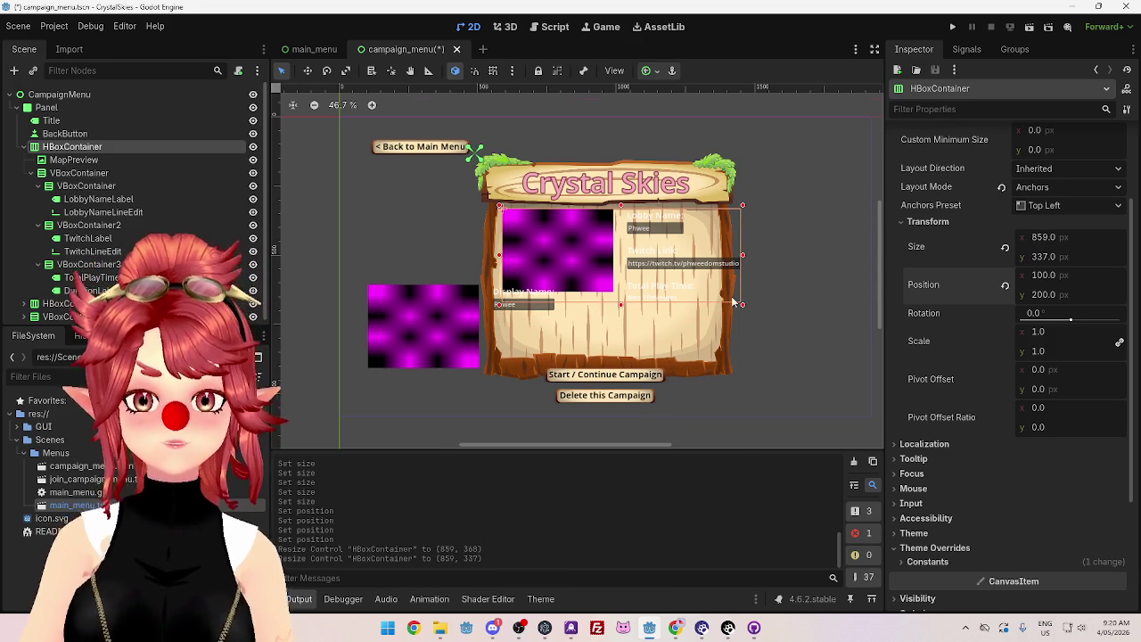
pyautogui.scroll(1, 734, 303)
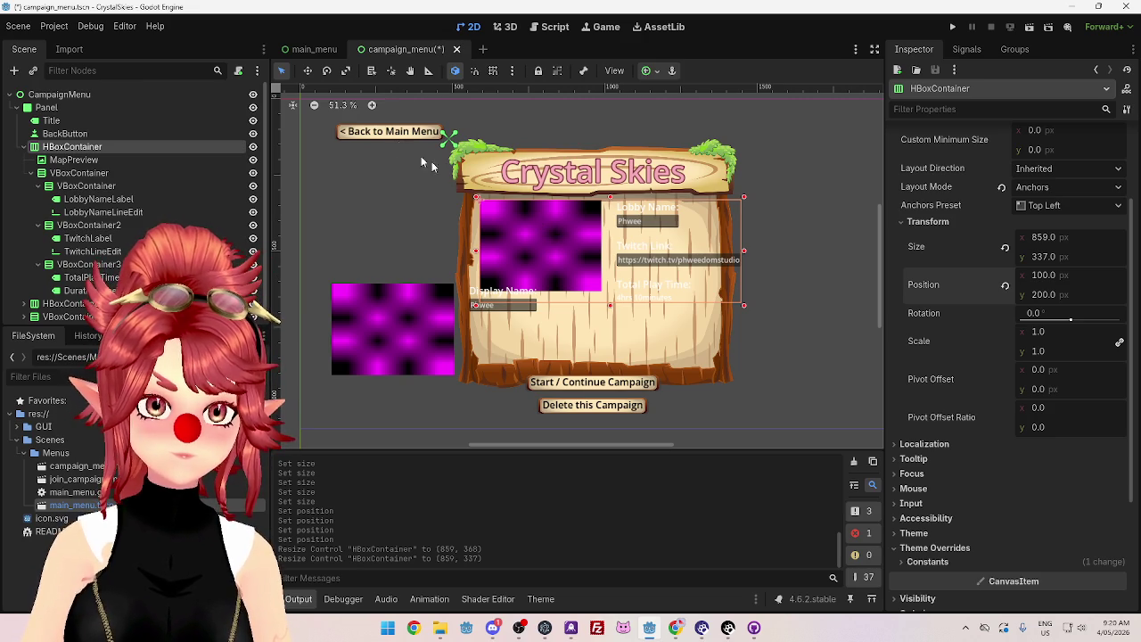
pyautogui.click(346, 133)
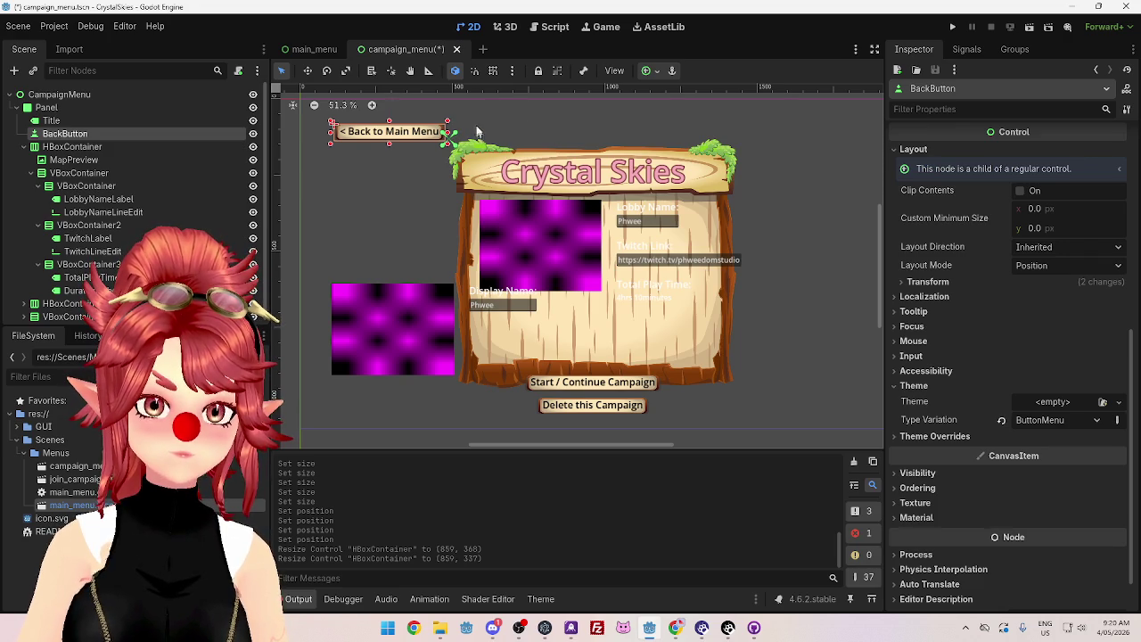
# Step: Move the Back to Main Menu button onto the panel and try shifting the map preview
pyautogui.moveTo(341, 135)
pyautogui.mouseDown()
pyautogui.moveTo(470, 126)
pyautogui.moveTo(481, 197)
pyautogui.moveTo(551, 210)
pyautogui.mouseUp()
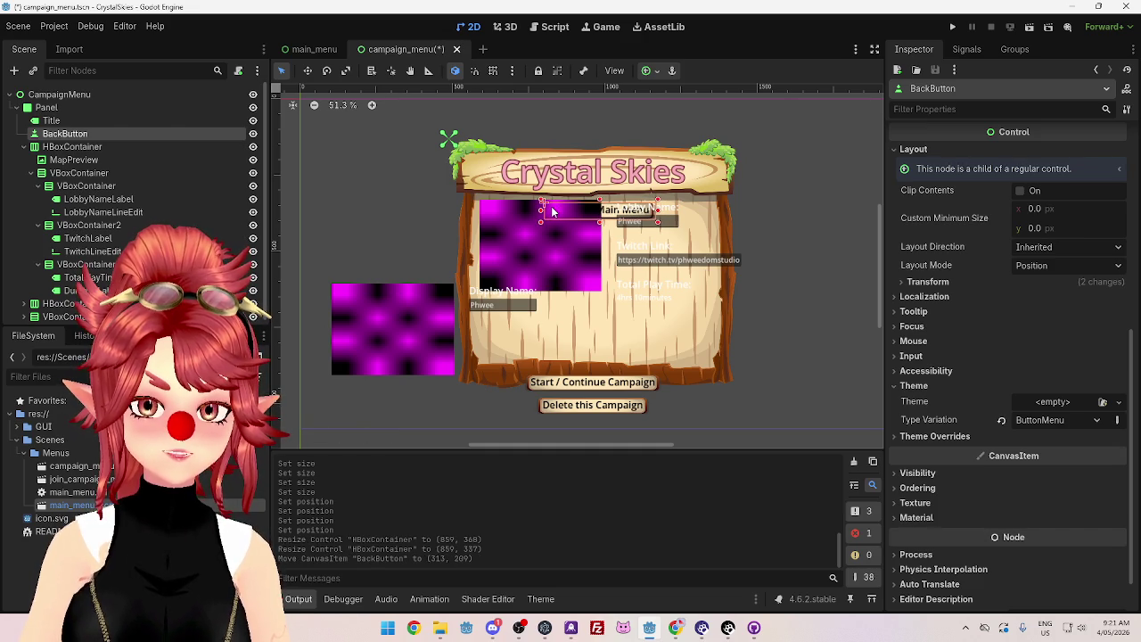
pyautogui.click(489, 233)
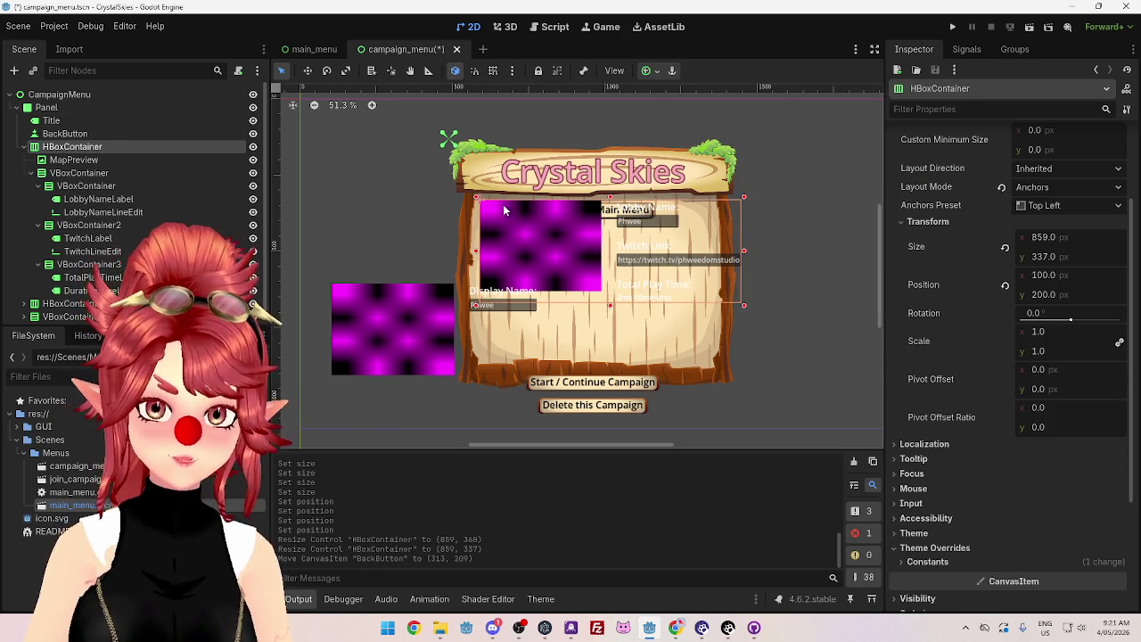
pyautogui.moveTo(500, 206); pyautogui.dragTo(499, 224)
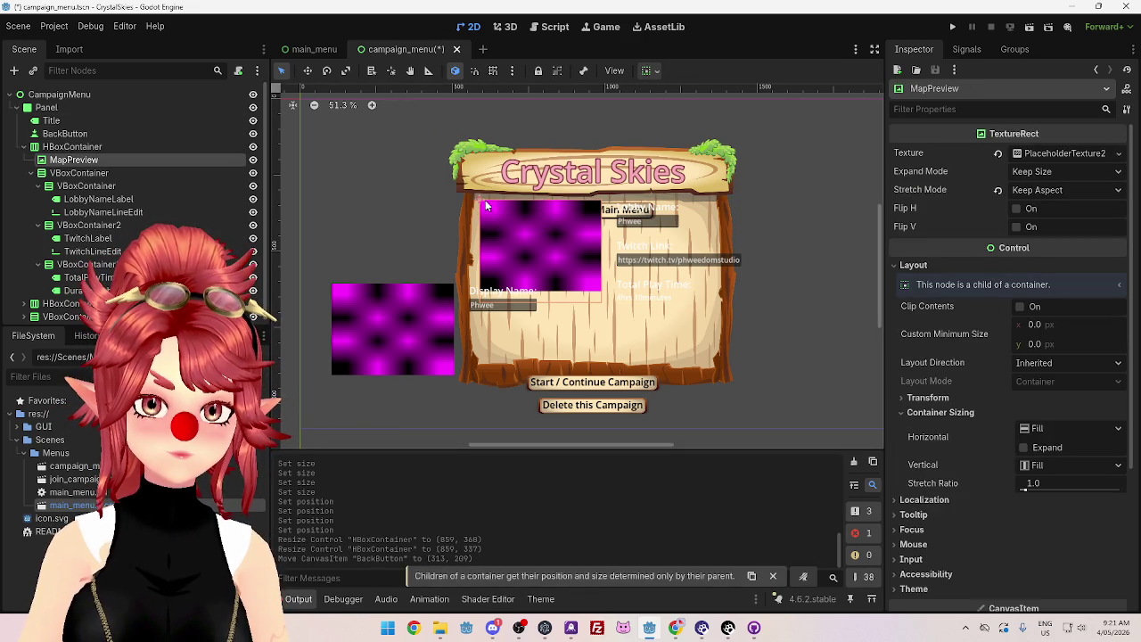
pyautogui.click(486, 209)
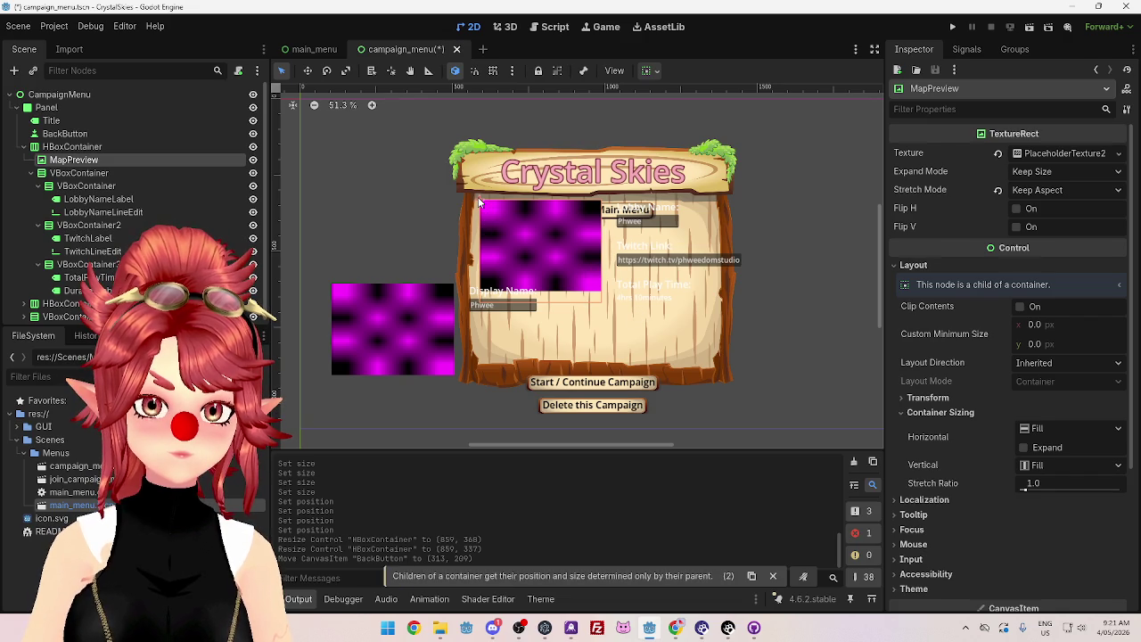
# Step: Set the HBoxContainer's vertical position to 280 and narrow the Scene dock for canvas room
pyautogui.click(72, 146)
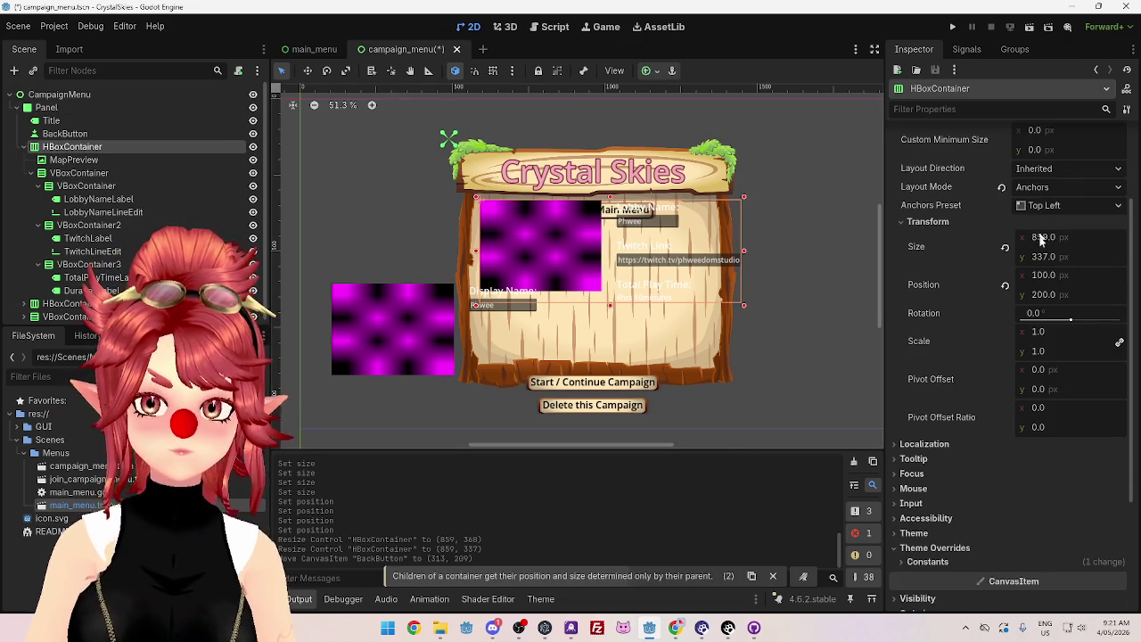
pyautogui.click(1044, 295)
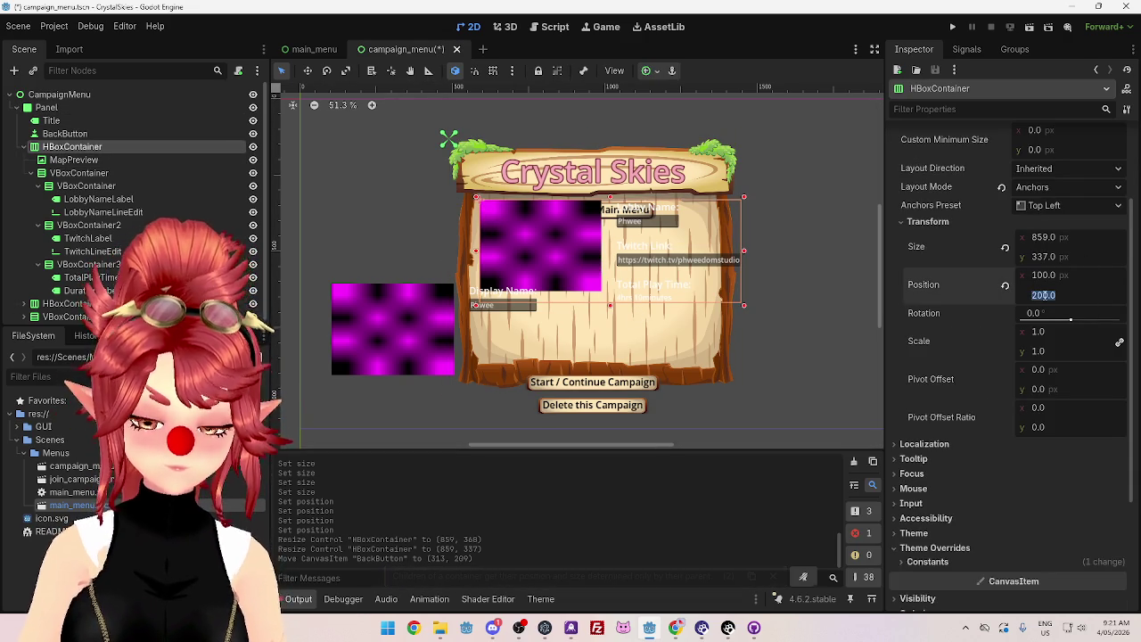
pyautogui.write('220')
pyautogui.press('Return')
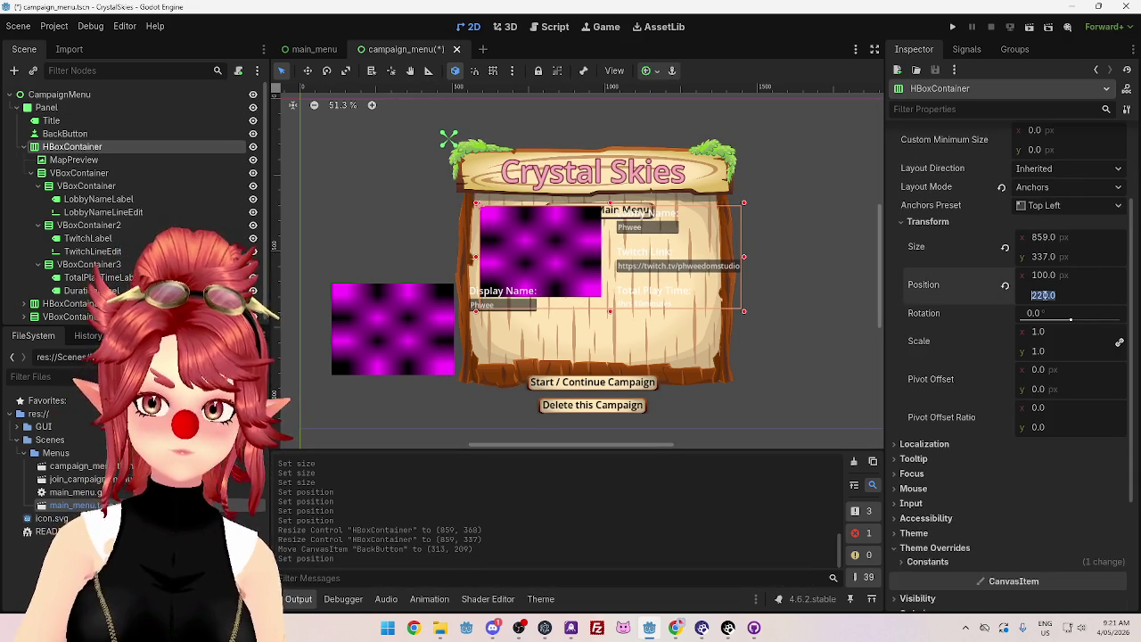
pyautogui.write('50')
pyautogui.press('Return')
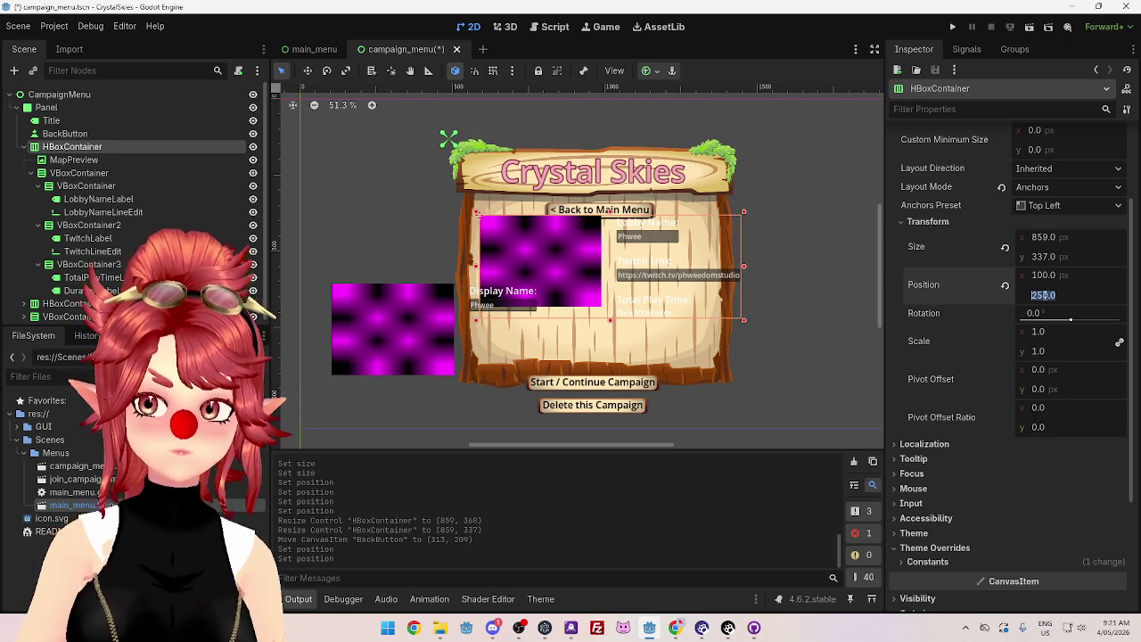
pyautogui.write('80')
pyautogui.press('Return')
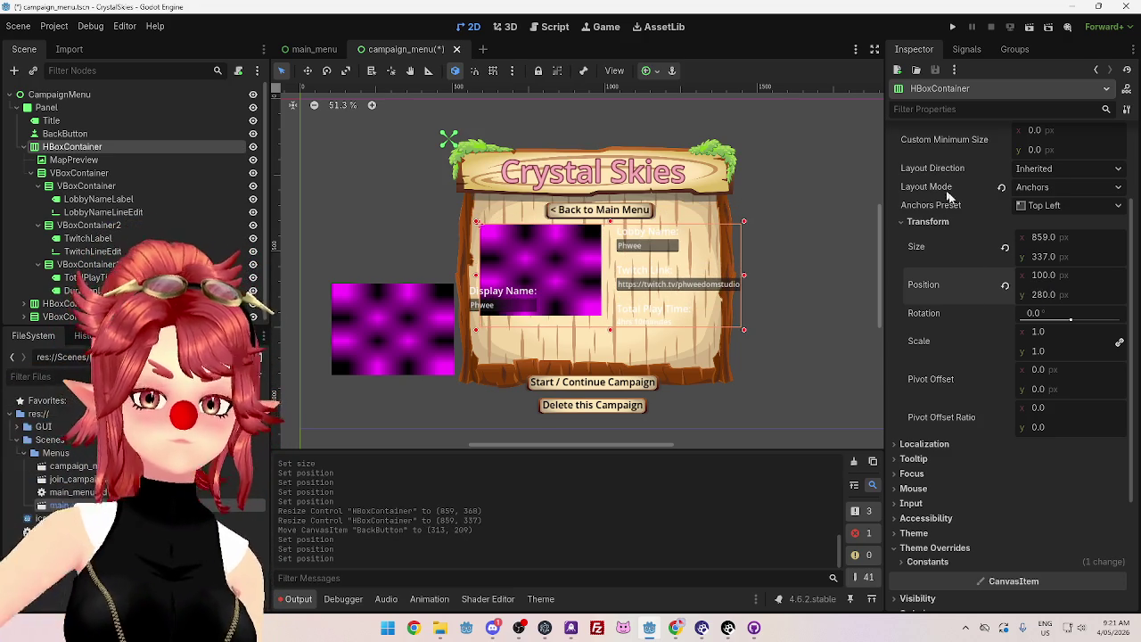
pyautogui.moveTo(304, 74)
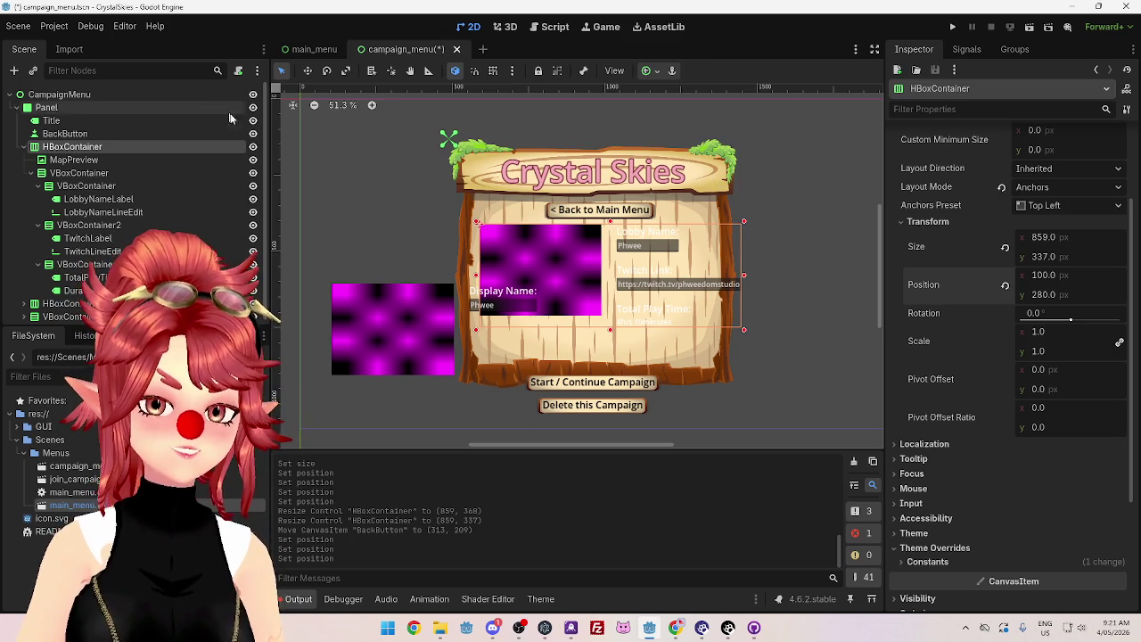
pyautogui.moveTo(275, 144); pyautogui.dragTo(203, 145)
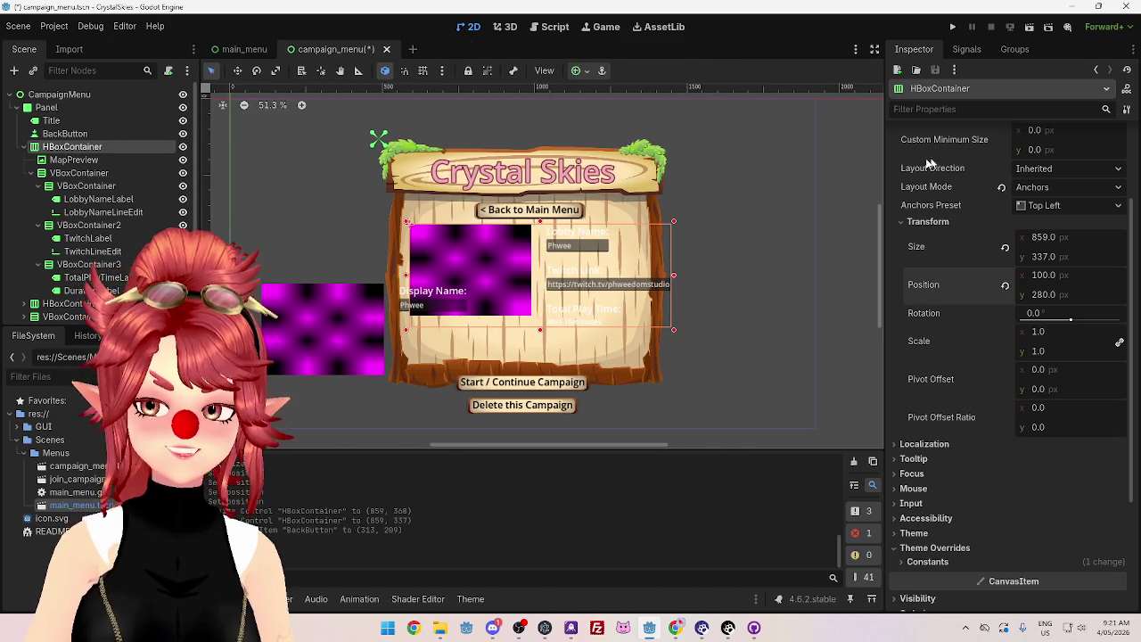
# Step: Shrink the Inspector and zoom the 2D view, then open CampaignMenu's theme in the Theme editor
pyautogui.moveTo(883, 168); pyautogui.dragTo(972, 167)
pyautogui.scroll(1, 687, 229)
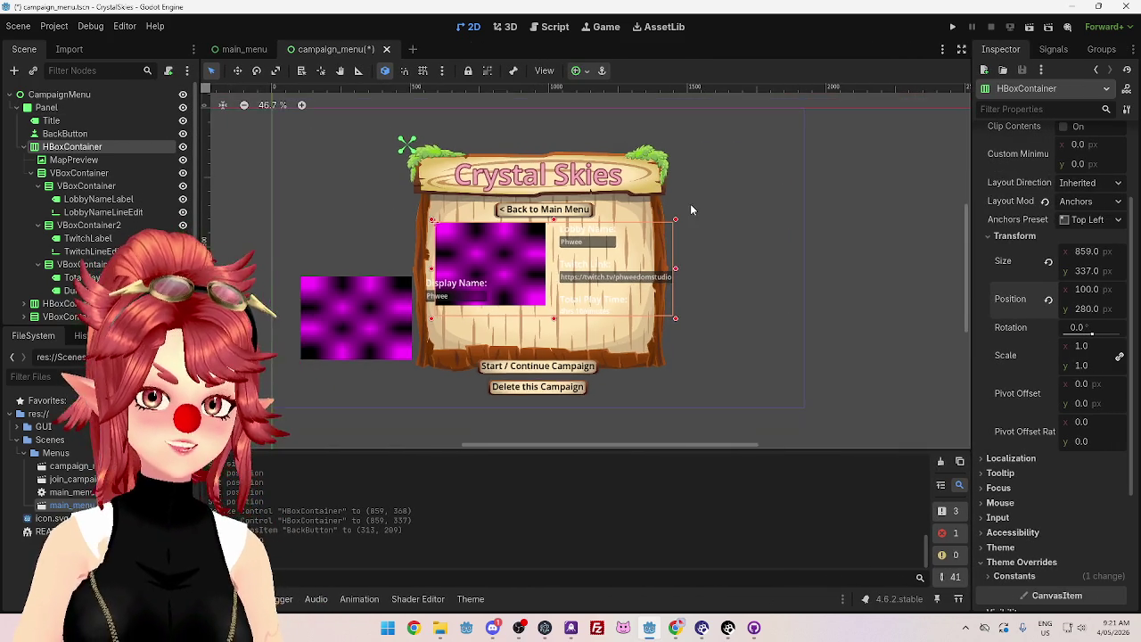
pyautogui.scroll(1, 705, 259)
pyautogui.moveTo(713, 444)
pyautogui.mouseDown()
pyautogui.moveTo(640, 448)
pyautogui.moveTo(660, 446)
pyautogui.mouseUp()
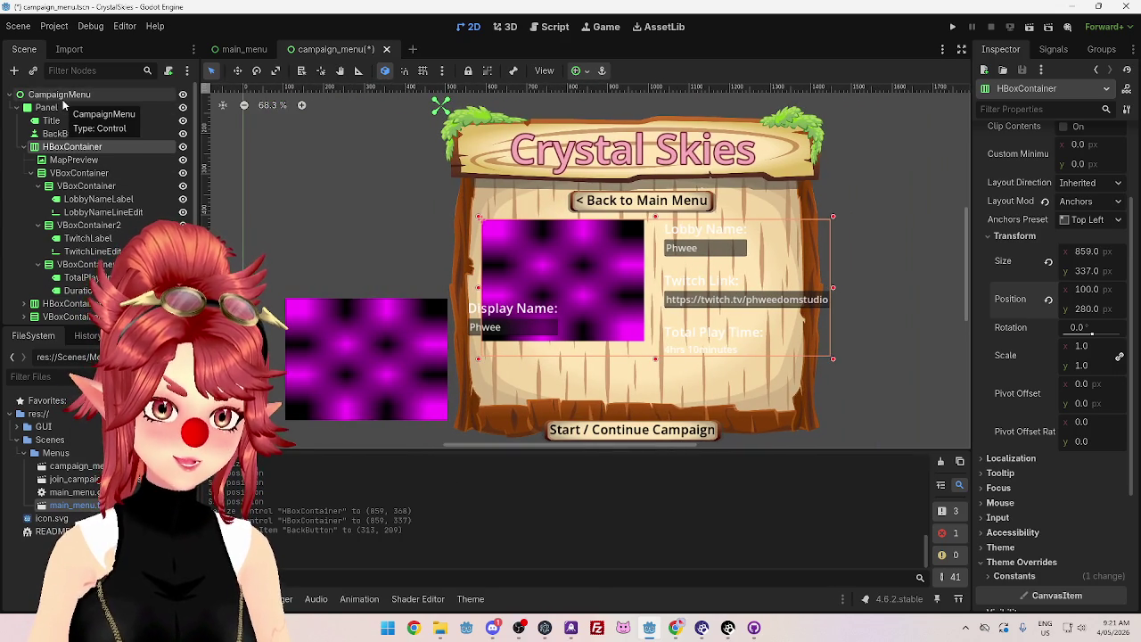
pyautogui.click(61, 96)
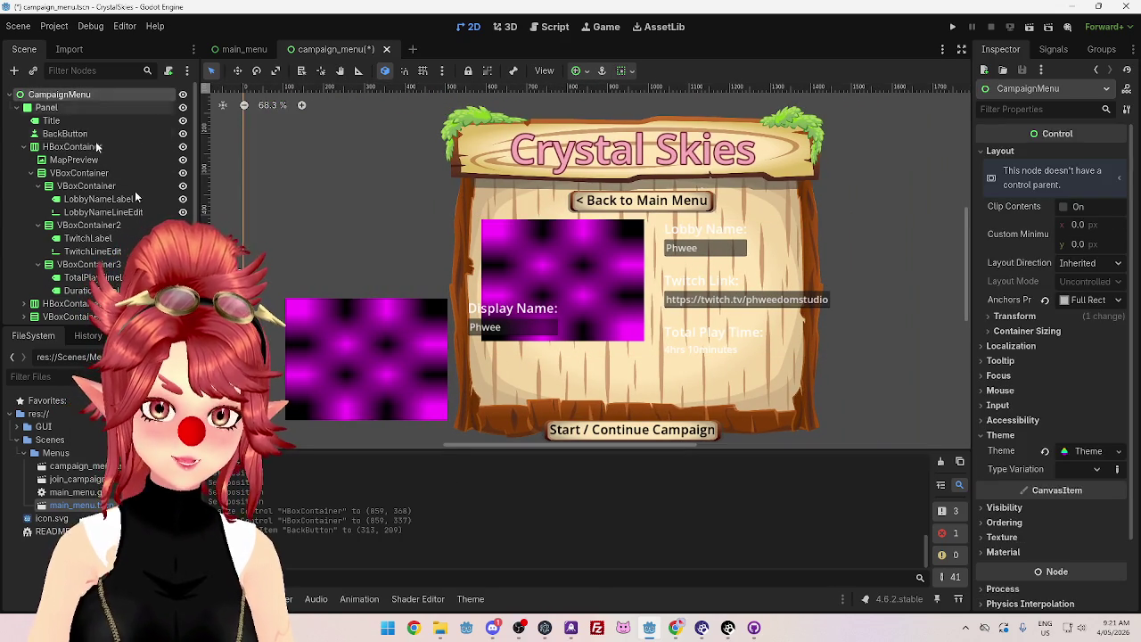
pyautogui.click(469, 600)
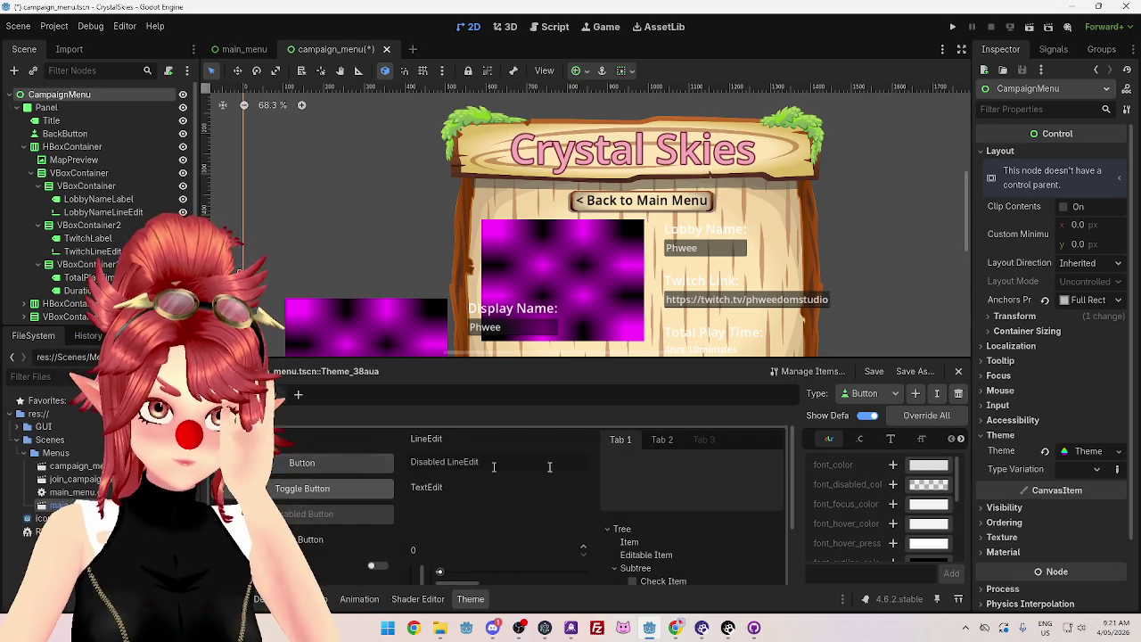
# Step: Check the Button type's font size of 16, widen the Inspector, and open theme.tres
pyautogui.click(922, 439)
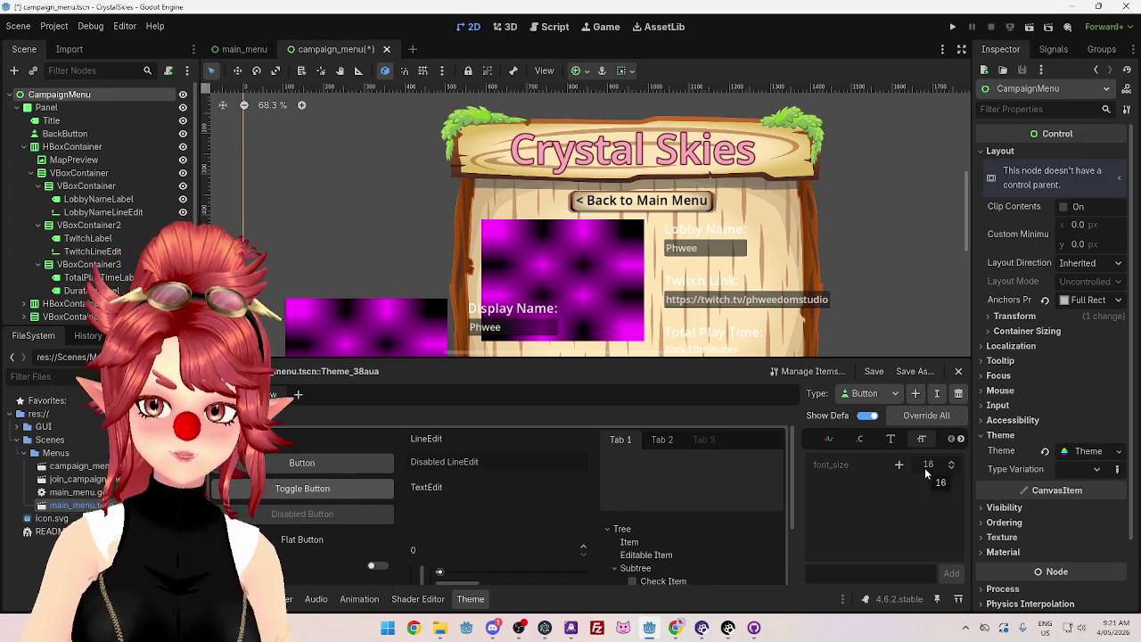
pyautogui.click(895, 398)
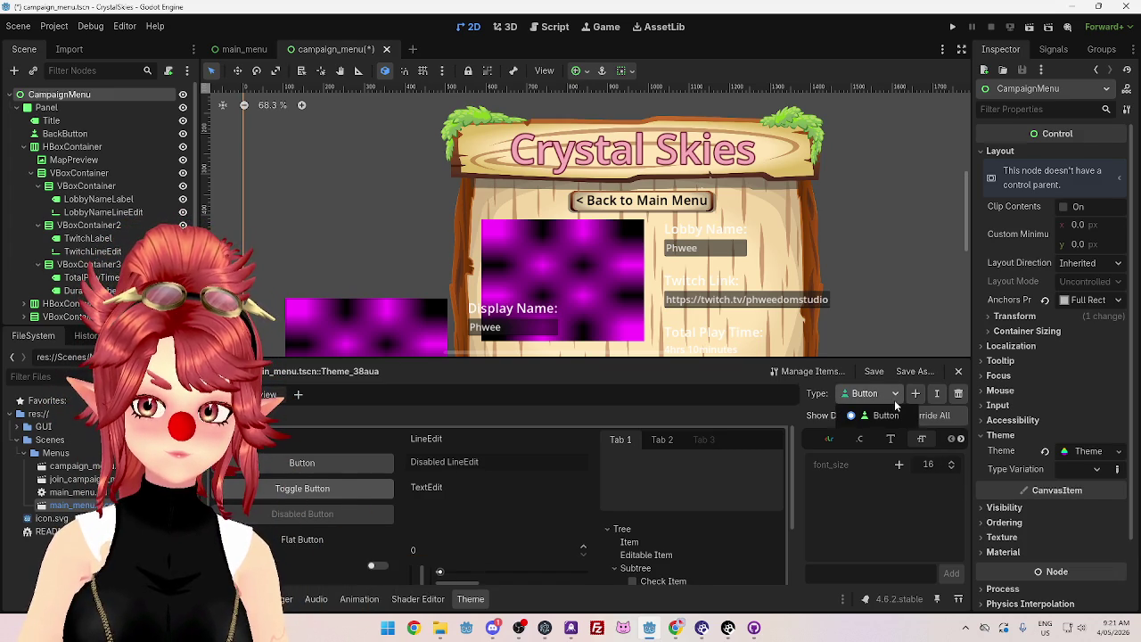
pyautogui.click(895, 399)
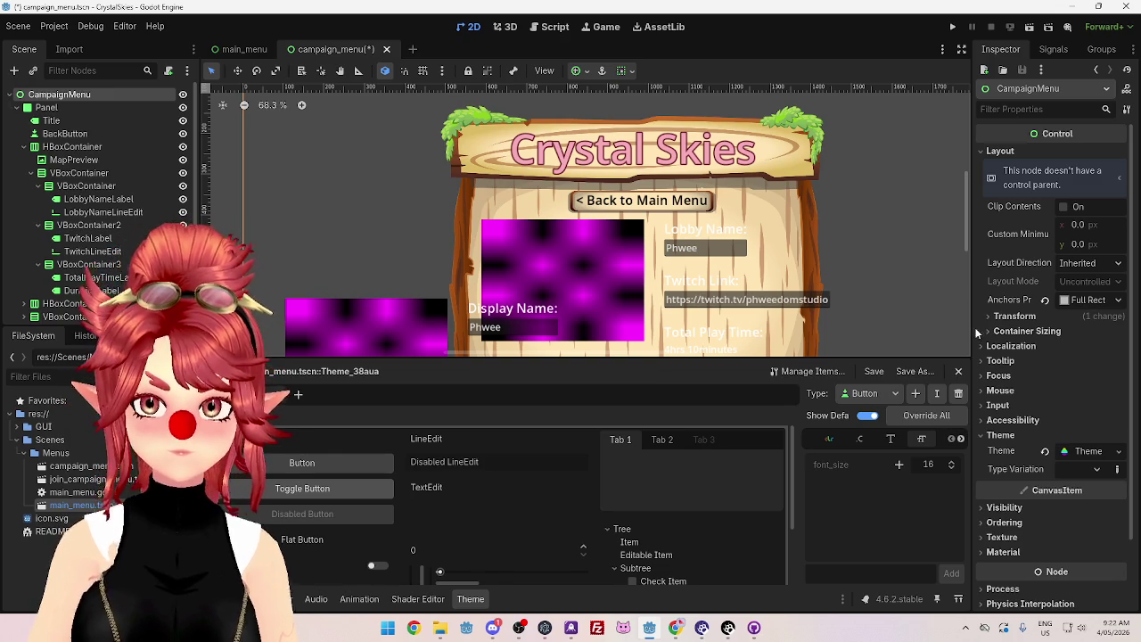
pyautogui.moveTo(977, 331); pyautogui.dragTo(870, 332)
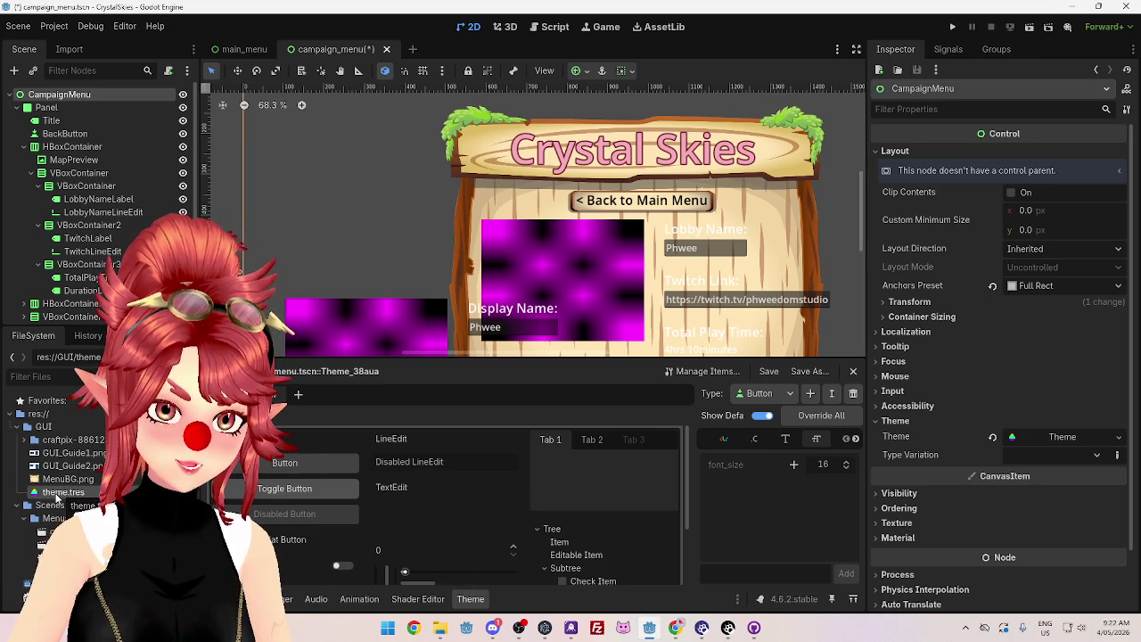
pyautogui.click(59, 493)
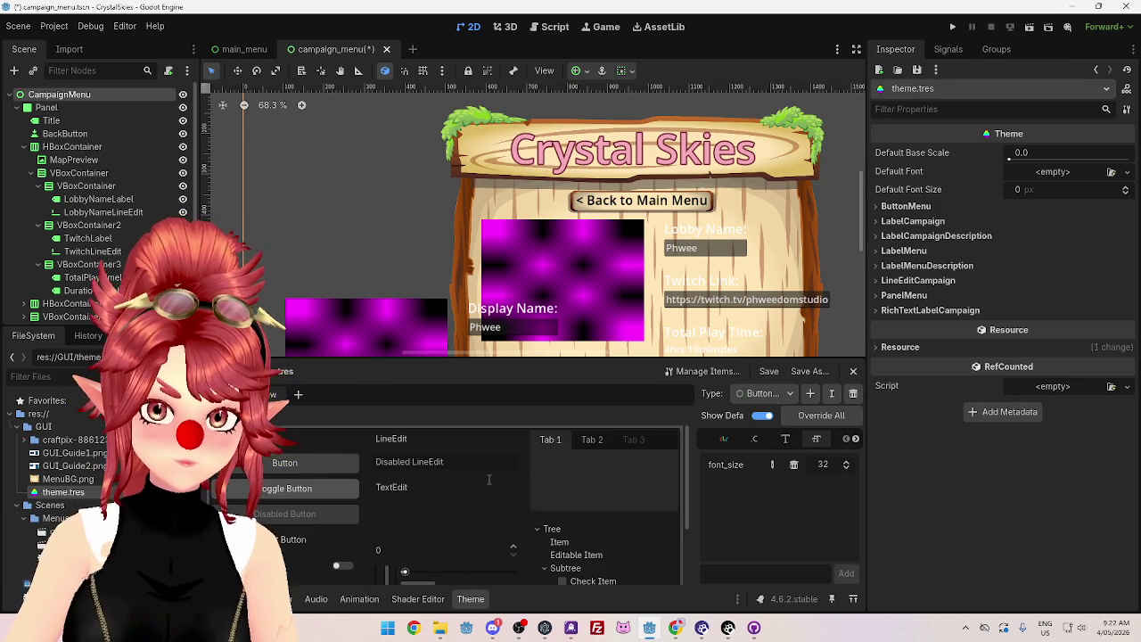
# Step: Review the theme's type list and the ButtonMenu variation's font size
pyautogui.click(272, 470)
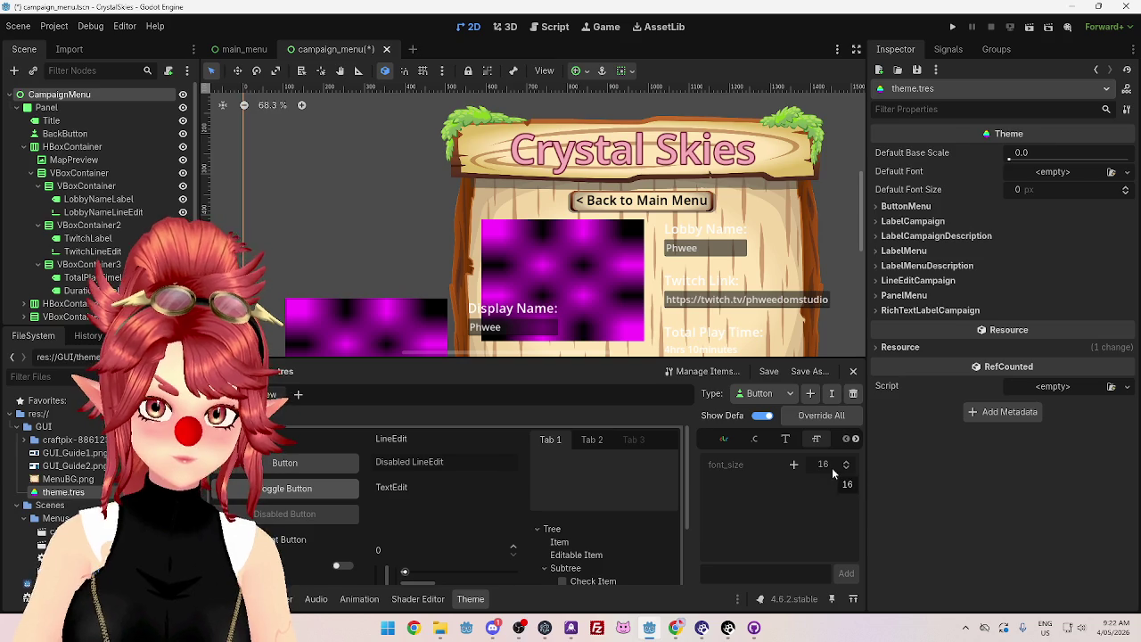
pyautogui.click(784, 400)
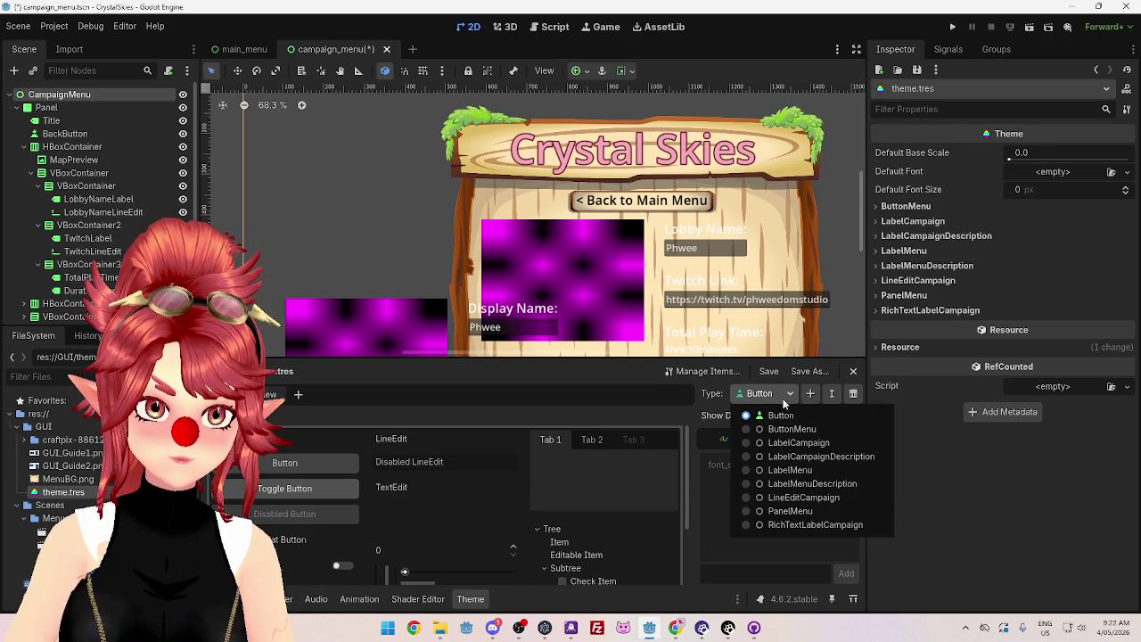
pyautogui.click(784, 403)
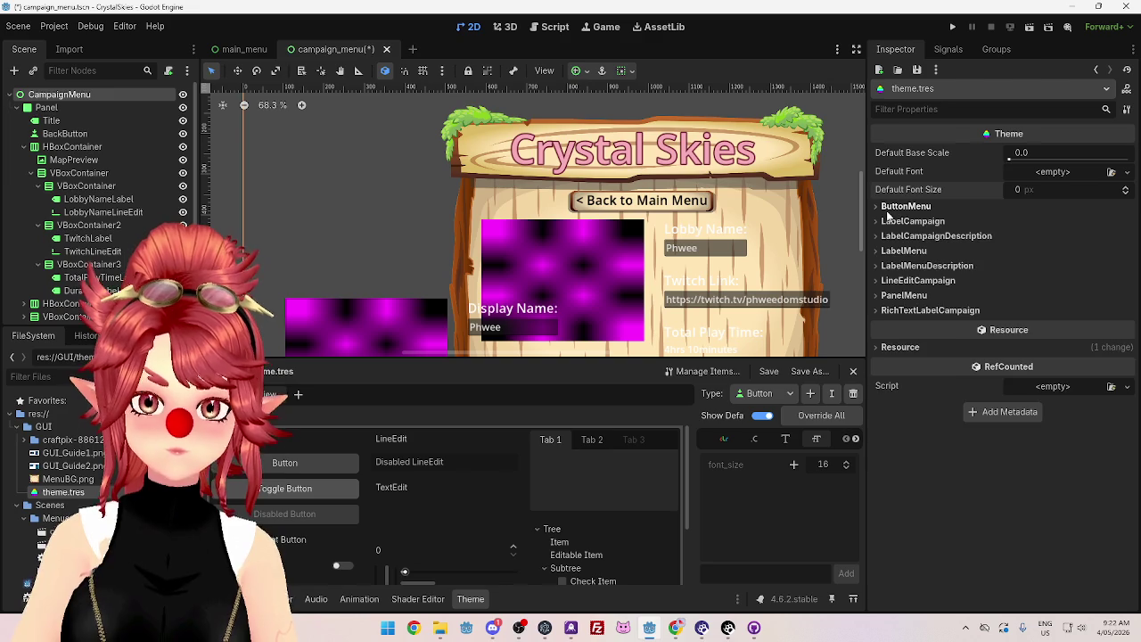
pyautogui.click(901, 207)
pyautogui.click(893, 208)
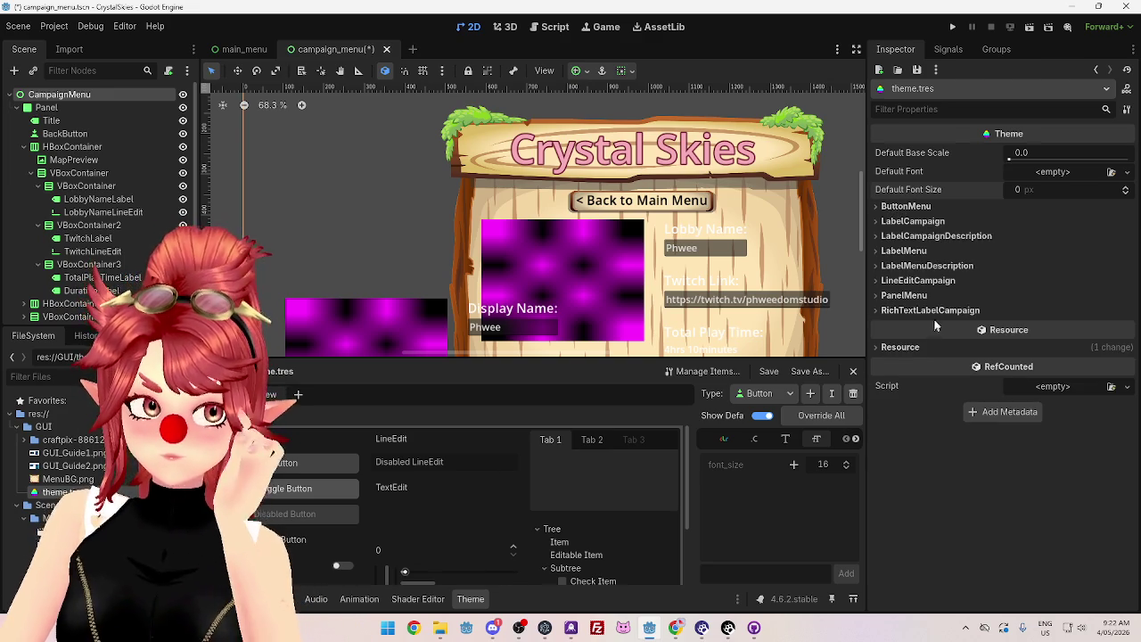
pyautogui.click(883, 208)
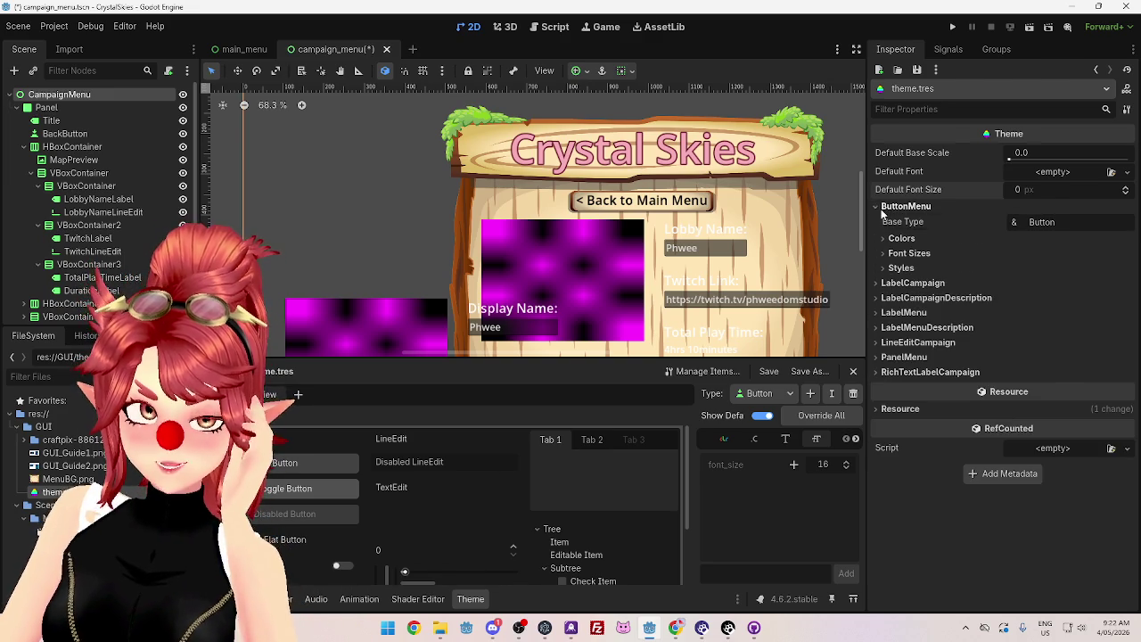
pyautogui.click(887, 208)
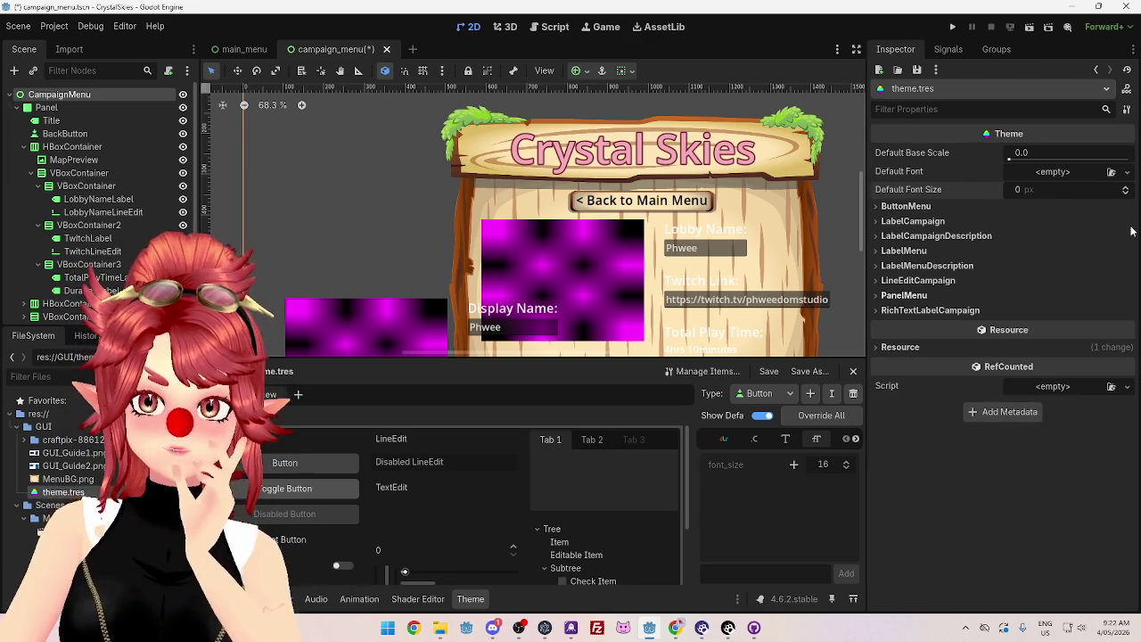
pyautogui.click(899, 208)
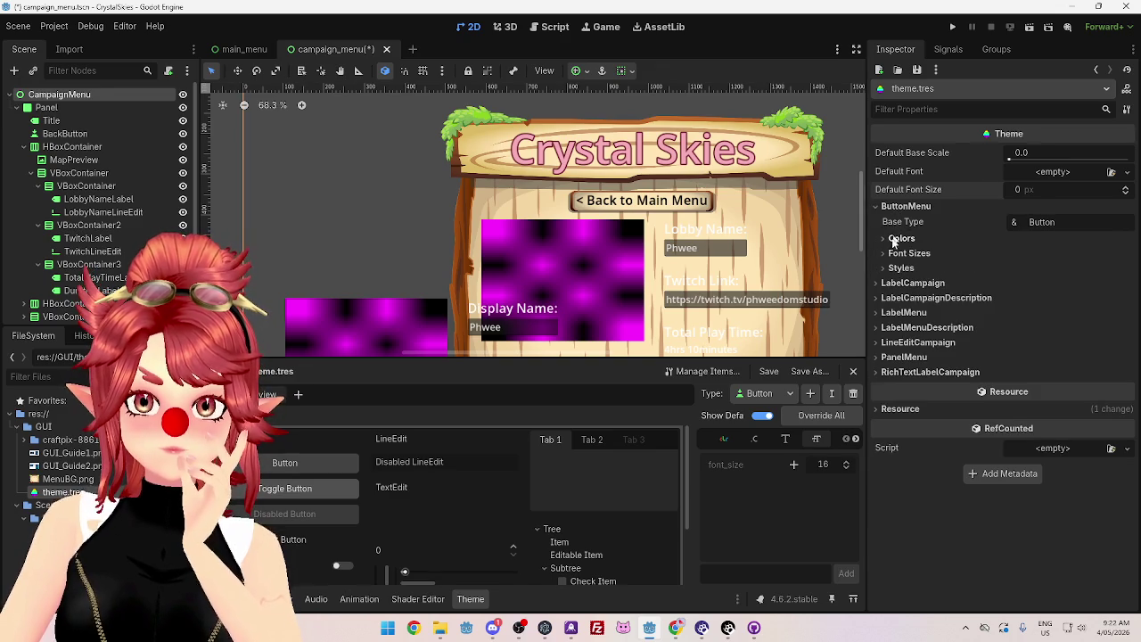
pyautogui.click(895, 255)
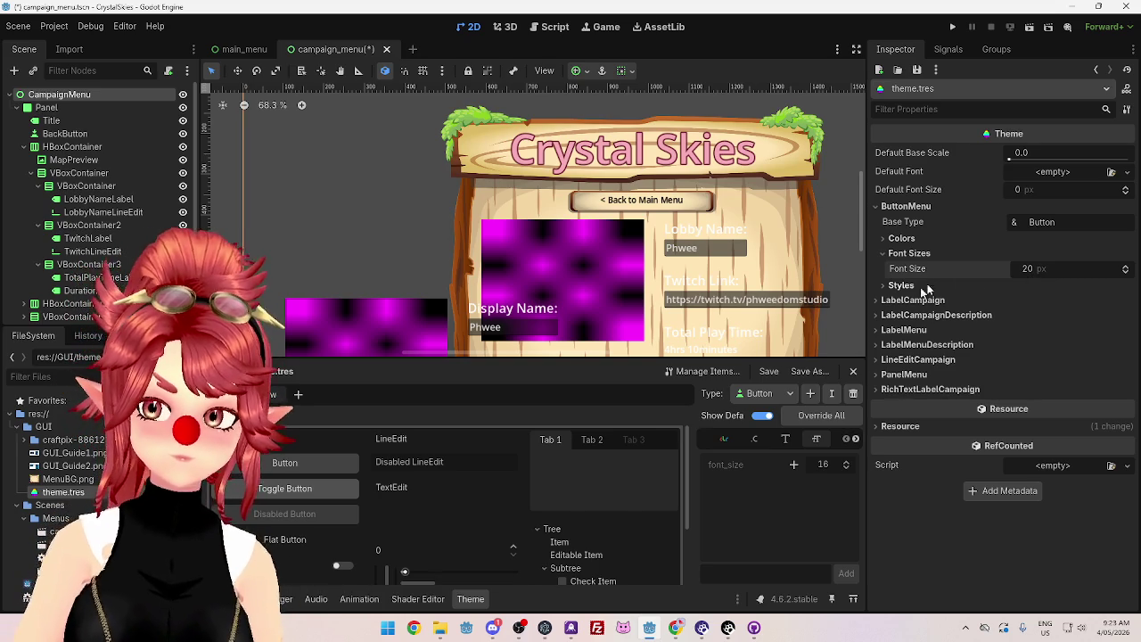
# Step: Set LabelCampaign and LabelCampaignDescription font sizes to 20
pyautogui.click(878, 304)
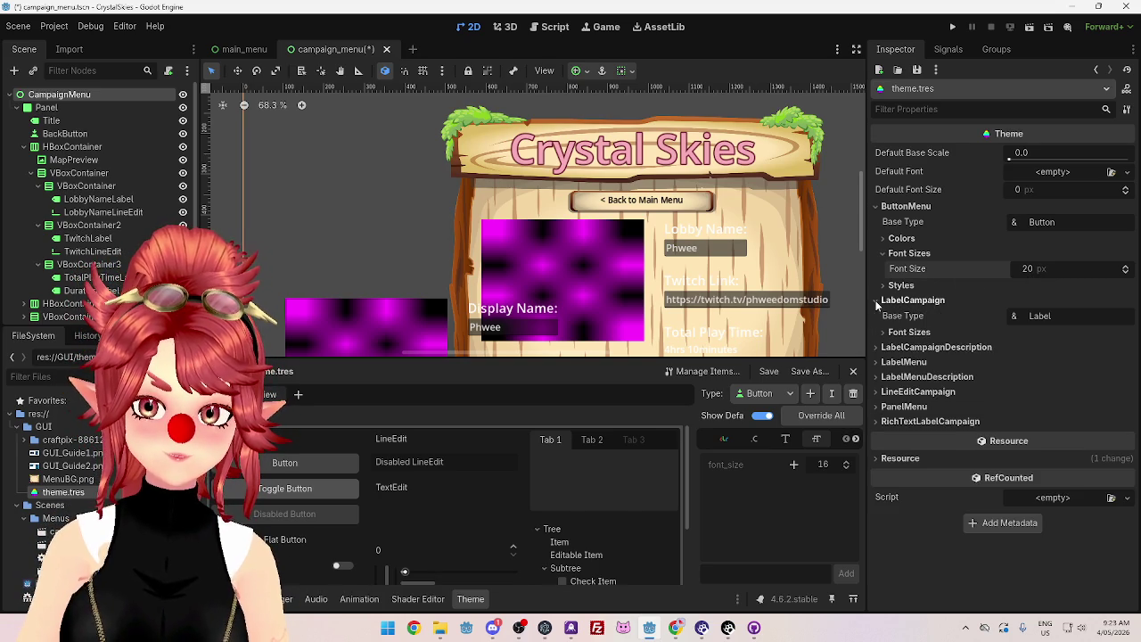
pyautogui.click(886, 334)
pyautogui.click(1028, 349)
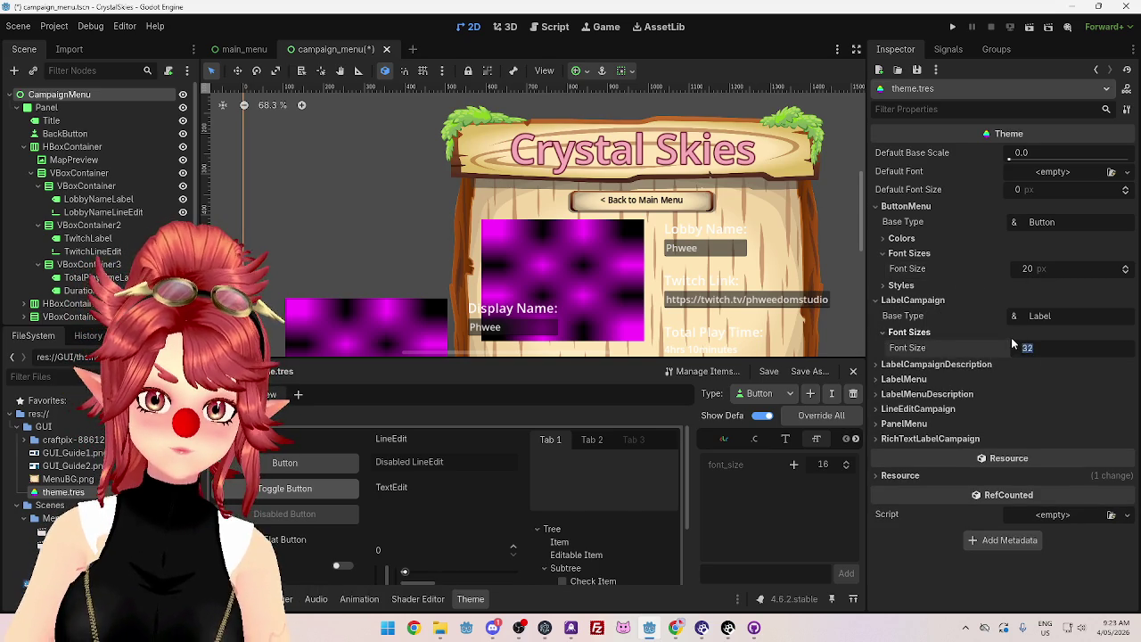
pyautogui.write('20')
pyautogui.press('Return')
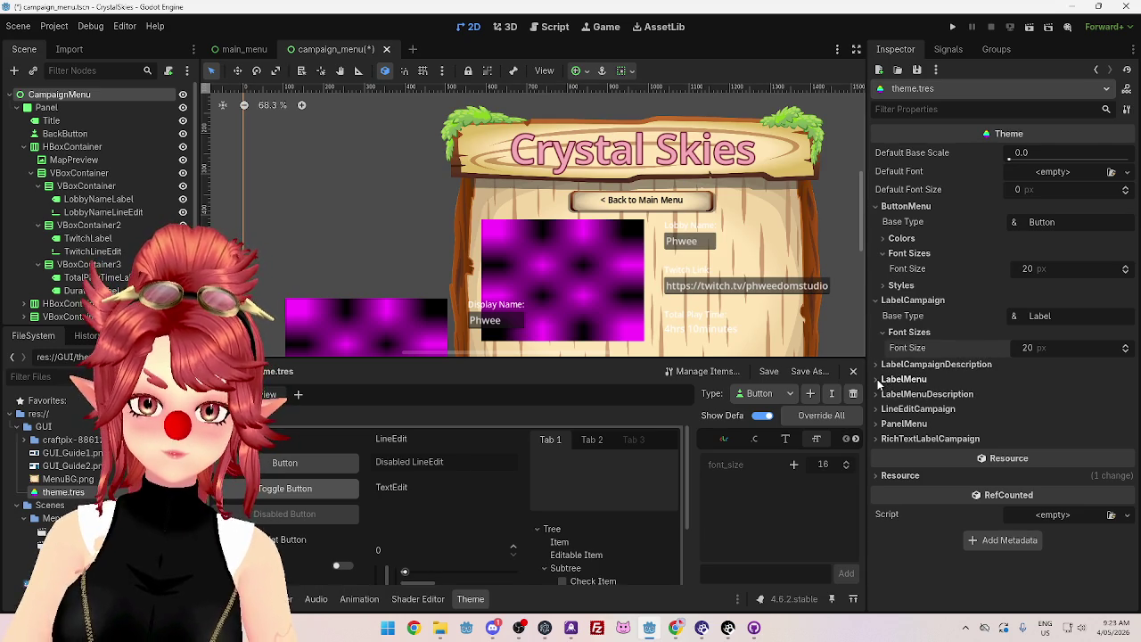
pyautogui.click(879, 424)
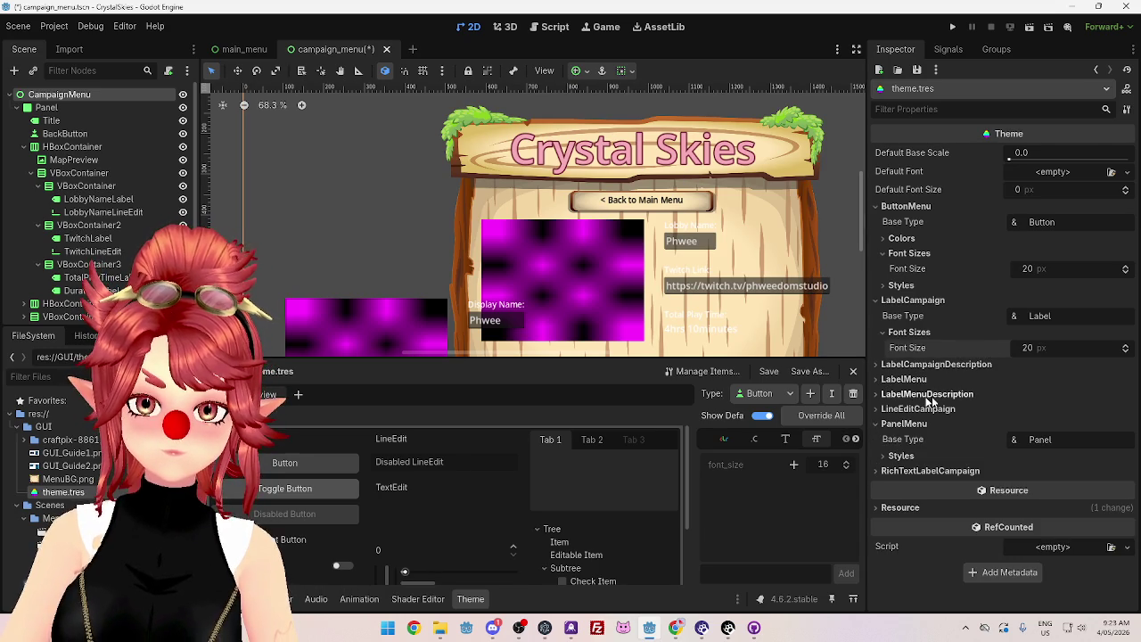
pyautogui.click(879, 425)
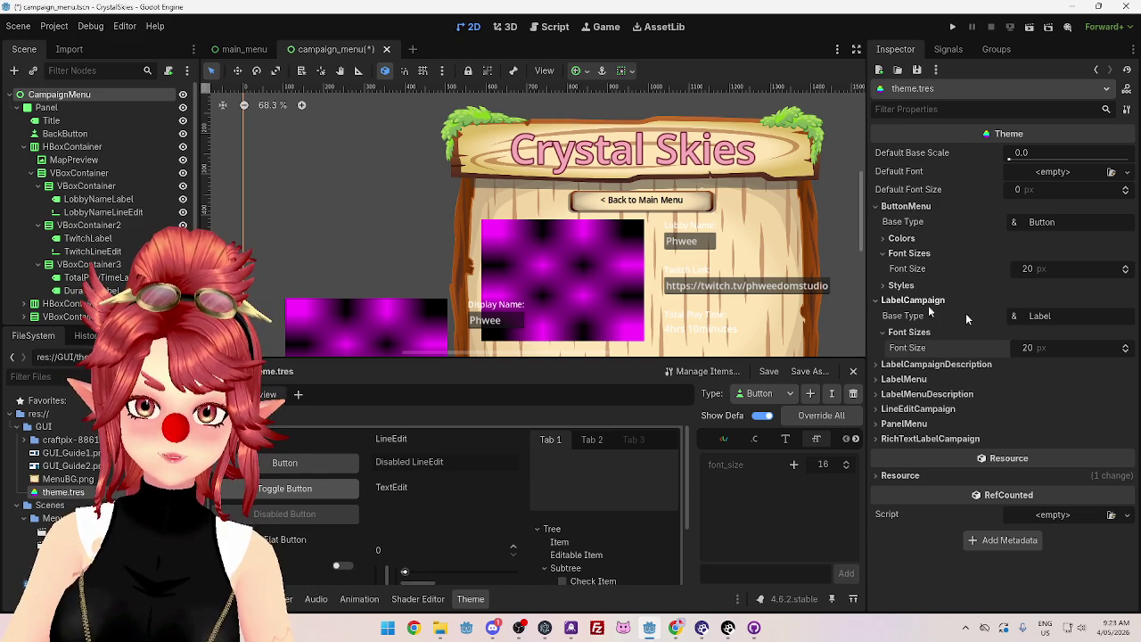
pyautogui.click(881, 365)
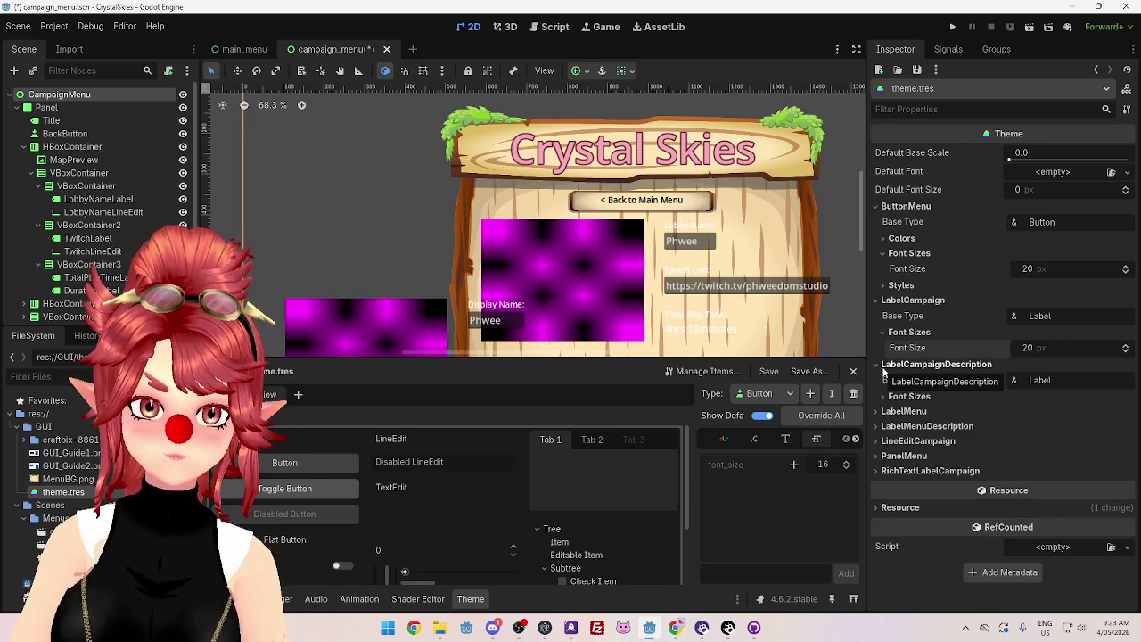
pyautogui.click(883, 397)
pyautogui.write('20')
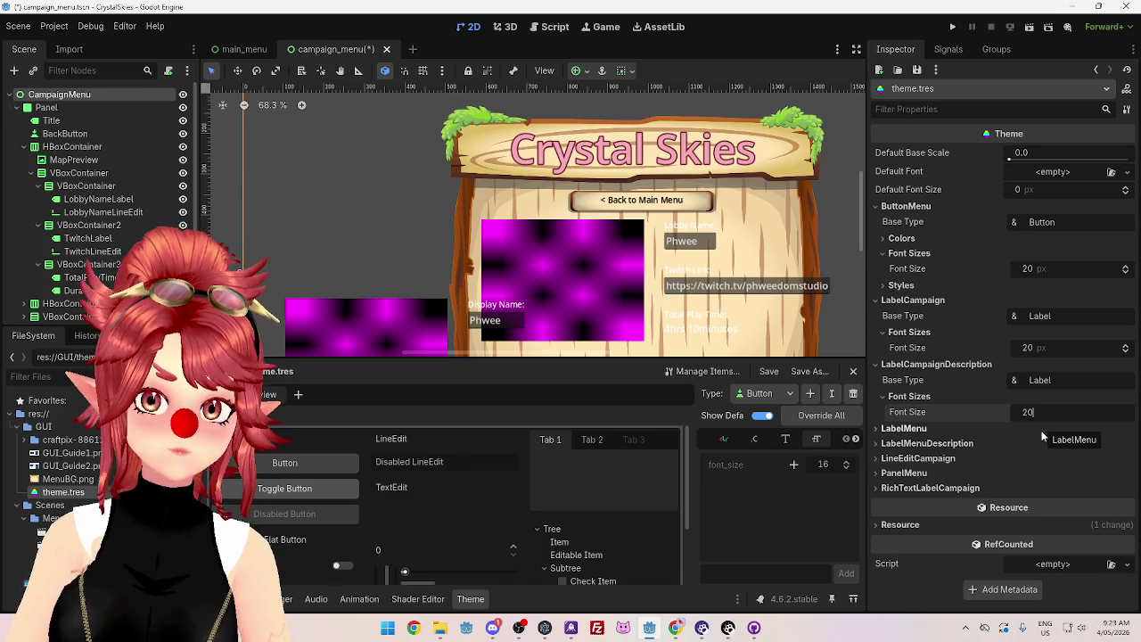
pyautogui.press('Return')
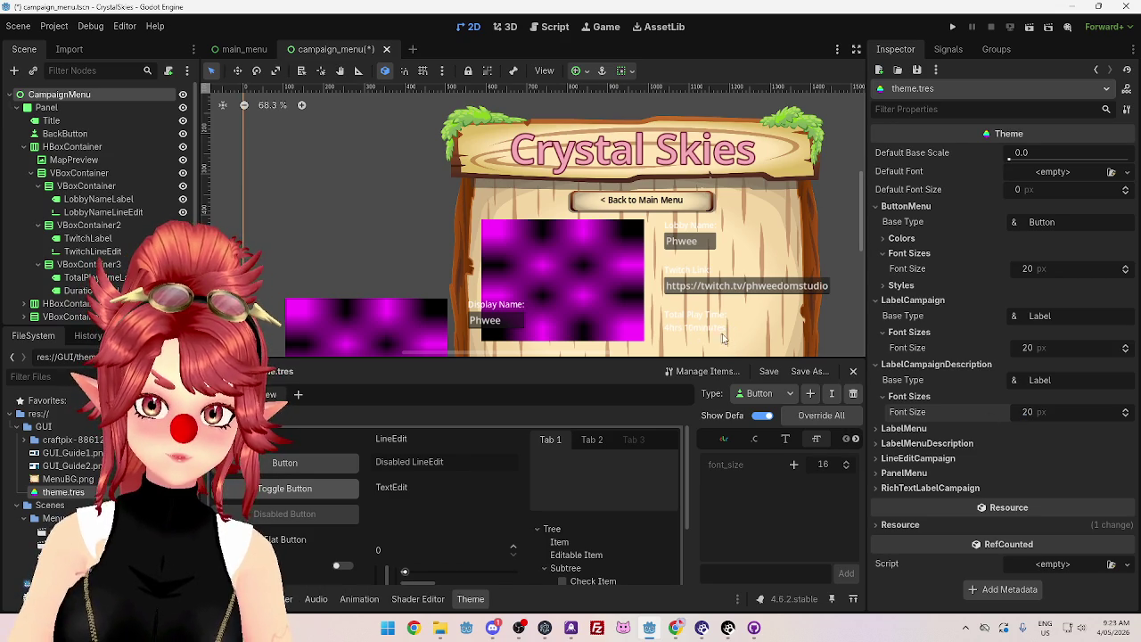
# Step: Set the LabelMenu font size to 60
pyautogui.click(878, 429)
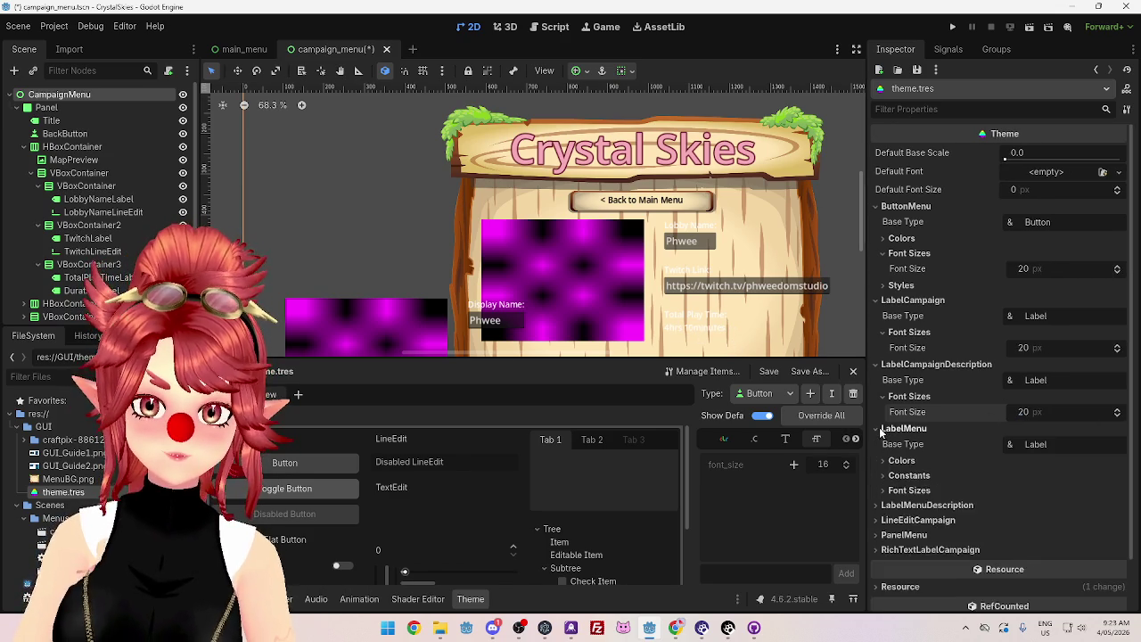
pyautogui.scroll(-2, 909, 410)
pyautogui.click(884, 436)
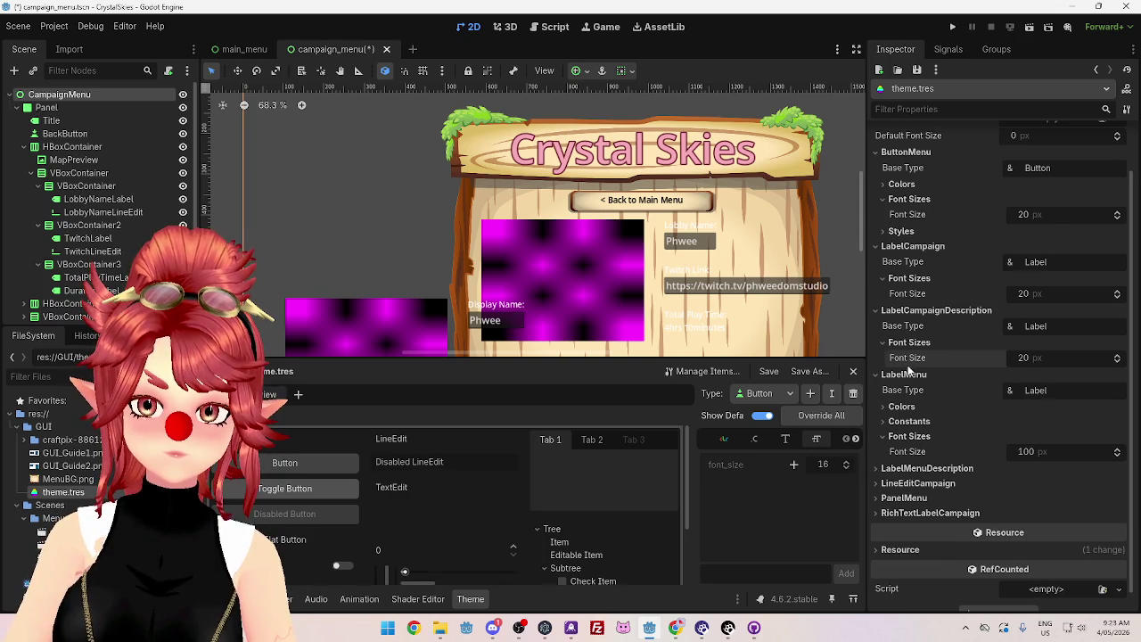
pyautogui.click(1027, 452)
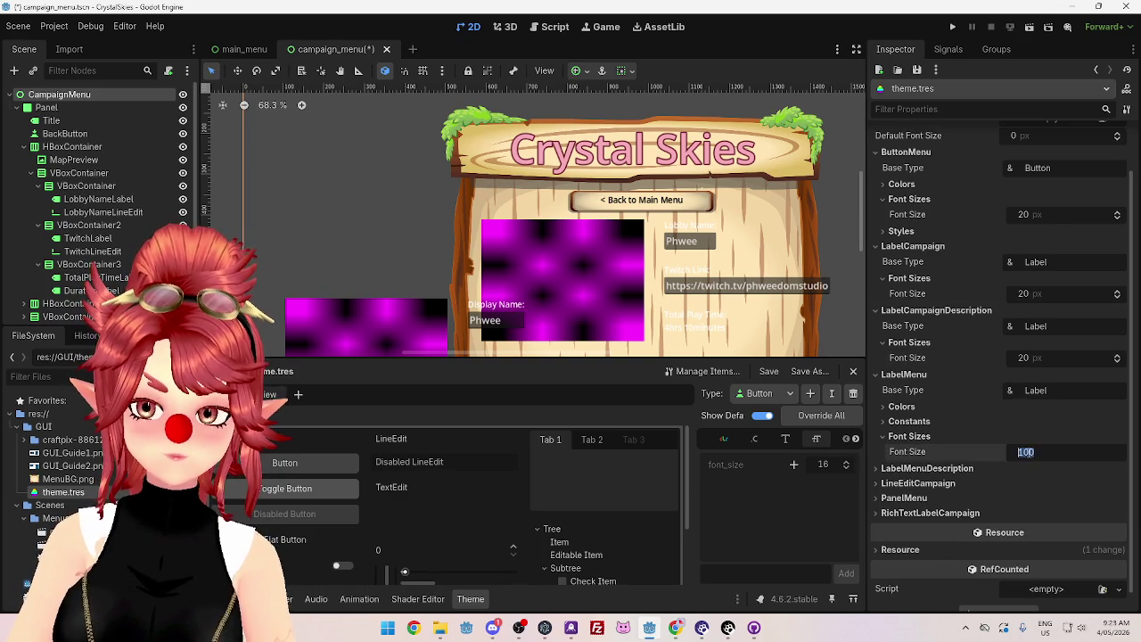
pyautogui.write('80')
pyautogui.press('Return')
pyautogui.click(1029, 453)
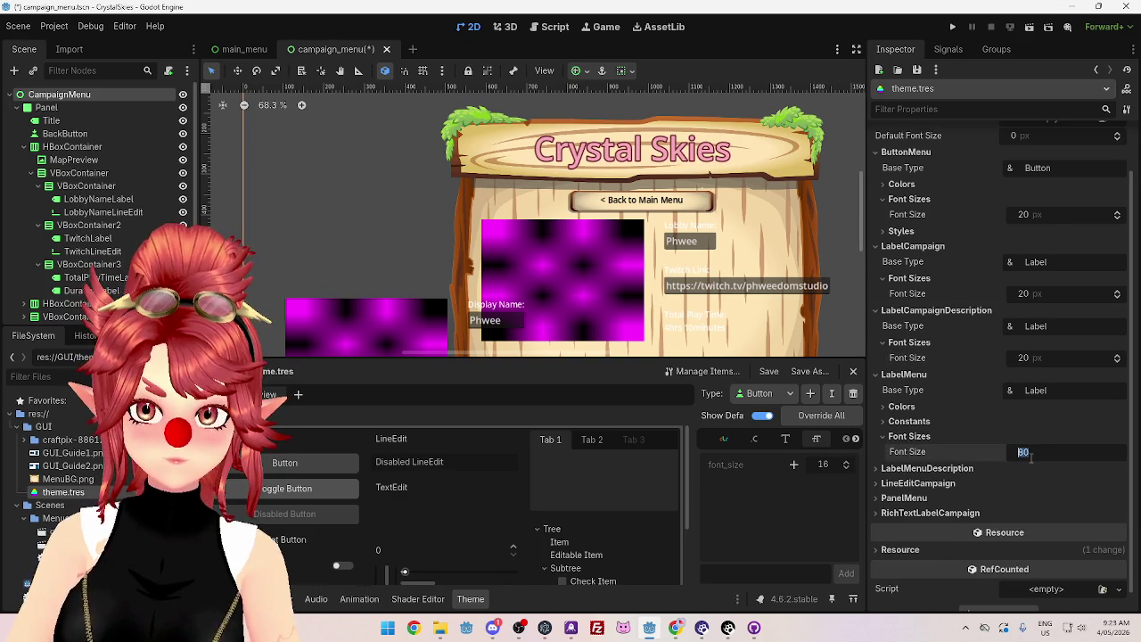
pyautogui.write('60')
pyautogui.press('Return')
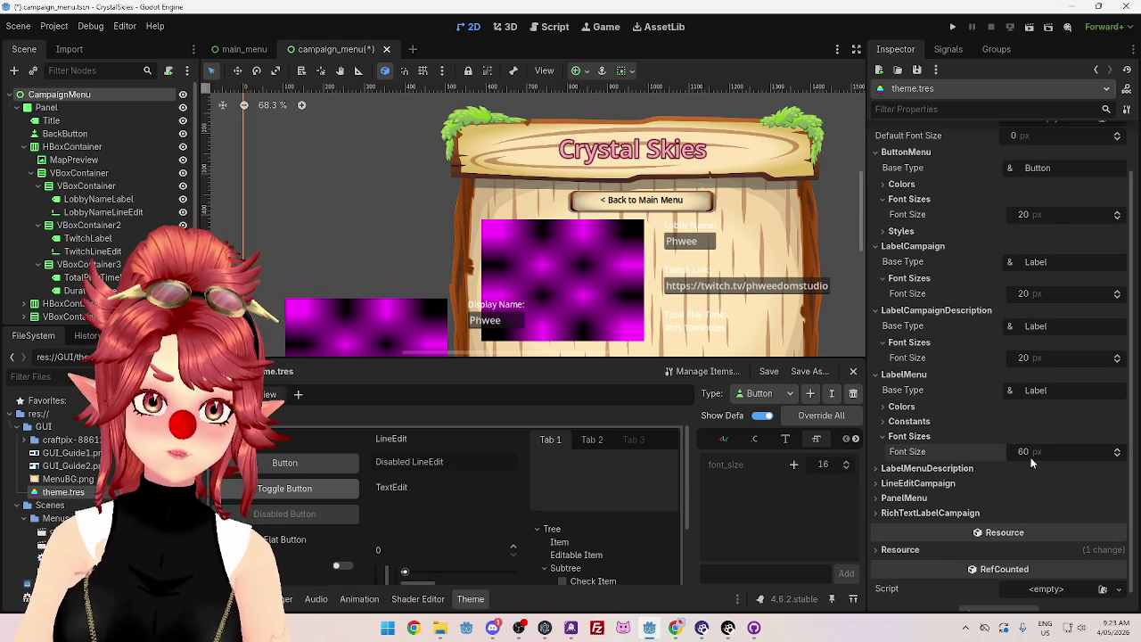
pyautogui.scroll(-1, 999, 437)
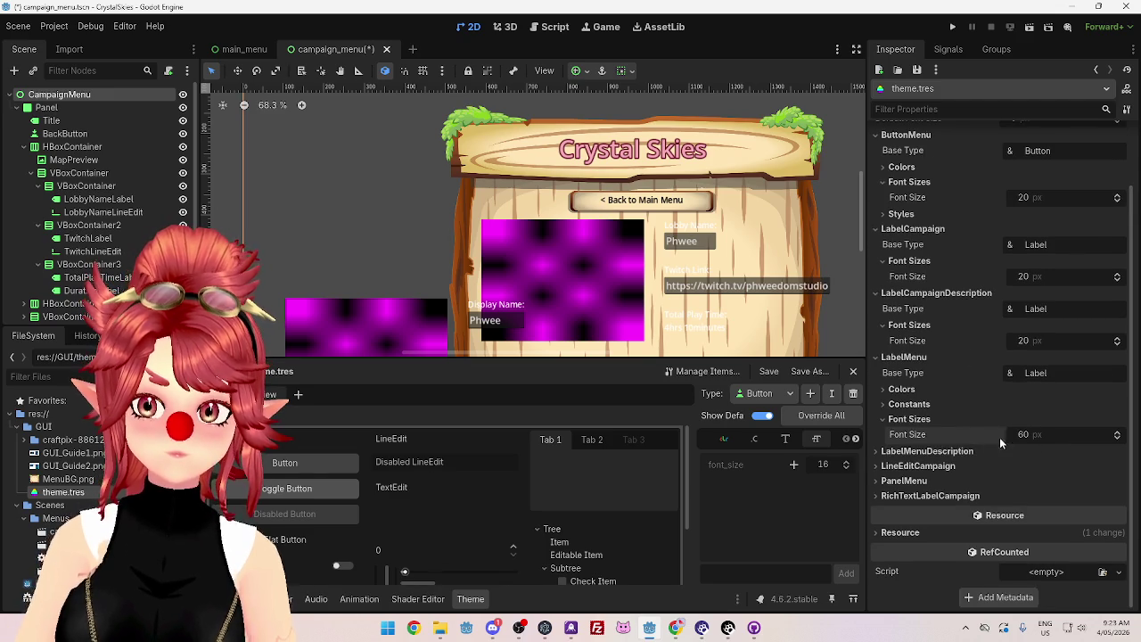
# Step: Set the LabelMenuDescription font size to 20
pyautogui.click(892, 453)
pyautogui.scroll(-1, 751, 268)
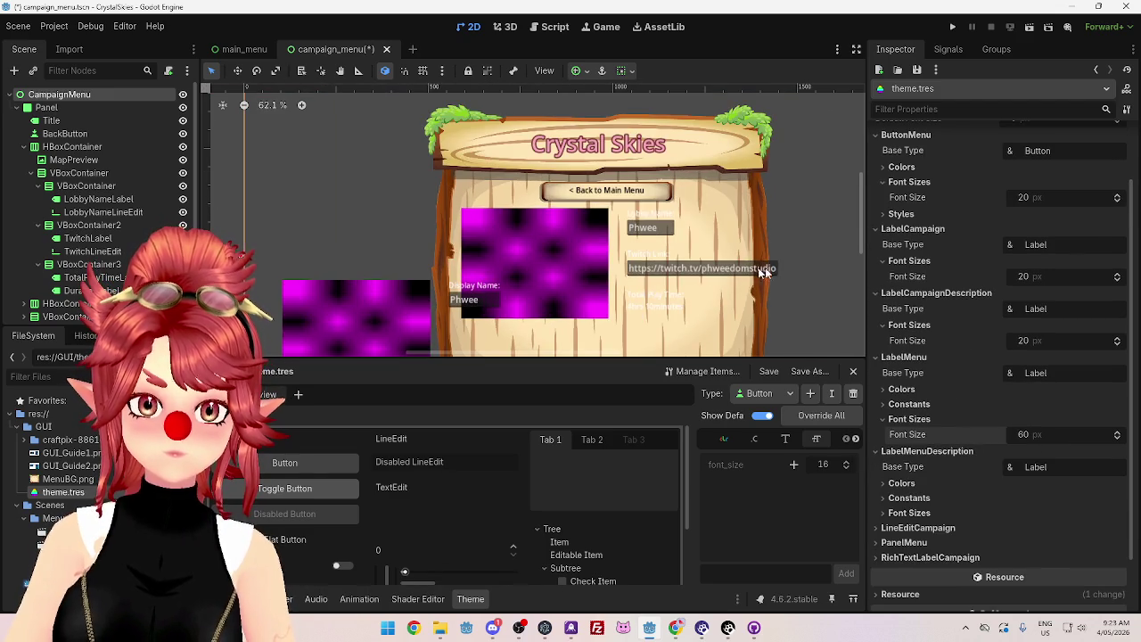
pyautogui.moveTo(862, 214); pyautogui.dragTo(860, 230)
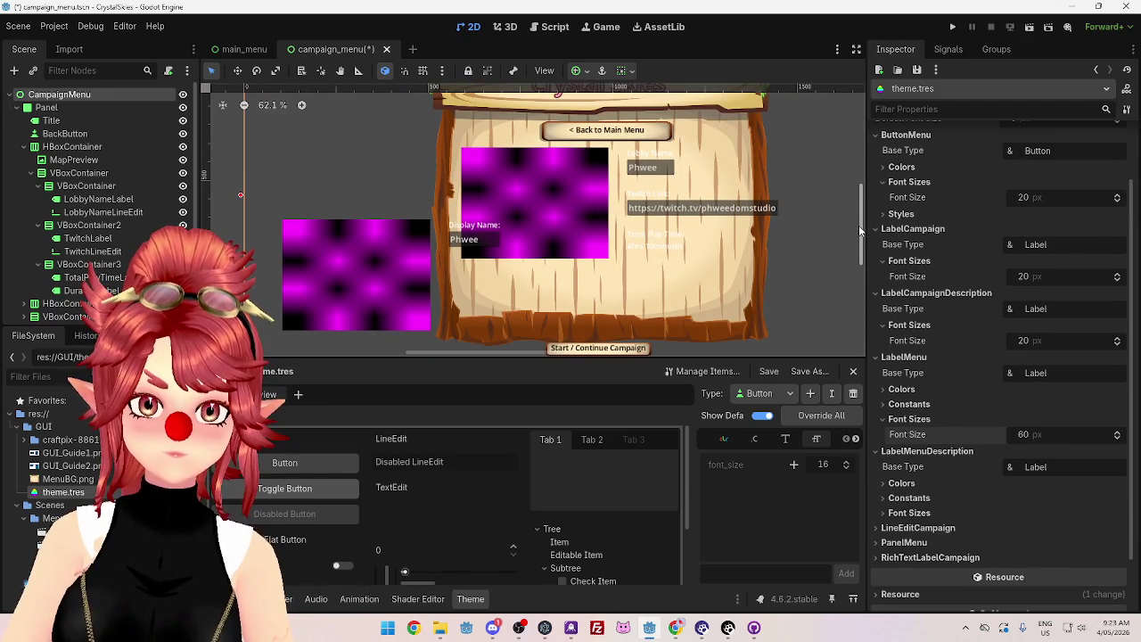
pyautogui.click(923, 515)
pyautogui.click(1023, 528)
pyautogui.write('20')
pyautogui.press('Return')
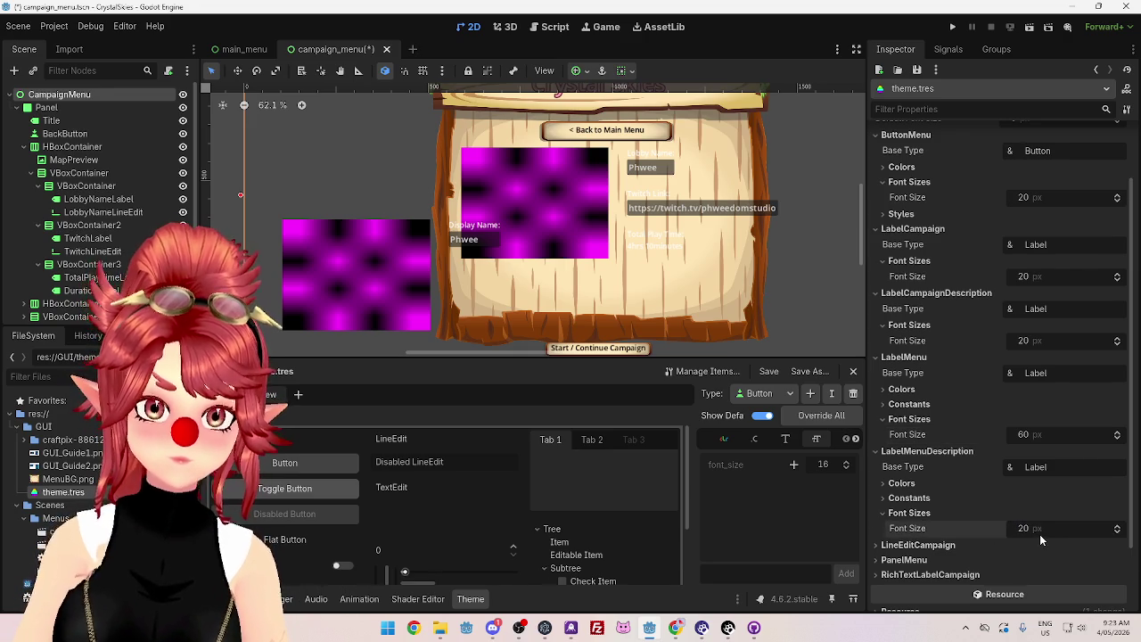
pyautogui.click(1025, 528)
pyautogui.write('50')
pyautogui.press('Return')
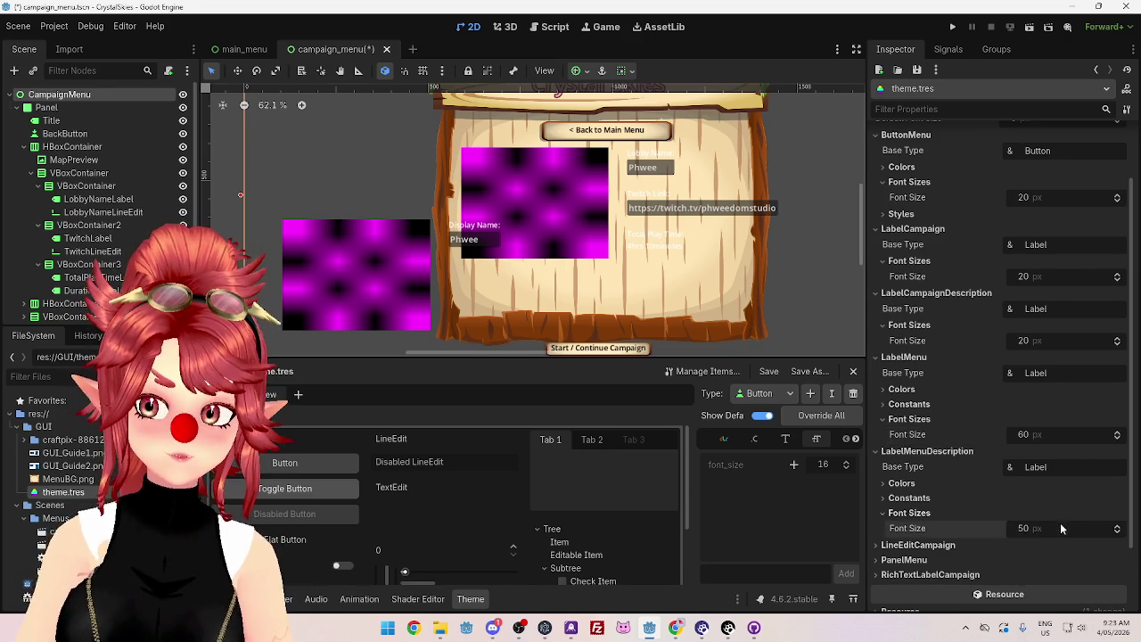
pyautogui.click(1028, 529)
pyautogui.write('20')
pyautogui.press('Return')
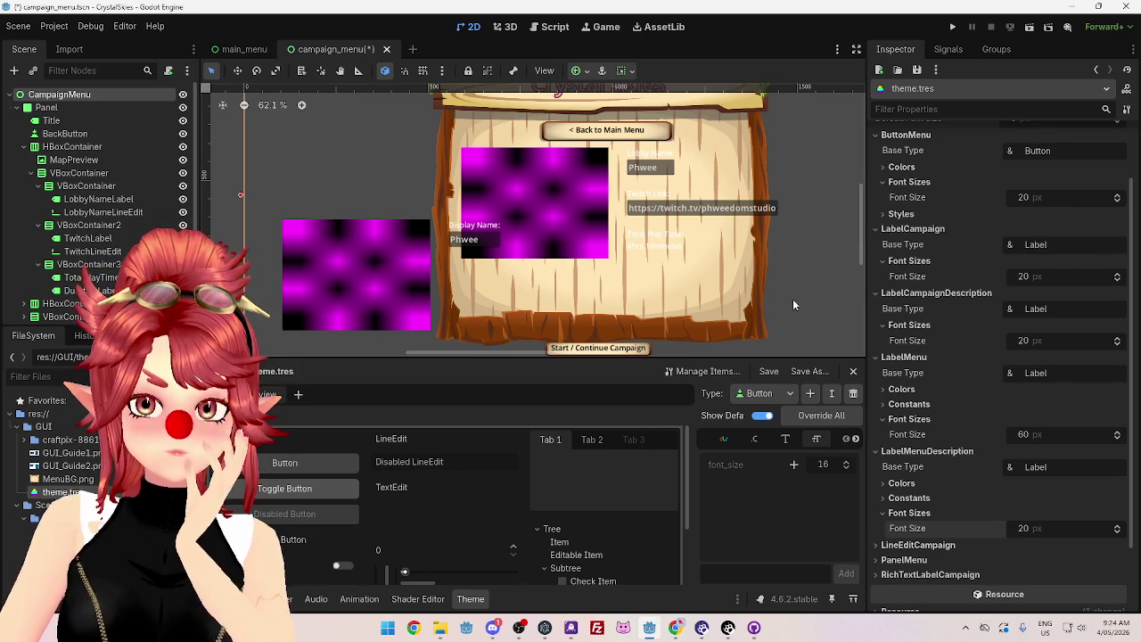
pyautogui.scroll(-3, 955, 518)
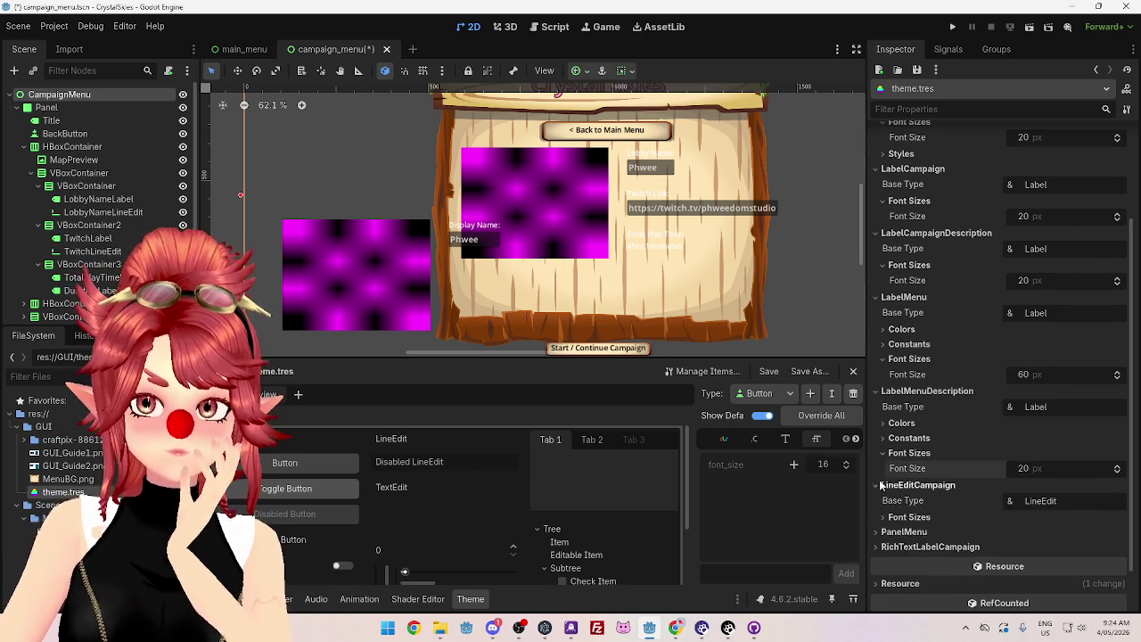
pyautogui.click(910, 486)
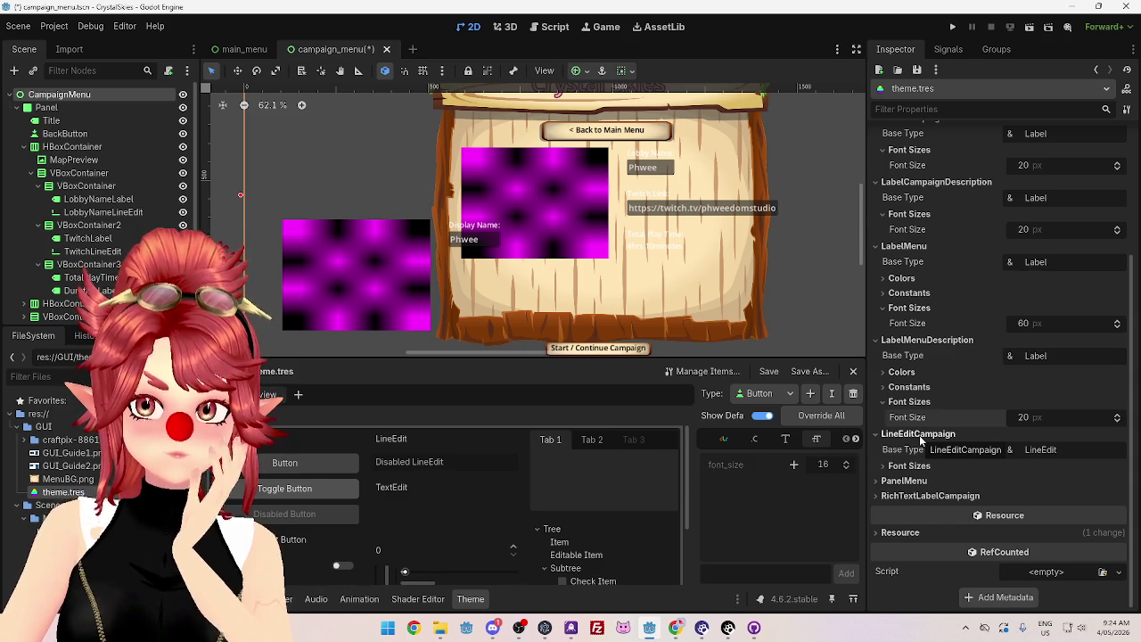
pyautogui.scroll(5, 919, 436)
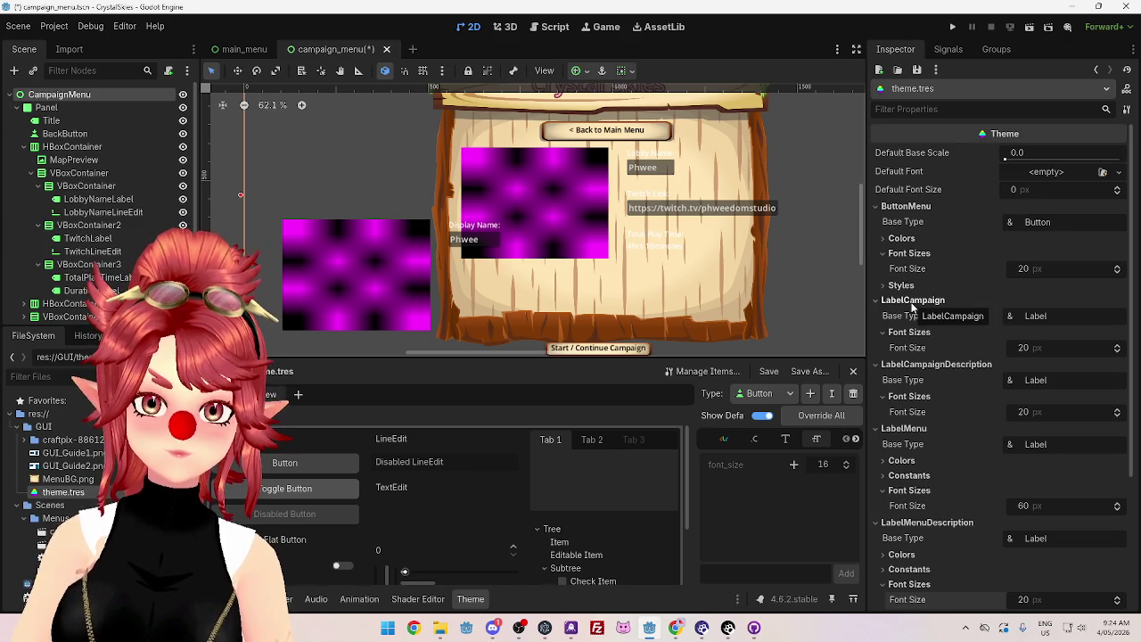
pyautogui.click(1024, 347)
pyautogui.write('30')
pyautogui.press('Return')
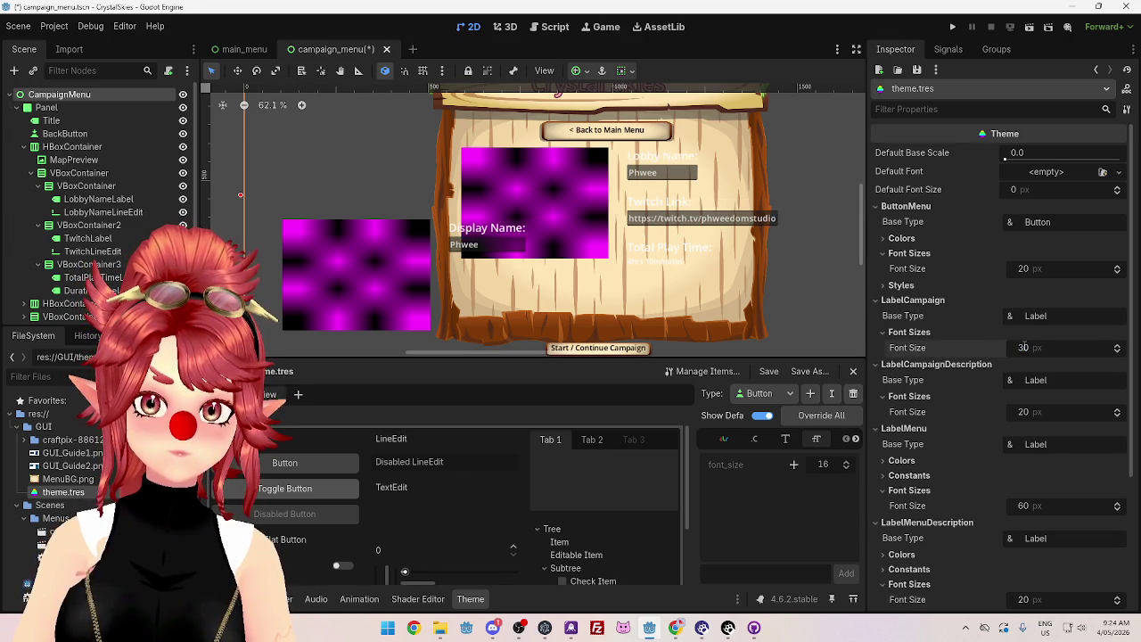
pyautogui.click(1023, 348)
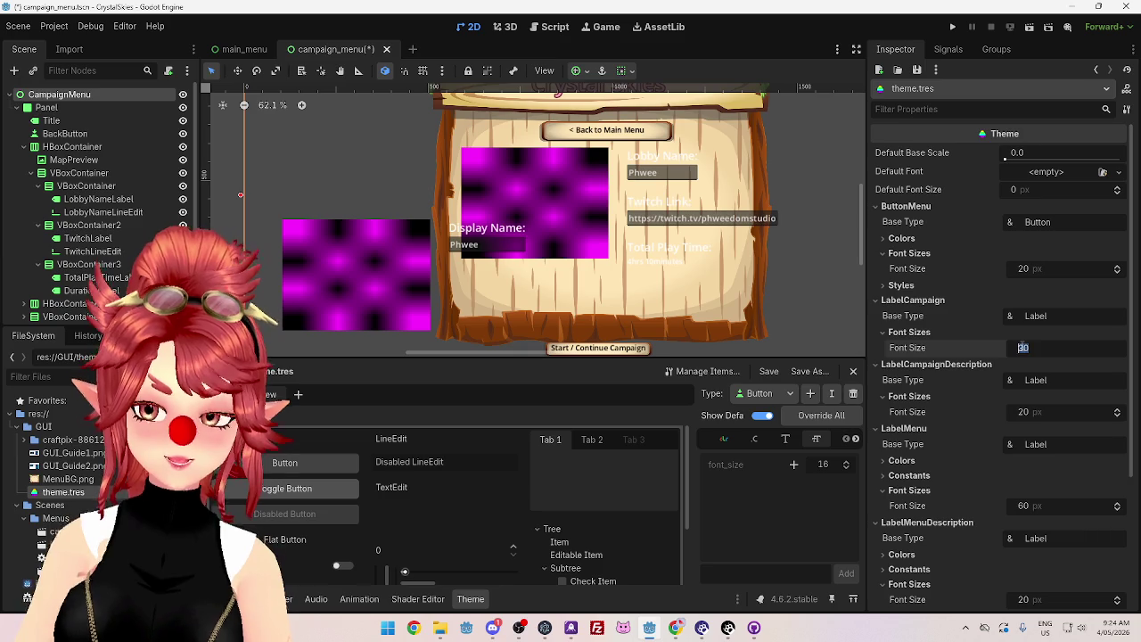
pyautogui.write('20')
pyautogui.press('Return')
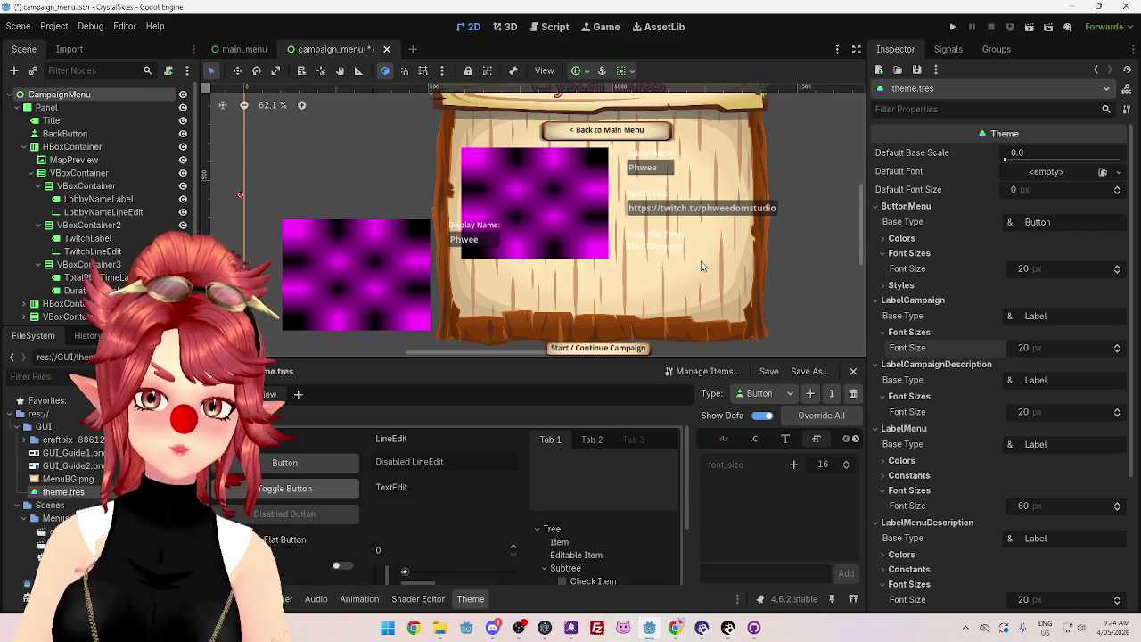
pyautogui.scroll(-3, 965, 442)
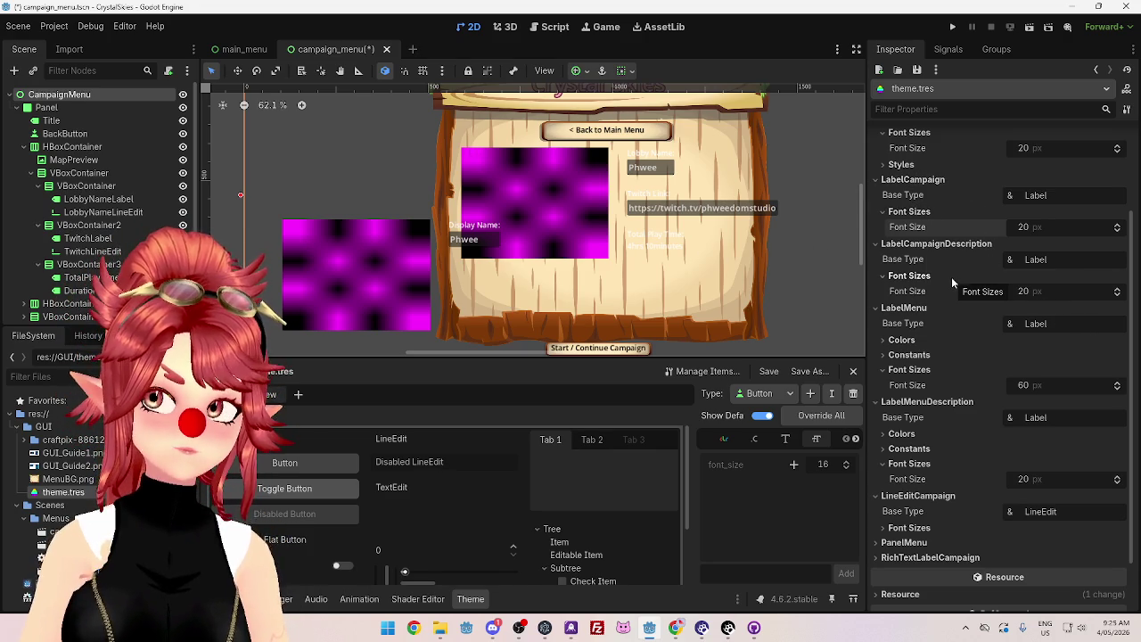
# Step: Expand PanelMenu and RichTextLabelCampaign to inspect RichTextLabelCampaign's font size settings
pyautogui.scroll(-2, 960, 301)
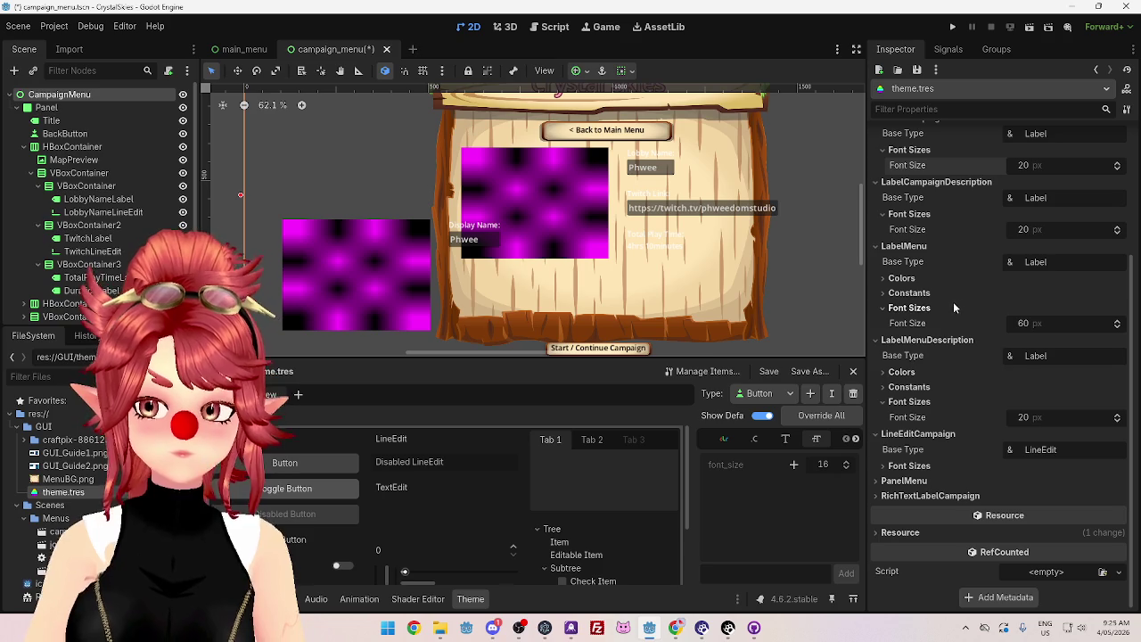
pyautogui.click(876, 481)
pyautogui.scroll(-1, 875, 478)
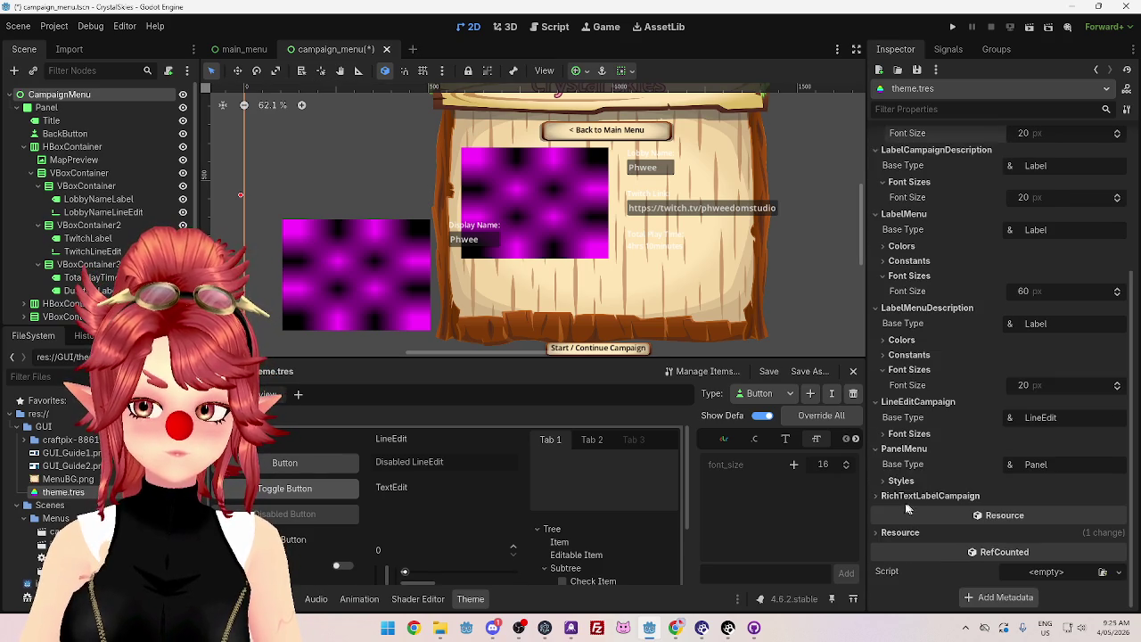
pyautogui.click(881, 497)
pyautogui.scroll(-1, 891, 498)
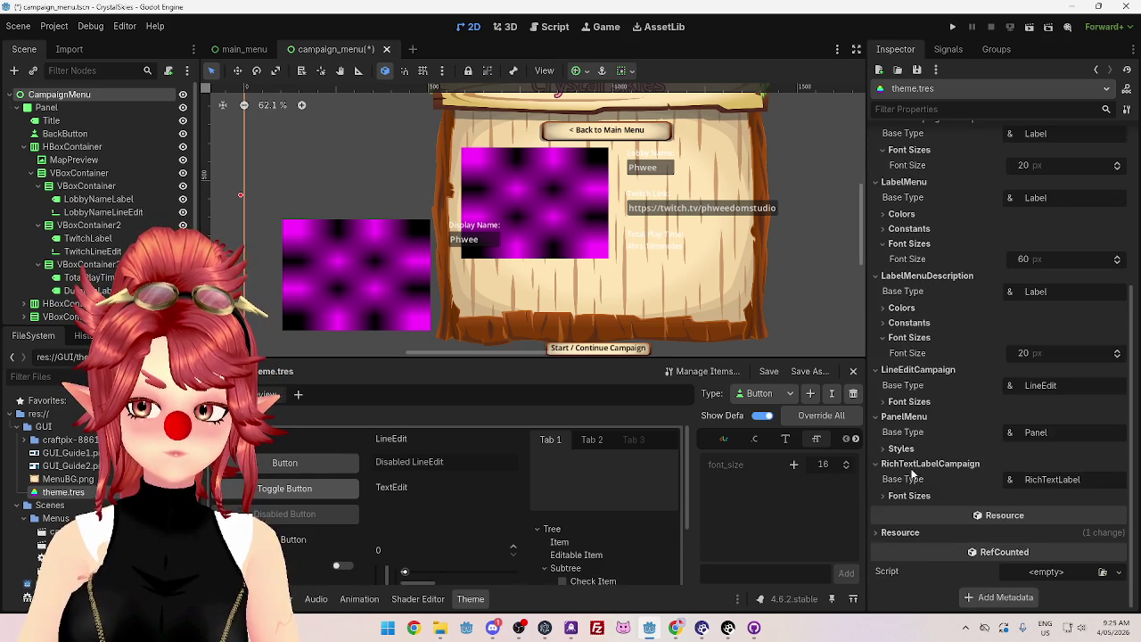
pyautogui.click(901, 497)
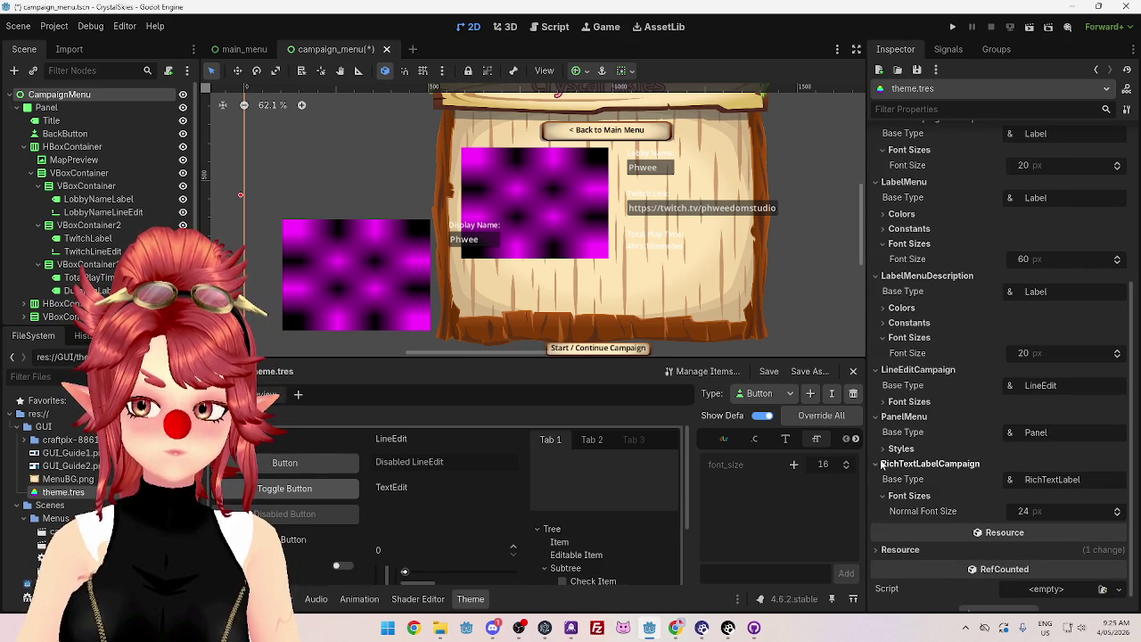
# Step: Collapse every theme type variation section in the Inspector, from RichTextLabelCampaign to PanelMenu
pyautogui.click(878, 464)
pyautogui.click(882, 399)
pyautogui.click(874, 340)
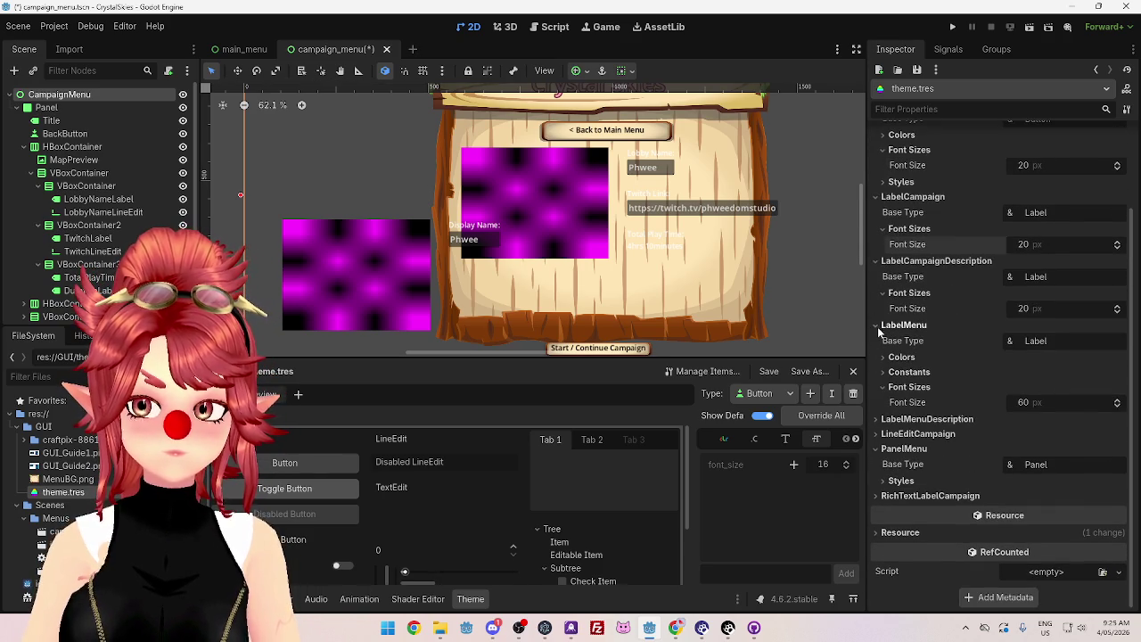
pyautogui.click(876, 324)
pyautogui.click(874, 276)
pyautogui.click(876, 206)
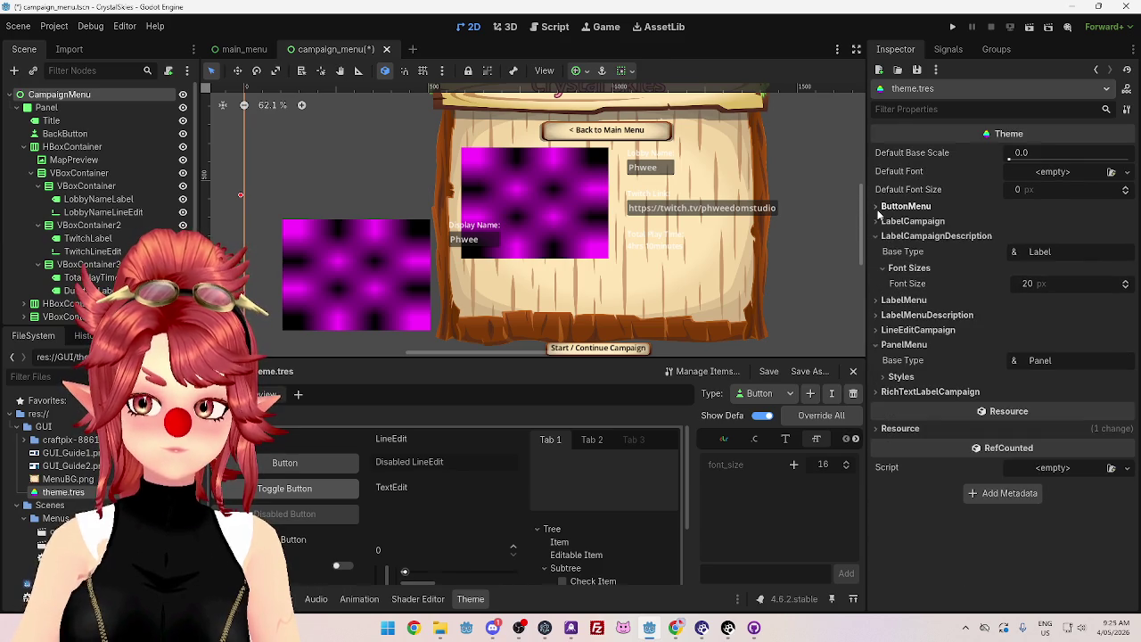
pyautogui.click(876, 236)
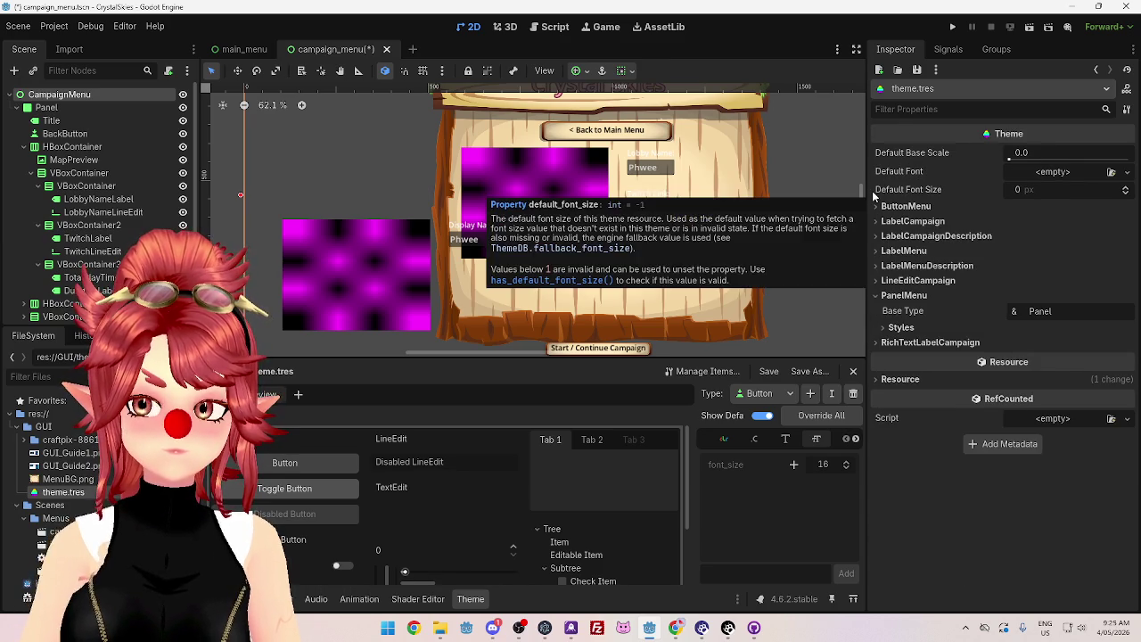
pyautogui.click(877, 296)
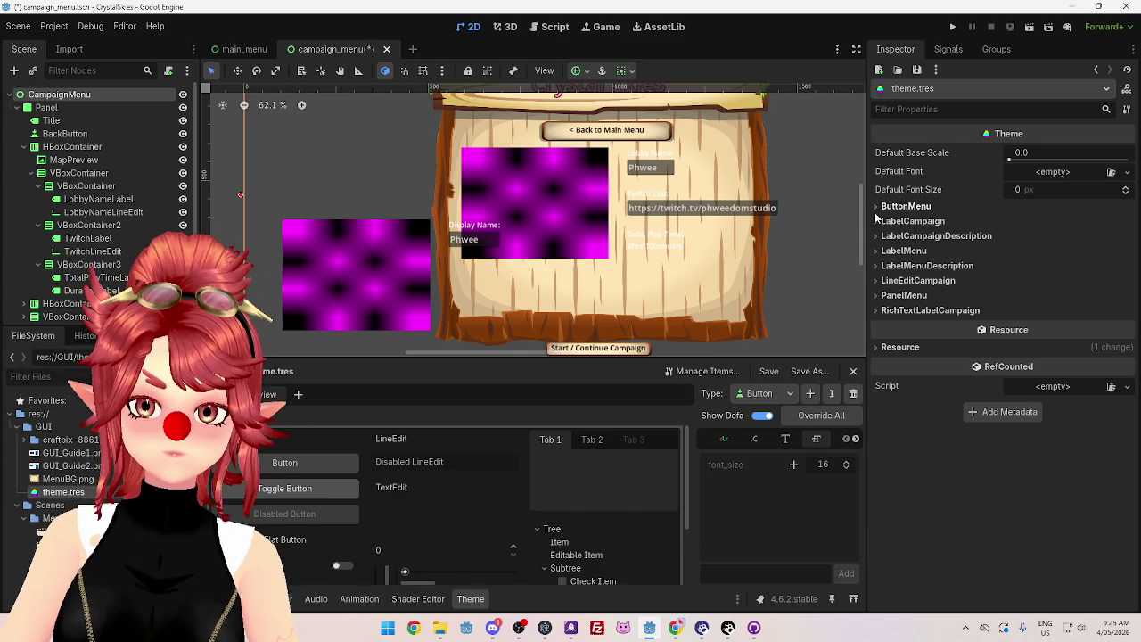
# Step: Leave ButtonMenu's theme properties expanded and bring up the Theme editor's type list
pyautogui.click(875, 207)
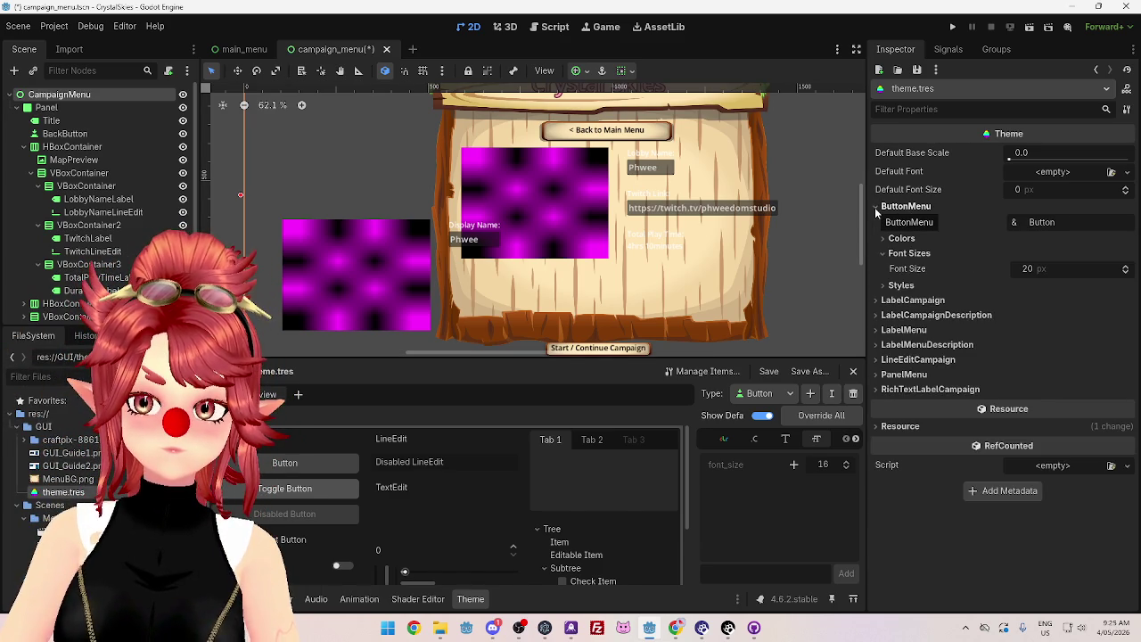
pyautogui.click(874, 206)
pyautogui.scroll(3, 848, 239)
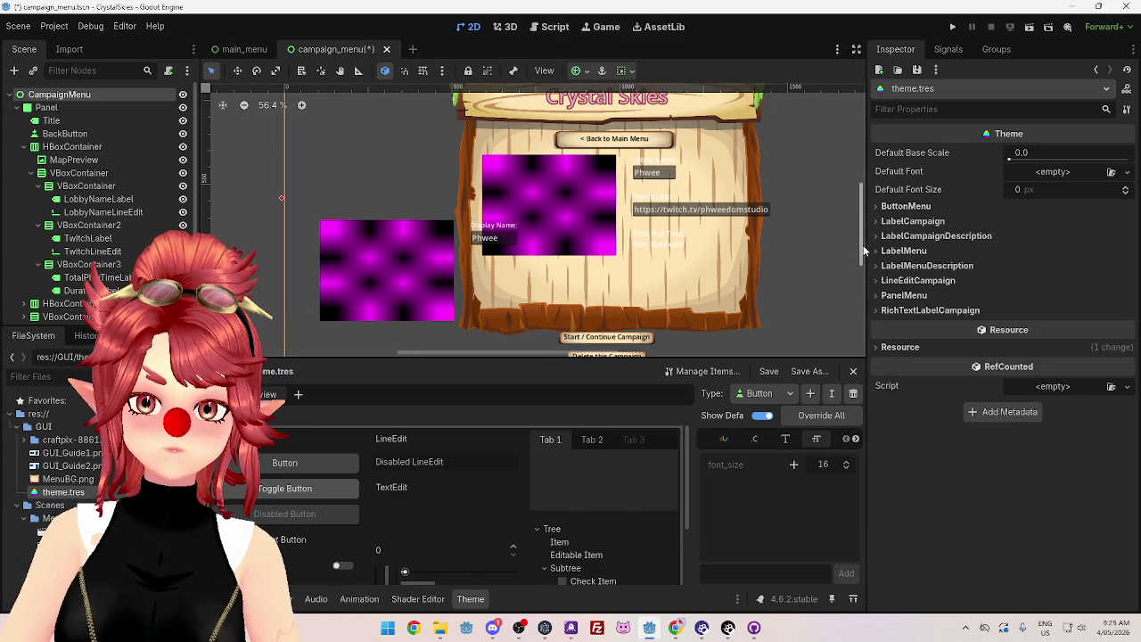
pyautogui.scroll(-1, 859, 219)
pyautogui.moveTo(859, 219); pyautogui.dragTo(857, 246)
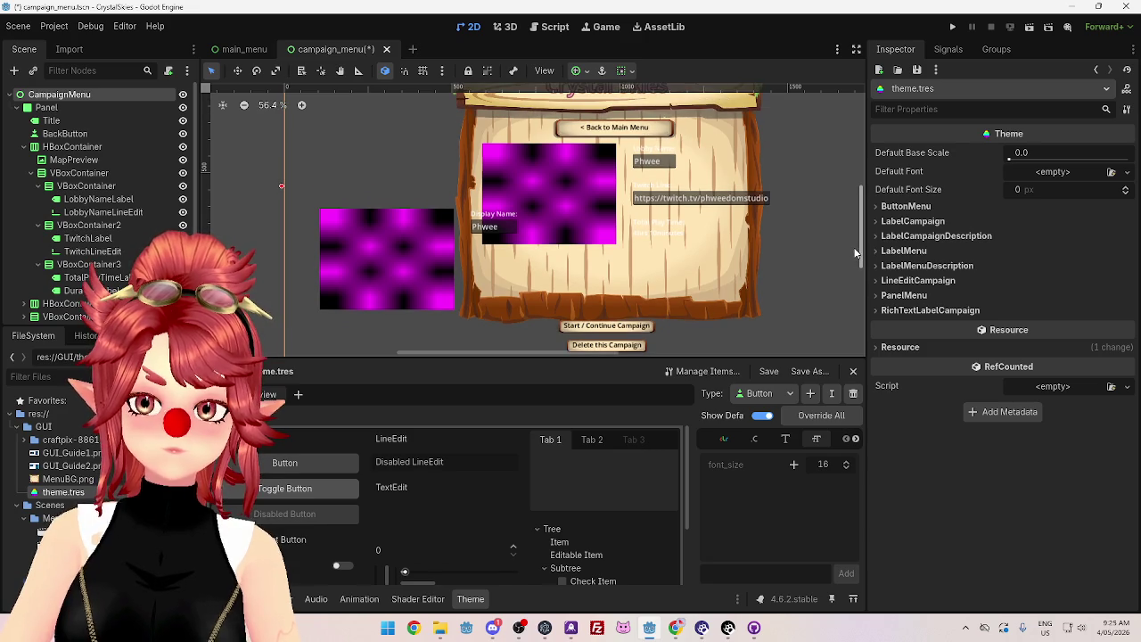
pyautogui.click(876, 206)
pyautogui.click(876, 206)
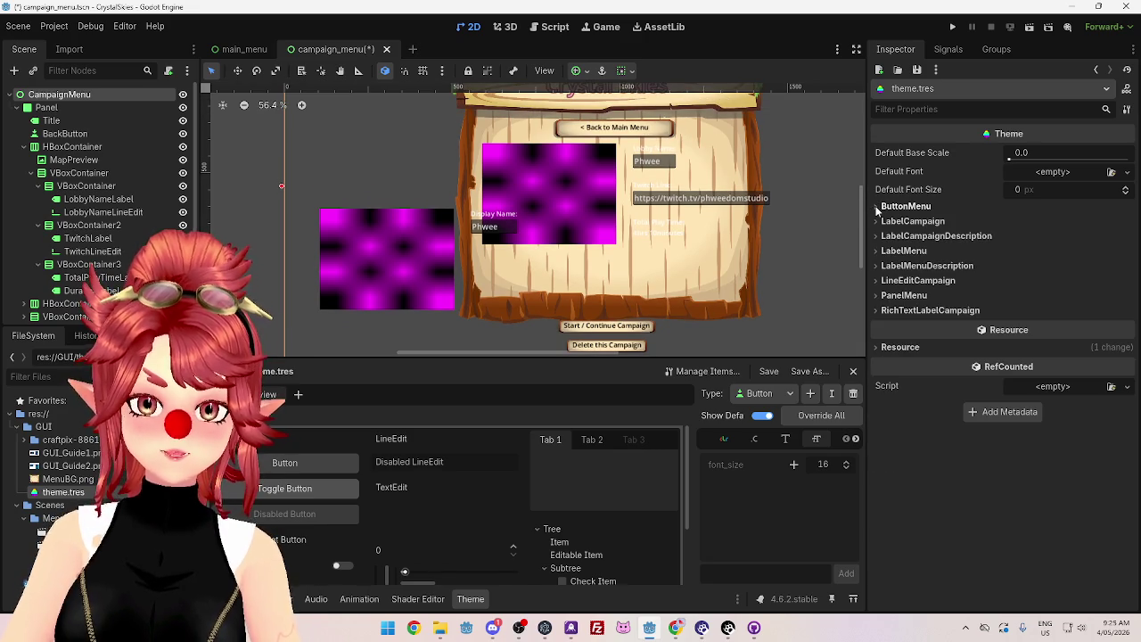
pyautogui.click(881, 207)
pyautogui.click(886, 207)
pyautogui.click(889, 208)
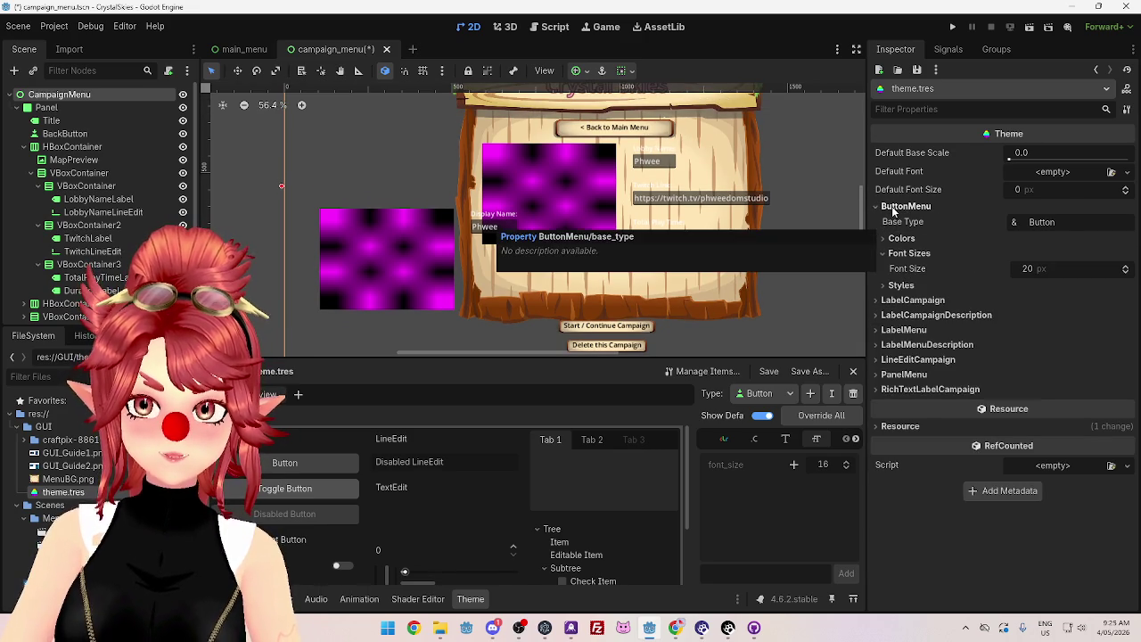
pyautogui.click(791, 394)
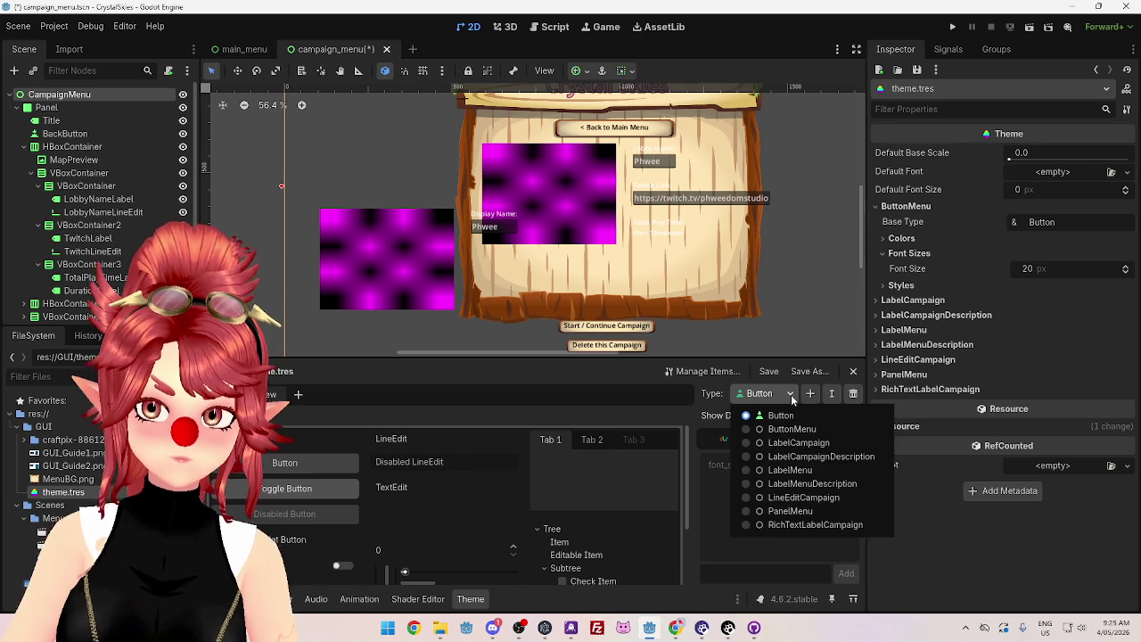
# Step: Choose ButtonMenu as the Theme editor's edited type, cancelling an accidental add-type dialog
pyautogui.click(791, 394)
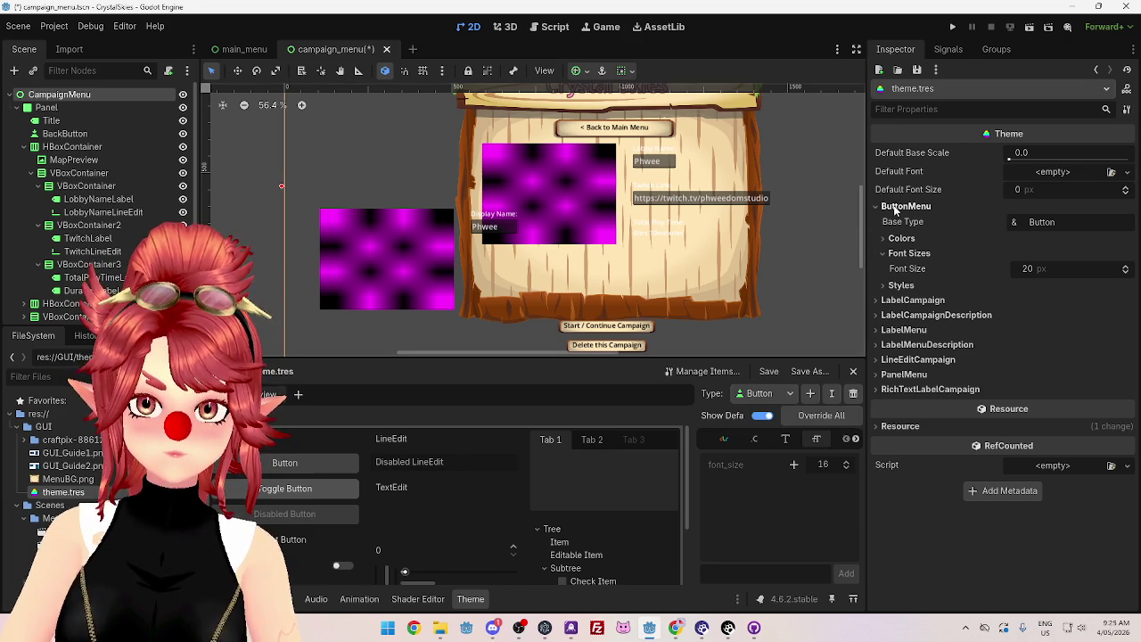
pyautogui.click(787, 396)
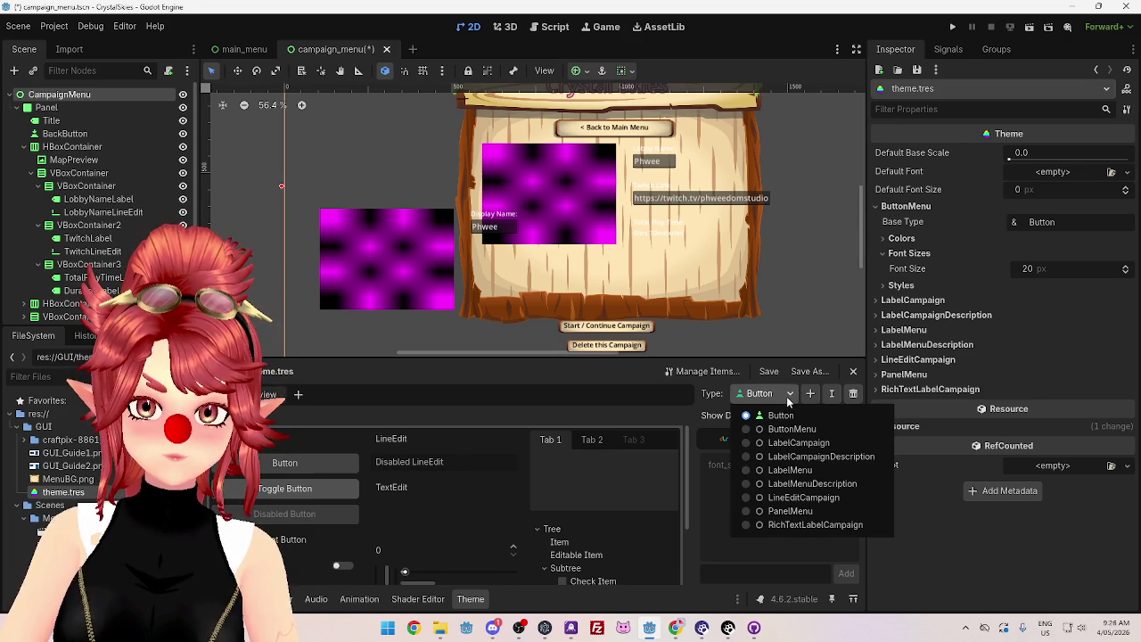
pyautogui.click(753, 430)
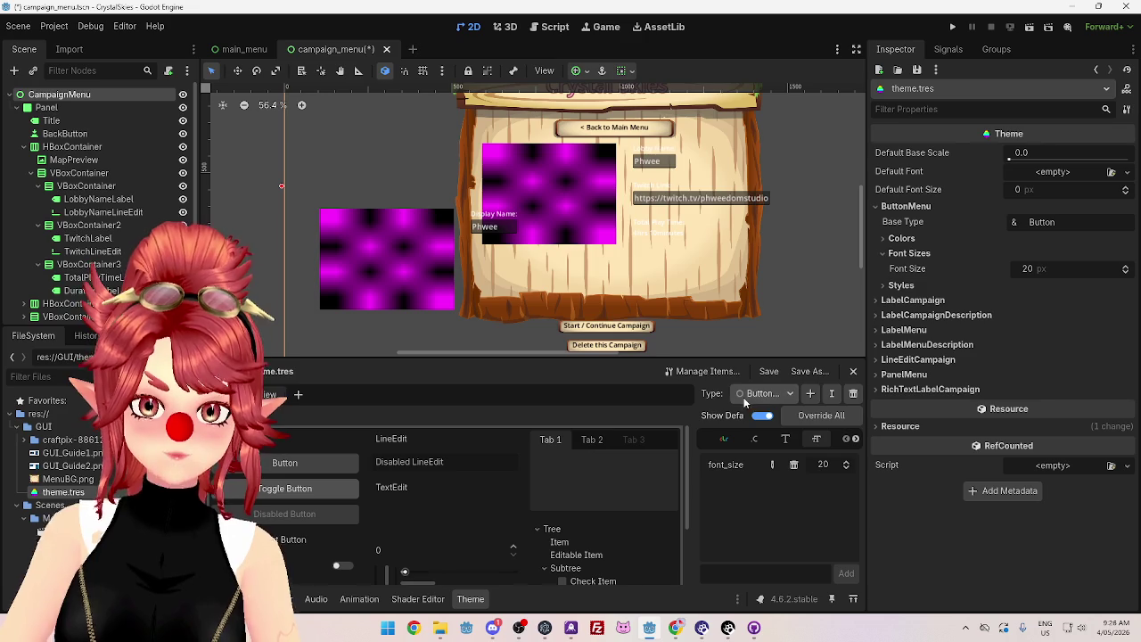
pyautogui.click(804, 395)
pyautogui.click(635, 430)
pyautogui.click(754, 394)
pyautogui.click(831, 393)
# Step: Rename the ButtonMenu theme type to ButtonDefault
pyautogui.click(831, 394)
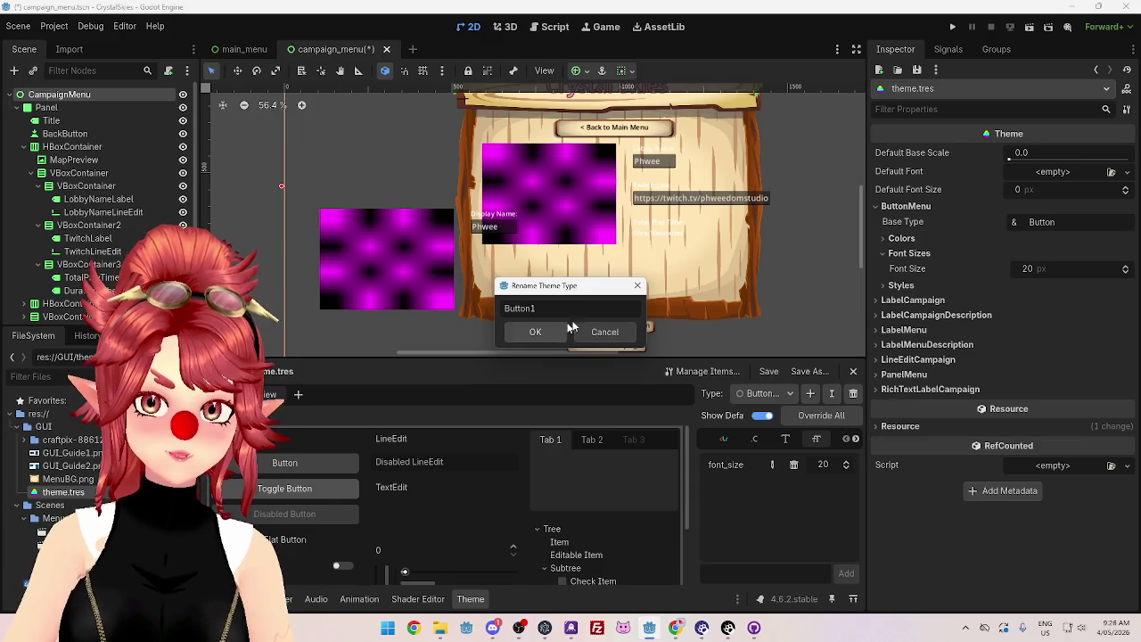
pyautogui.moveTo(531, 308); pyautogui.dragTo(549, 308)
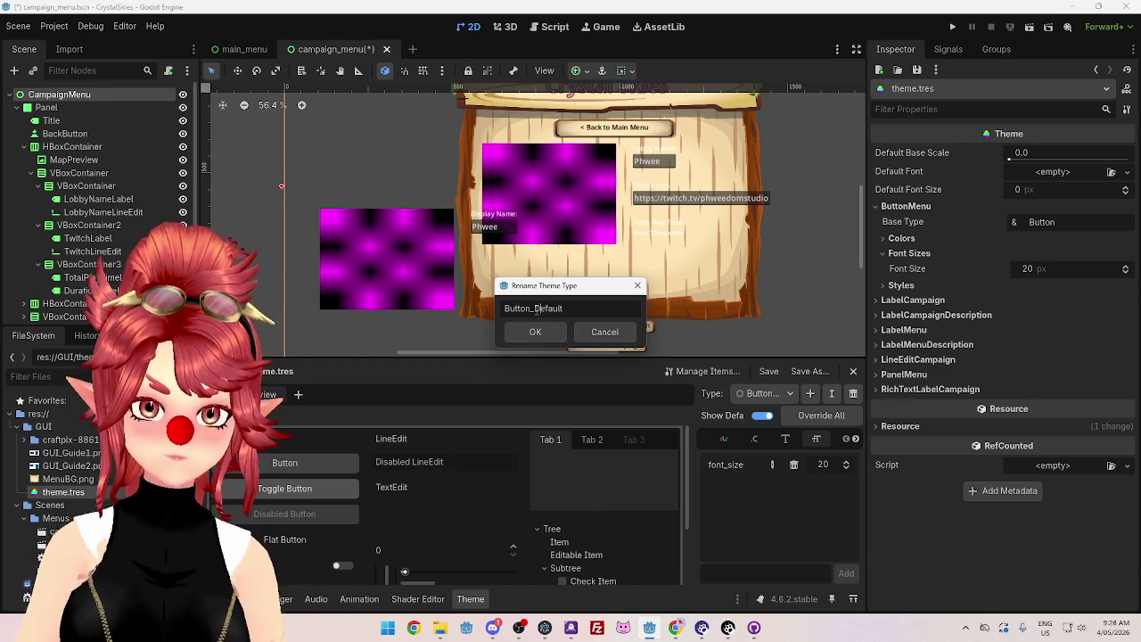
pyautogui.click(535, 332)
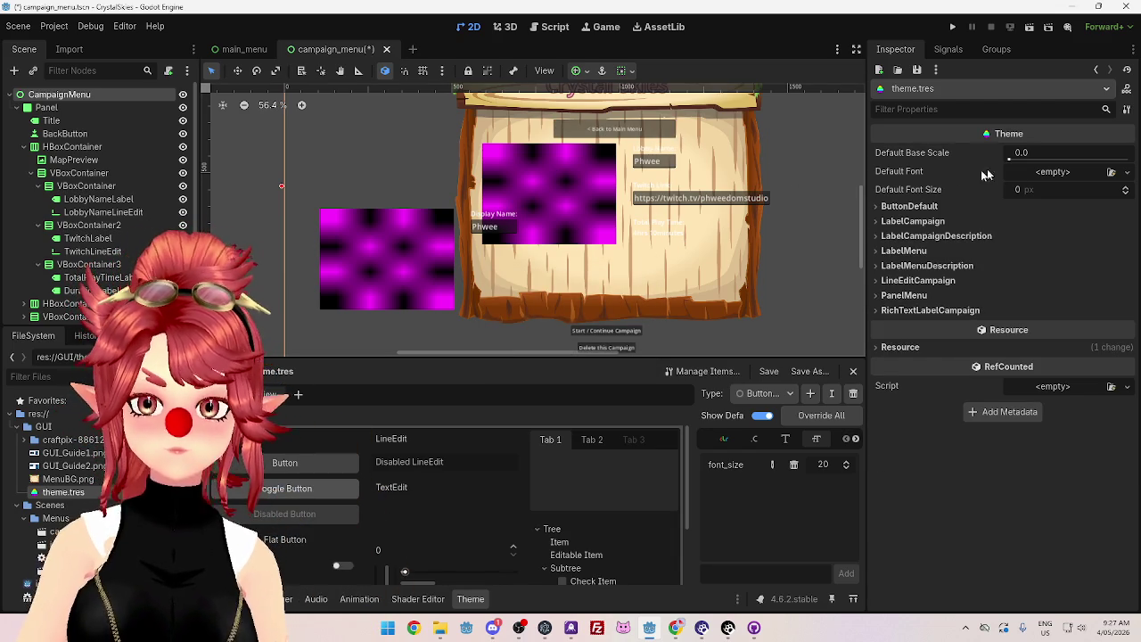
pyautogui.click(918, 207)
# Step: Set the Back to Main Menu button's type variation to ButtonDefault
pyautogui.click(902, 207)
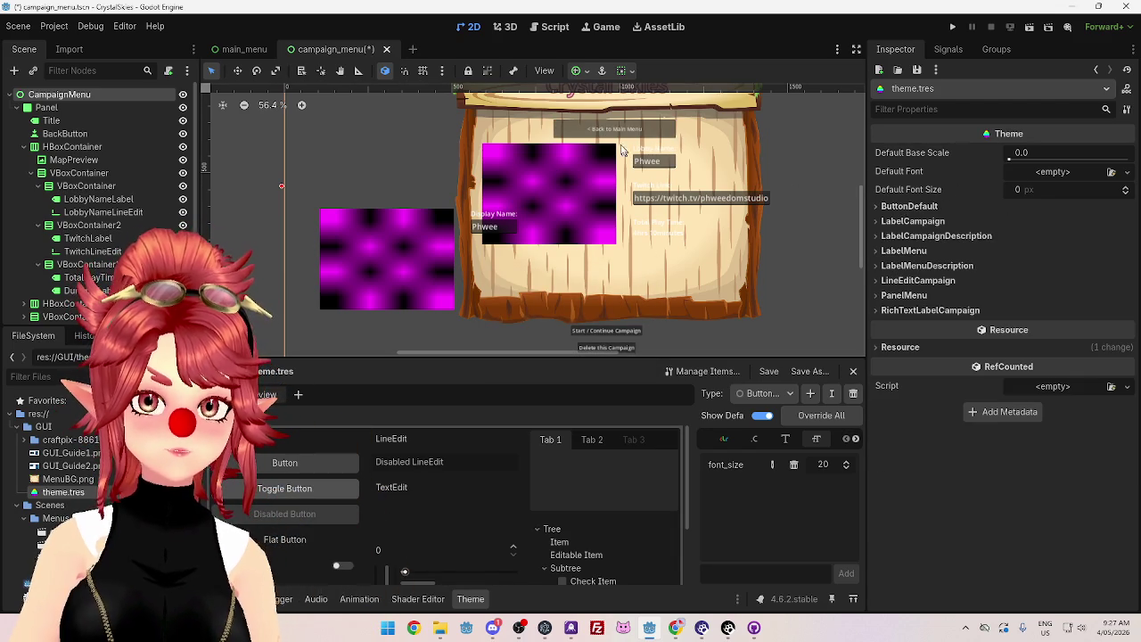
pyautogui.click(616, 134)
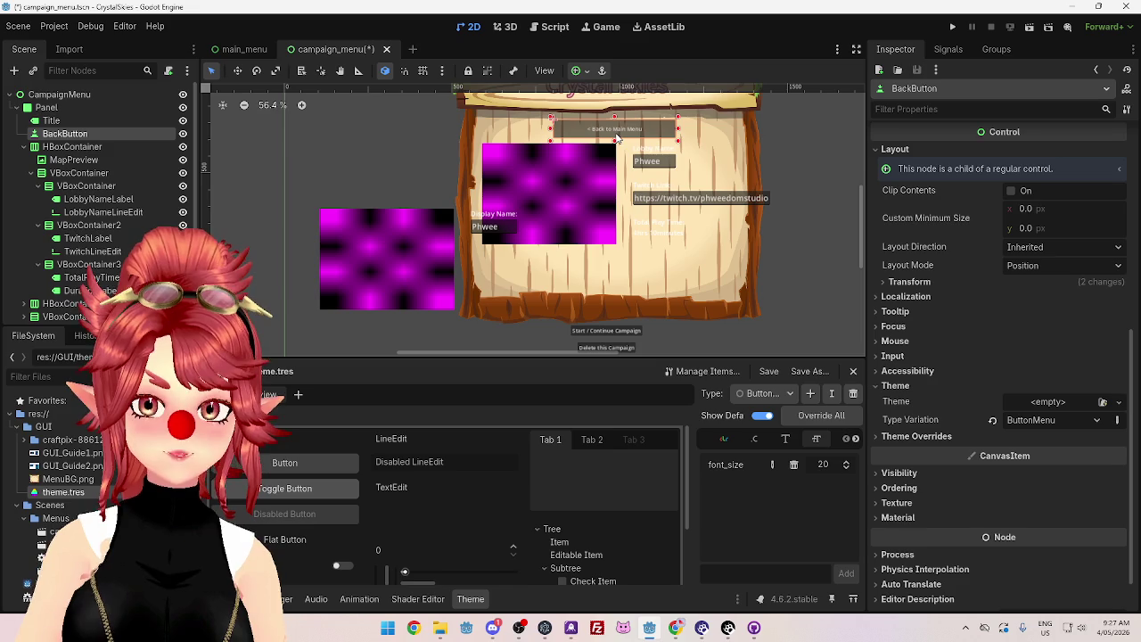
pyautogui.click(1025, 420)
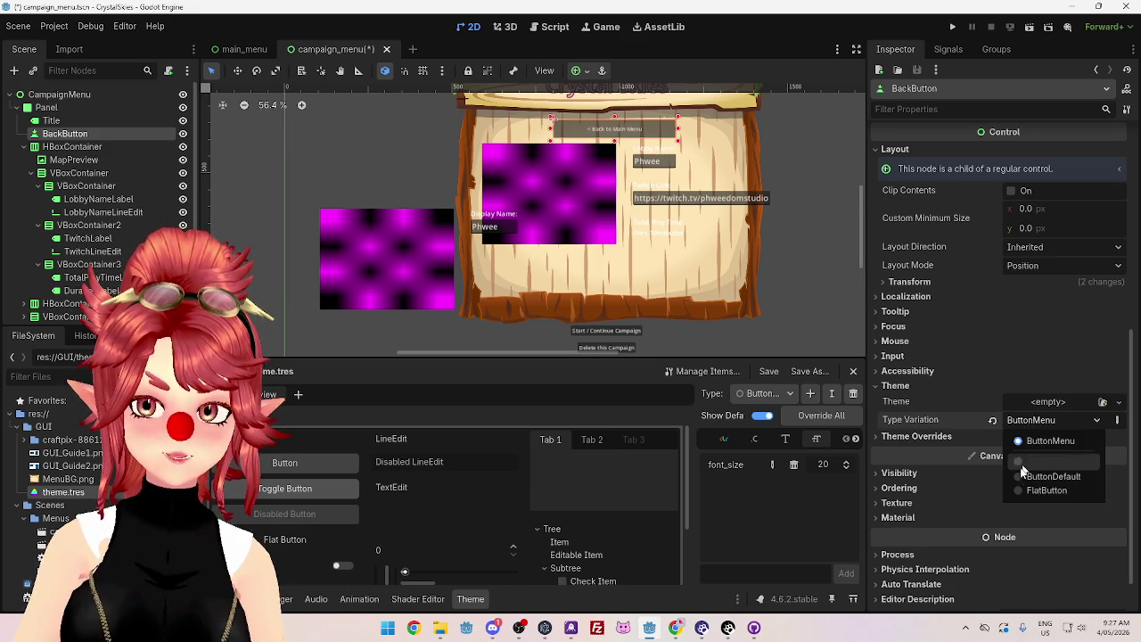
pyautogui.click(1026, 475)
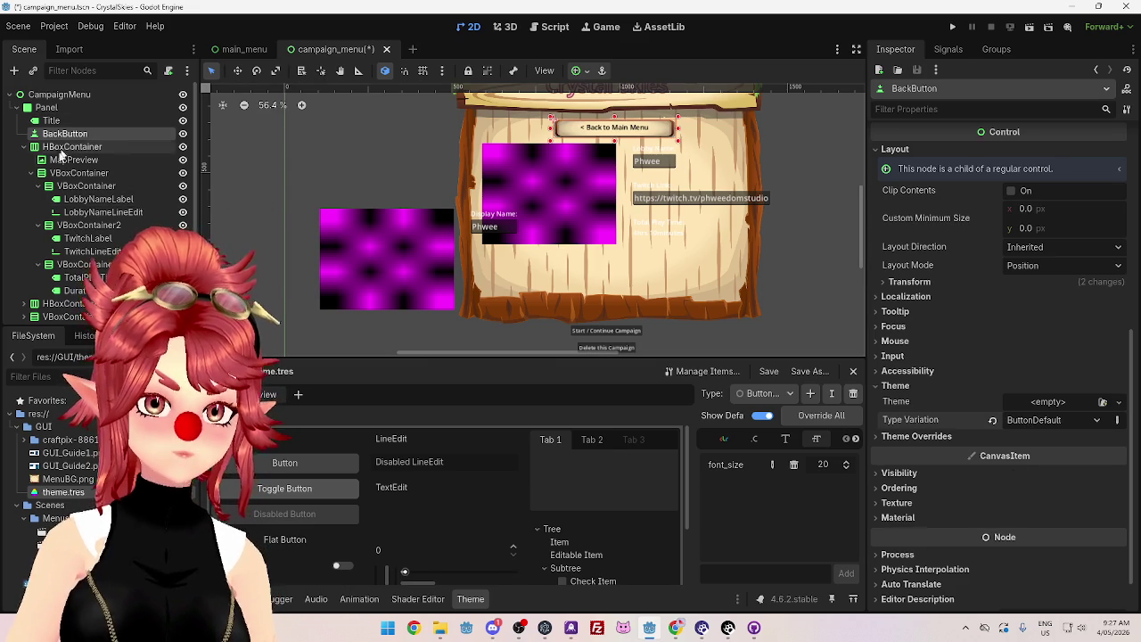
# Step: Expand HBoxContainer2 and give StartButton the ButtonDefault type variation
pyautogui.scroll(-1, 64, 195)
pyautogui.click(24, 300)
pyautogui.scroll(-2, 51, 288)
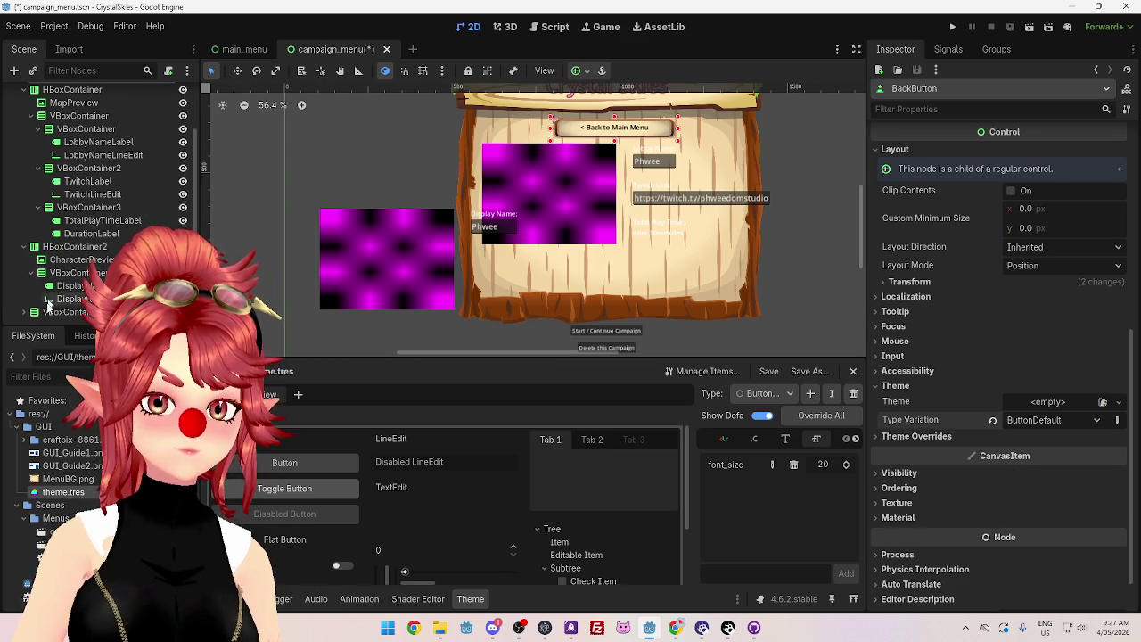
pyautogui.click(24, 313)
pyautogui.scroll(-1, 51, 264)
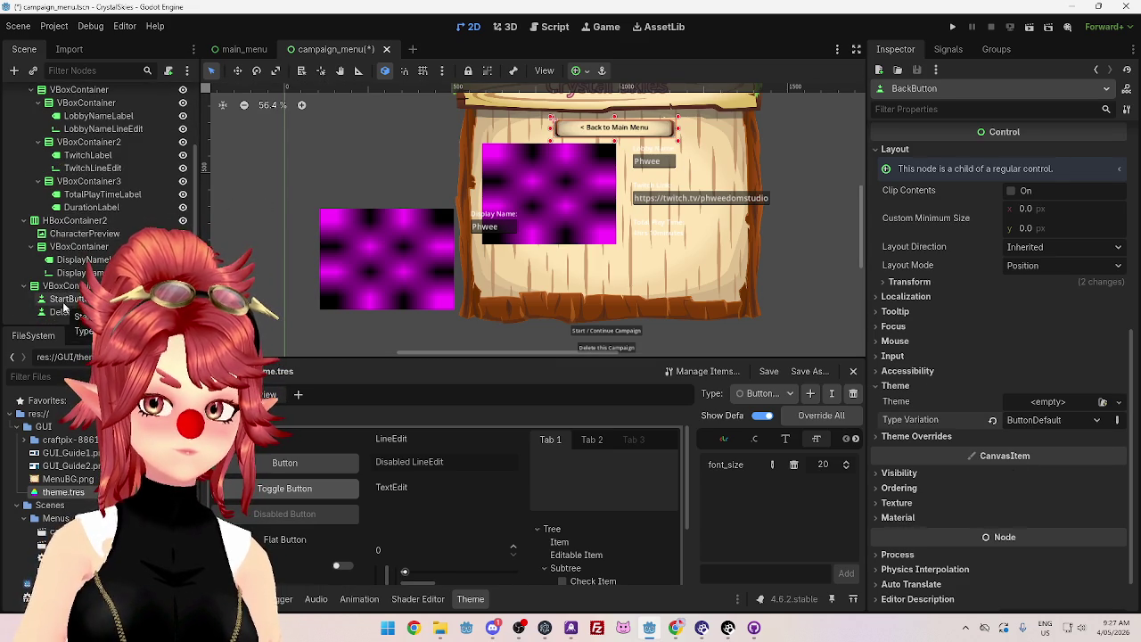
pyautogui.click(66, 300)
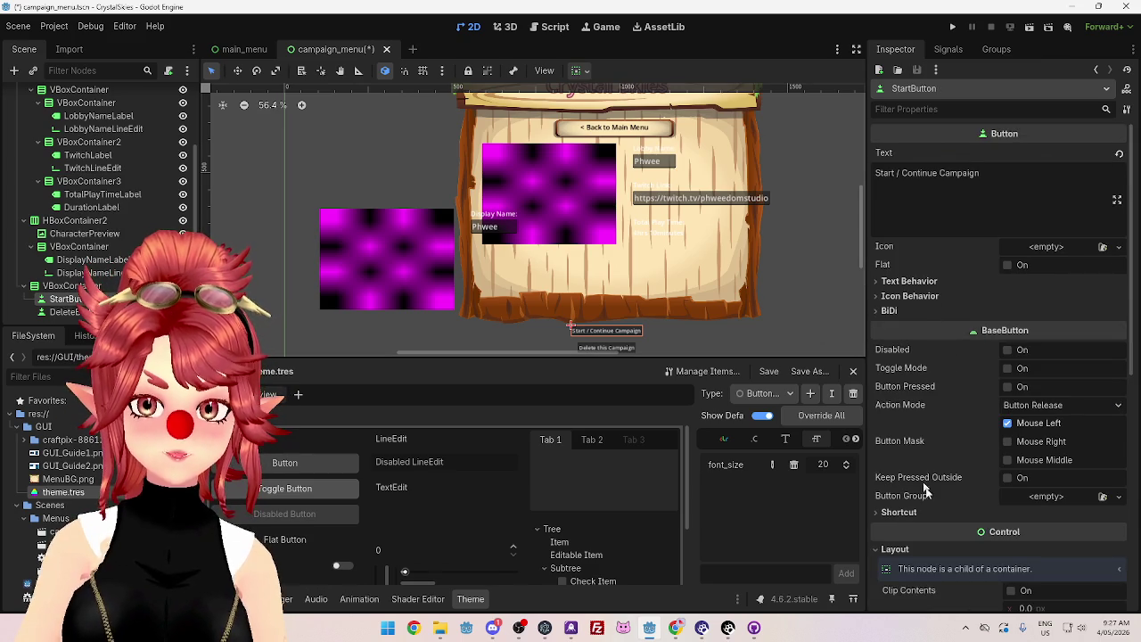
pyautogui.scroll(-6, 923, 481)
pyautogui.click(1037, 533)
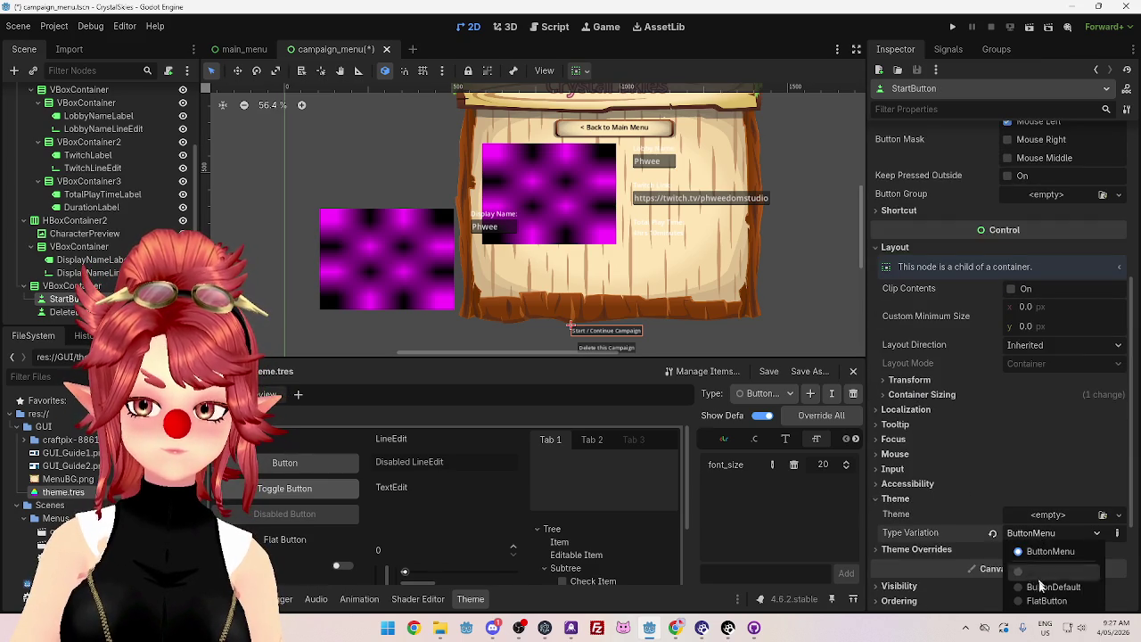
pyautogui.click(1034, 586)
# Step: Give the Delete this Campaign button the ButtonDefault type variation
pyautogui.click(593, 347)
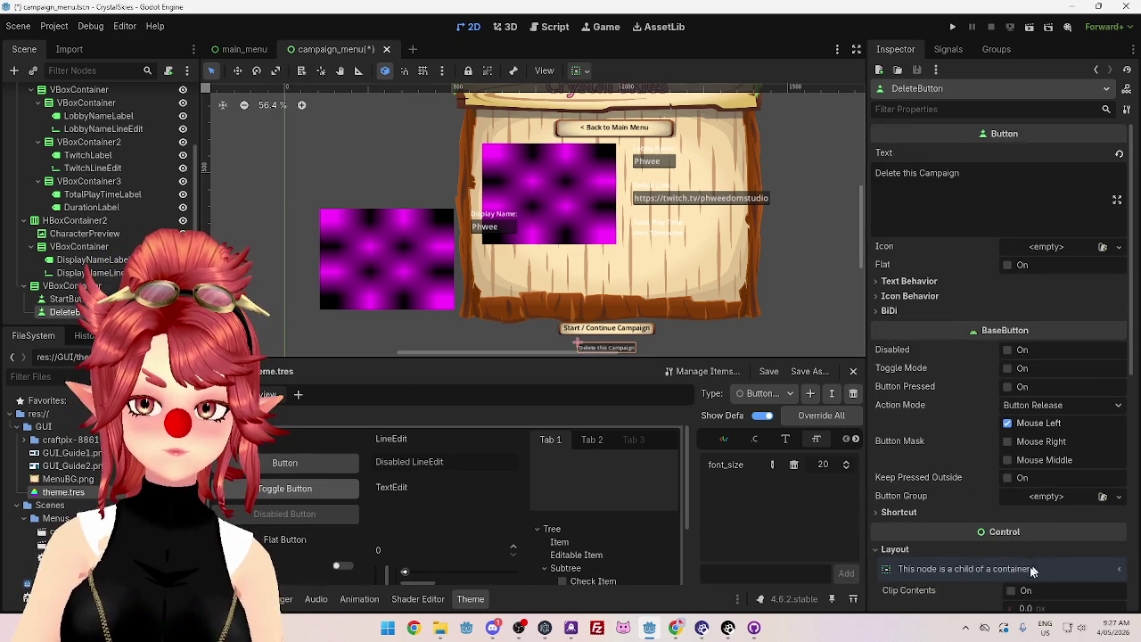
pyautogui.scroll(-4, 948, 488)
pyautogui.scroll(-1, 974, 535)
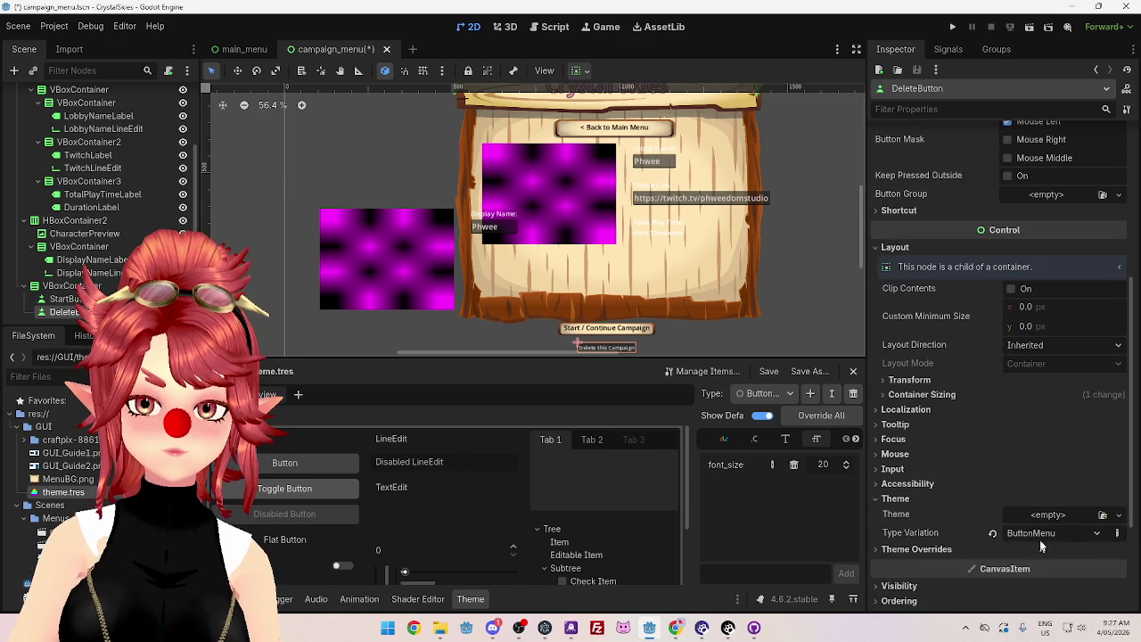
pyautogui.click(1040, 533)
pyautogui.click(1027, 588)
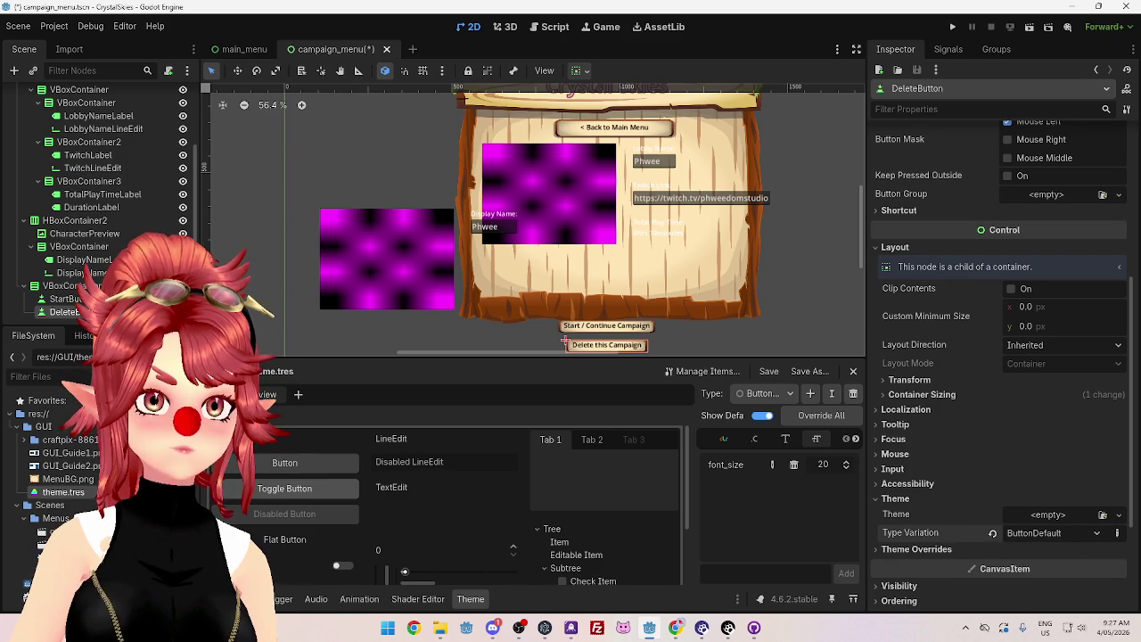
pyautogui.scroll(2, 800, 216)
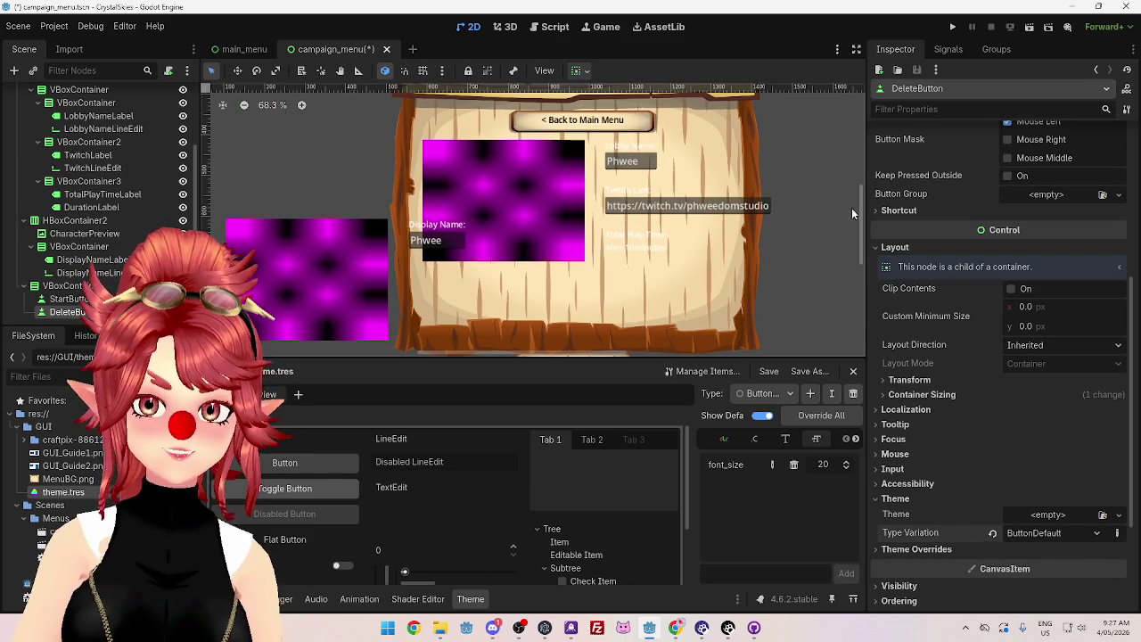
pyautogui.scroll(3, 862, 217)
pyautogui.scroll(-3, 860, 217)
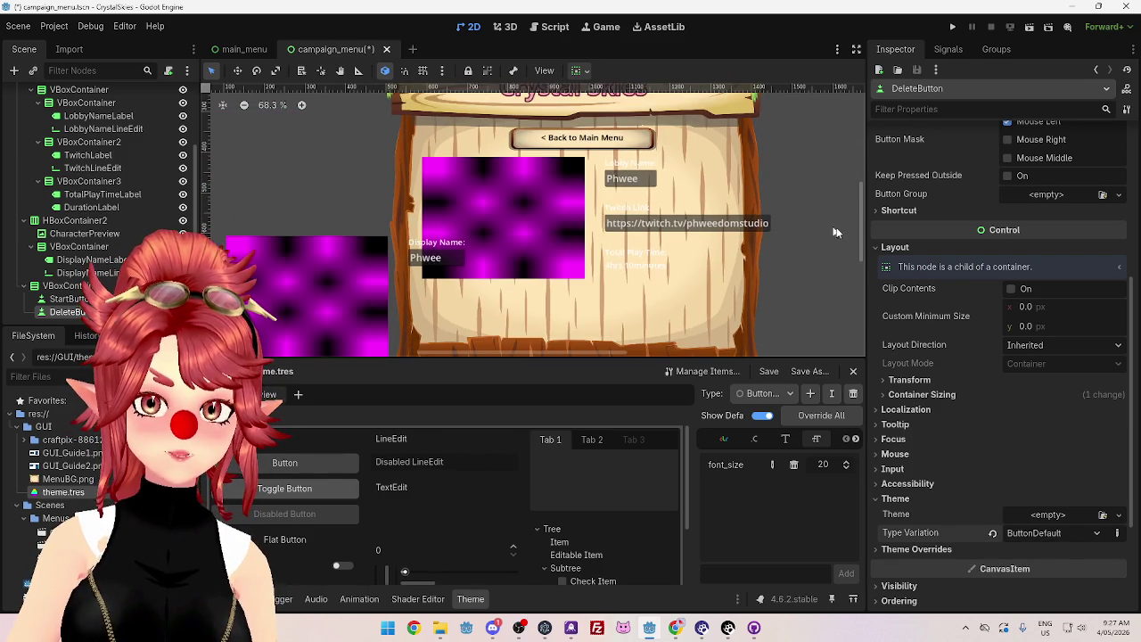
pyautogui.scroll(2, 863, 234)
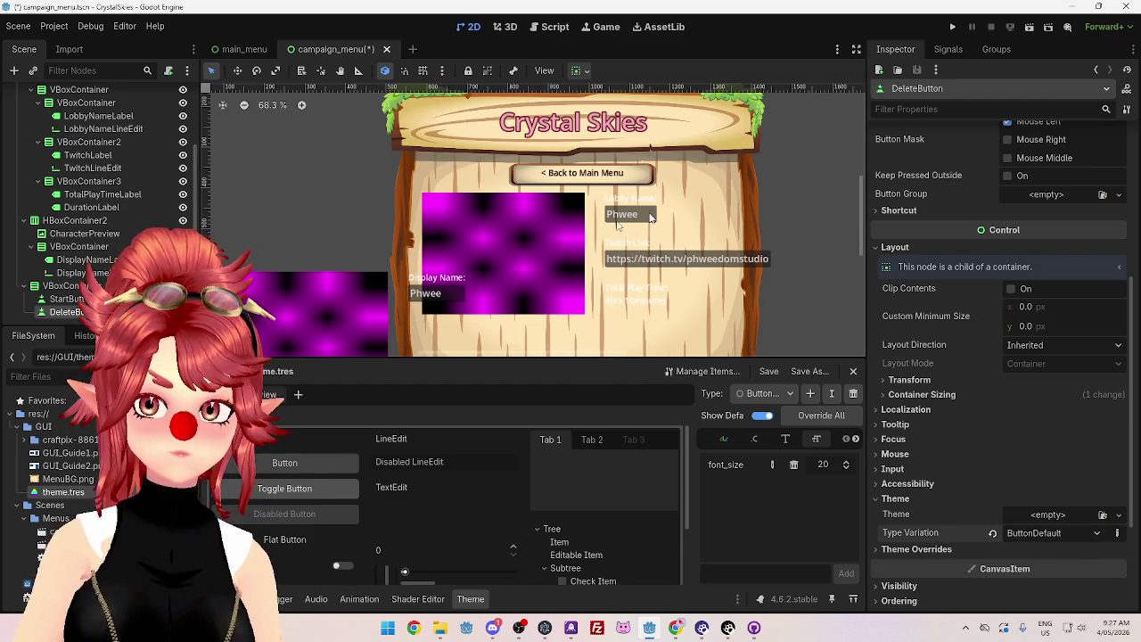
pyautogui.scroll(-1, 411, 217)
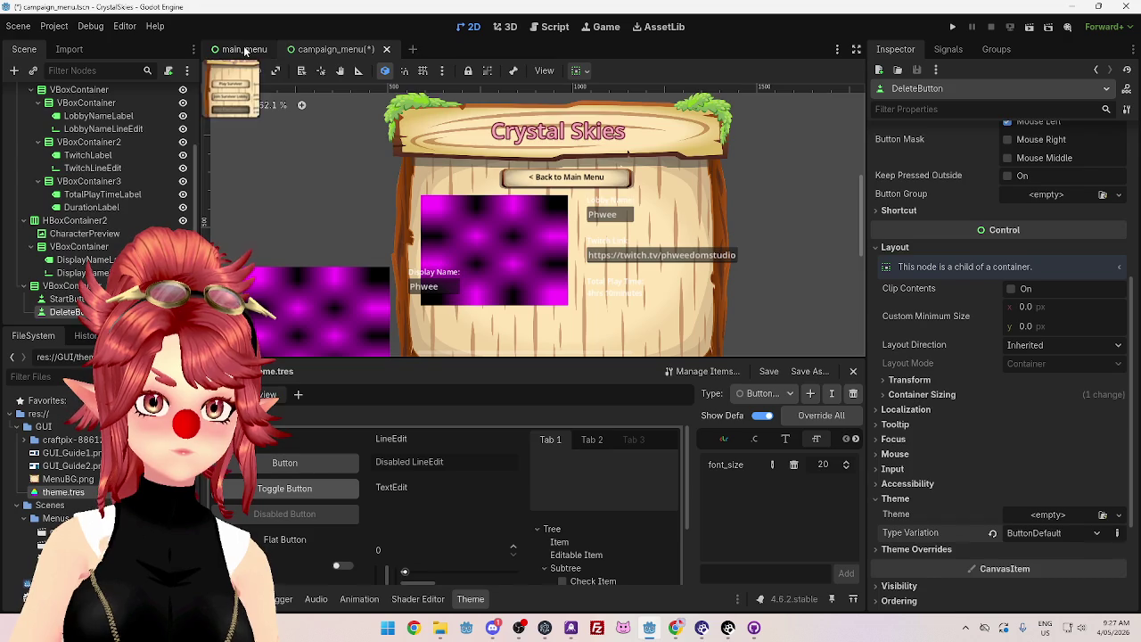
# Step: In the main_menu scene, set the Play Survivor button's type variation to ButtonDefault
pyautogui.click(239, 49)
pyautogui.scroll(3, 498, 249)
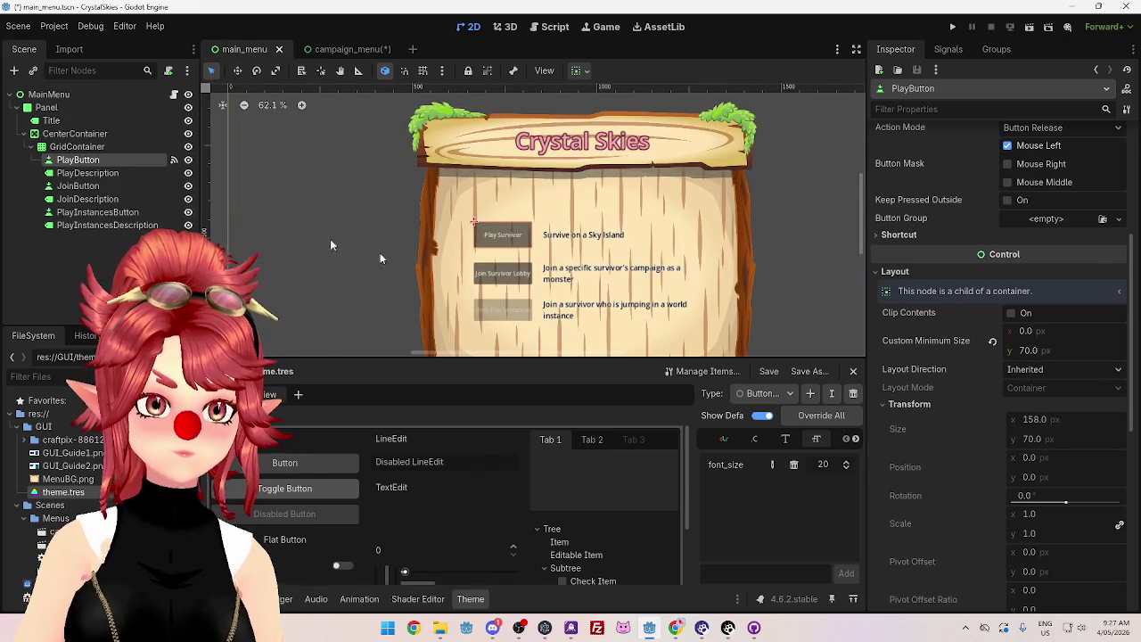
pyautogui.scroll(-5, 992, 401)
pyautogui.scroll(3, 992, 401)
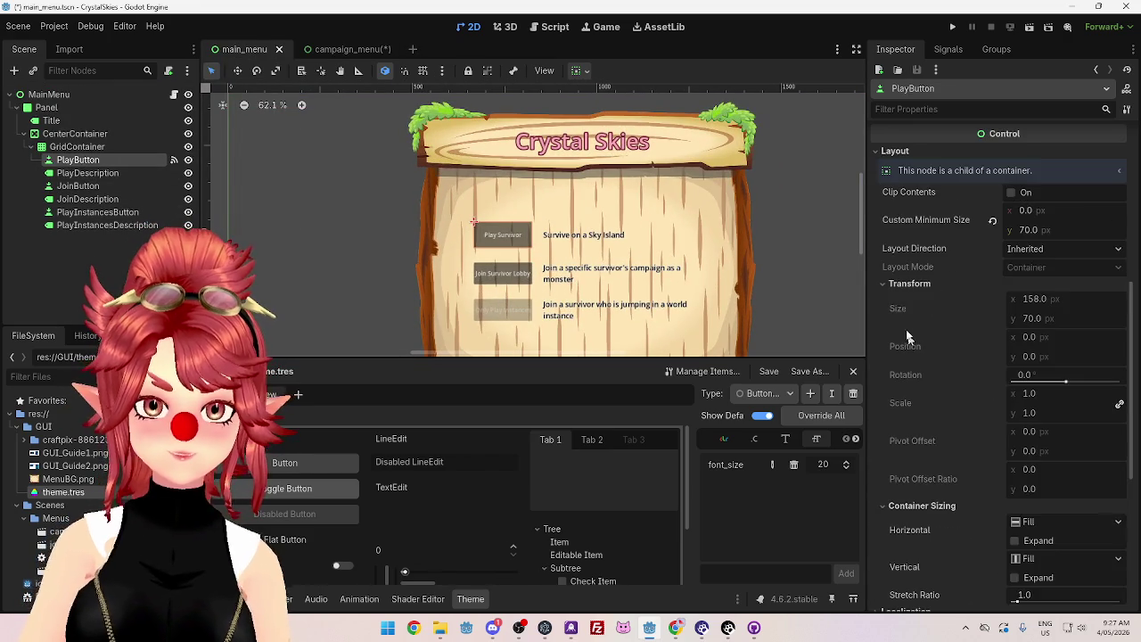
pyautogui.click(883, 288)
pyautogui.click(887, 299)
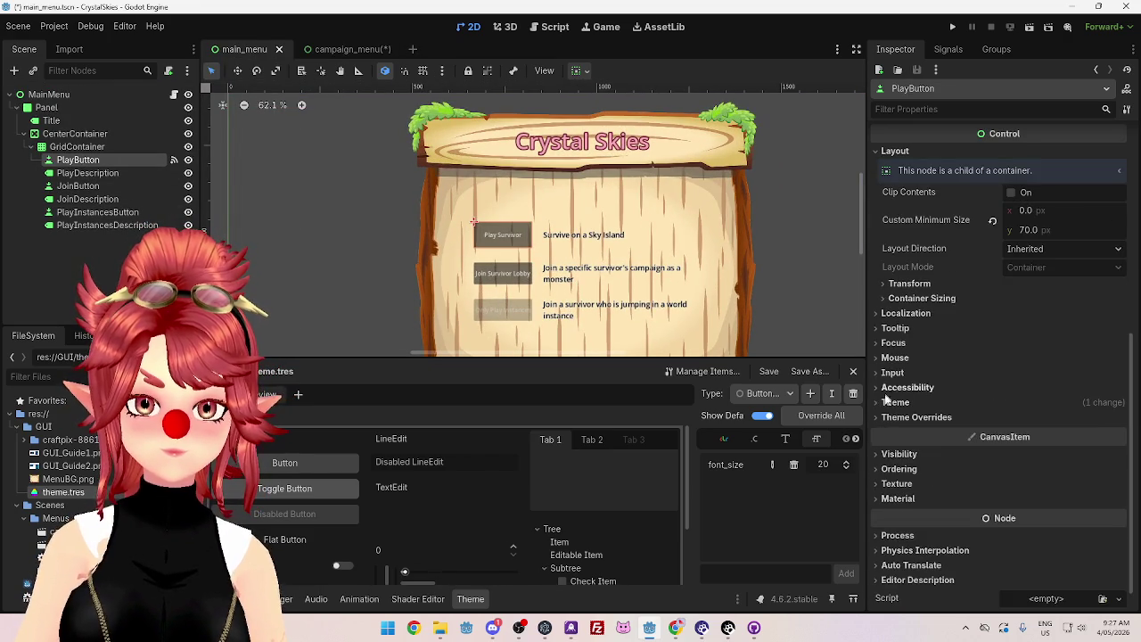
pyautogui.click(892, 403)
pyautogui.click(1017, 436)
pyautogui.click(1044, 493)
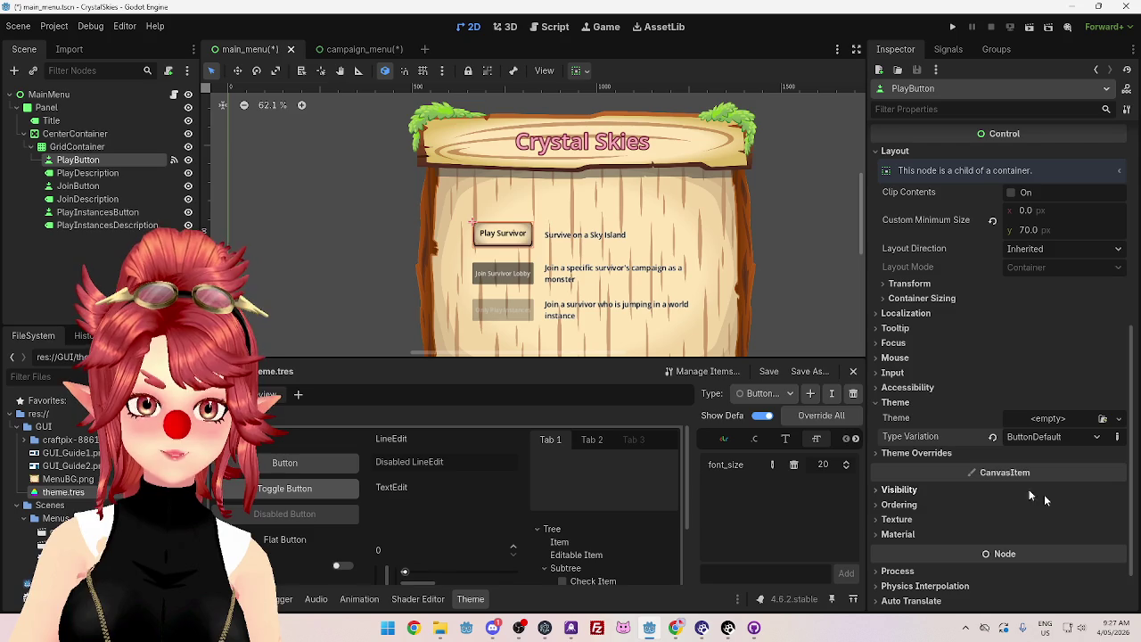
# Step: Give the Join Survivor Lobby button the ButtonDefault type variation
pyautogui.click(79, 186)
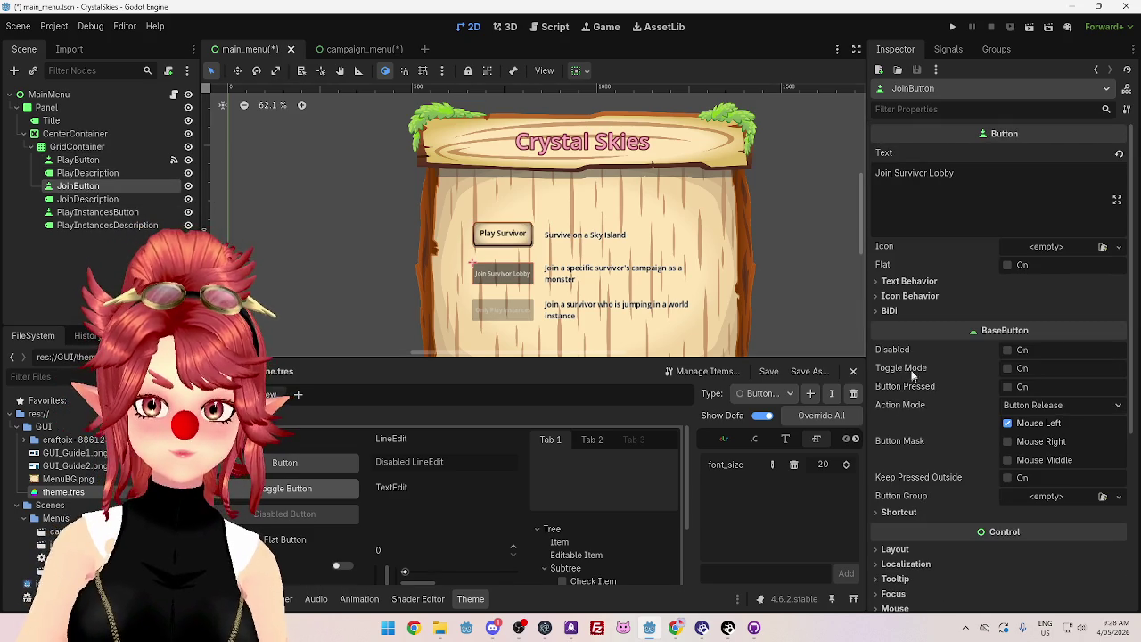
pyautogui.scroll(-3, 911, 412)
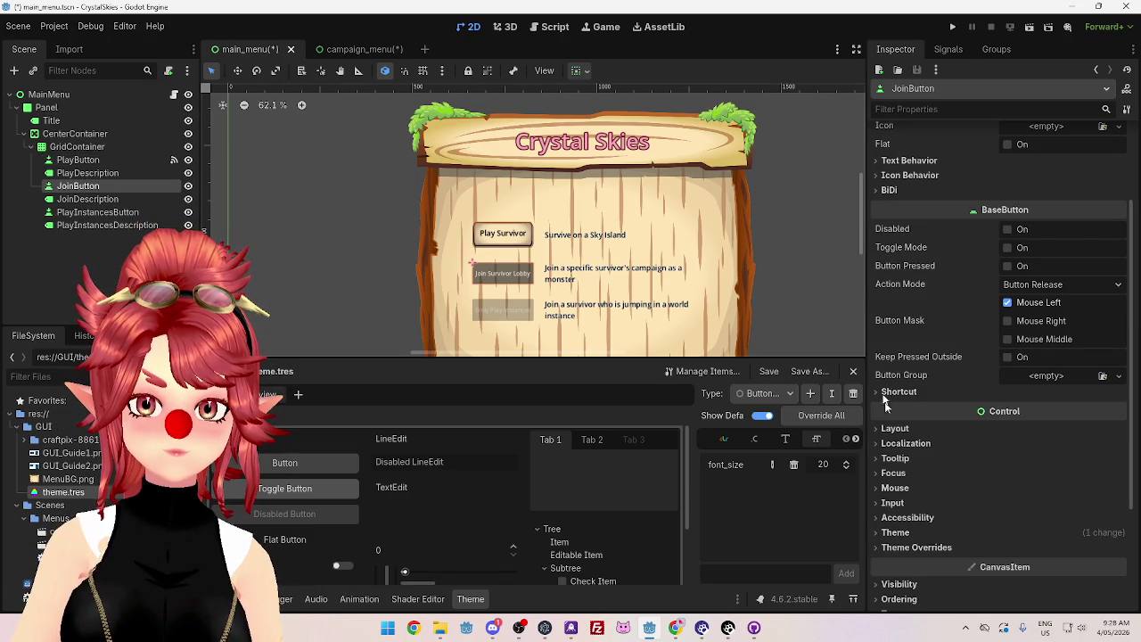
pyautogui.scroll(-4, 908, 307)
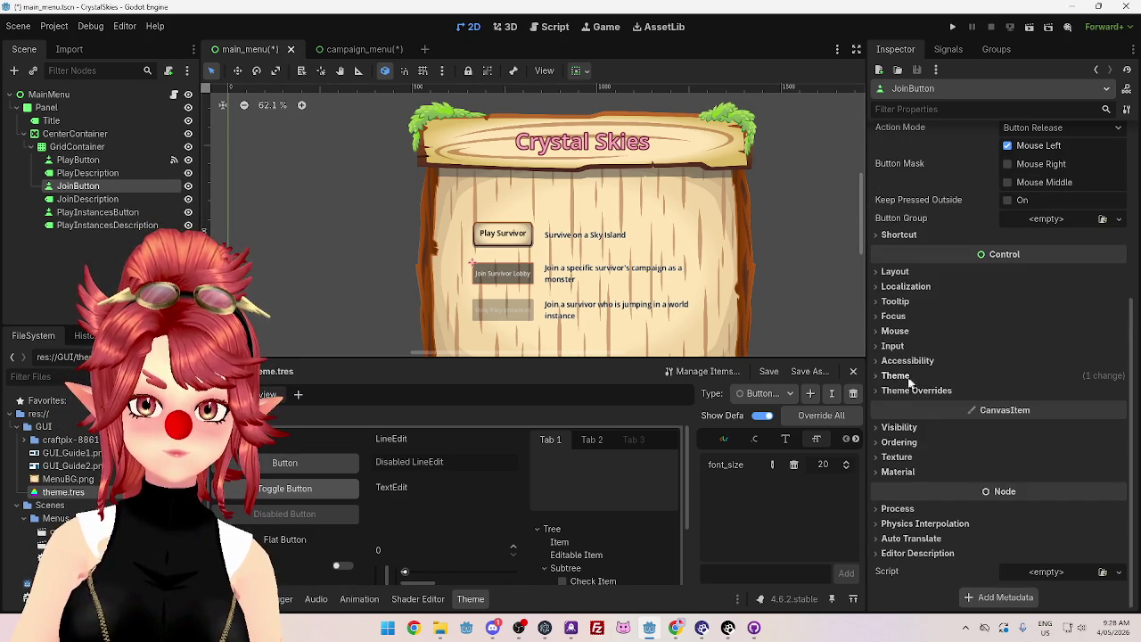
pyautogui.click(901, 375)
pyautogui.click(1096, 411)
pyautogui.click(1039, 463)
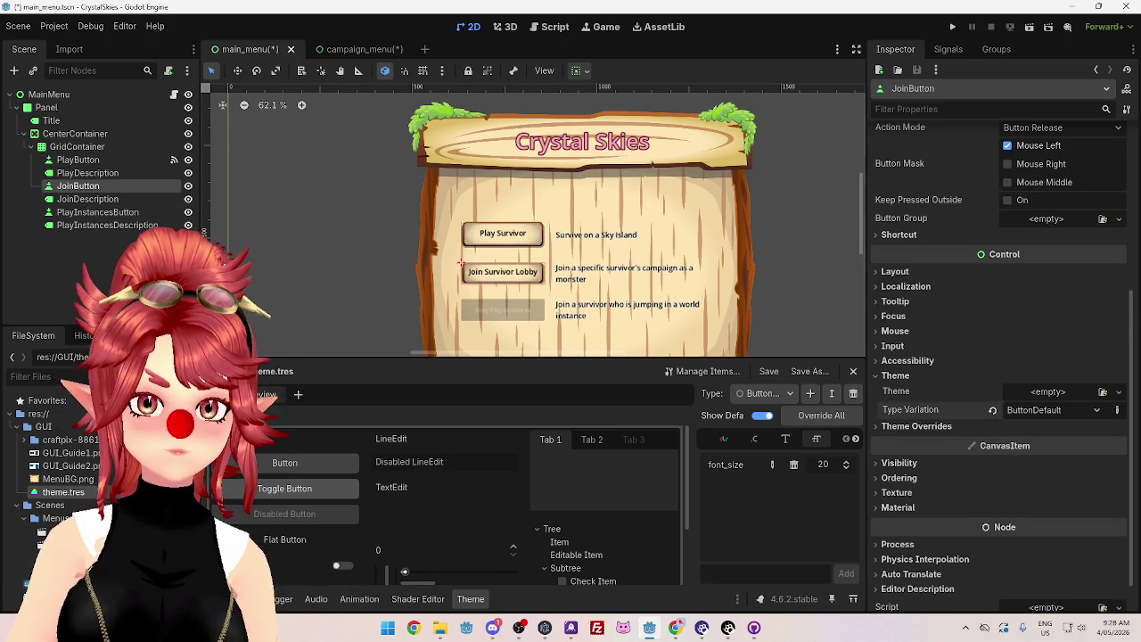
# Step: Switch PlayInstancesButton's type variation to ButtonDefault
pyautogui.click(98, 212)
pyautogui.scroll(-5, 940, 453)
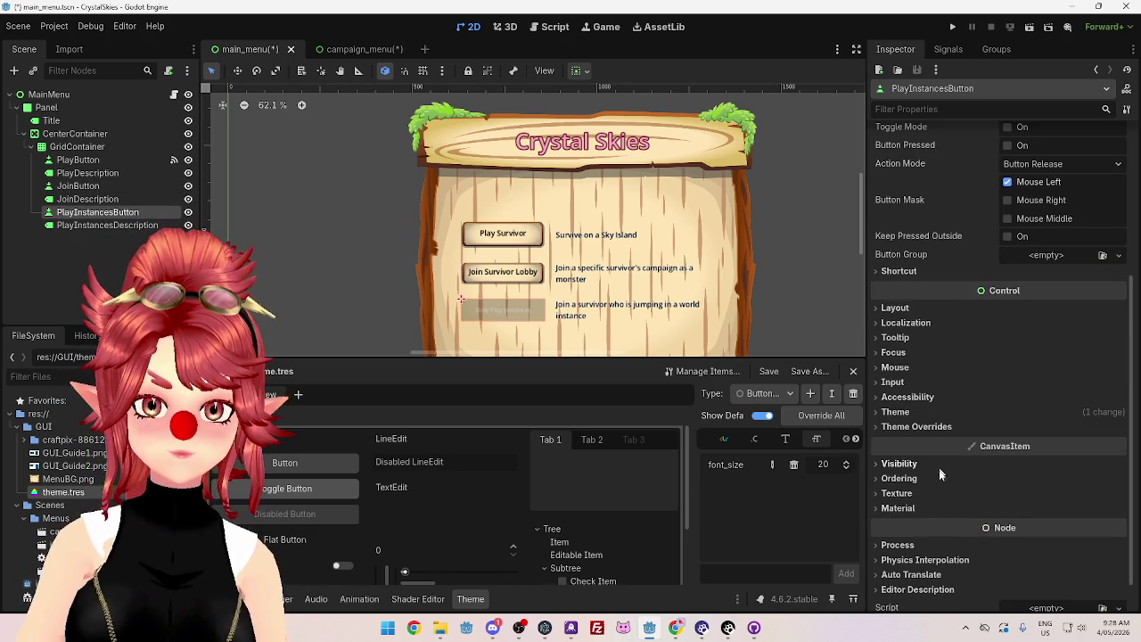
pyautogui.click(899, 412)
pyautogui.click(1034, 446)
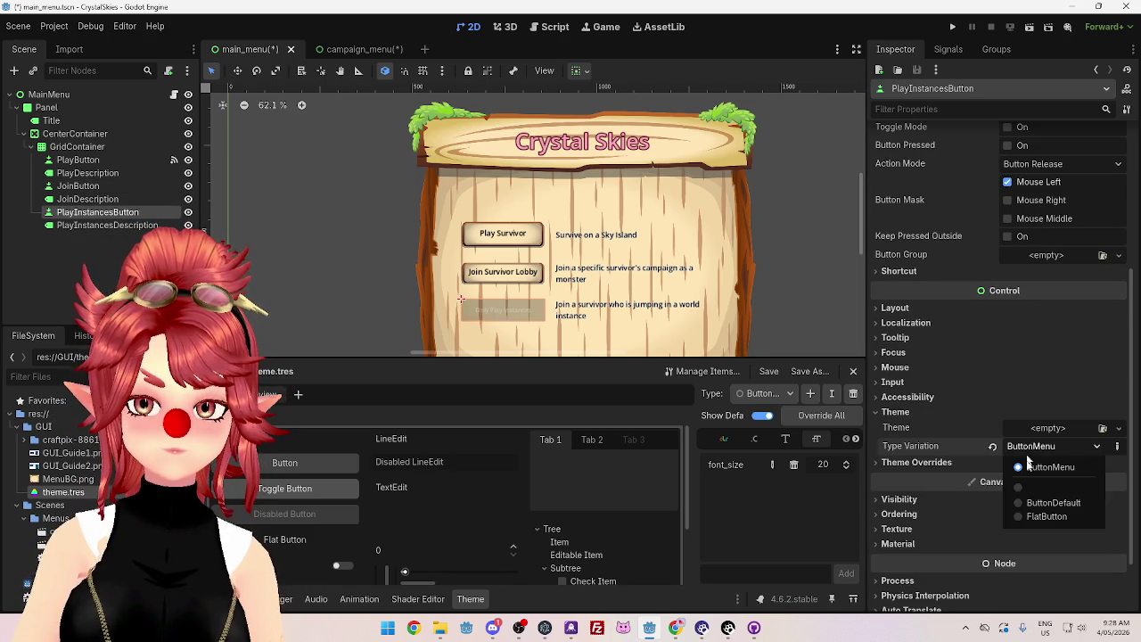
pyautogui.click(1035, 503)
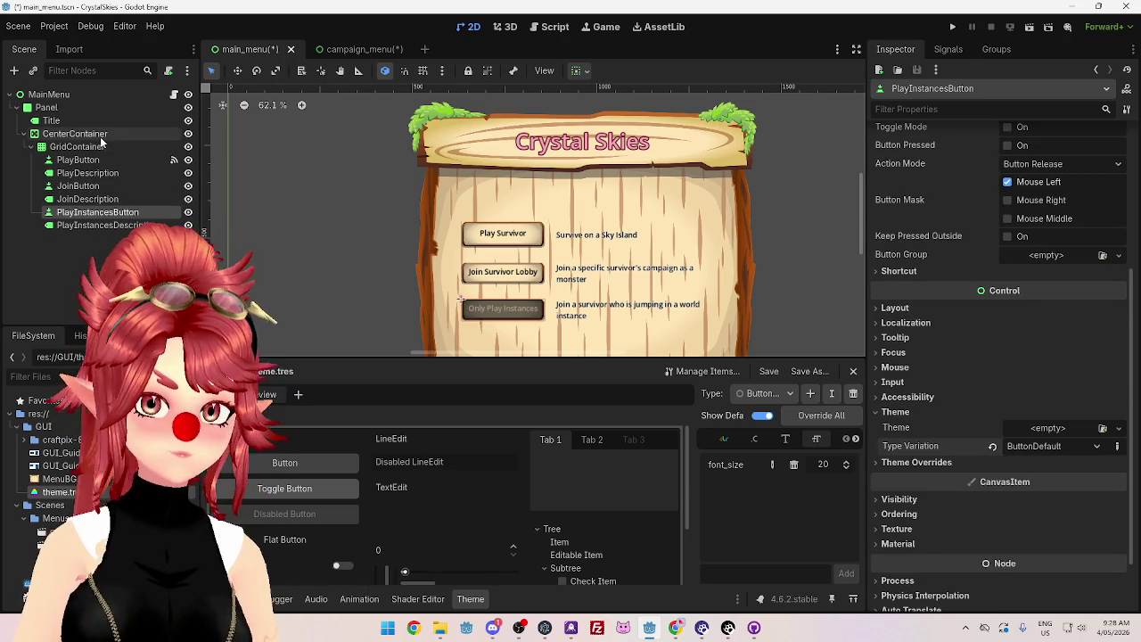
# Step: Save the main menu scene and return to the campaign_menu scene
pyautogui.hotkey('ctrl', 's')
pyautogui.scroll(-1, 390, 218)
pyautogui.scroll(2, 390, 224)
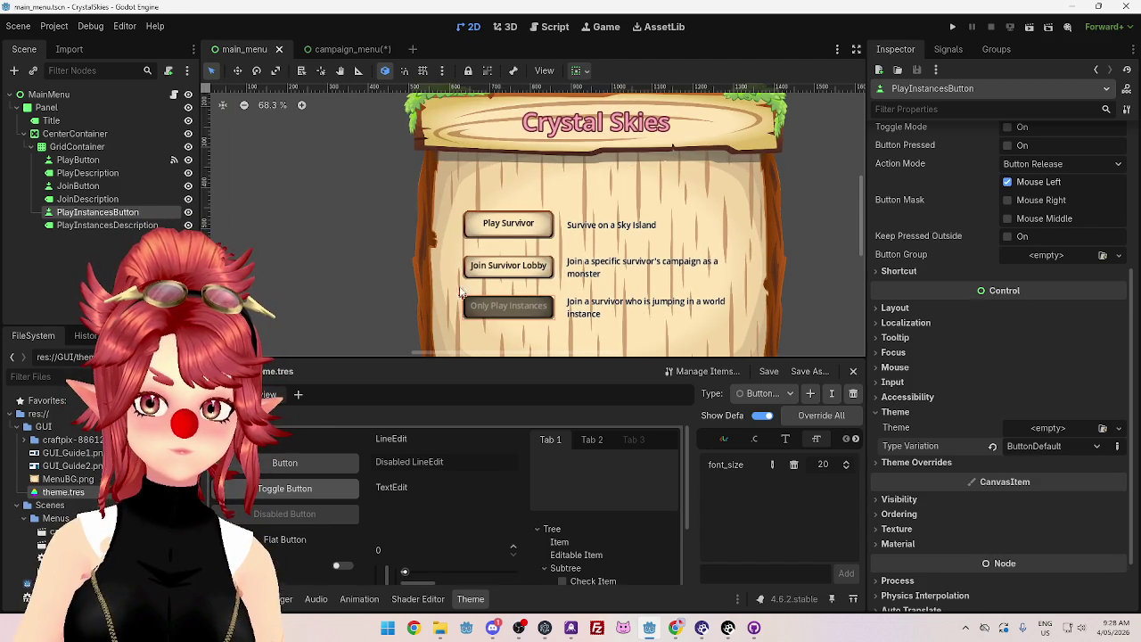
pyautogui.click(339, 52)
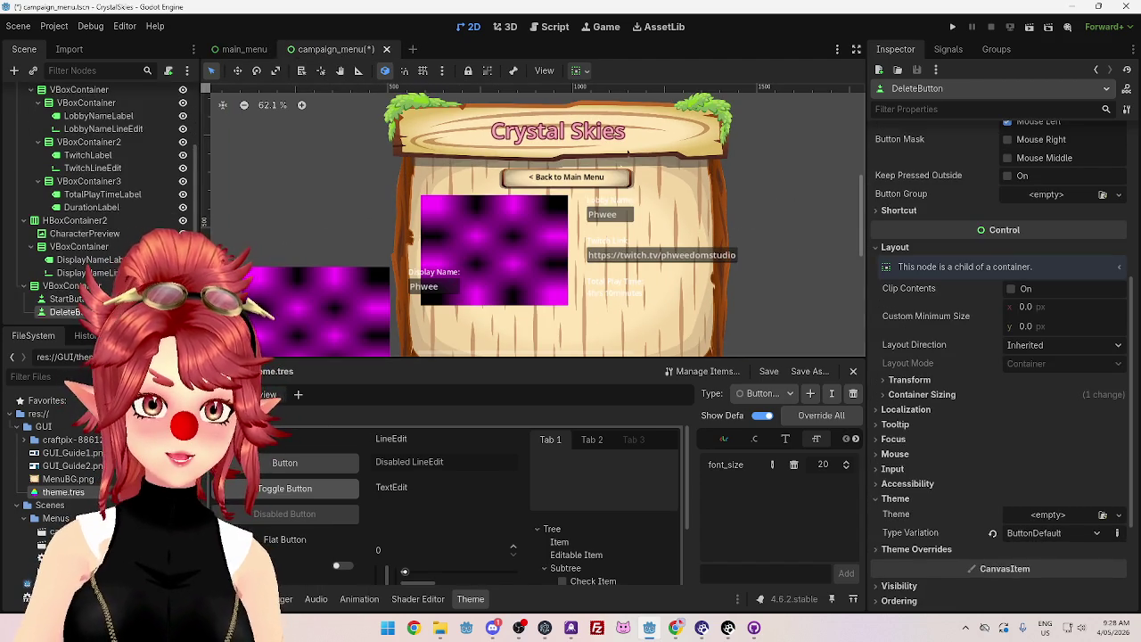
# Step: Select LobbyNameLabel and inspect its LabelCampaign type variation in the Inspector
pyautogui.scroll(1, 93, 222)
pyautogui.scroll(2, 93, 222)
pyautogui.click(98, 199)
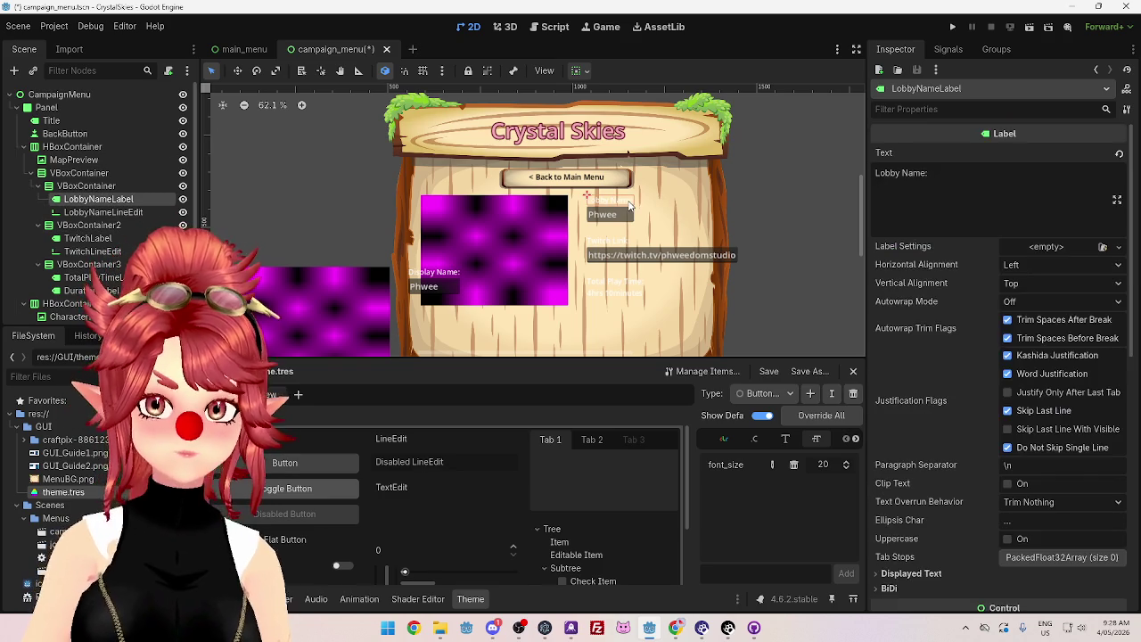
pyautogui.scroll(-10, 913, 378)
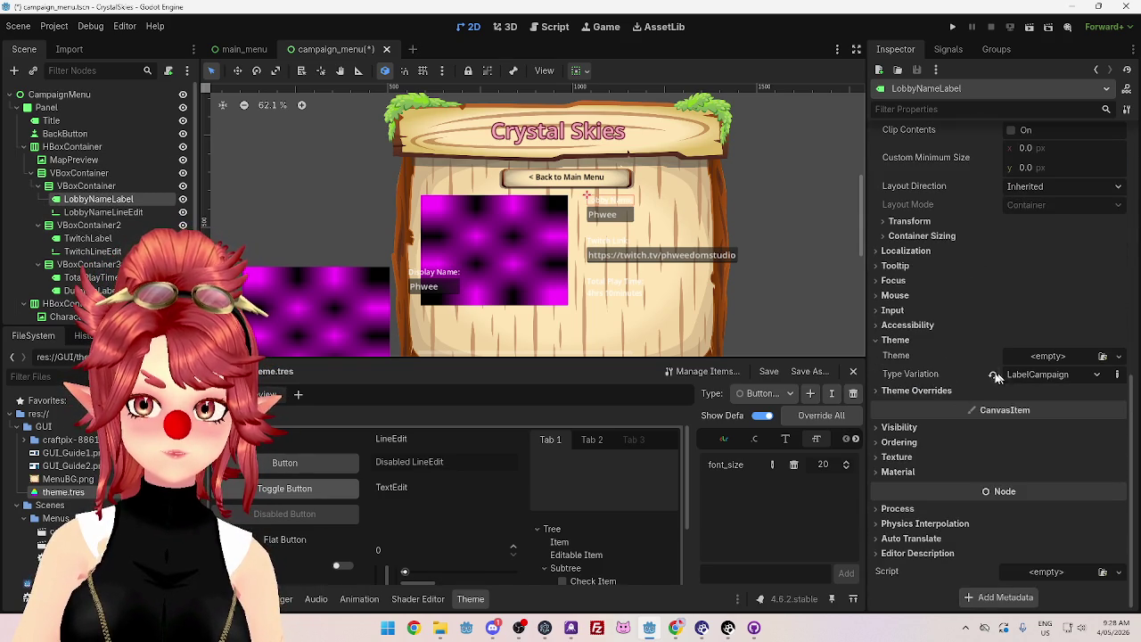
pyautogui.scroll(3, 977, 382)
pyautogui.scroll(10, 976, 377)
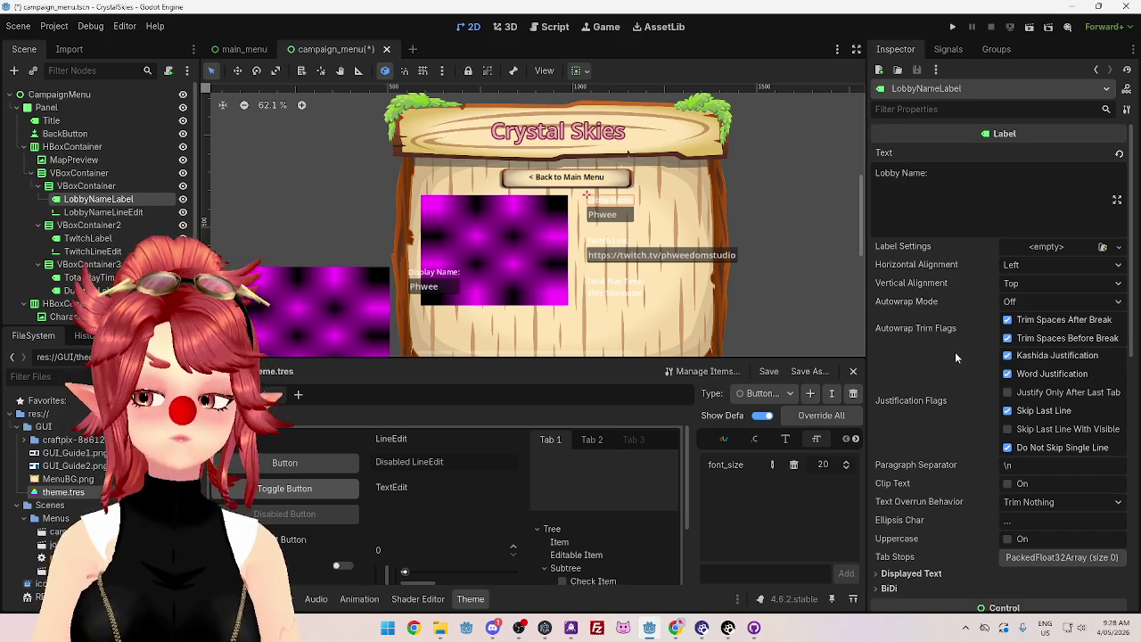
pyautogui.scroll(-7, 955, 353)
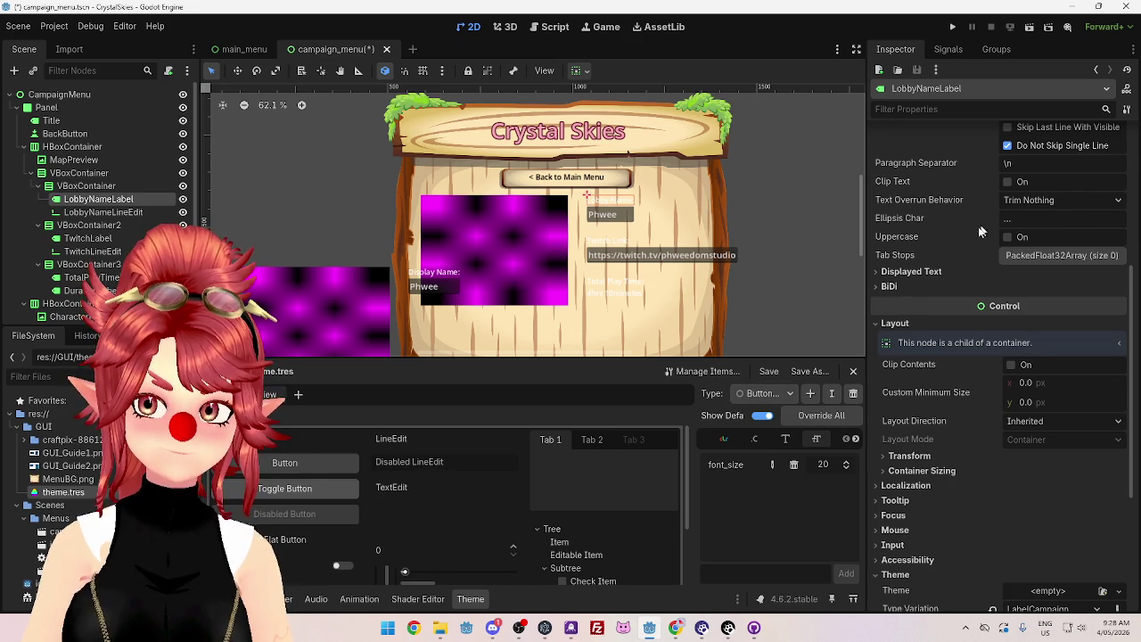
# Step: Pick LabelCampaign as the type to edit in the Theme editor
pyautogui.click(771, 395)
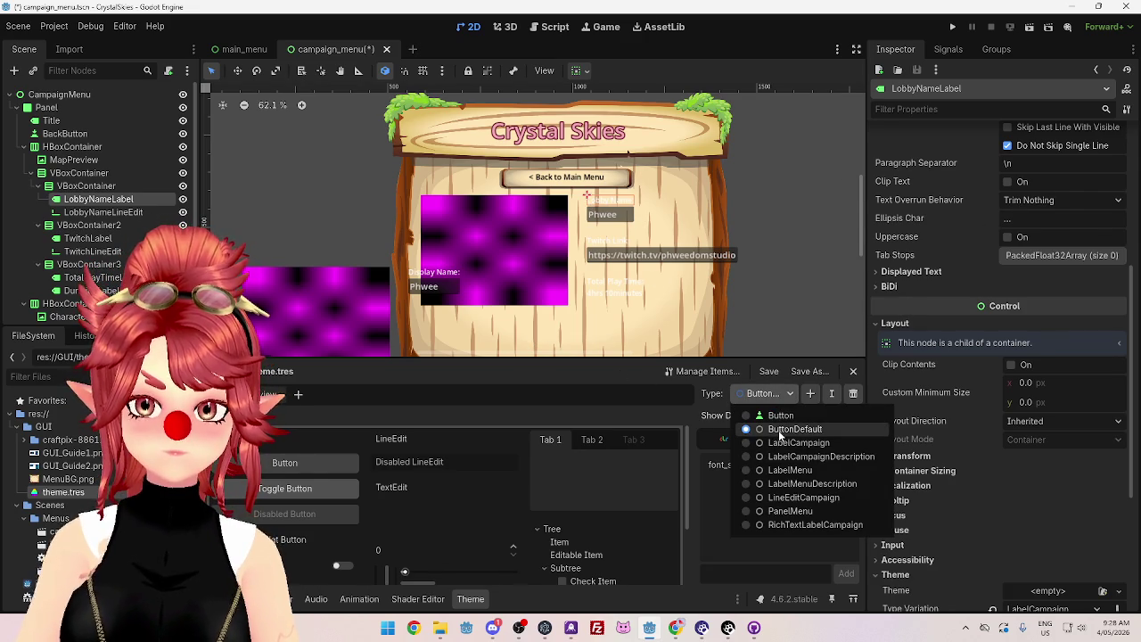
pyautogui.click(749, 443)
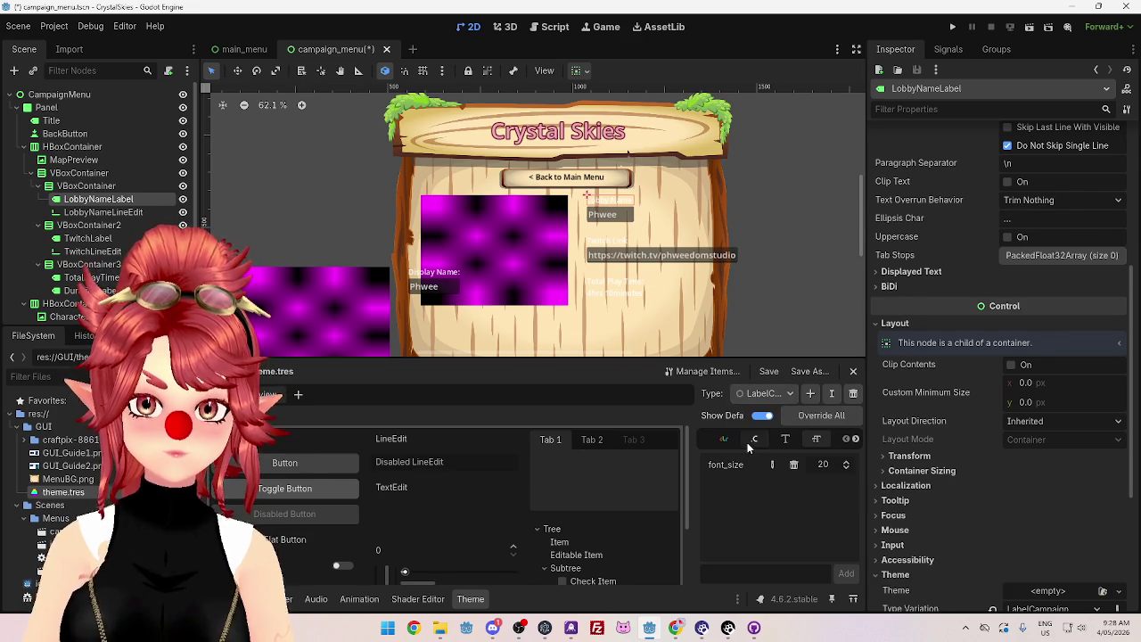
pyautogui.scroll(-1, 704, 286)
pyautogui.scroll(3, 705, 286)
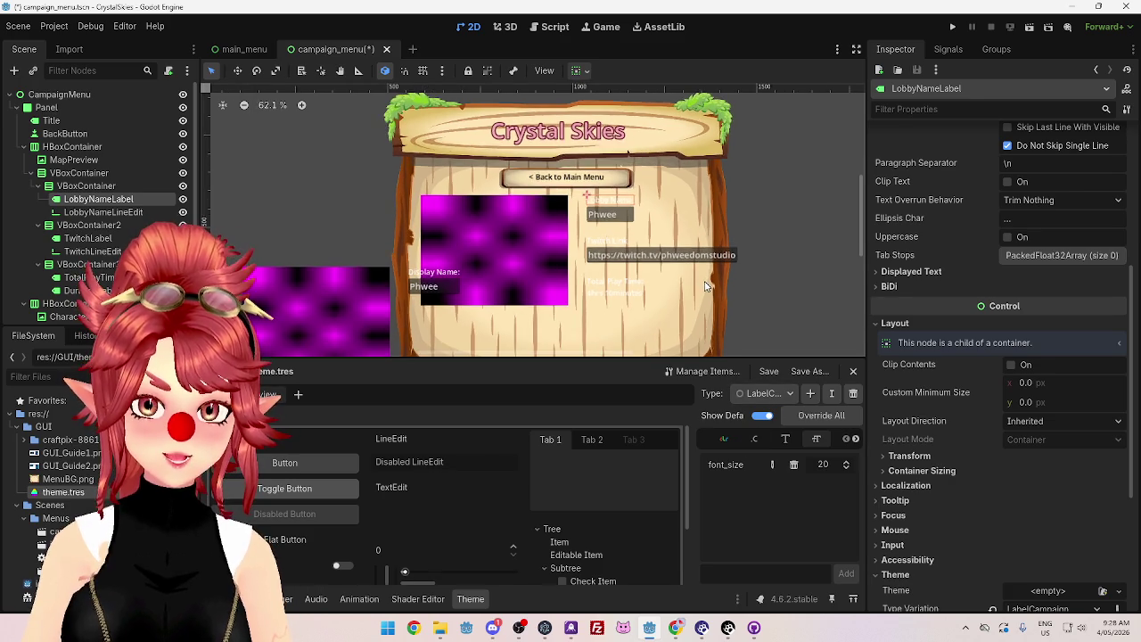
pyautogui.scroll(-1, 704, 286)
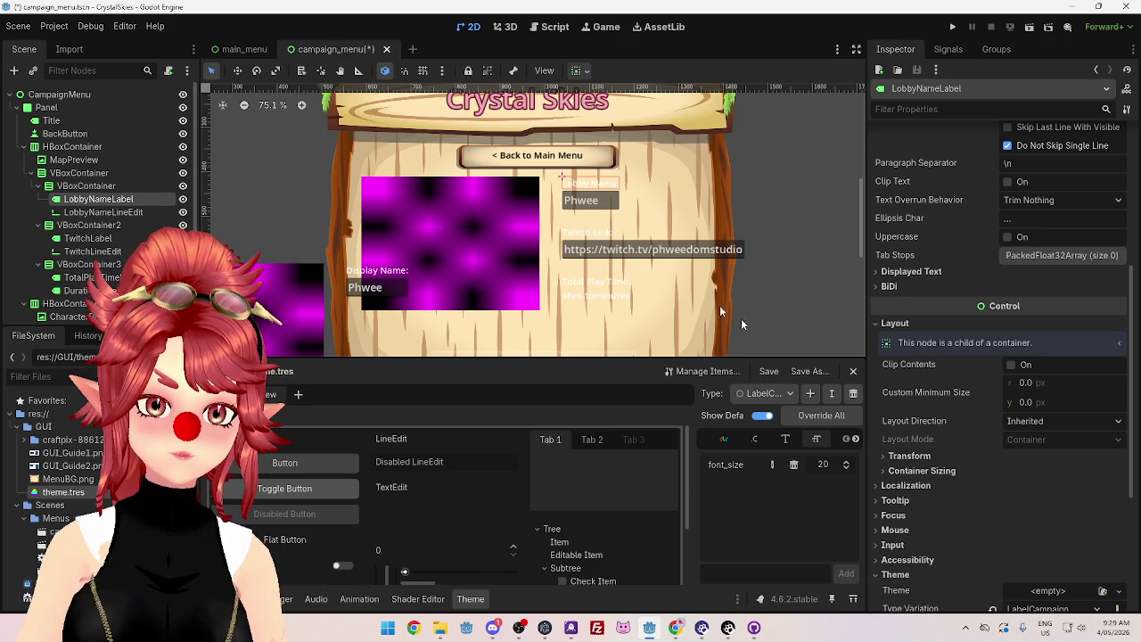
pyautogui.click(789, 395)
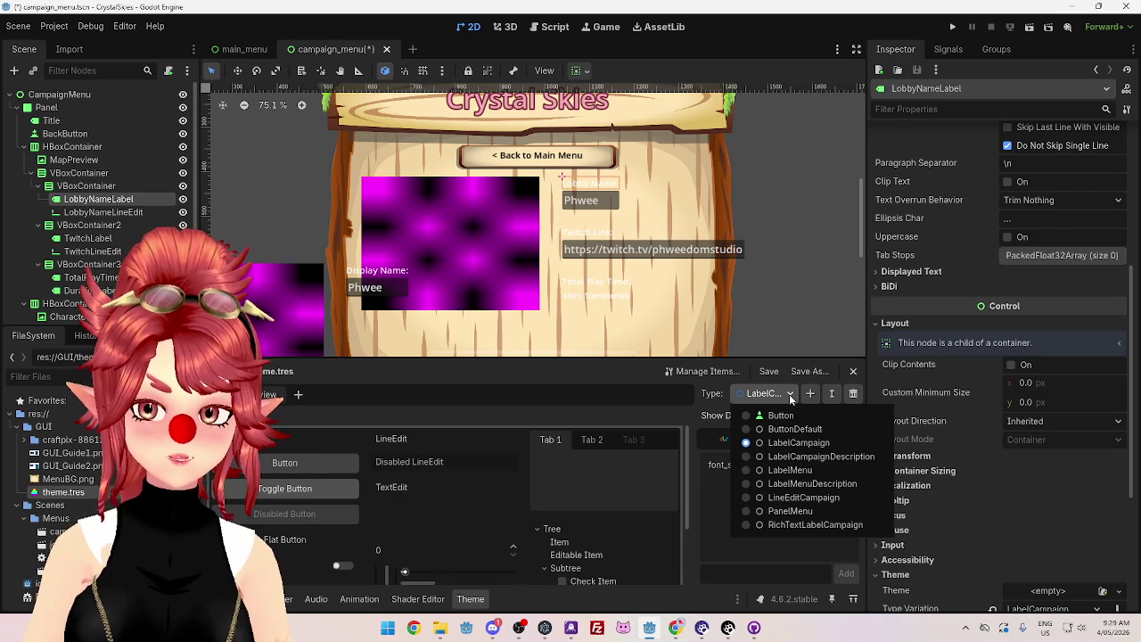
pyautogui.click(789, 394)
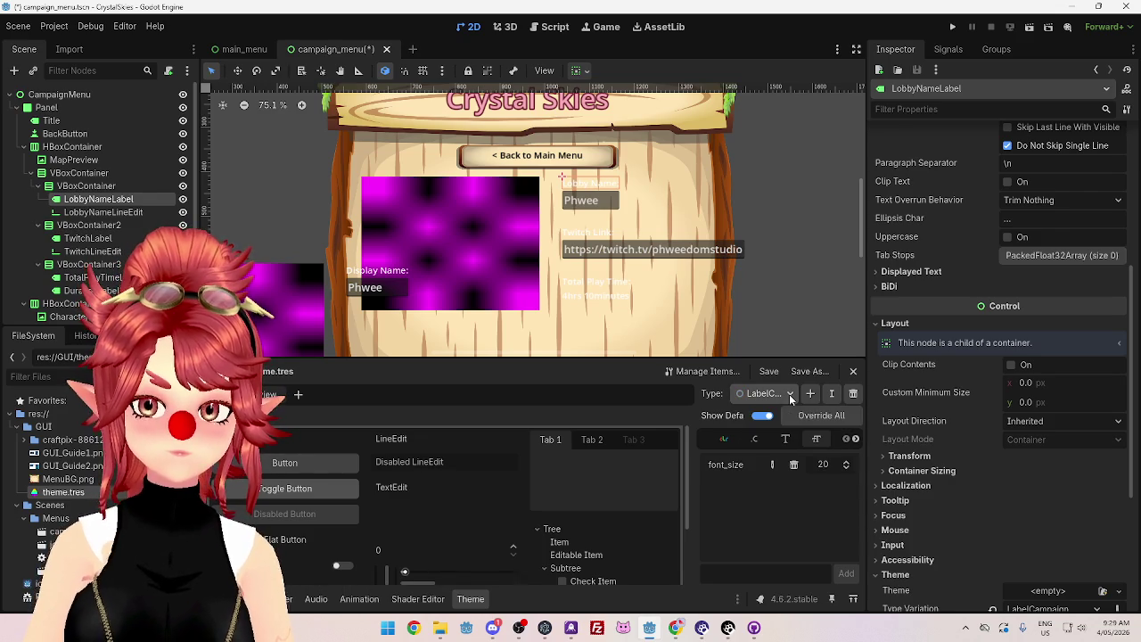
# Step: Rename the LabelCampaign theme type to LabelDeafult
pyautogui.click(830, 394)
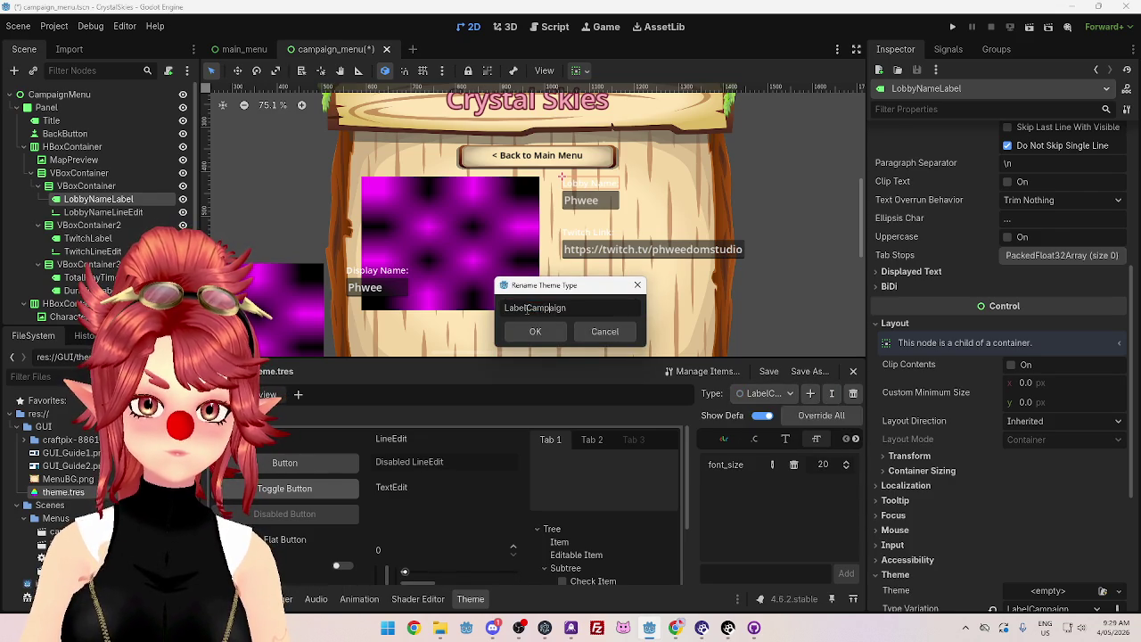
pyautogui.write('Deafult')
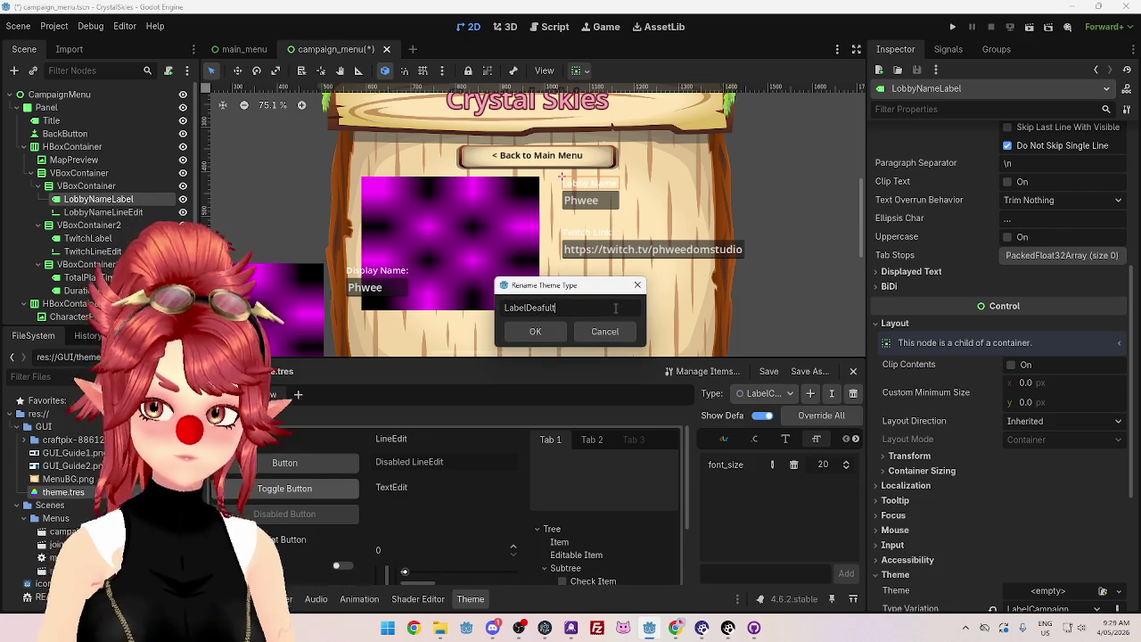
pyautogui.press('Return')
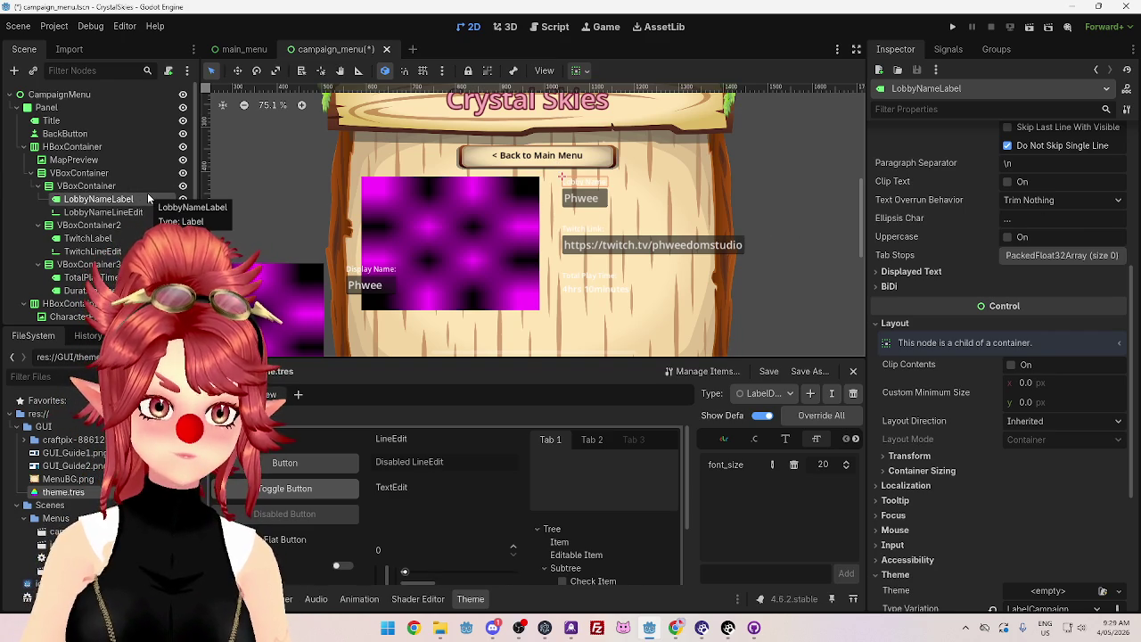
# Step: Check the label's type variation list and the theme type list, leaving both unchanged
pyautogui.click(878, 326)
pyautogui.click(1080, 464)
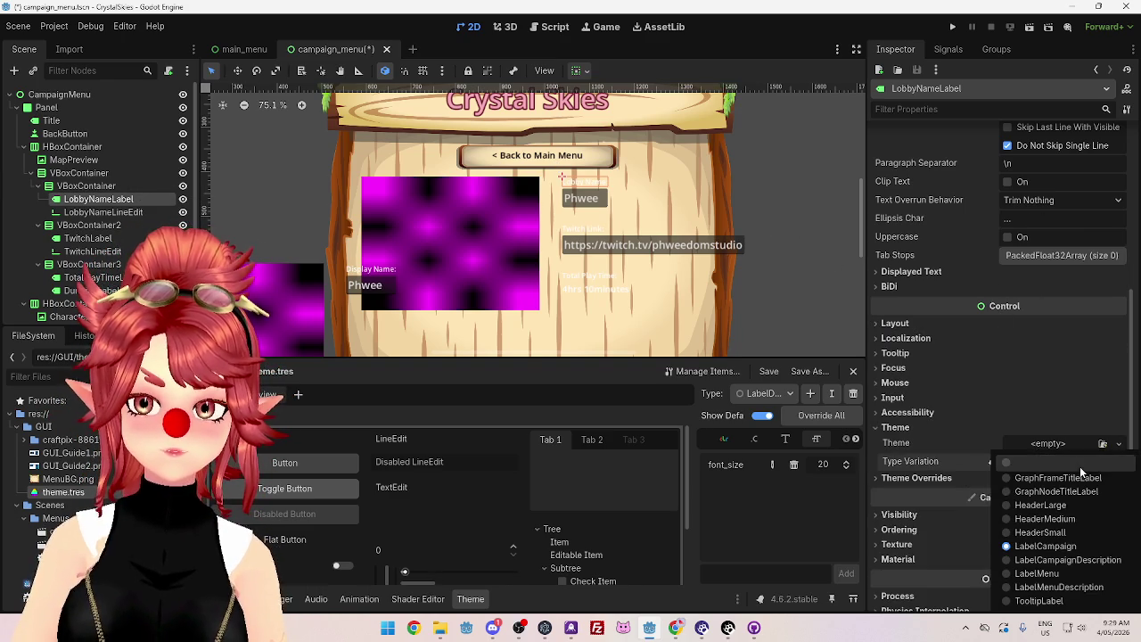
pyautogui.click(979, 445)
pyautogui.click(771, 396)
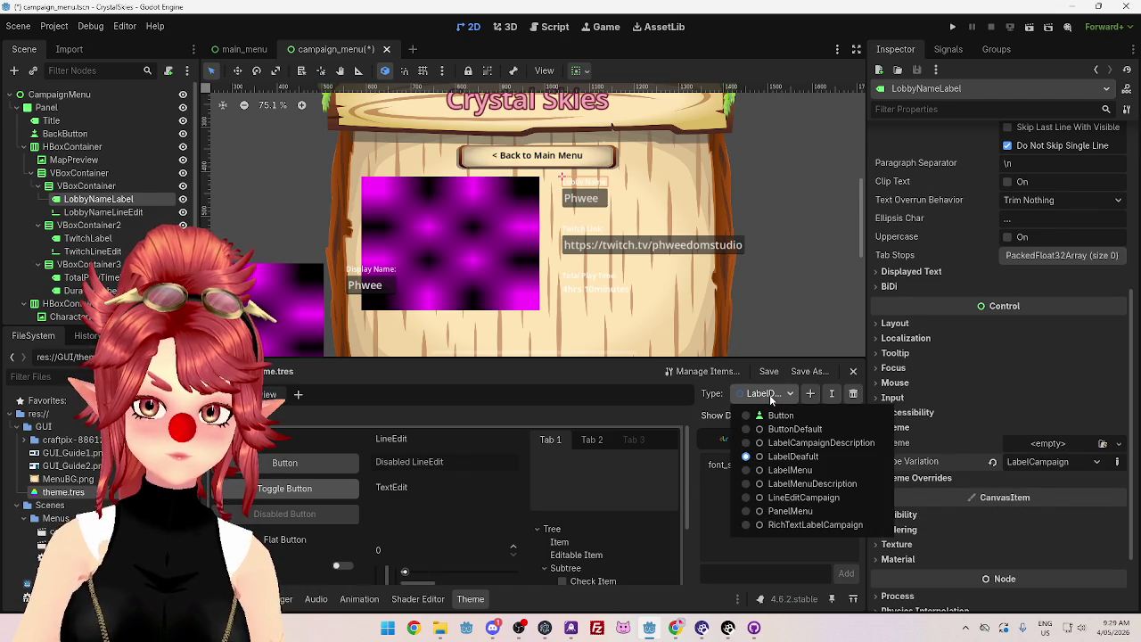
pyautogui.click(740, 388)
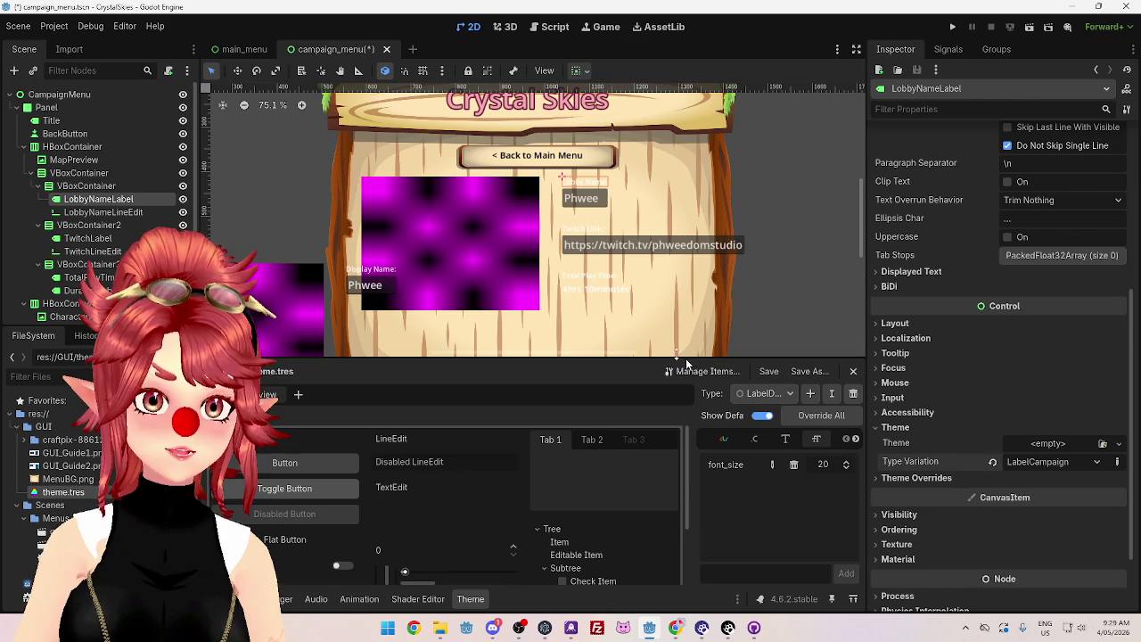
# Step: Review the label's type variation options and the theme type list again without changes
pyautogui.click(1034, 458)
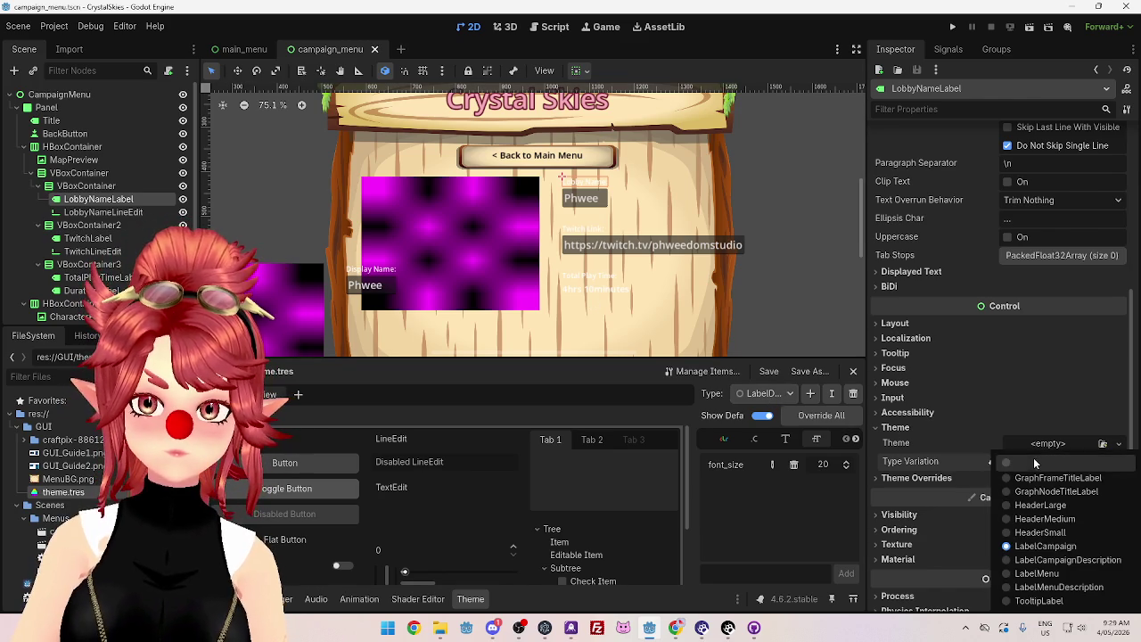
pyautogui.click(1027, 396)
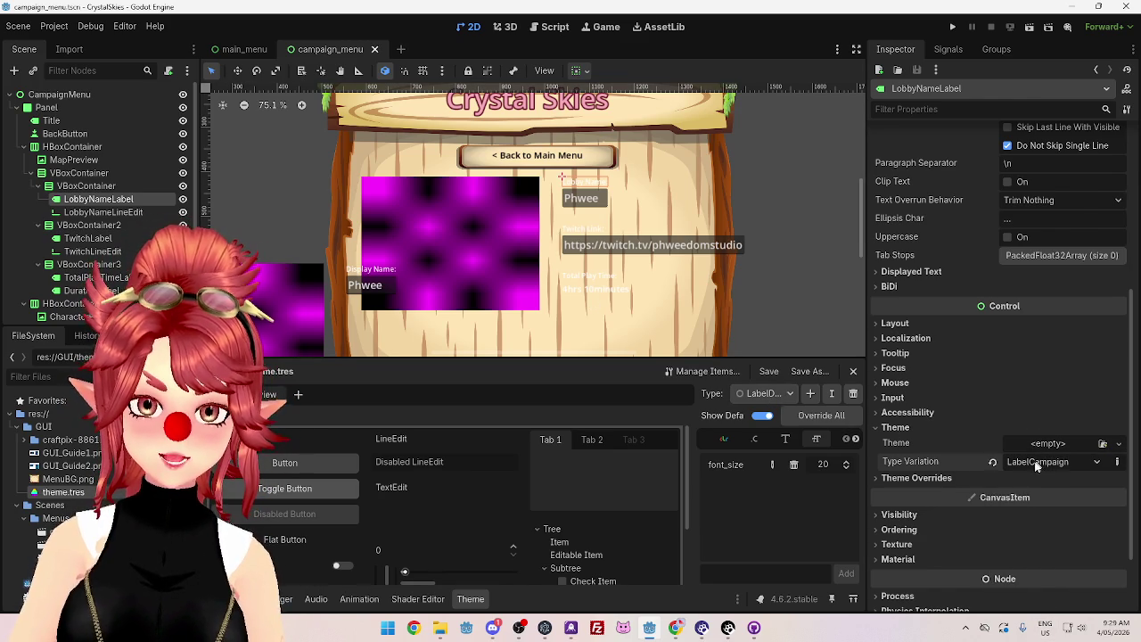
pyautogui.click(791, 394)
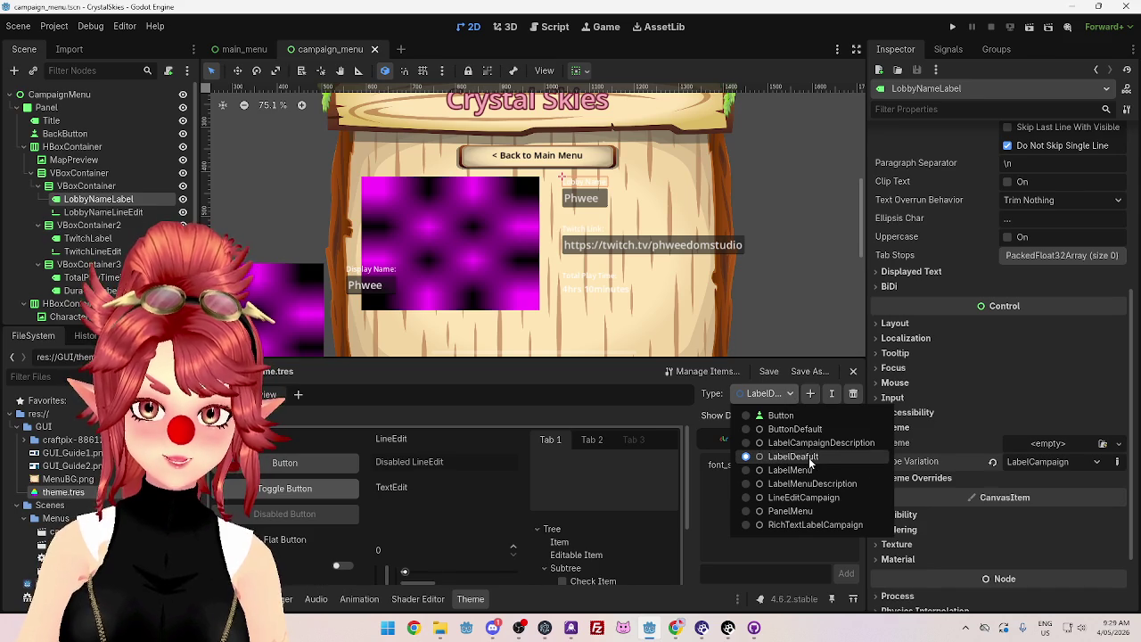
pyautogui.click(834, 395)
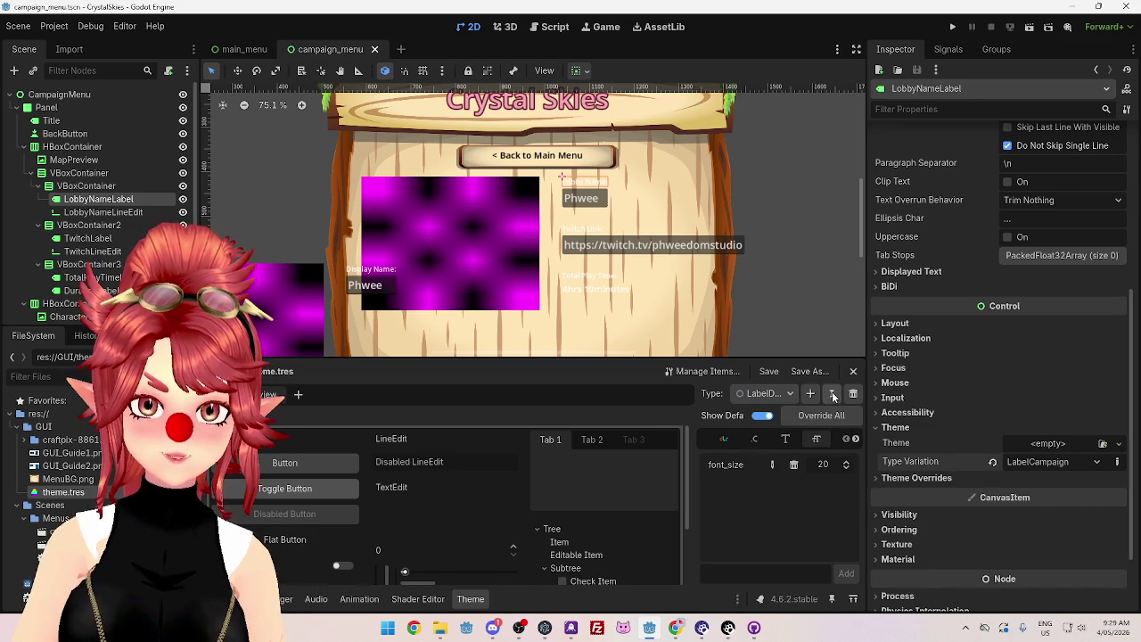
# Step: Correct the theme type's name from LabelDeafult to LabelDefault
pyautogui.click(832, 393)
pyautogui.click(547, 309)
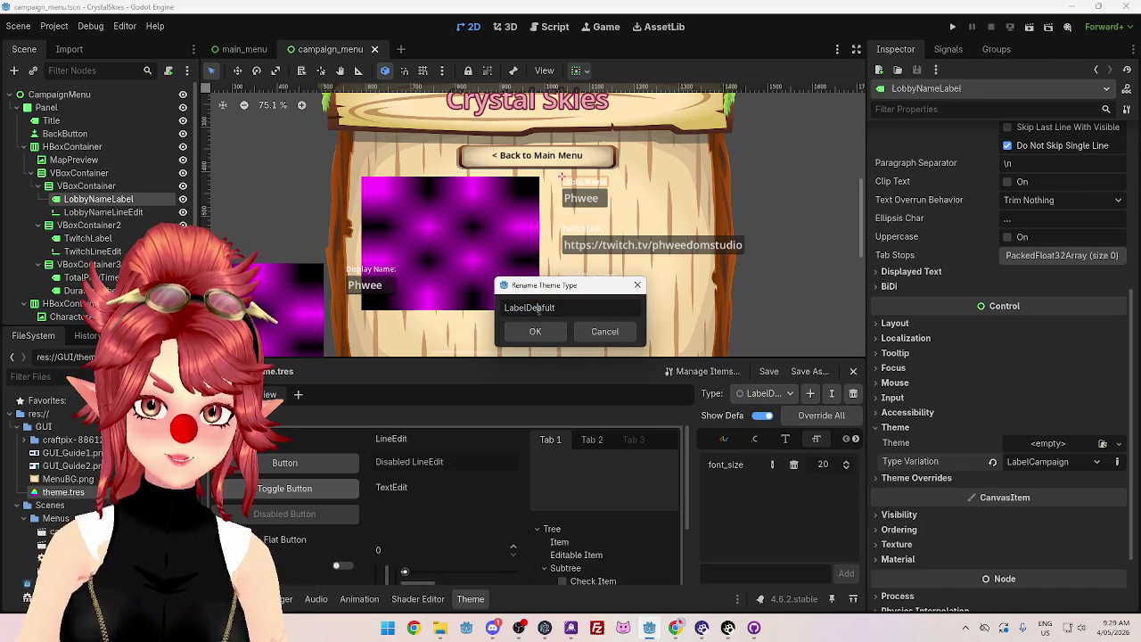
pyautogui.press('BackSpace')
pyautogui.press('BackSpace')
pyautogui.press('BackSpace')
pyautogui.write('fault')
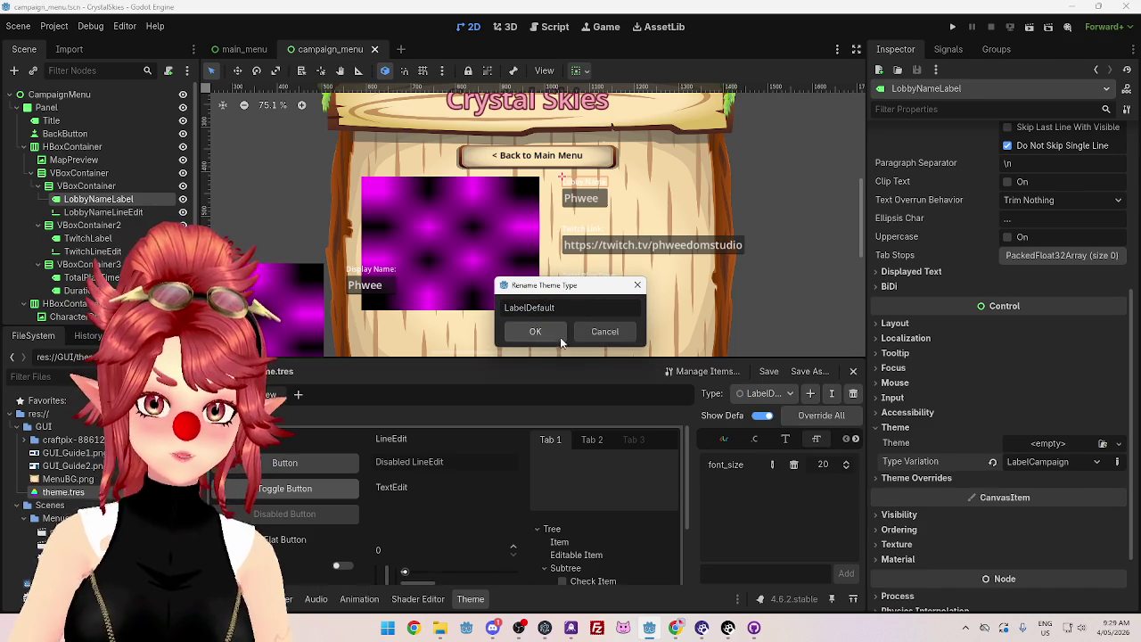
pyautogui.click(535, 331)
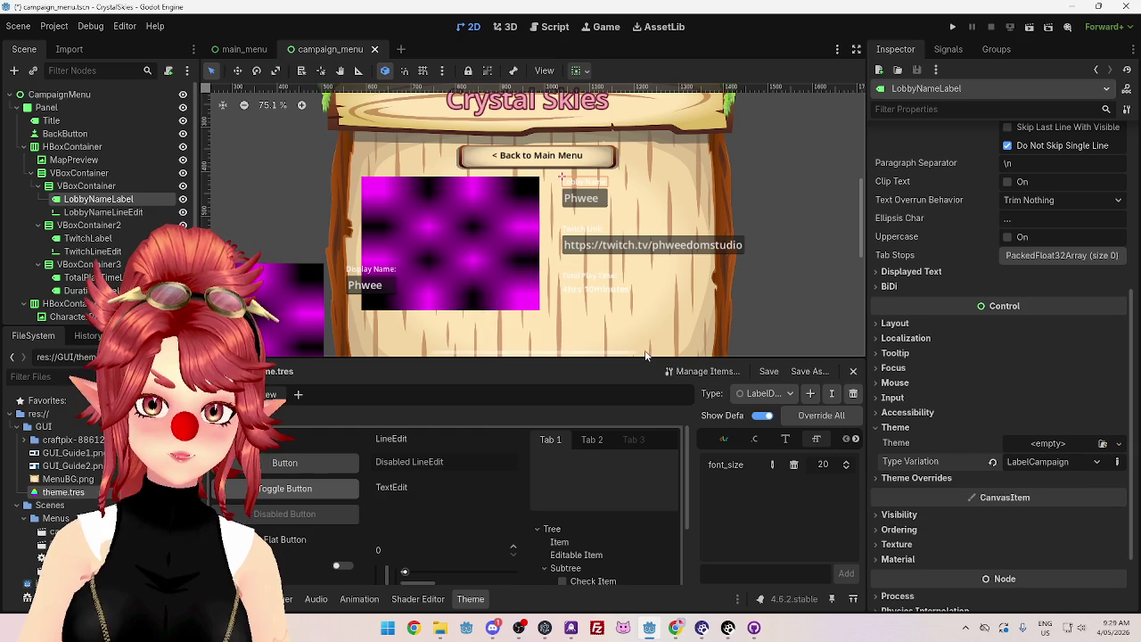
# Step: Set LobbyNameLabel's type variation to LabelDefault
pyautogui.click(791, 397)
pyautogui.click(791, 399)
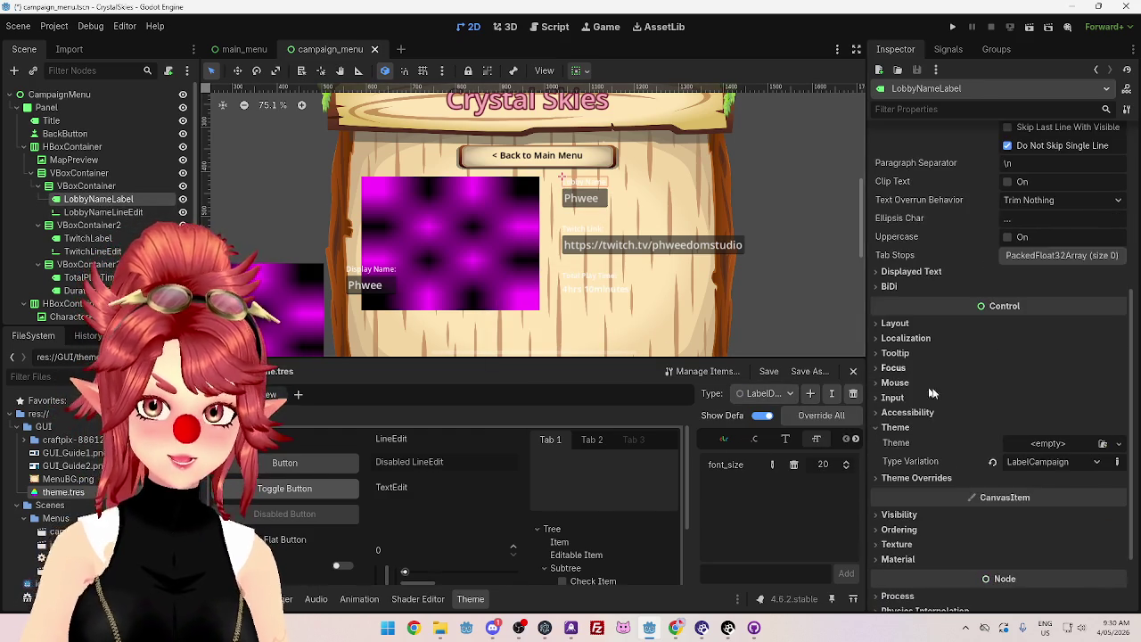
pyautogui.click(1050, 463)
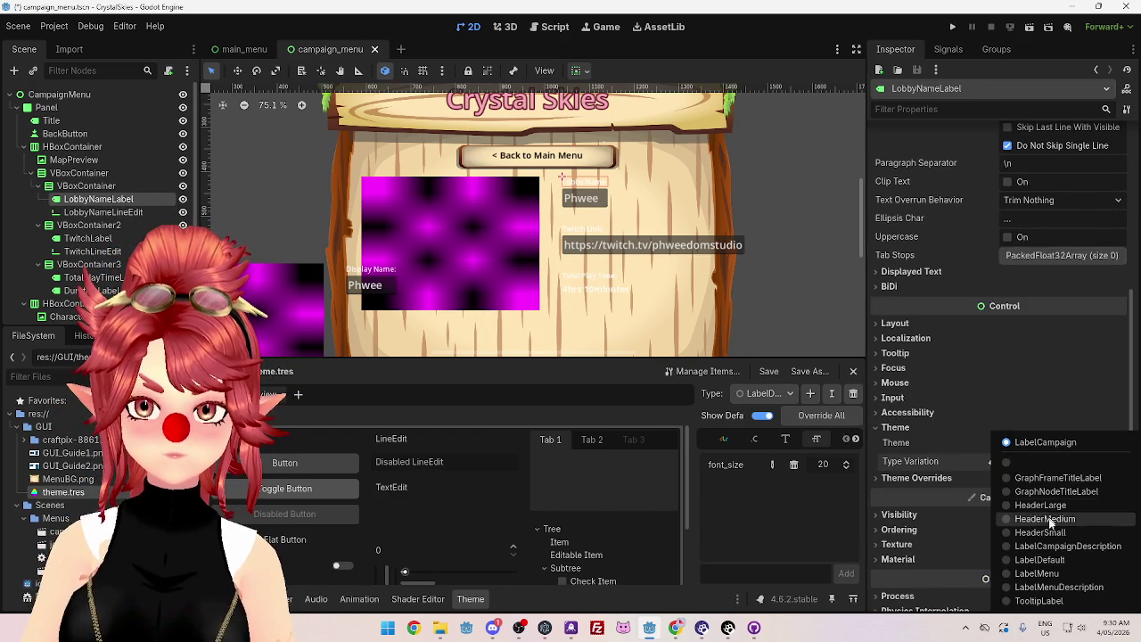
pyautogui.click(1011, 560)
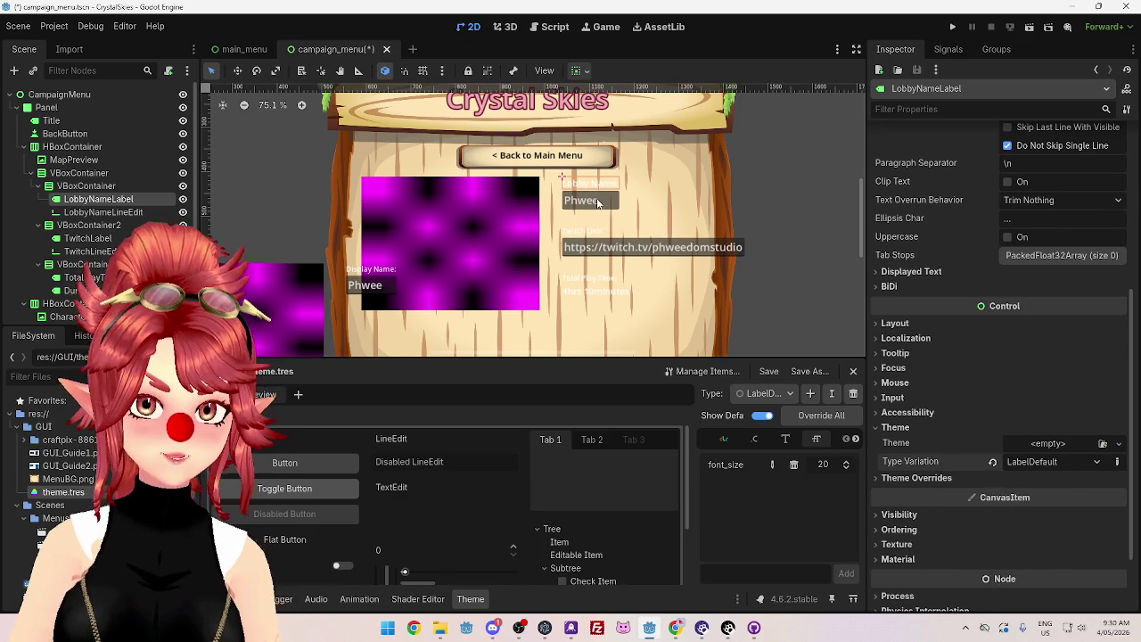
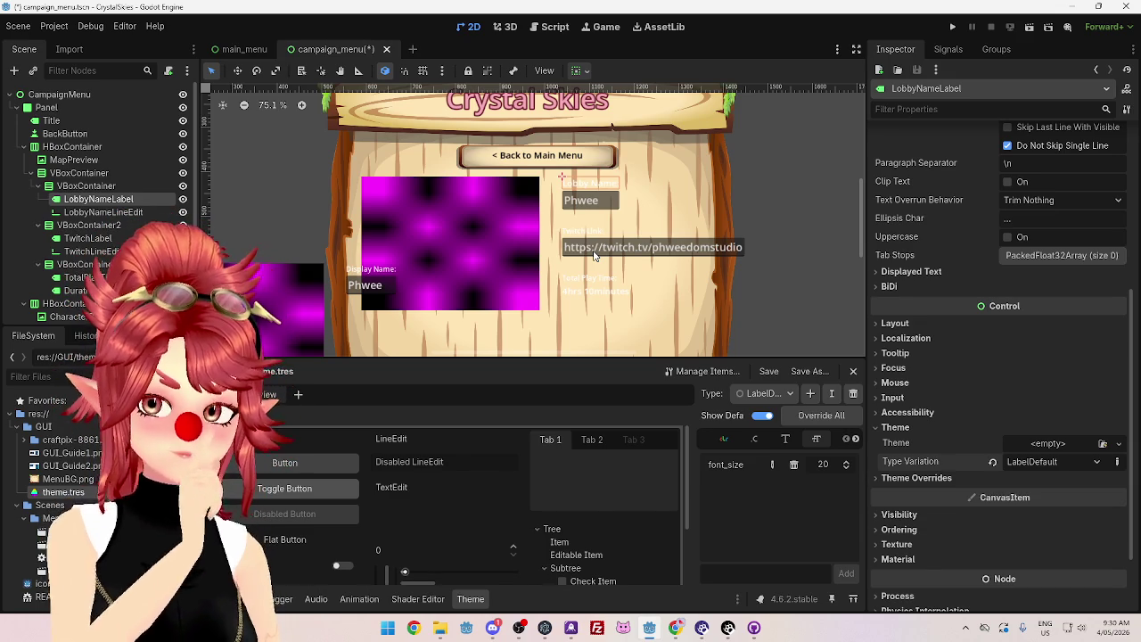
# Step: Change theme.tres's edited type from LabelDefault to Button in the theme editor
pyautogui.moveTo(863, 215)
pyautogui.mouseDown()
pyautogui.moveTo(858, 237)
pyautogui.moveTo(850, 203)
pyautogui.moveTo(845, 243)
pyautogui.moveTo(839, 213)
pyautogui.mouseUp()
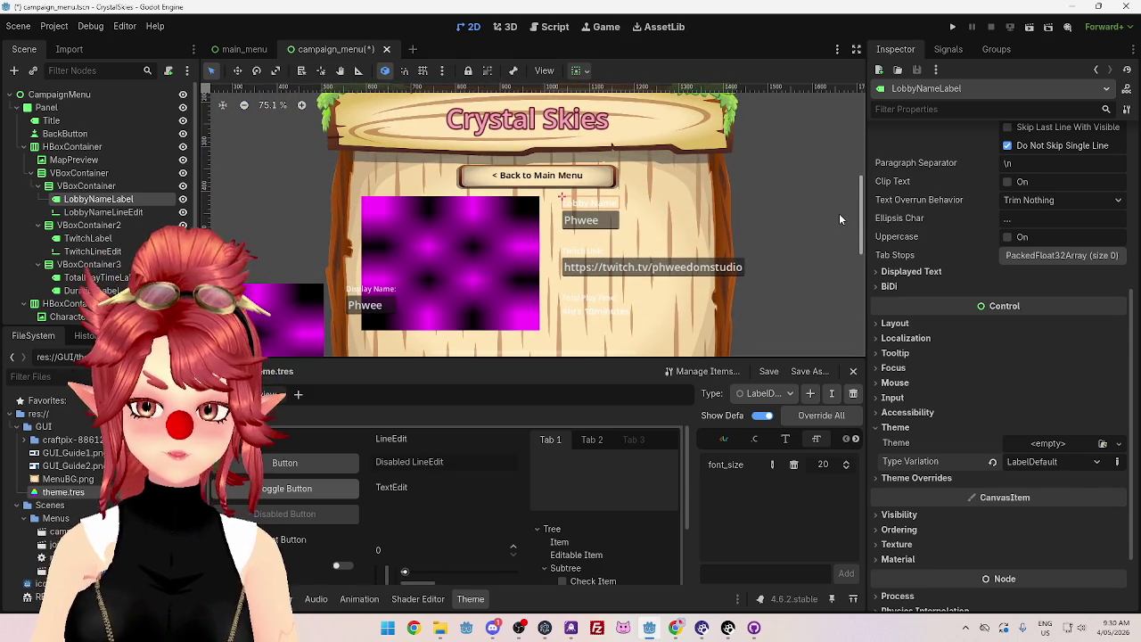
pyautogui.moveTo(859, 198)
pyautogui.mouseDown()
pyautogui.moveTo(858, 259)
pyautogui.moveTo(854, 226)
pyautogui.moveTo(859, 239)
pyautogui.mouseUp()
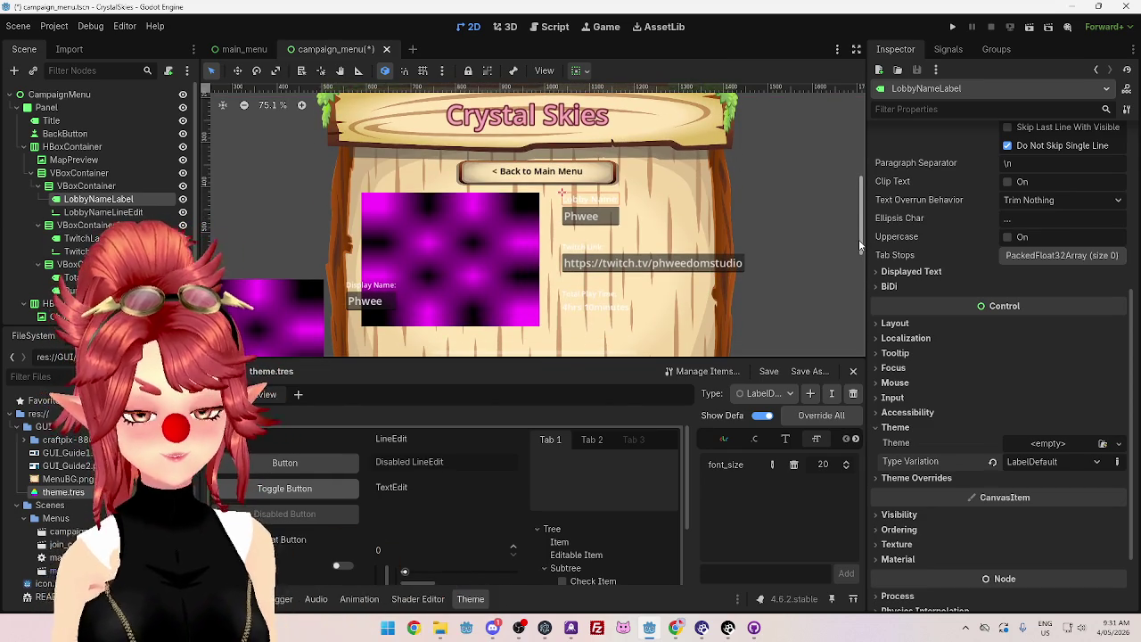
pyautogui.moveTo(859, 239); pyautogui.dragTo(859, 240)
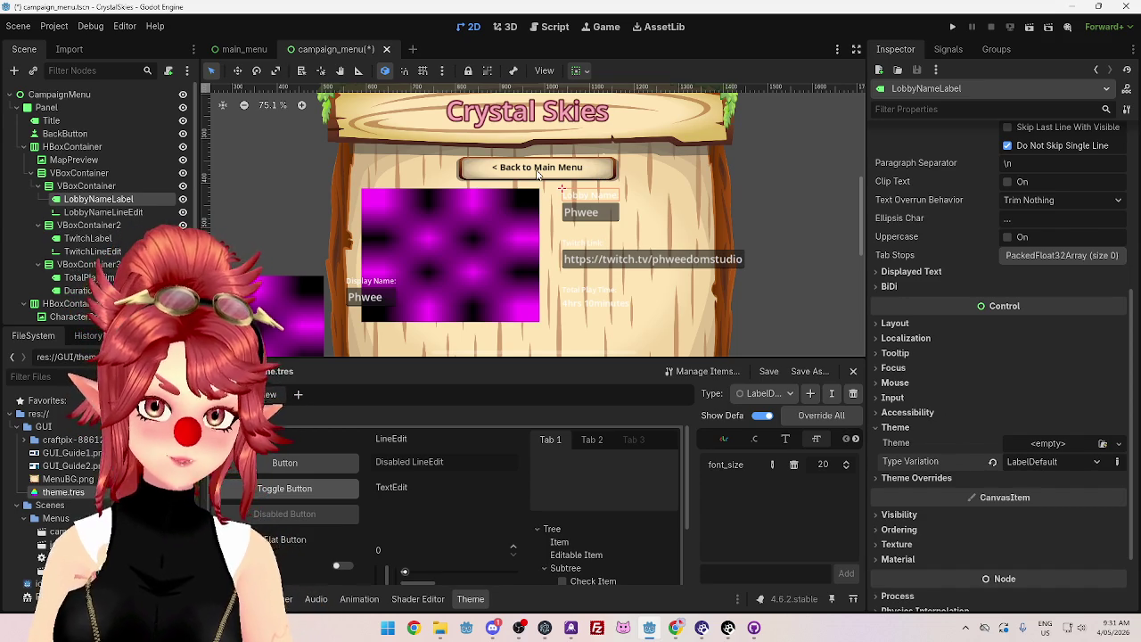
pyautogui.click(767, 393)
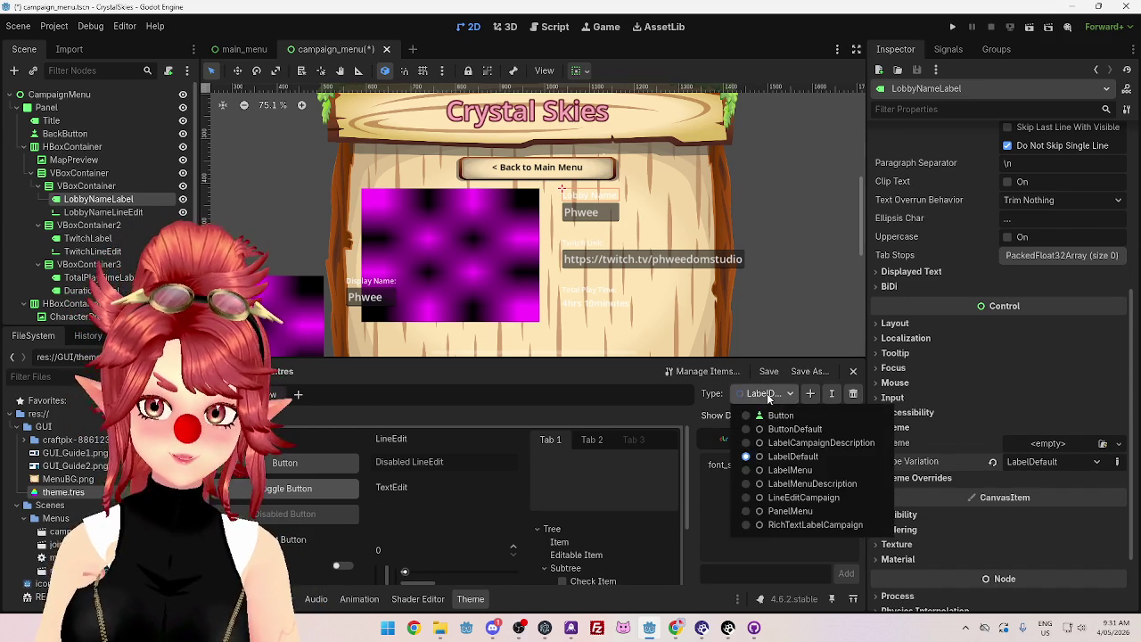
pyautogui.click(753, 416)
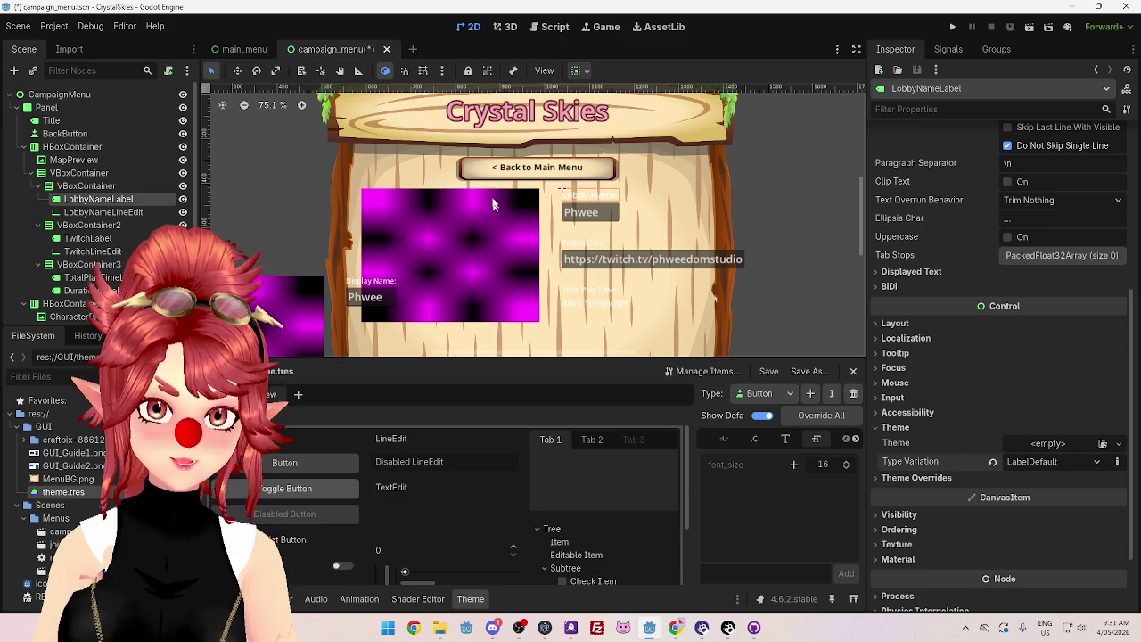
# Step: Revert BackButton's ButtonDefault type variation to none
pyautogui.click(483, 176)
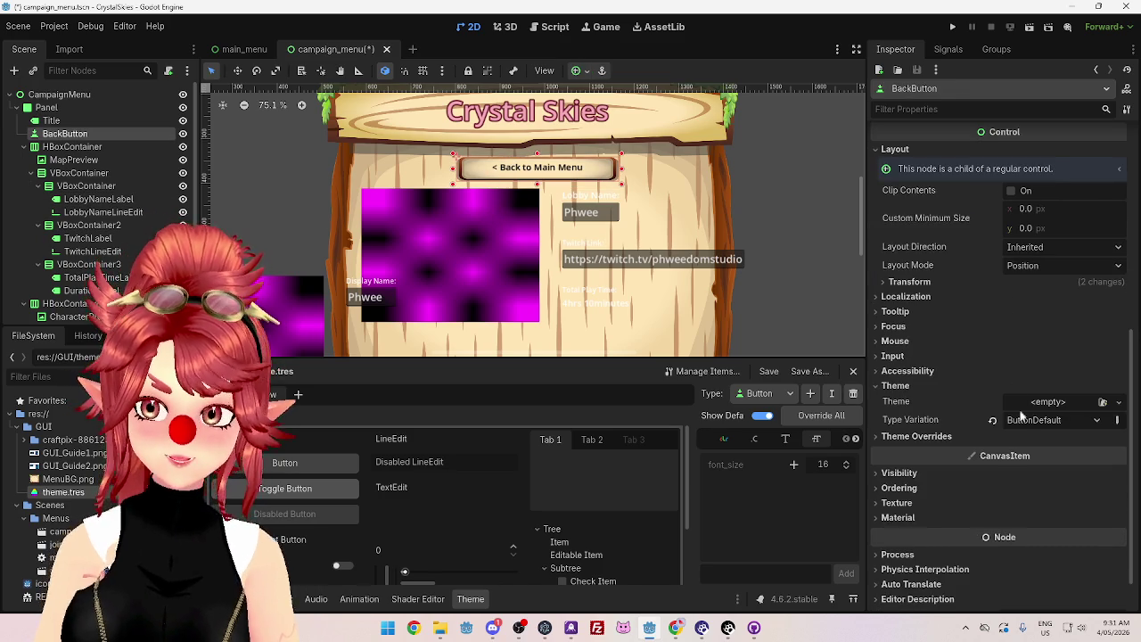
pyautogui.click(992, 419)
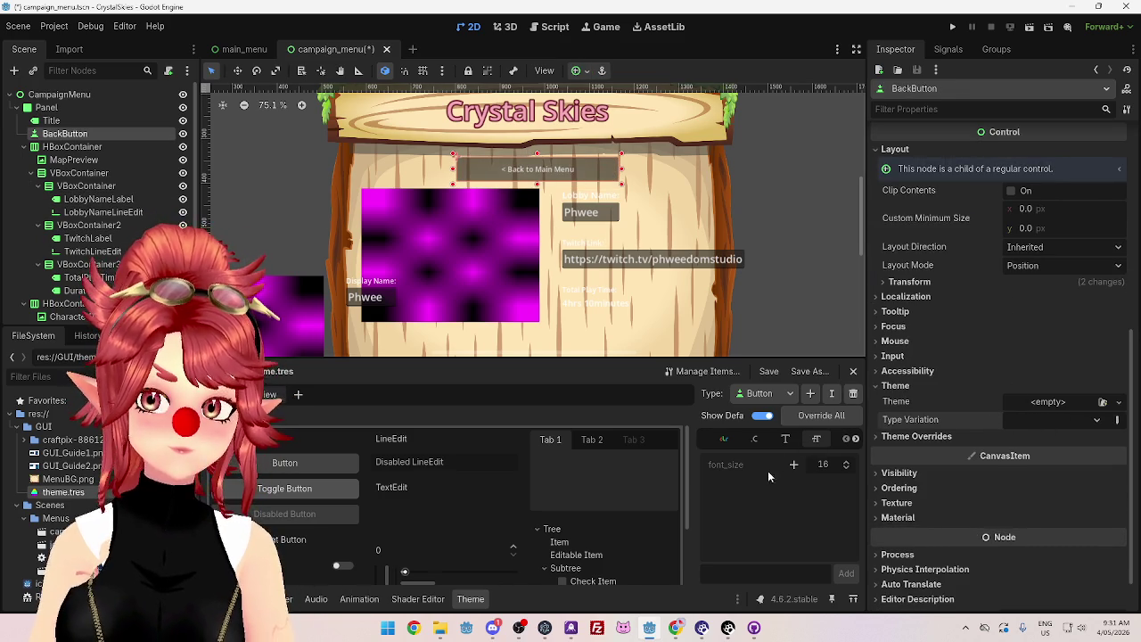
pyautogui.click(762, 393)
pyautogui.click(766, 399)
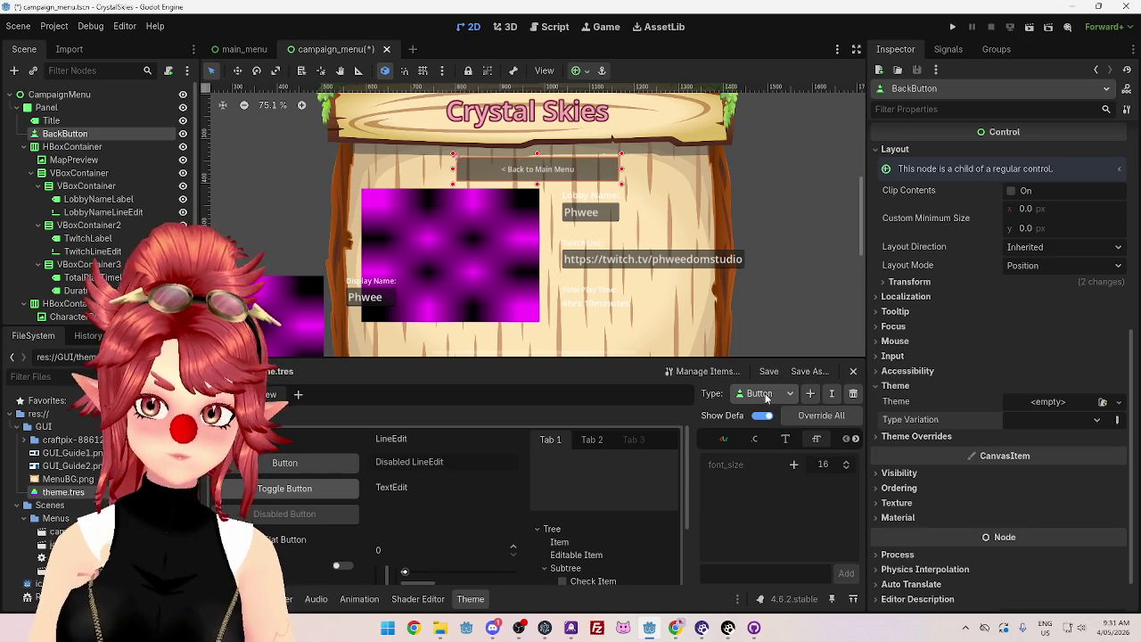
# Step: Compare the ButtonDefault and Button types, then bring up Manage Theme Items
pyautogui.click(764, 395)
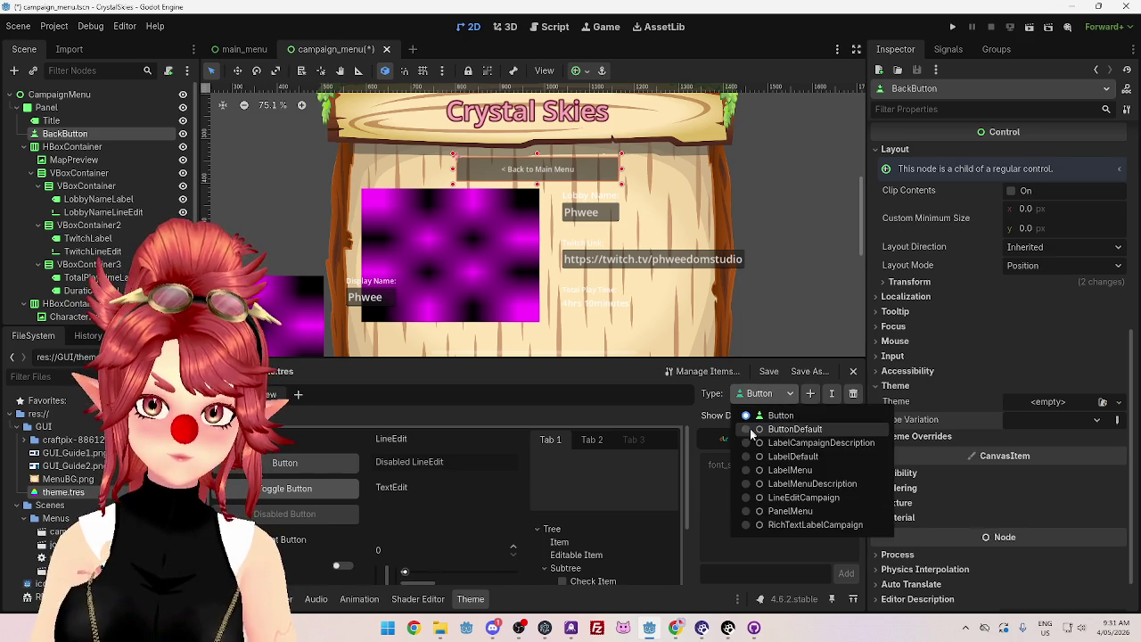
pyautogui.click(756, 430)
pyautogui.click(758, 398)
pyautogui.click(762, 413)
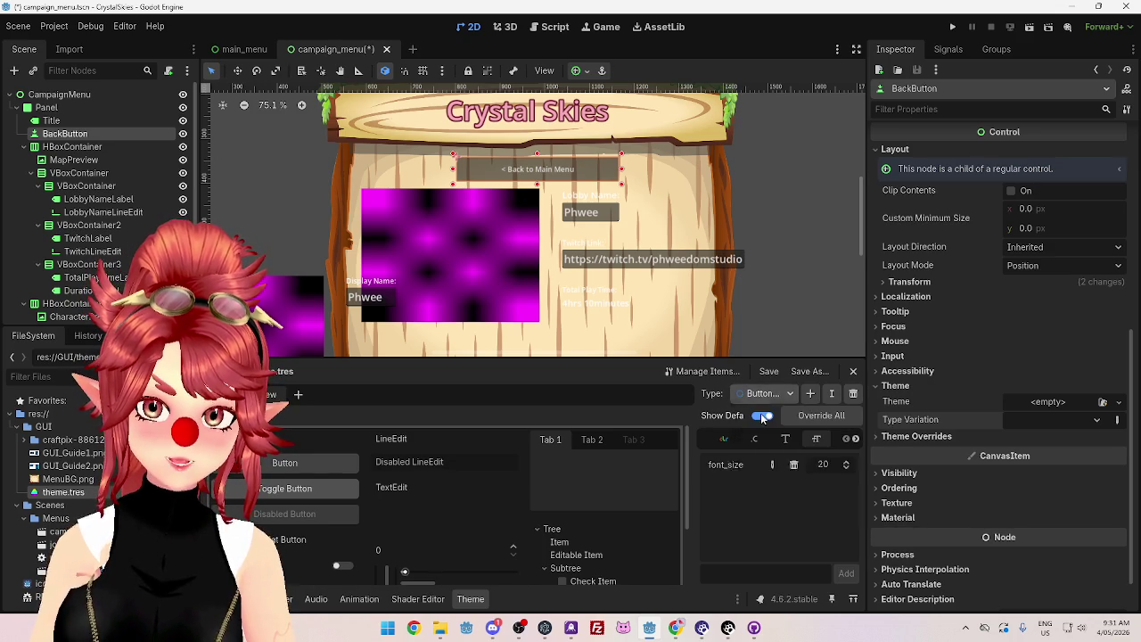
pyautogui.click(717, 376)
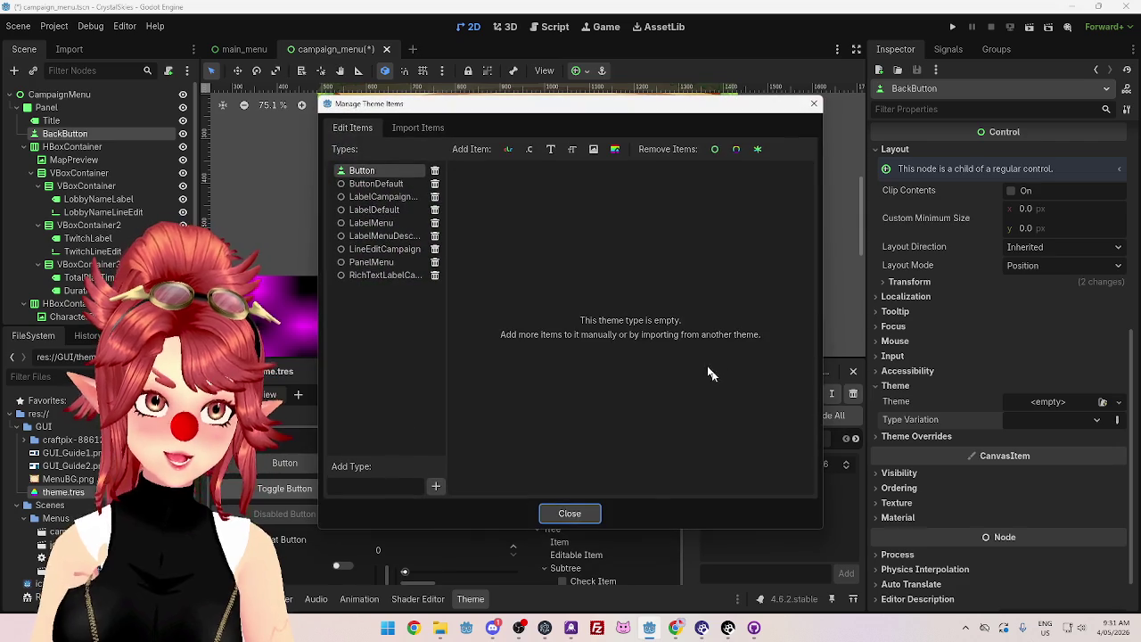
# Step: Preview ButtonDefault's items and the empty Button type under Edit Items
pyautogui.click(366, 184)
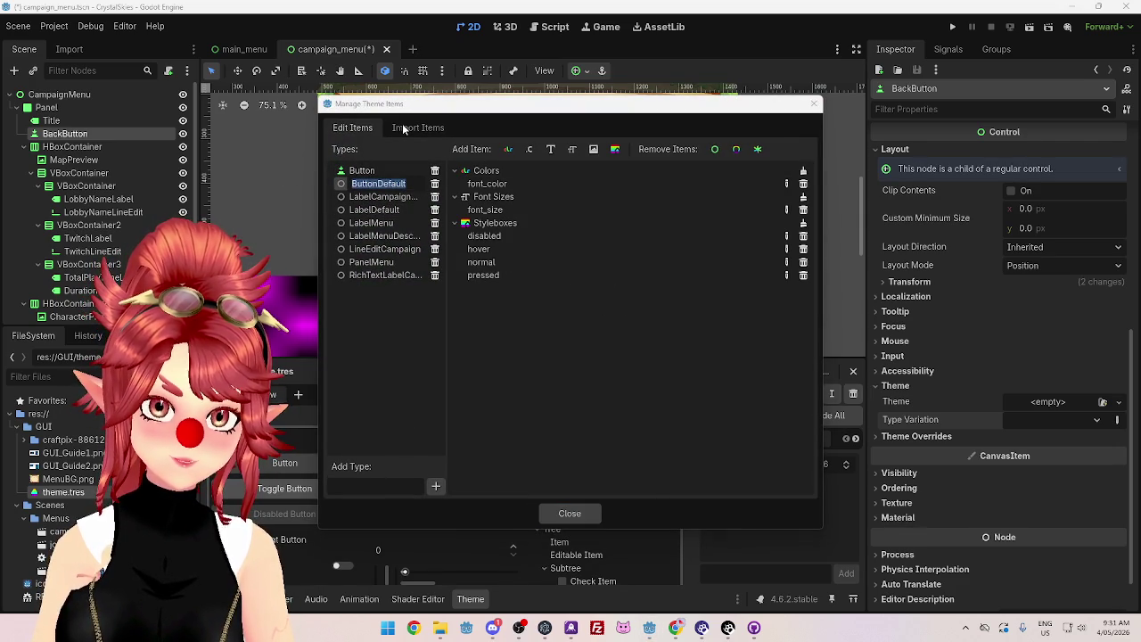
pyautogui.click(402, 128)
pyautogui.click(361, 129)
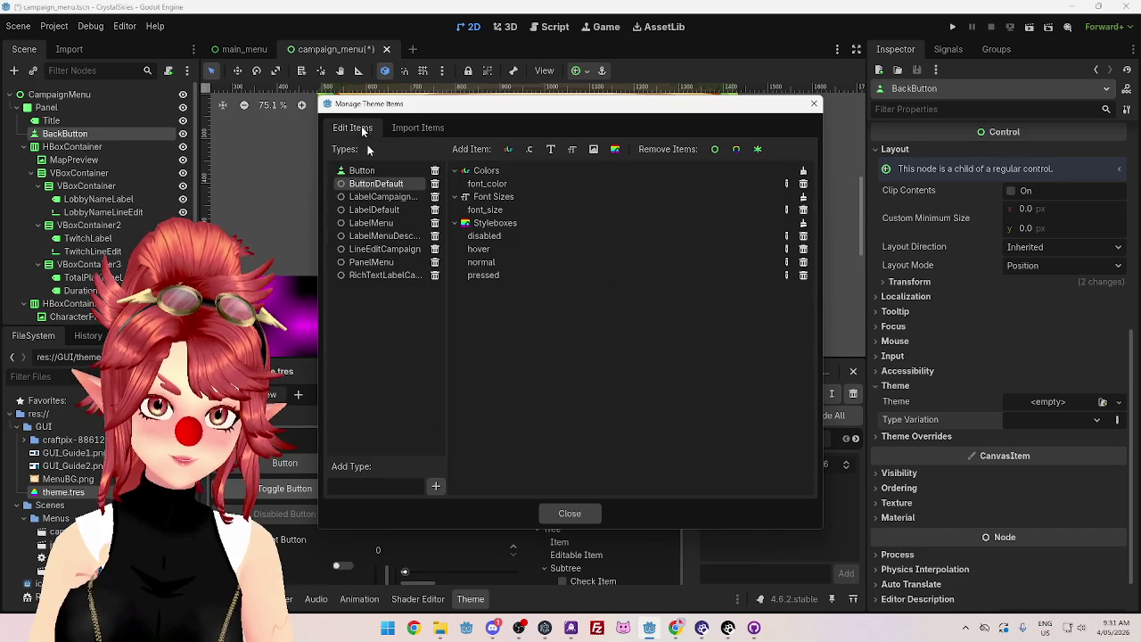
pyautogui.click(366, 171)
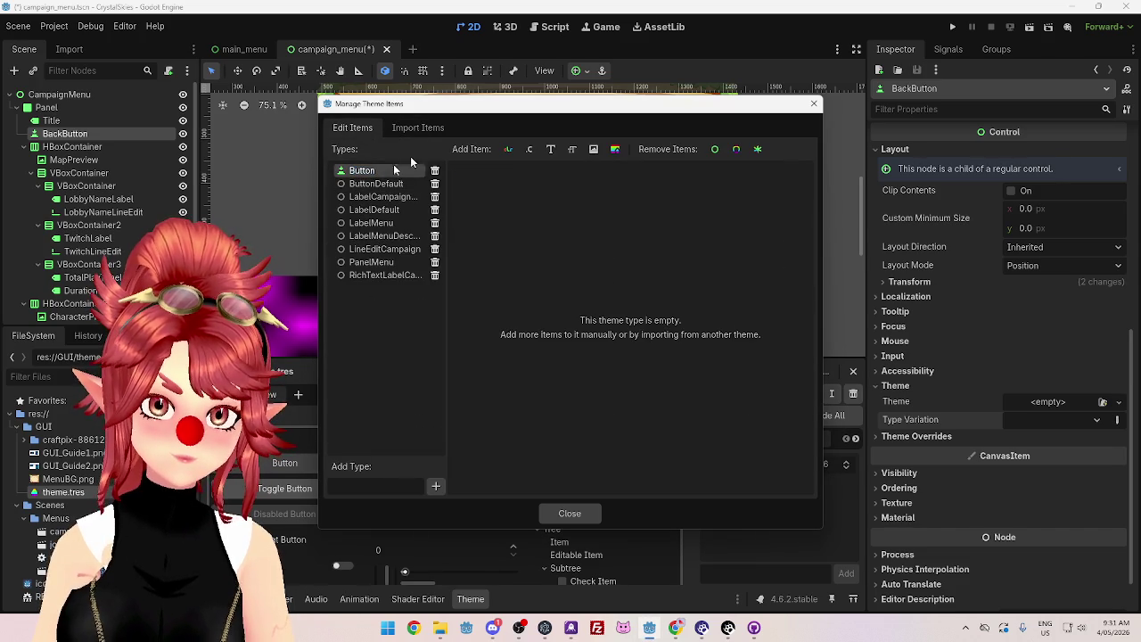
# Step: Browse Button entries in Import Items from the default, editor and other theme files
pyautogui.click(425, 126)
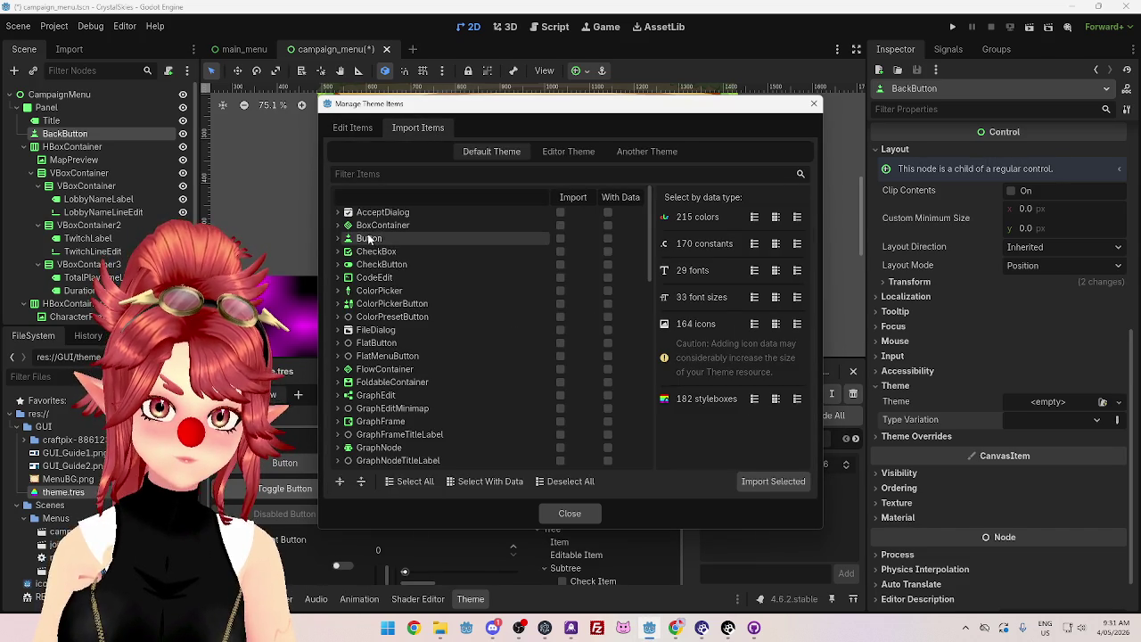
pyautogui.click(337, 238)
pyautogui.click(337, 238)
pyautogui.scroll(-3, 479, 288)
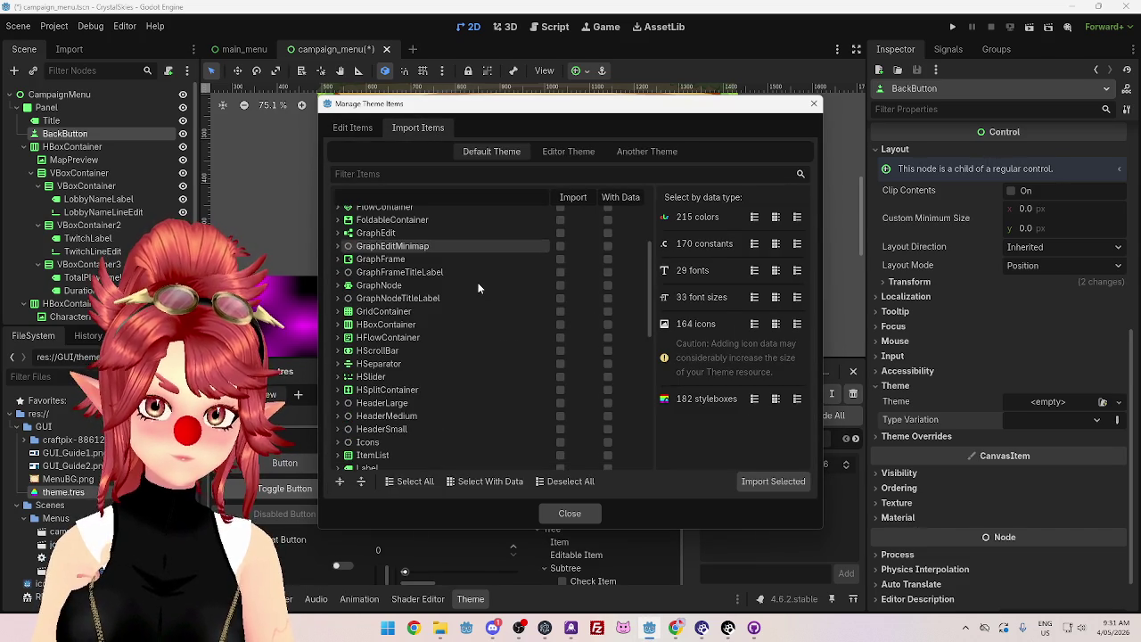
pyautogui.scroll(-10, 632, 357)
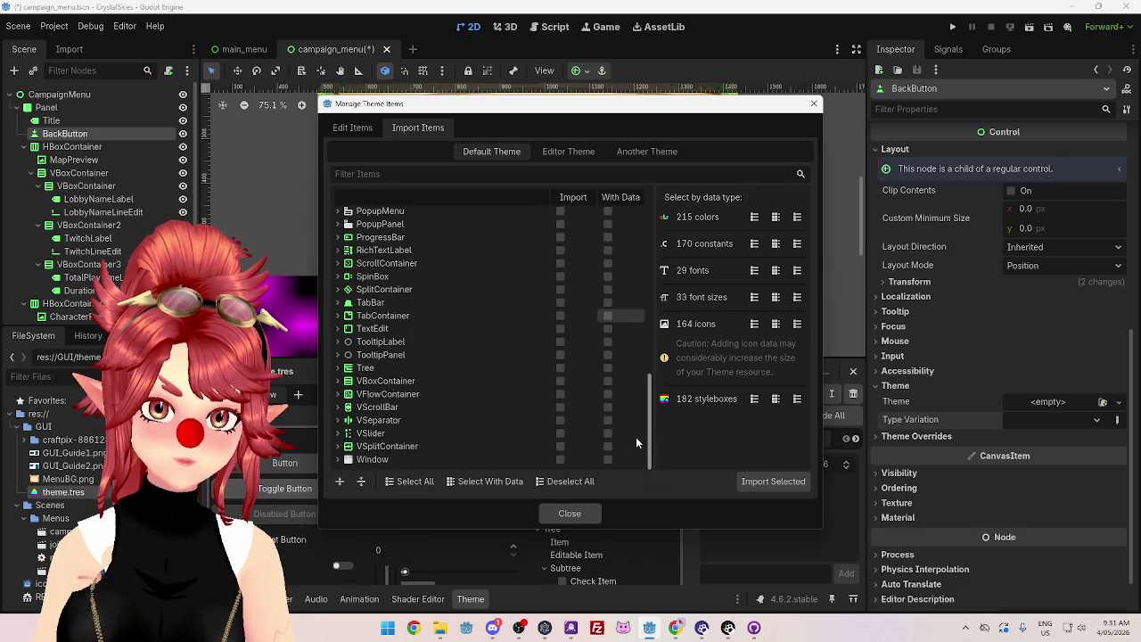
pyautogui.scroll(15, 635, 441)
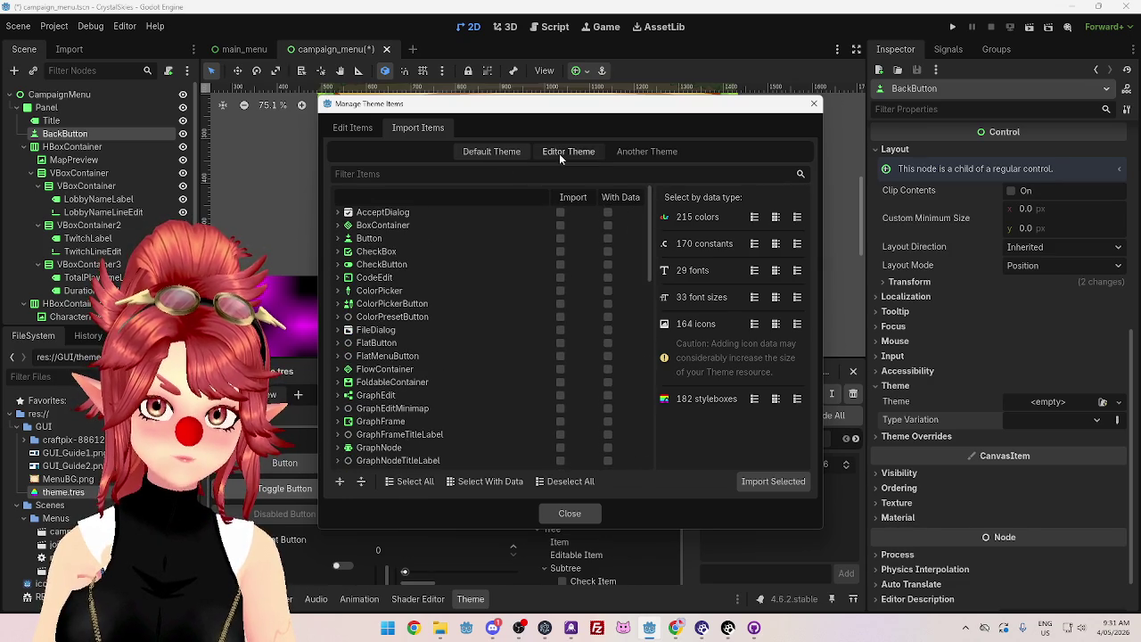
pyautogui.click(560, 153)
pyautogui.scroll(-2, 426, 330)
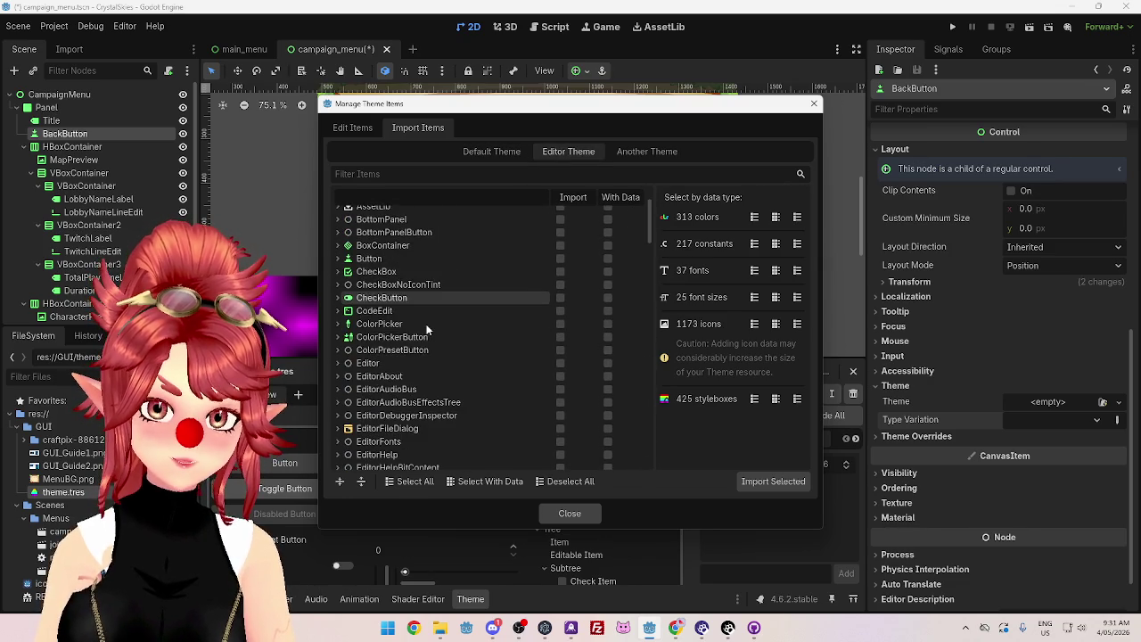
pyautogui.click(338, 259)
pyautogui.click(632, 153)
pyautogui.click(567, 153)
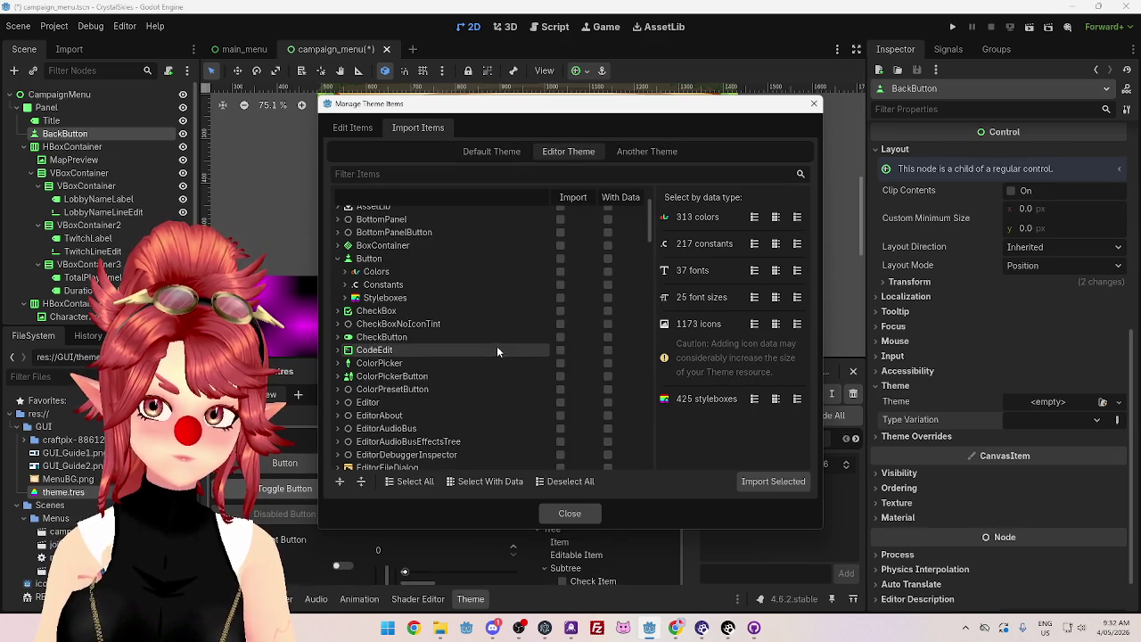
pyautogui.scroll(-10, 453, 325)
pyautogui.moveTo(653, 279)
pyautogui.mouseDown()
pyautogui.moveTo(632, 444)
pyautogui.moveTo(633, 174)
pyautogui.mouseUp()
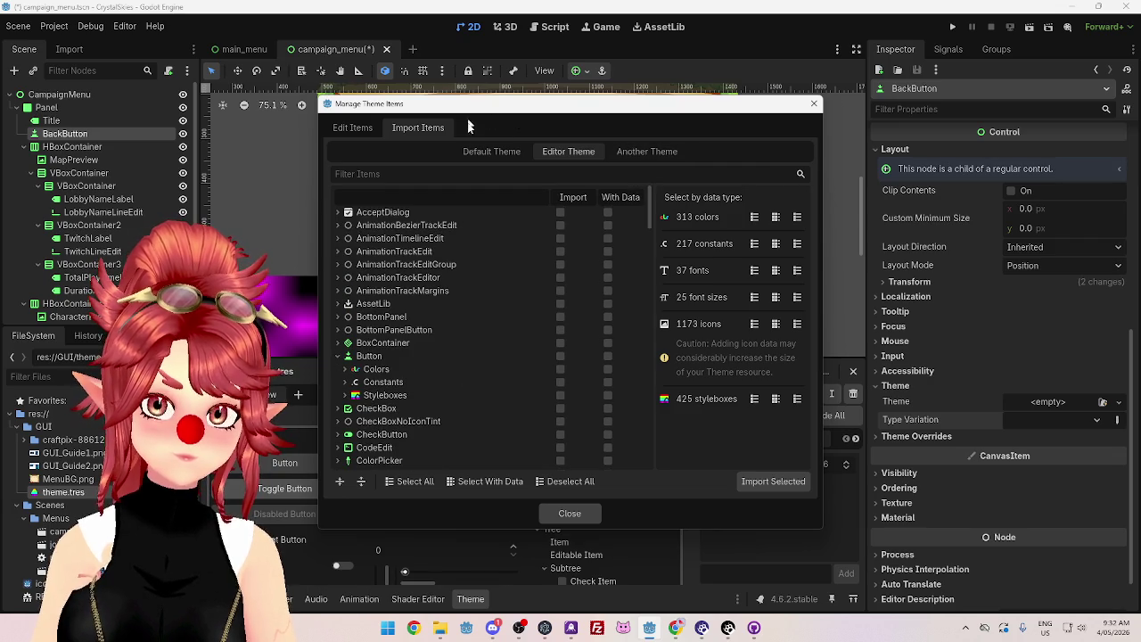
# Step: Show ButtonDefault's Colors plus its pressed and disabled stylebox items
pyautogui.click(348, 127)
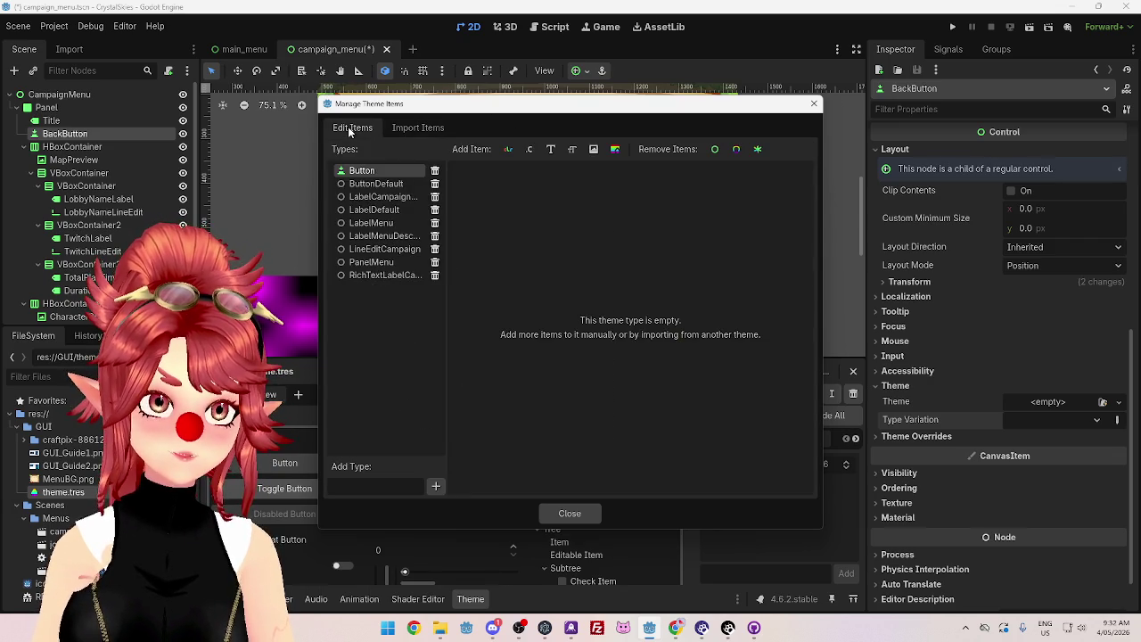
pyautogui.click(379, 186)
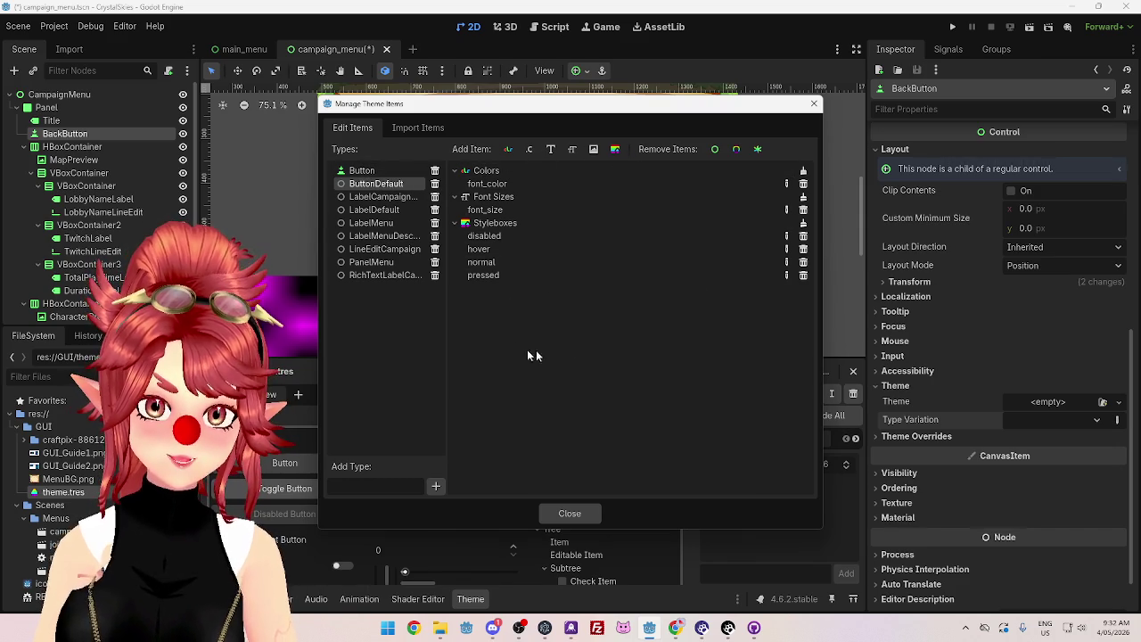
pyautogui.click(510, 169)
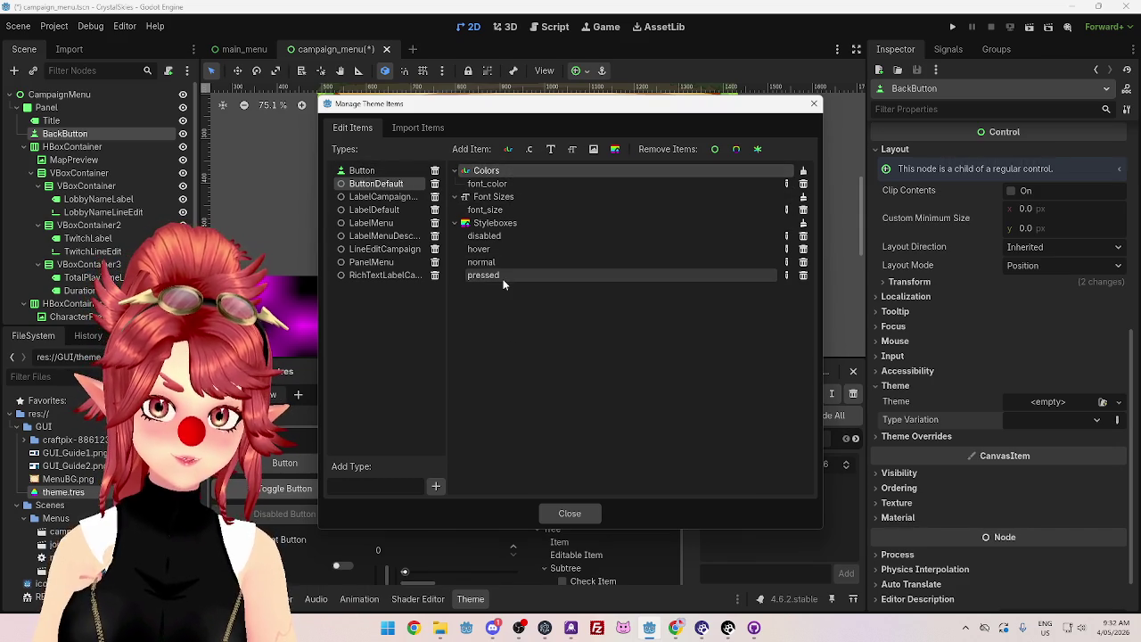
pyautogui.click(496, 275)
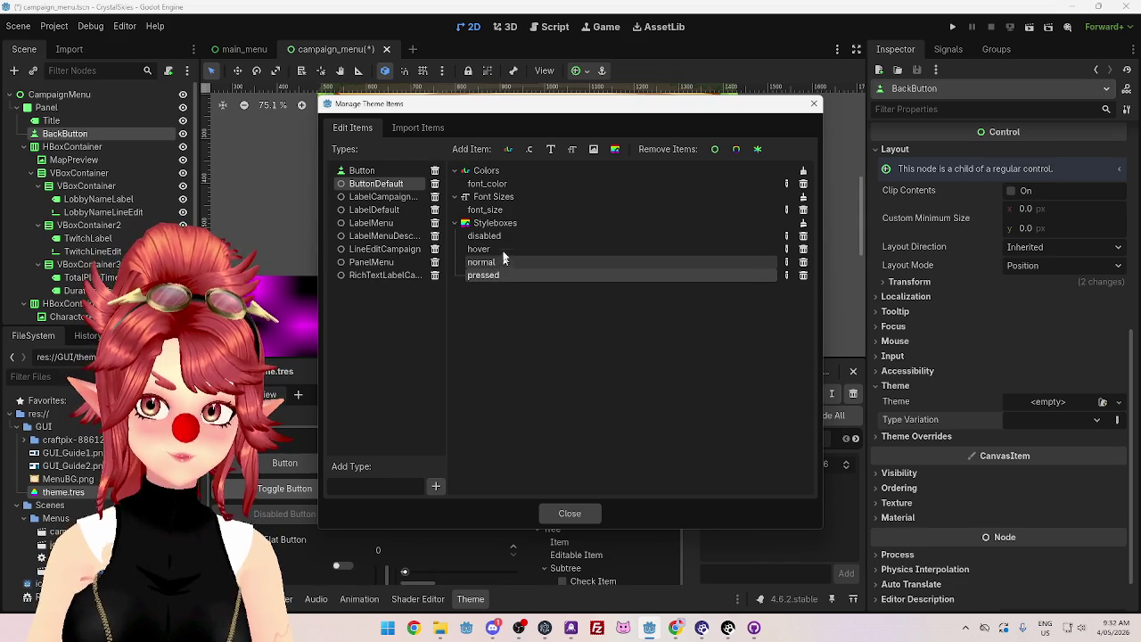
pyautogui.click(503, 237)
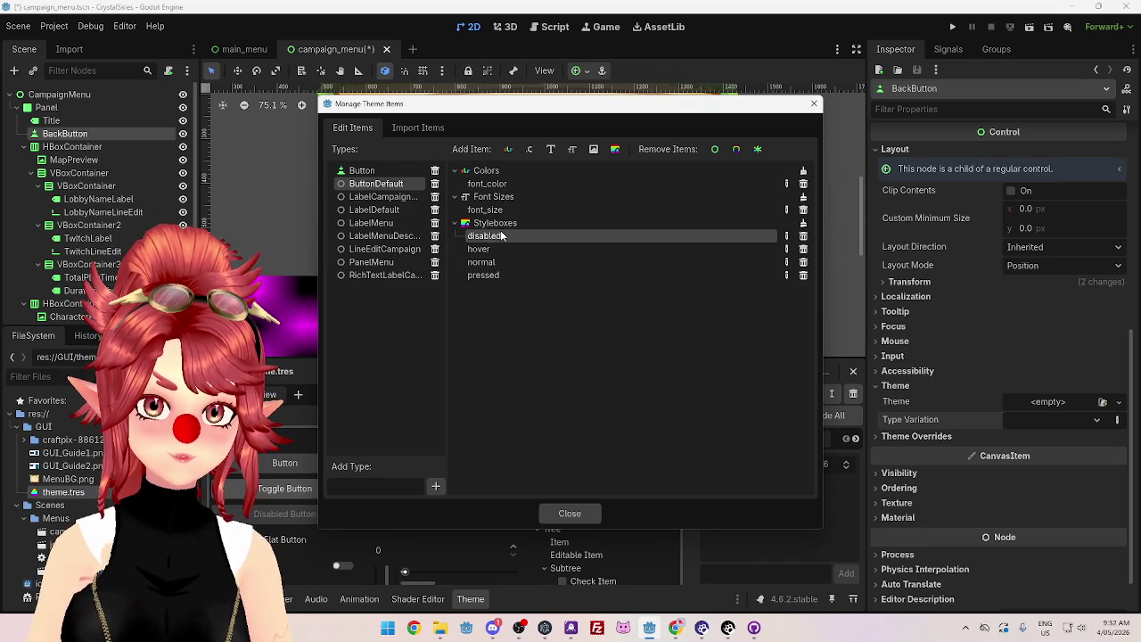
# Step: Compare ButtonDefault with the empty Button type, cancel renaming, and close the manager
pyautogui.click(377, 171)
pyautogui.click(377, 184)
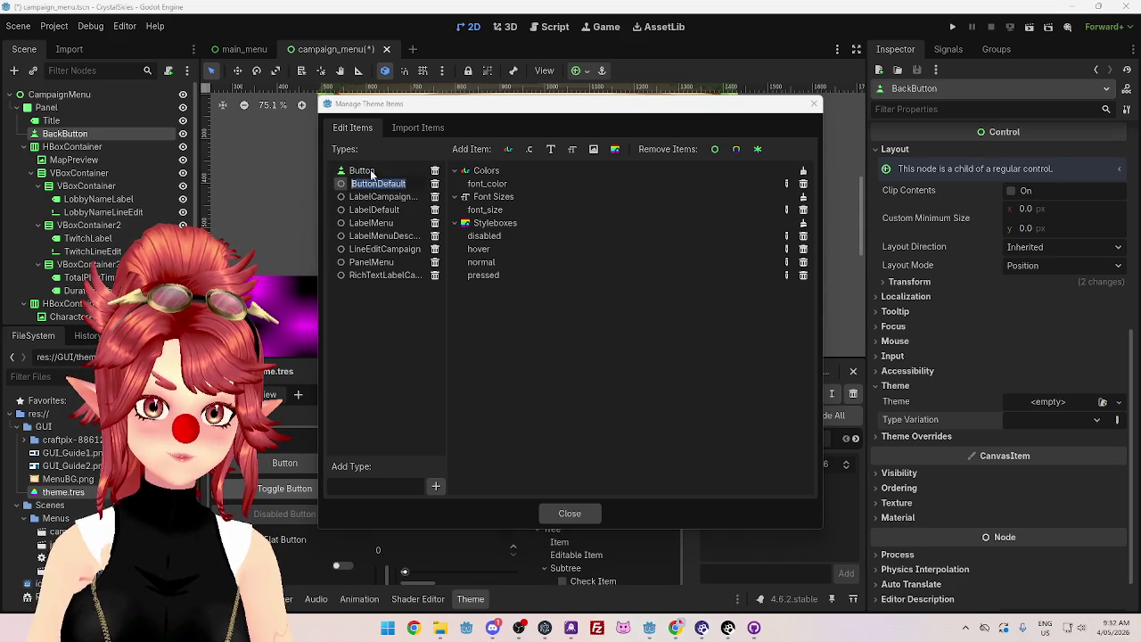
pyautogui.click(366, 169)
pyautogui.click(366, 170)
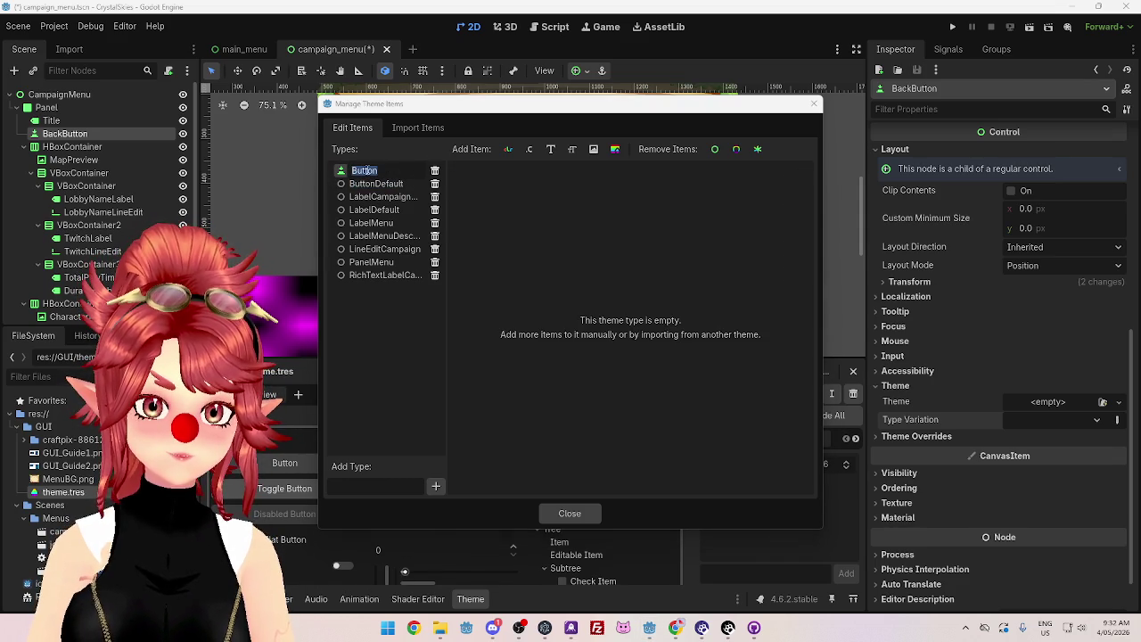
pyautogui.click(374, 184)
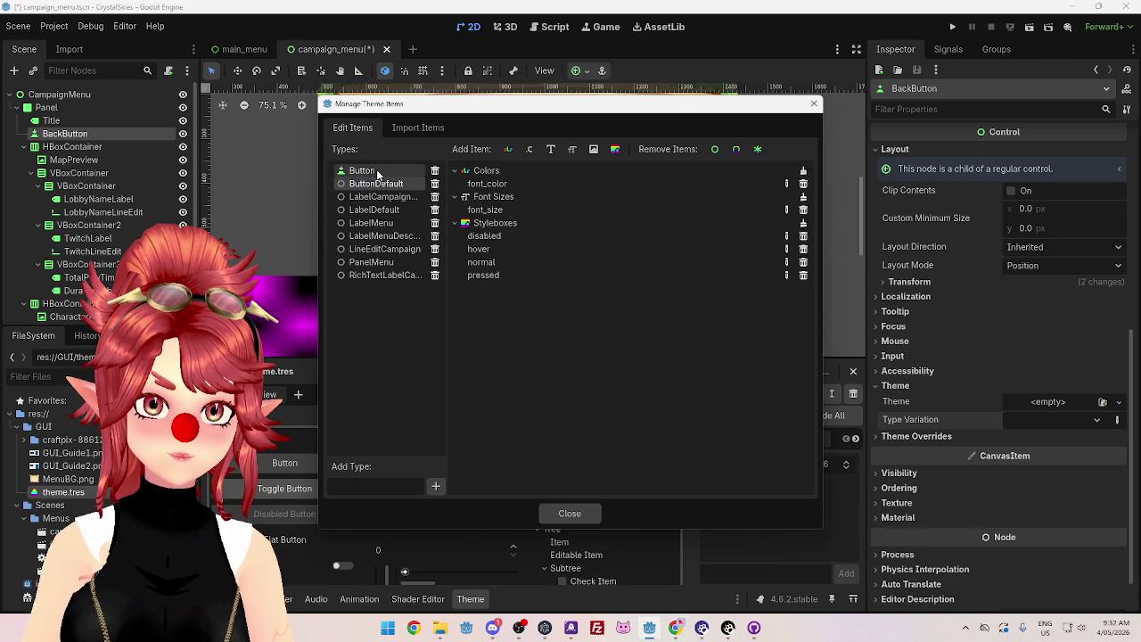
pyautogui.click(379, 171)
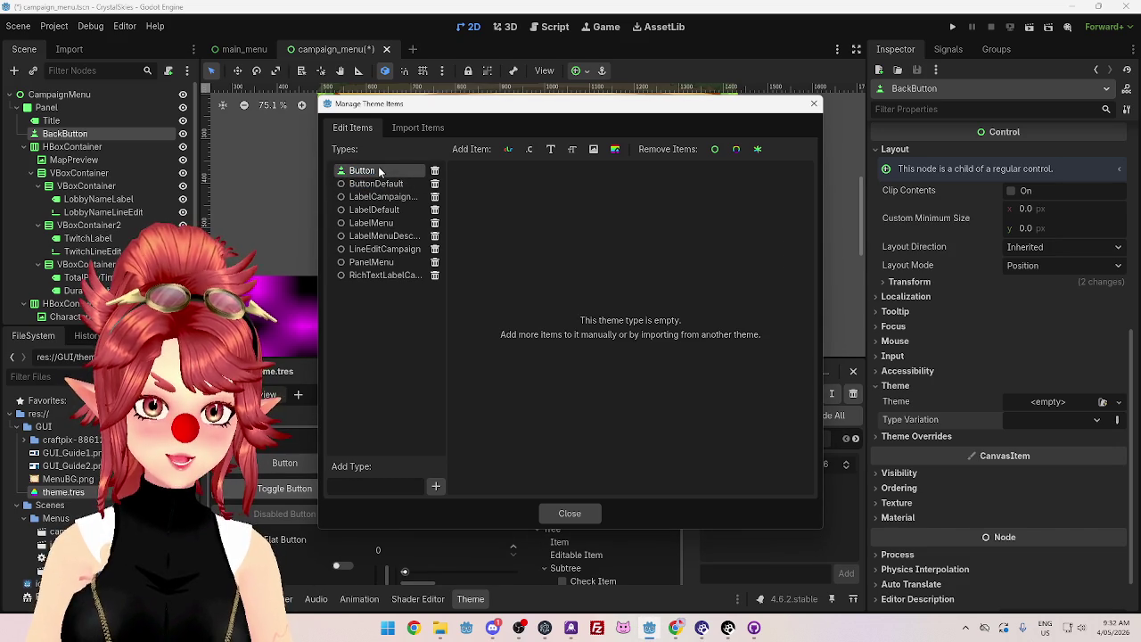
pyautogui.click(370, 184)
pyautogui.click(367, 184)
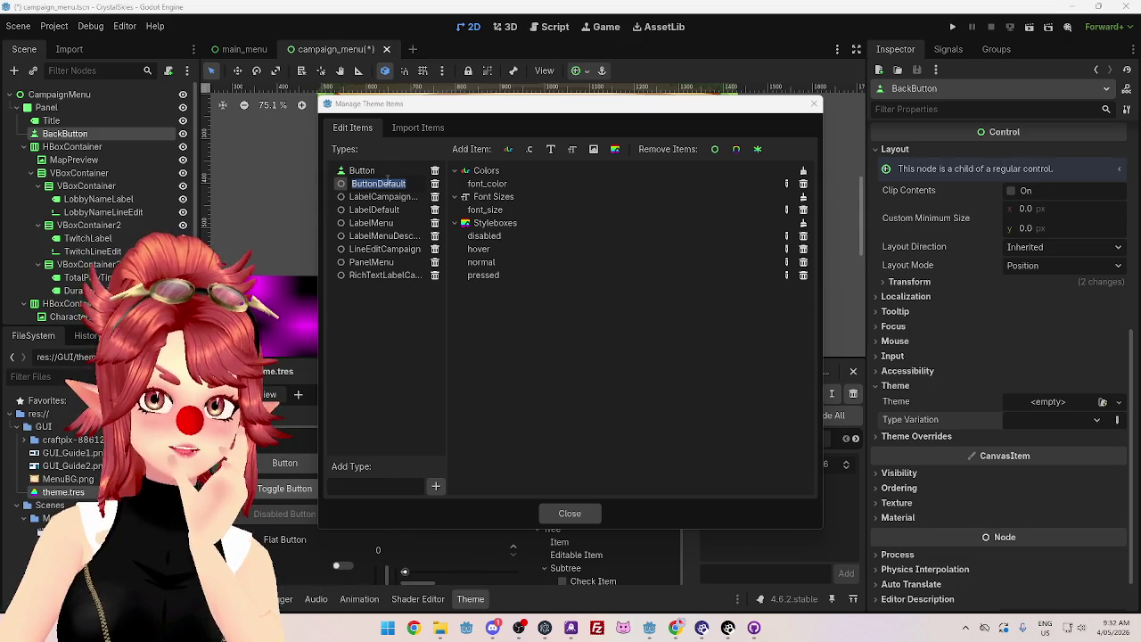
pyautogui.click(570, 514)
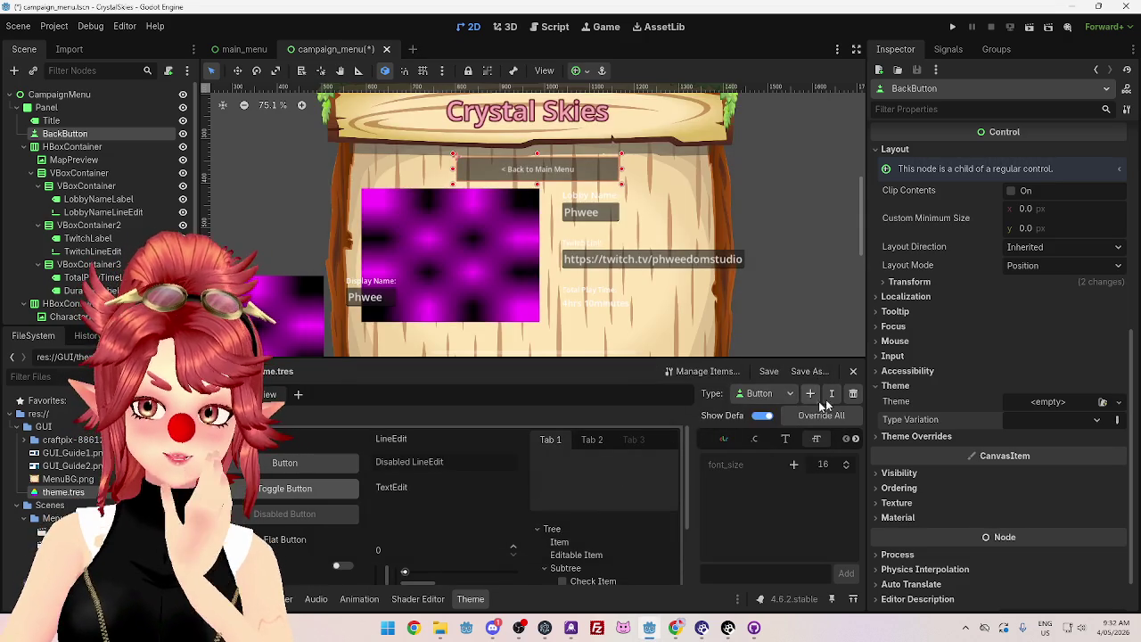
# Step: Rename the ButtonDefault theme type to 'Button' by deleting 'Default'
pyautogui.click(779, 397)
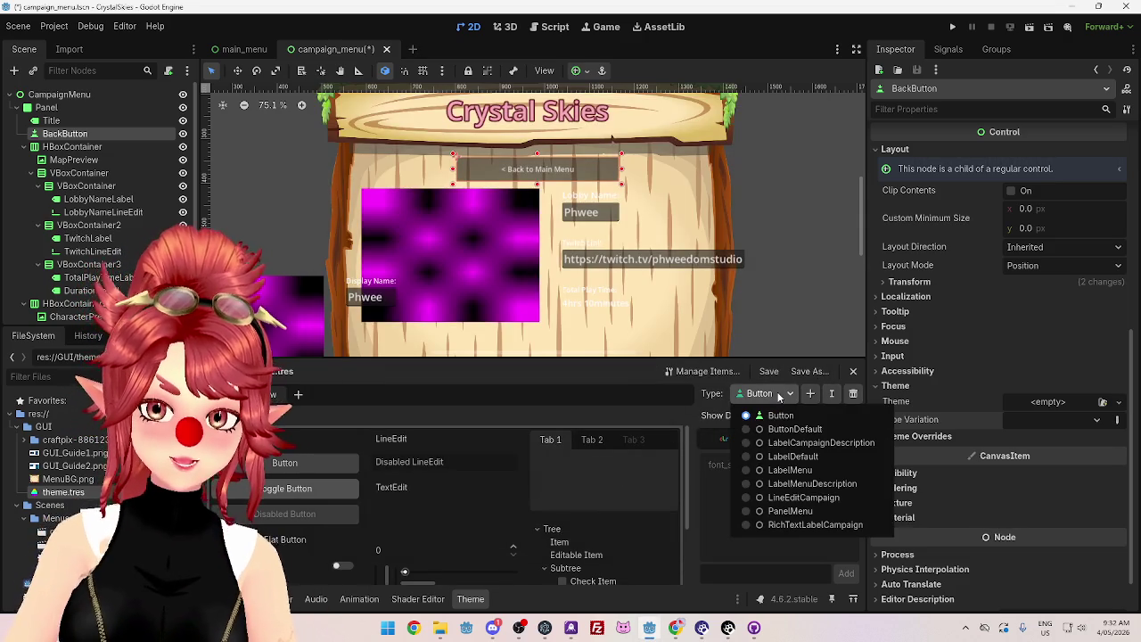
pyautogui.click(747, 432)
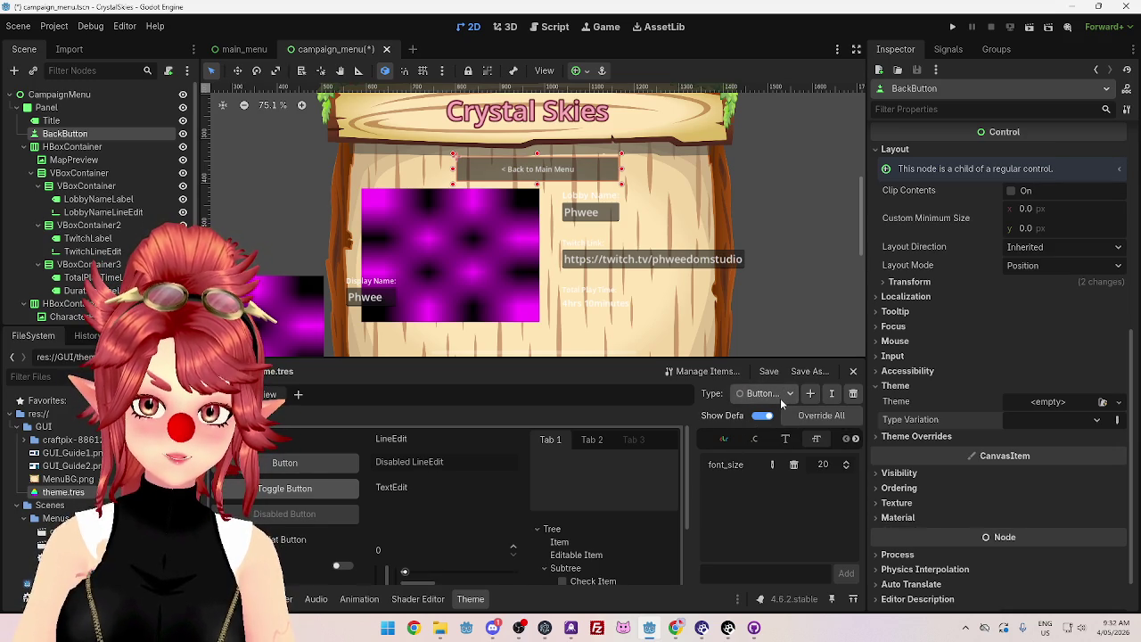
pyautogui.click(832, 394)
pyautogui.moveTo(531, 307); pyautogui.dragTo(647, 313)
pyautogui.press('BackSpace')
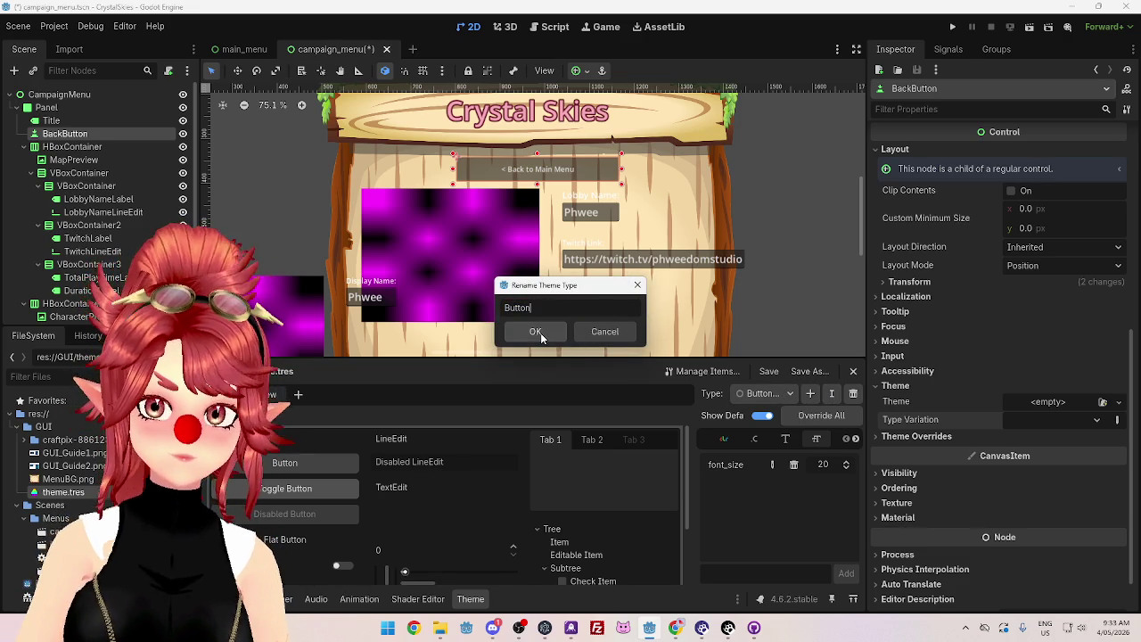
pyautogui.click(538, 332)
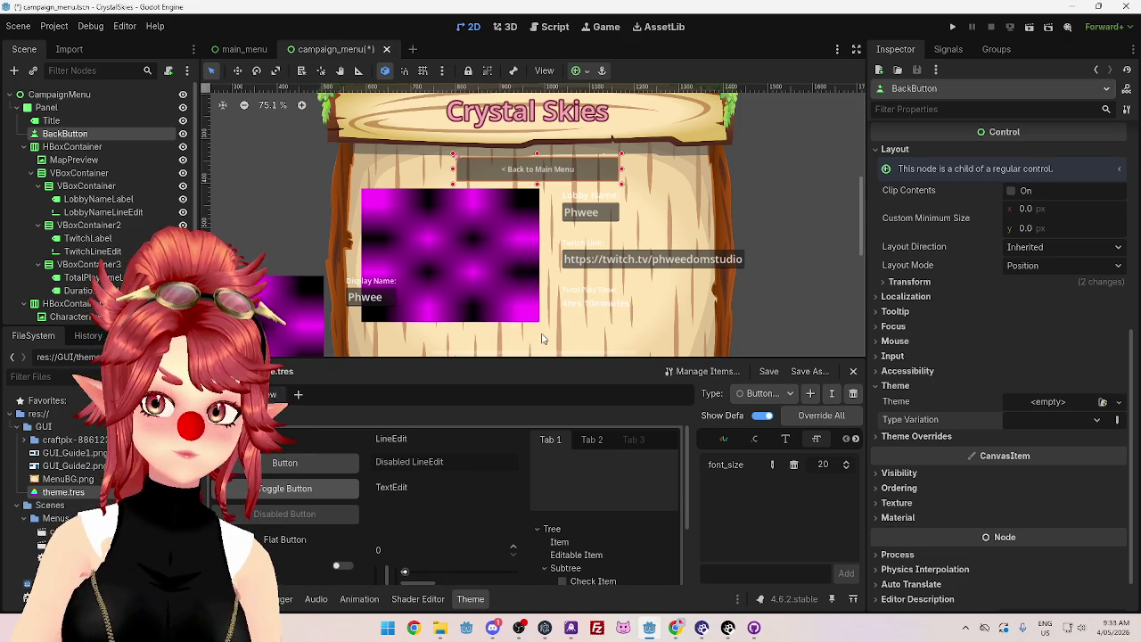
# Step: Recheck the Button and ButtonDefault types, leave BackButton's type variation empty, then go to the browser
pyautogui.click(768, 395)
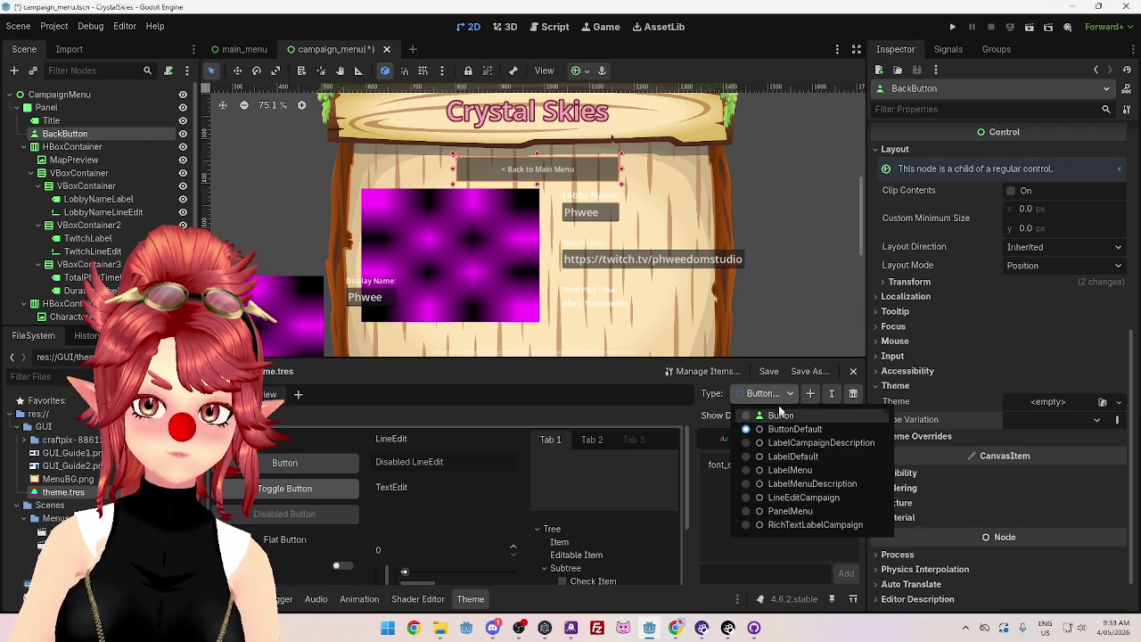
pyautogui.click(748, 417)
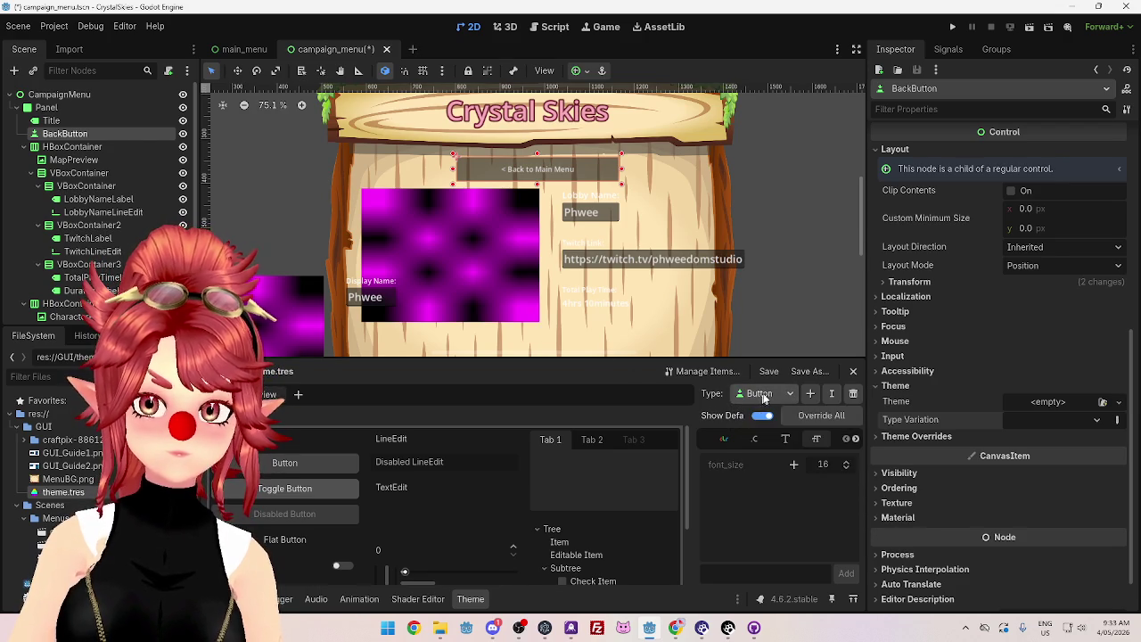
pyautogui.click(759, 394)
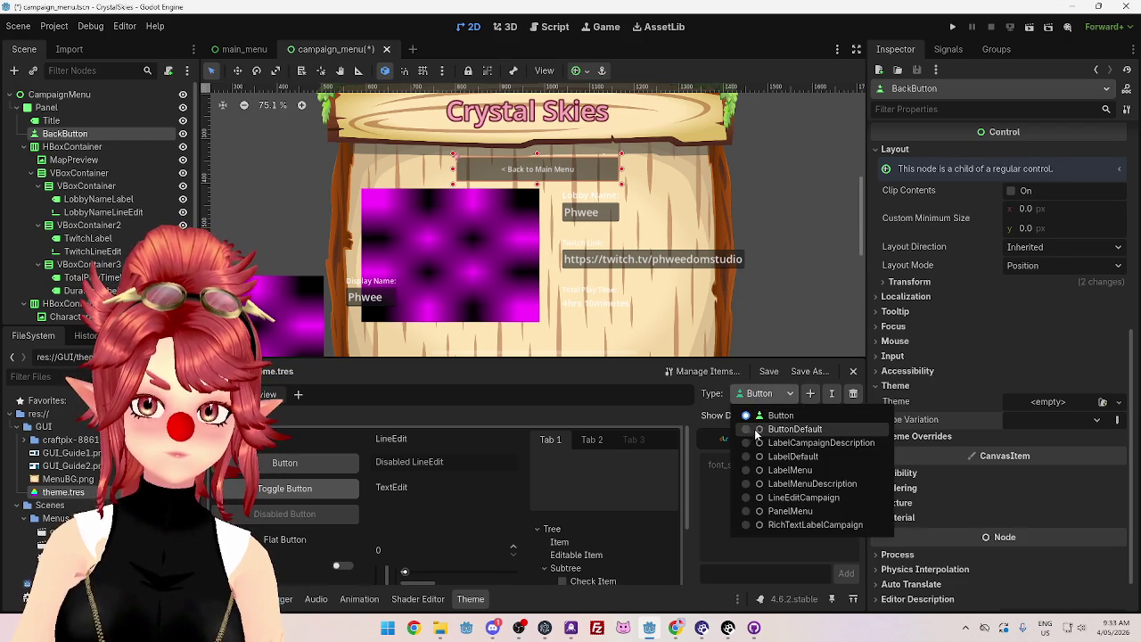
pyautogui.click(756, 430)
pyautogui.click(1061, 426)
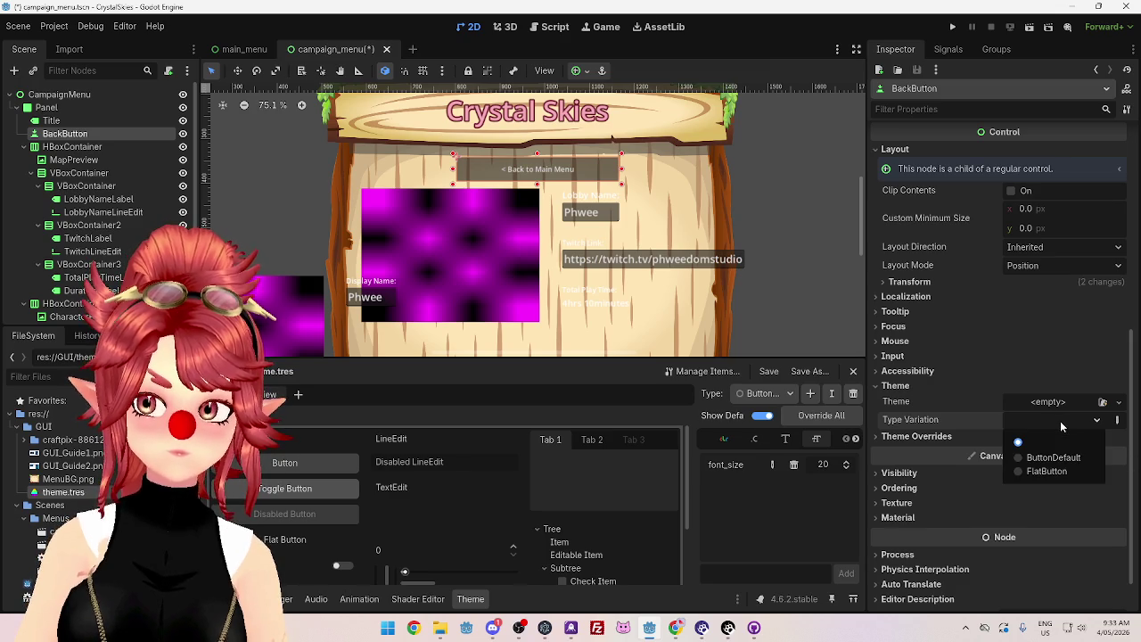
pyautogui.click(1036, 441)
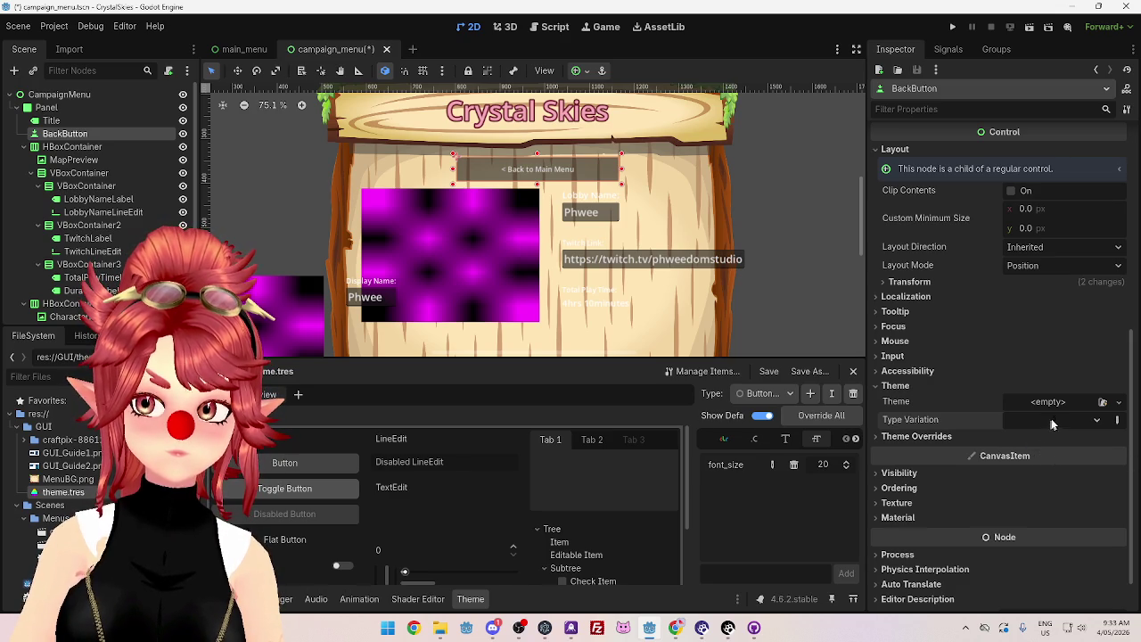
pyautogui.click(763, 395)
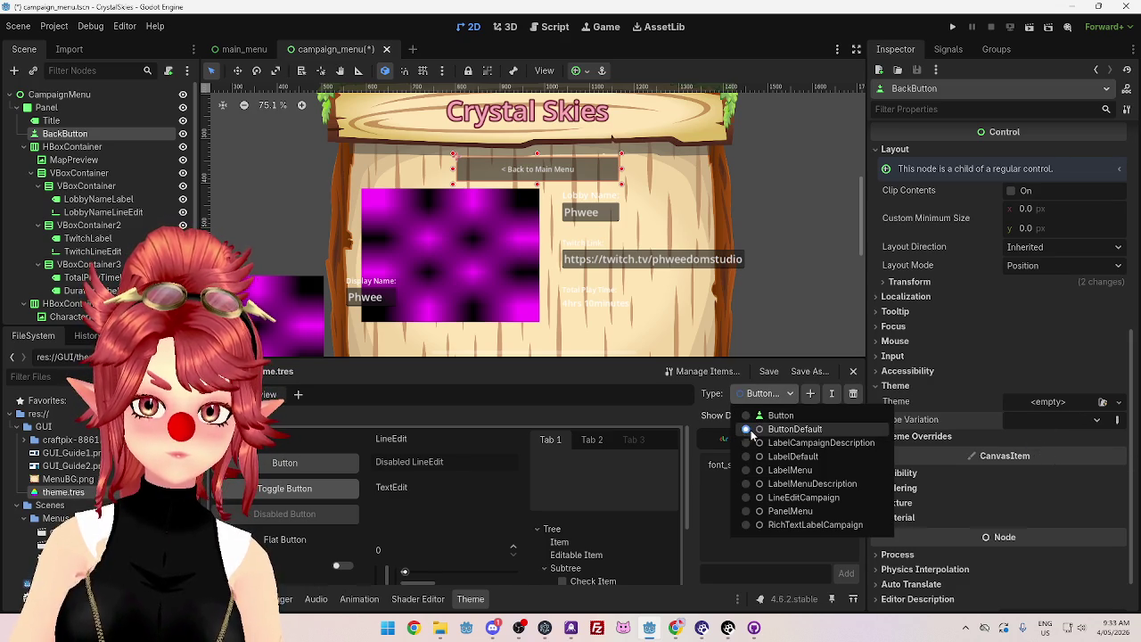
pyautogui.click(751, 431)
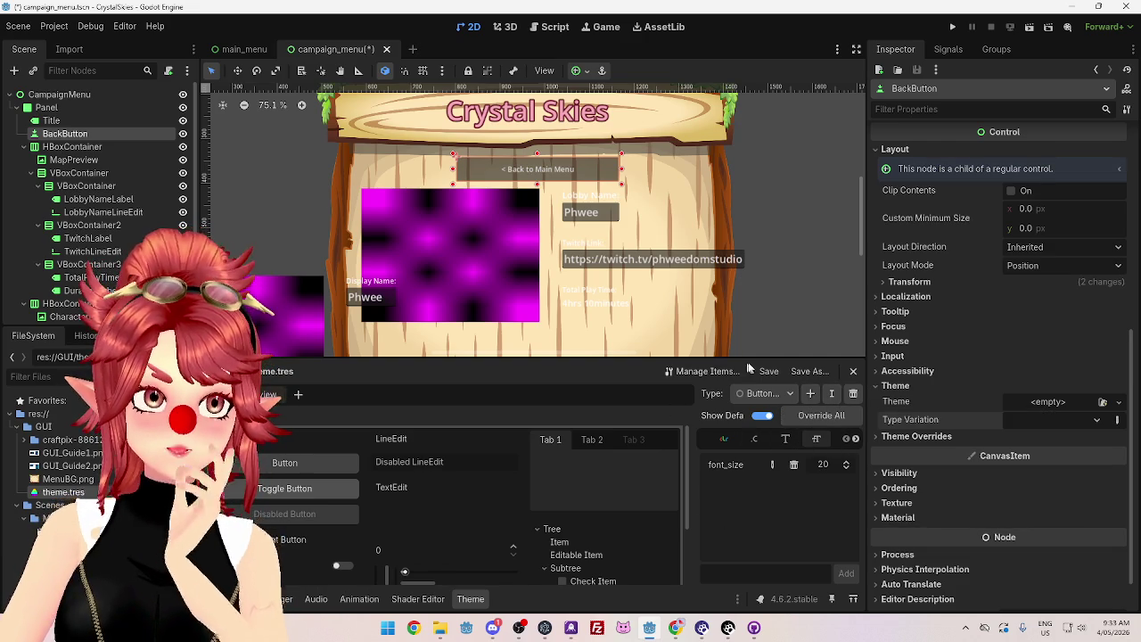
pyautogui.click(676, 628)
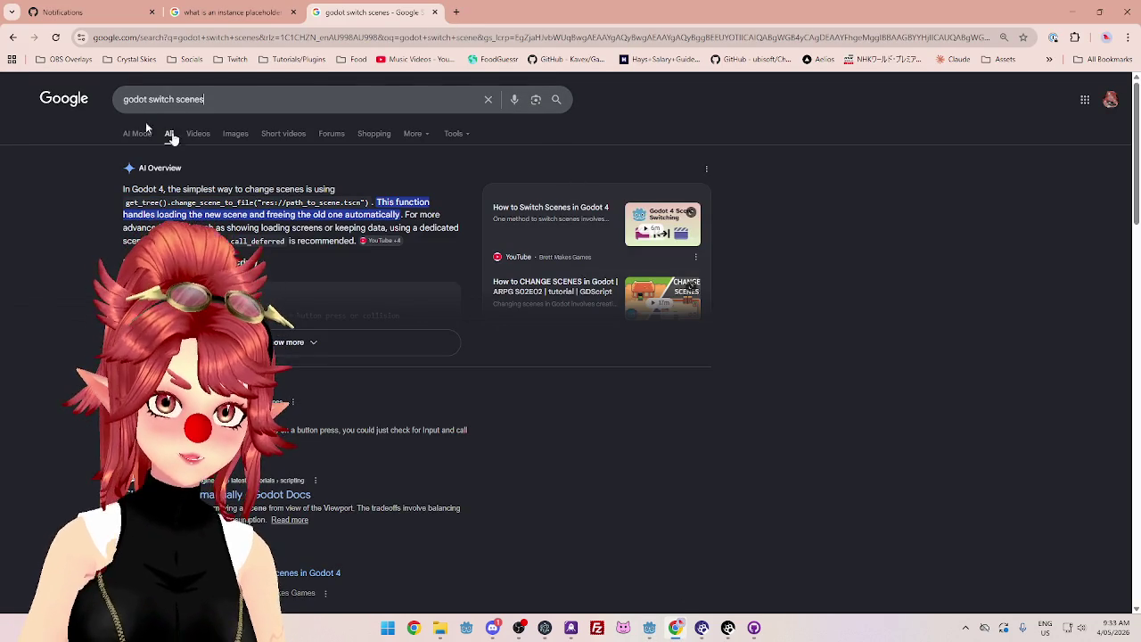
# Step: Search Google for 'godot copy theme variation'
pyautogui.moveTo(147, 99); pyautogui.dragTo(267, 101)
pyautogui.write('copy')
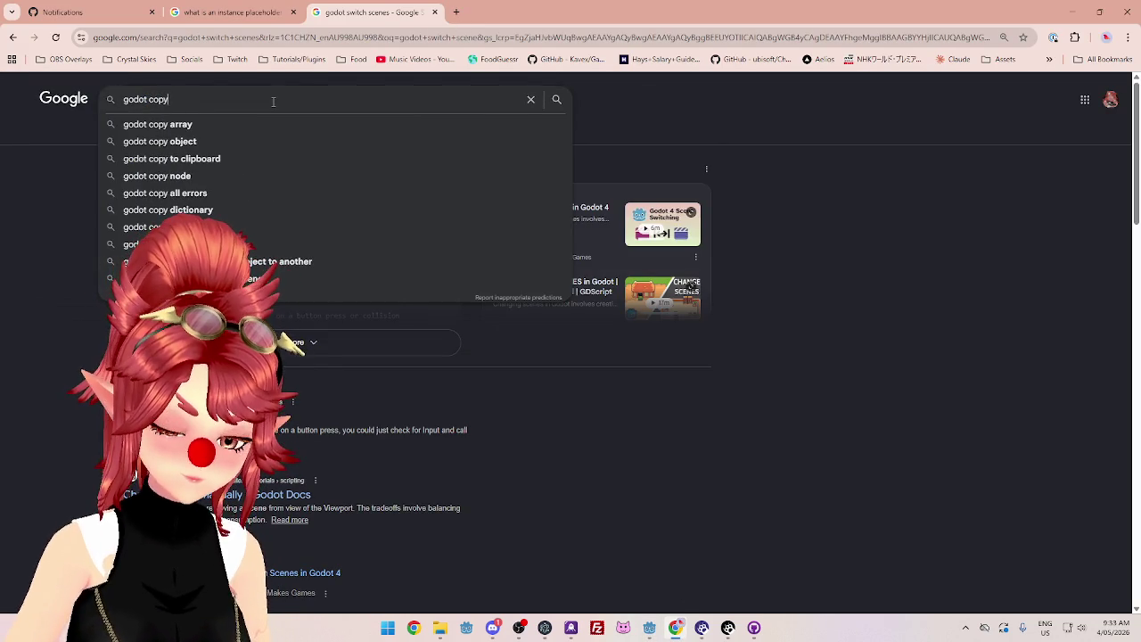
pyautogui.write(' theme')
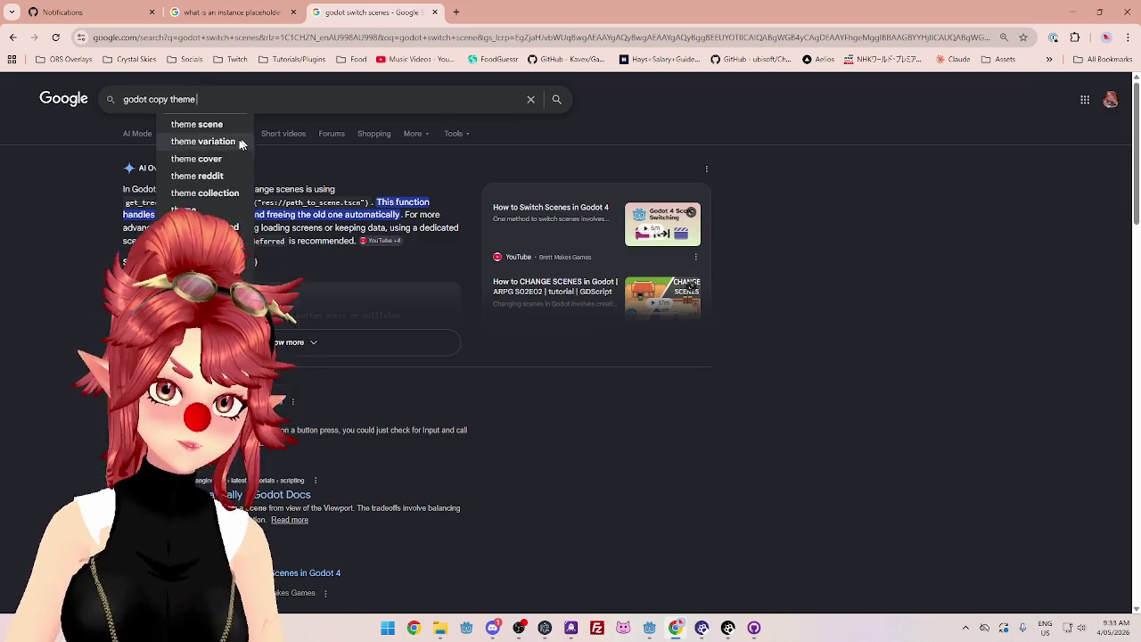
pyautogui.click(239, 140)
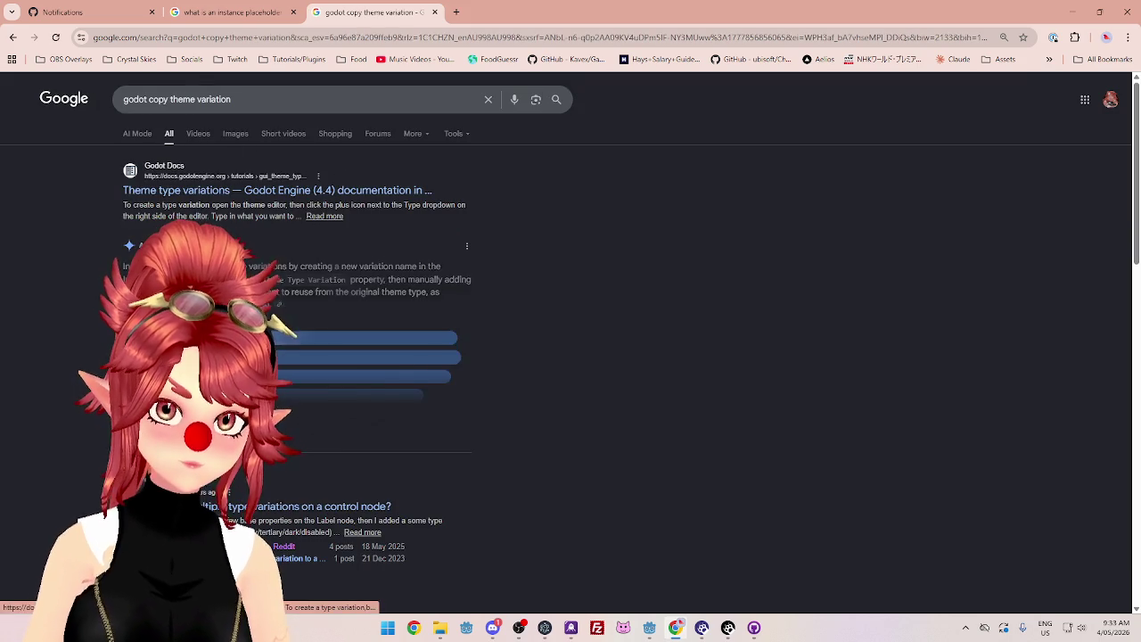
# Step: Read the expanded AI Overview on Theme Type Variation renaming, then minimize Chrome
pyautogui.moveTo(125, 265)
pyautogui.mouseDown()
pyautogui.moveTo(383, 268)
pyautogui.moveTo(416, 279)
pyautogui.mouseUp()
pyautogui.click(383, 268)
pyautogui.moveTo(249, 293); pyautogui.dragTo(367, 294)
pyautogui.scroll(-1, 368, 295)
pyautogui.click(357, 368)
pyautogui.scroll(-1, 357, 368)
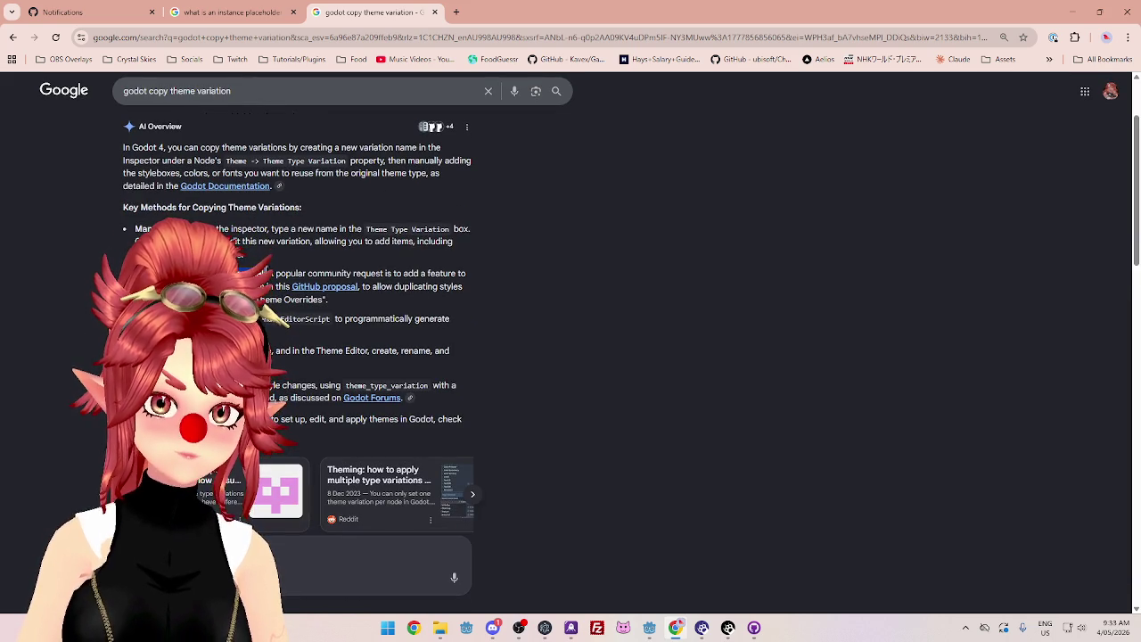
pyautogui.moveTo(268, 274)
pyautogui.mouseDown()
pyautogui.moveTo(441, 274)
pyautogui.moveTo(410, 286)
pyautogui.moveTo(434, 288)
pyautogui.moveTo(401, 295)
pyautogui.moveTo(314, 287)
pyautogui.mouseUp()
pyautogui.click(314, 287)
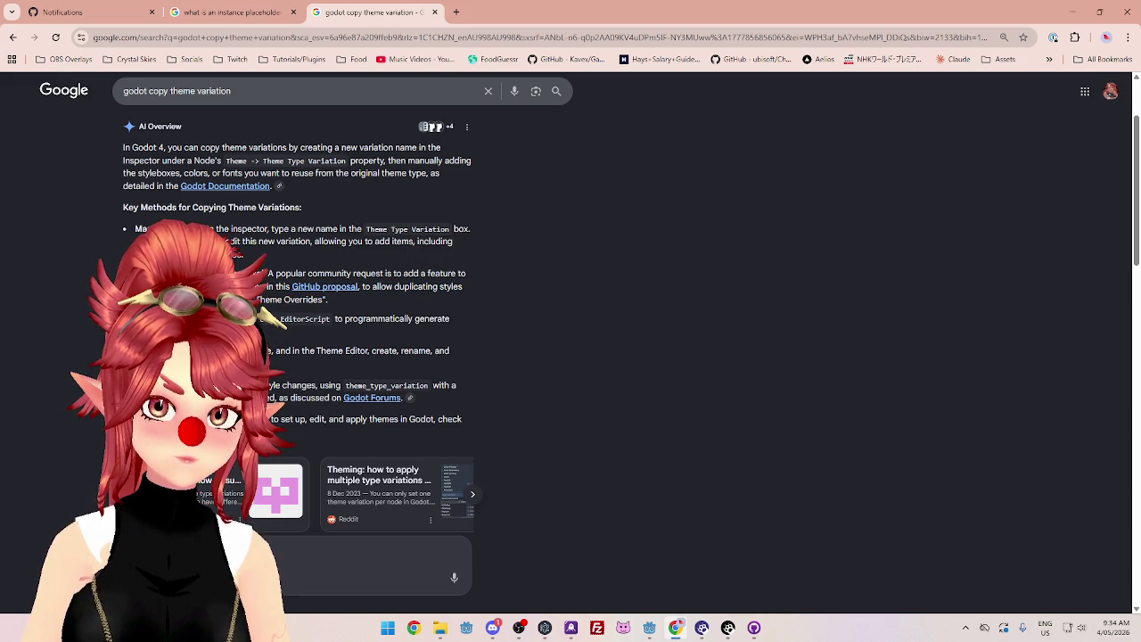
pyautogui.moveTo(334, 351); pyautogui.dragTo(406, 350)
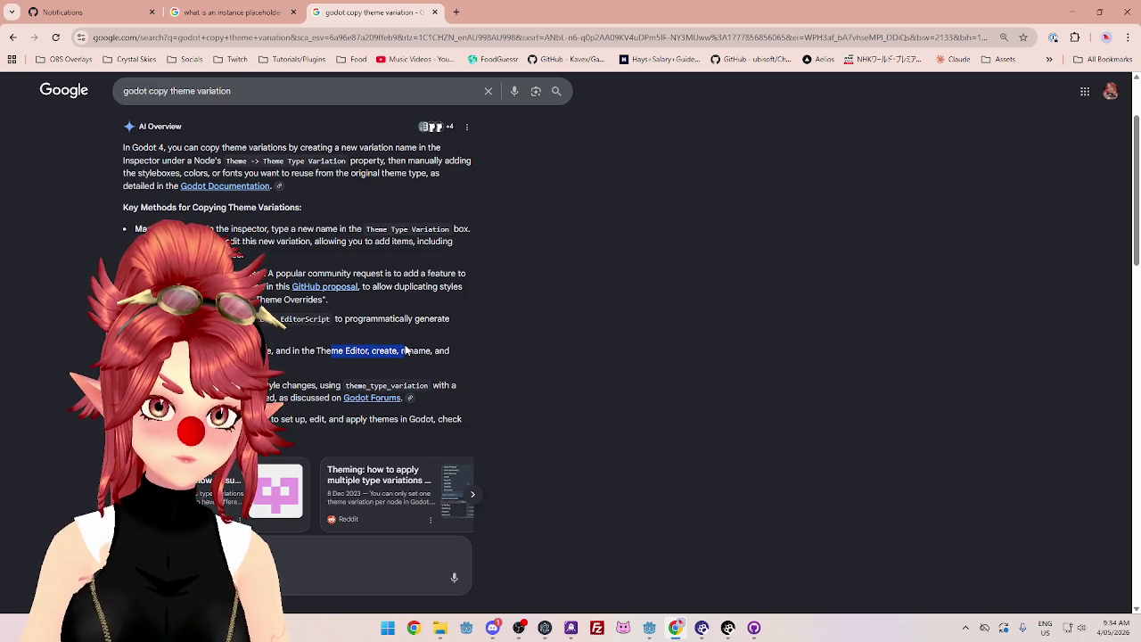
pyautogui.moveTo(275, 351); pyautogui.dragTo(415, 351)
pyautogui.click(419, 350)
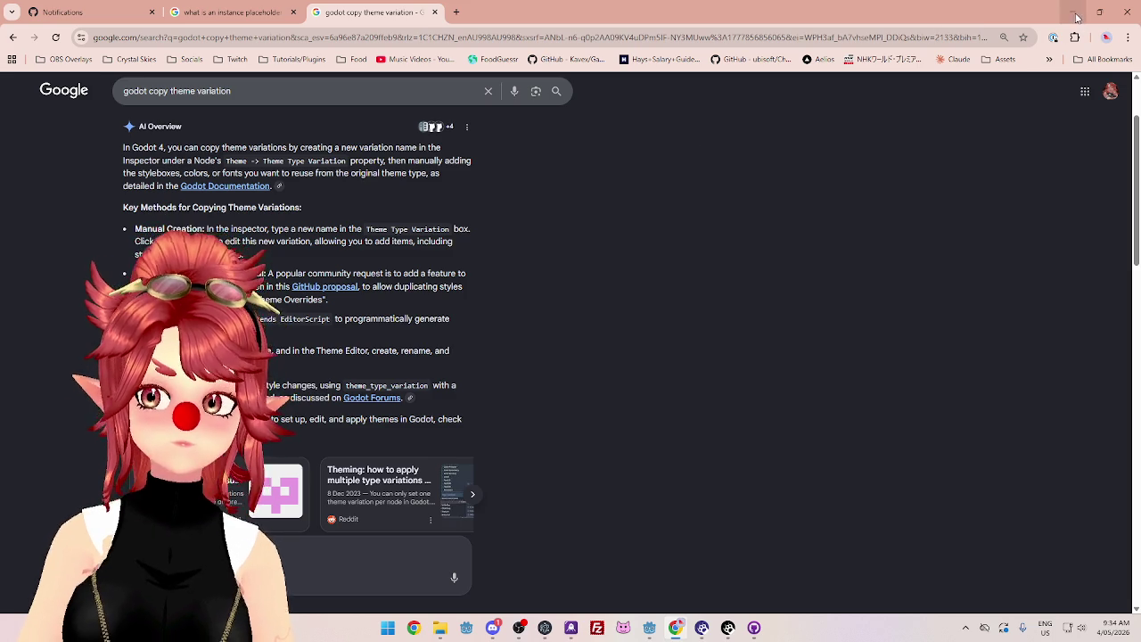
pyautogui.click(1073, 12)
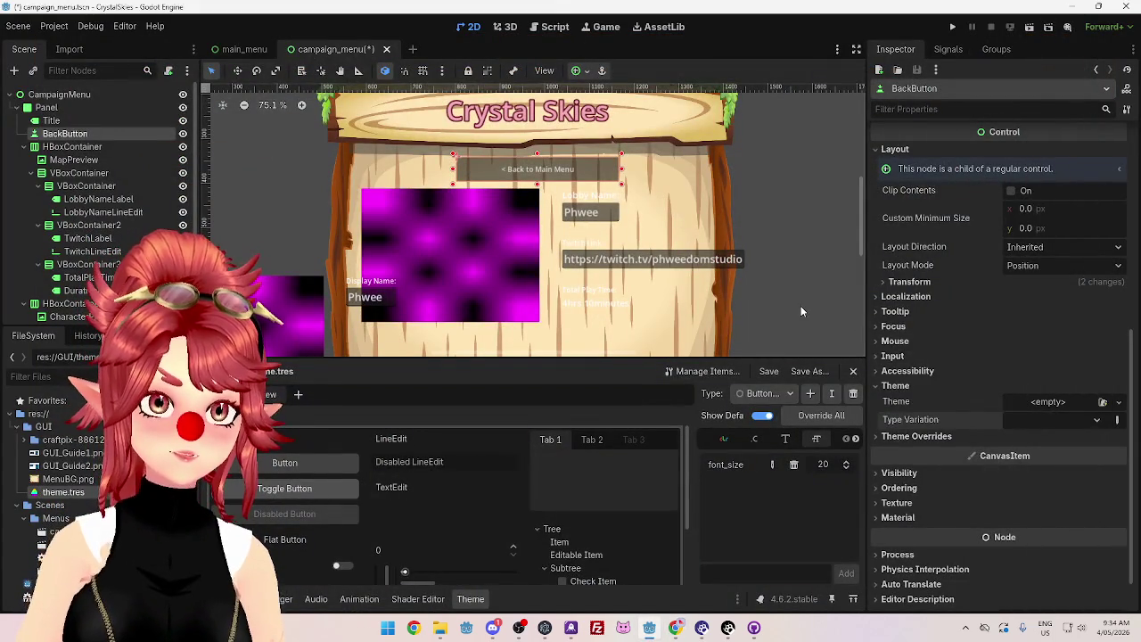
# Step: Pick ButtonDefault and delete 'Default' so the type is named 'Button' with font_size 20
pyautogui.click(786, 396)
pyautogui.click(747, 412)
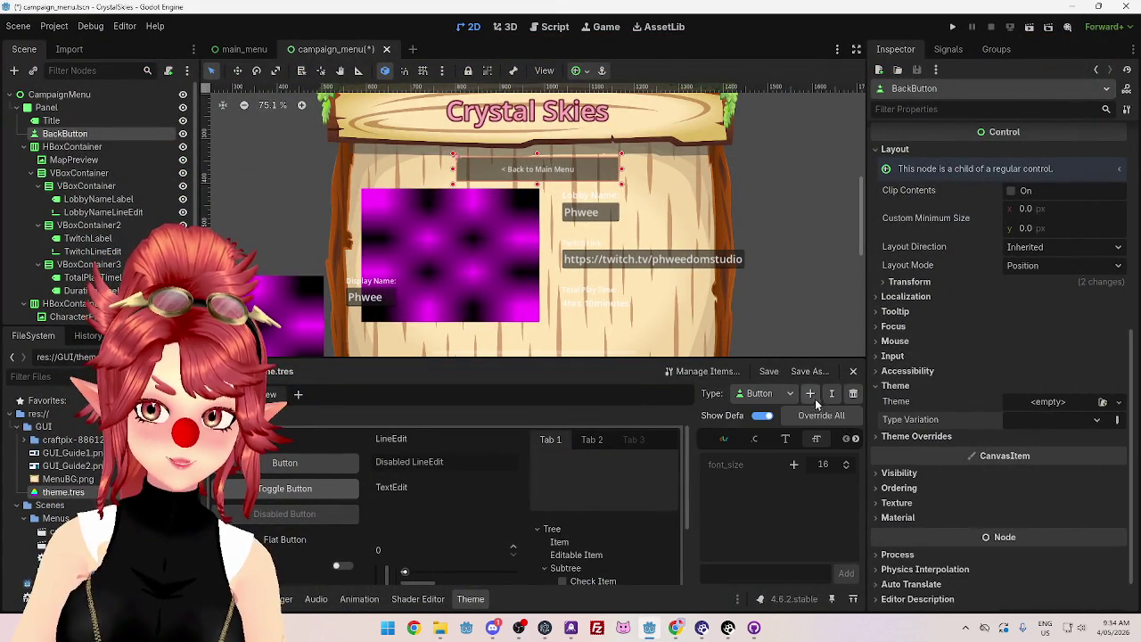
pyautogui.click(775, 395)
pyautogui.click(774, 418)
pyautogui.click(832, 393)
pyautogui.click(553, 308)
pyautogui.moveTo(531, 308); pyautogui.dragTo(566, 308)
pyautogui.press('BackSpace')
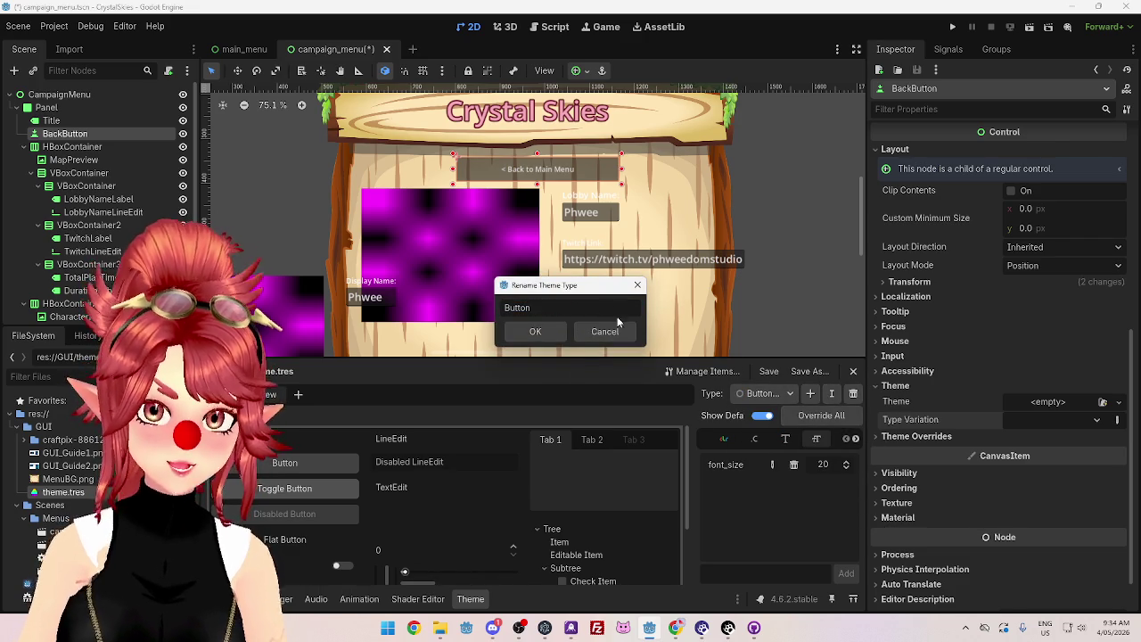
pyautogui.click(537, 331)
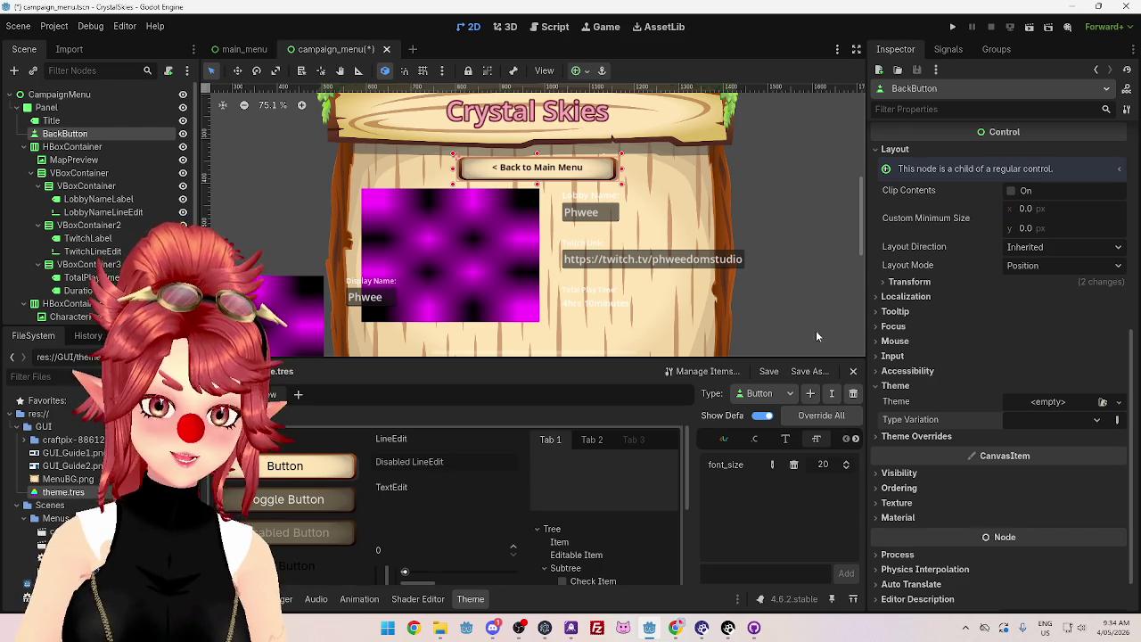
pyautogui.scroll(-2, 528, 146)
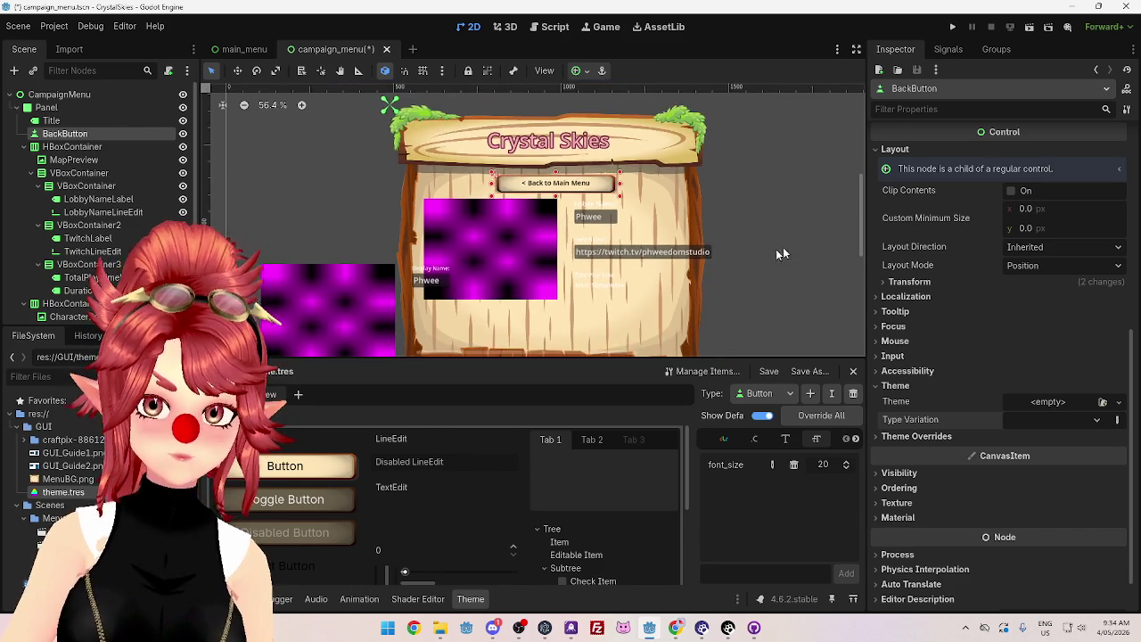
pyautogui.moveTo(862, 227)
pyautogui.mouseDown()
pyautogui.moveTo(864, 257)
pyautogui.moveTo(853, 225)
pyautogui.mouseUp()
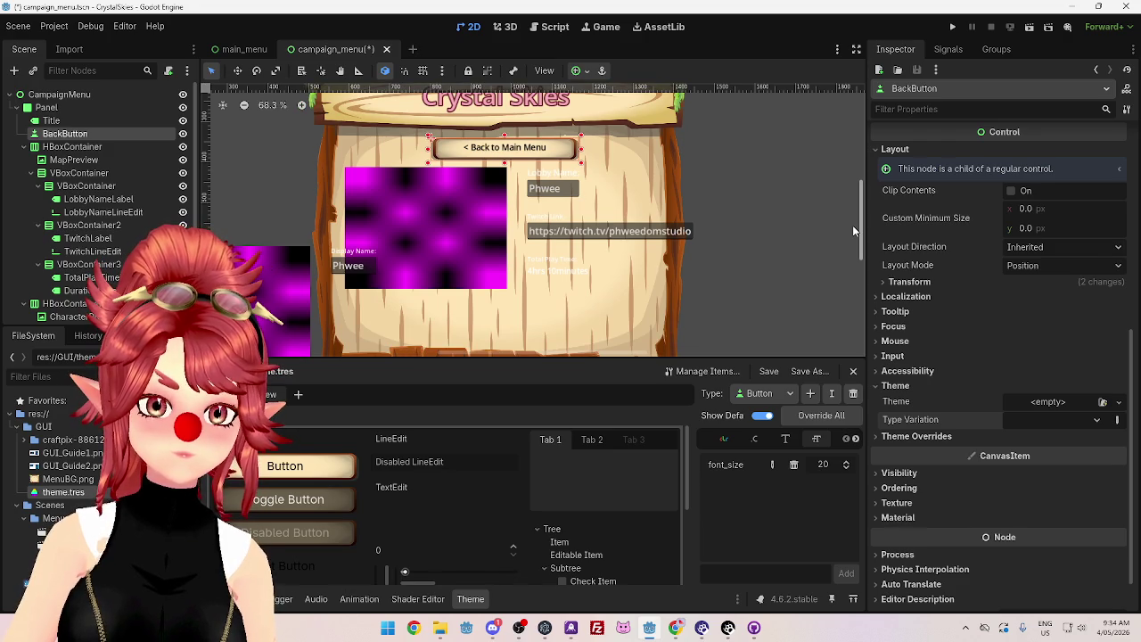
pyautogui.moveTo(853, 225)
pyautogui.mouseDown()
pyautogui.moveTo(849, 244)
pyautogui.moveTo(840, 225)
pyautogui.mouseUp()
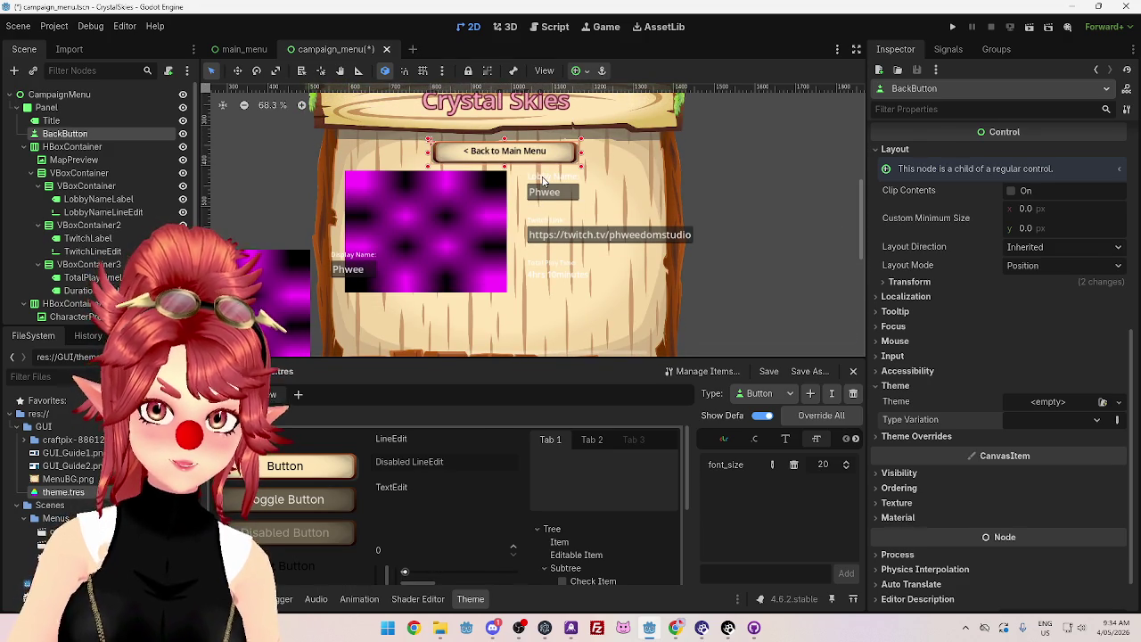
# Step: Rename LabelDefault to 'Label' and revert LobbyNameLabel's Type Variation
pyautogui.click(790, 395)
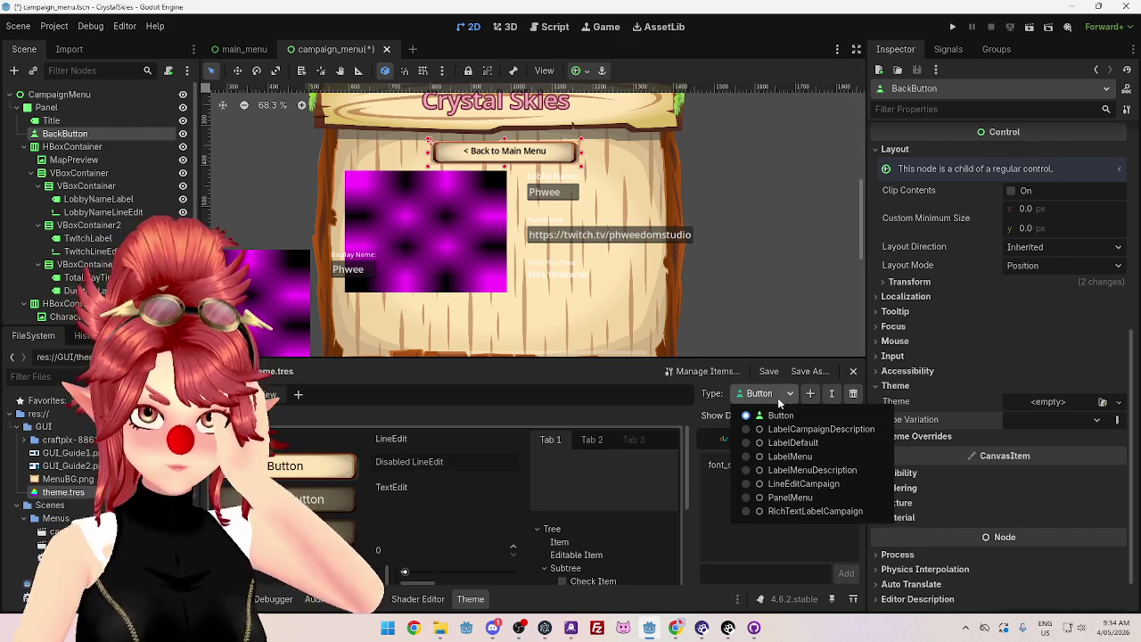
pyautogui.click(745, 443)
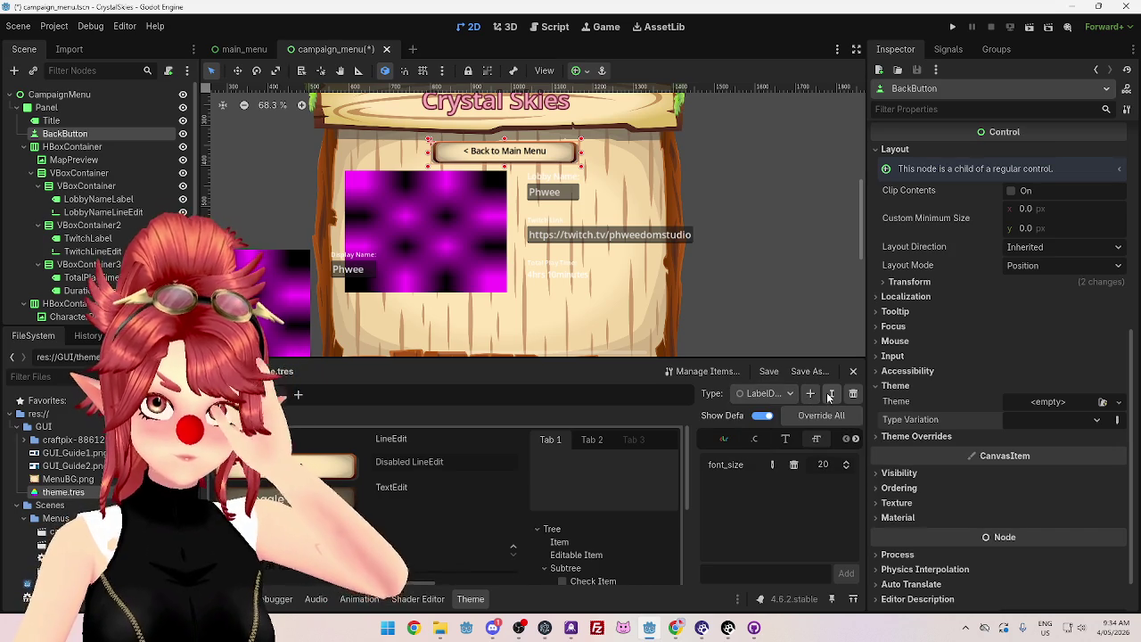
pyautogui.click(829, 394)
pyautogui.moveTo(527, 307); pyautogui.dragTo(587, 306)
pyautogui.press('BackSpace')
pyautogui.click(541, 334)
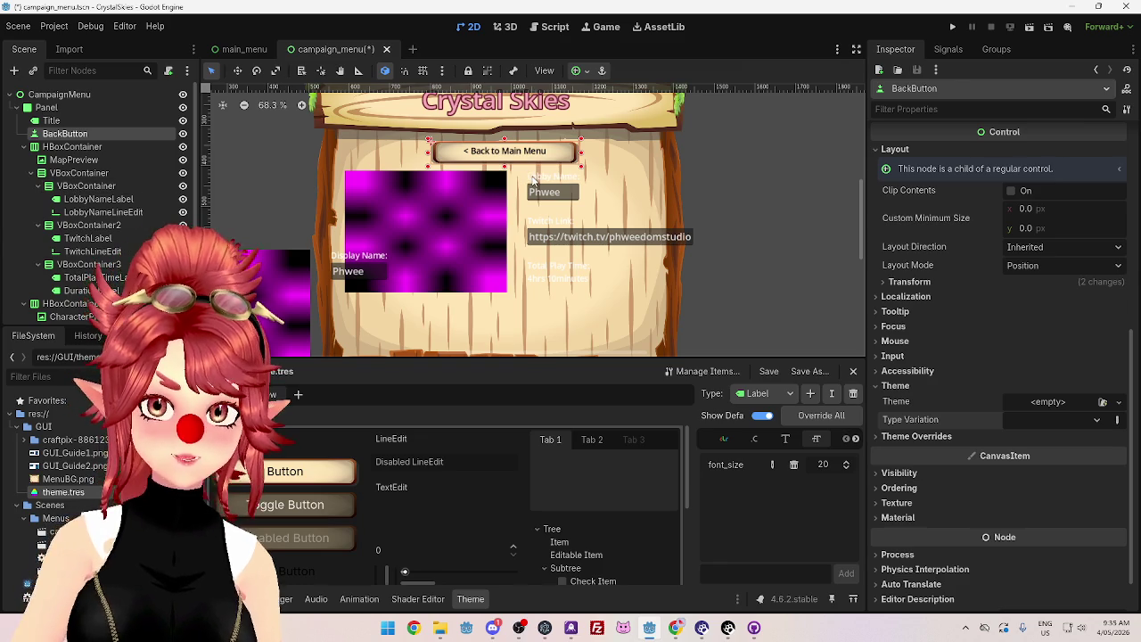
pyautogui.click(94, 199)
pyautogui.click(991, 464)
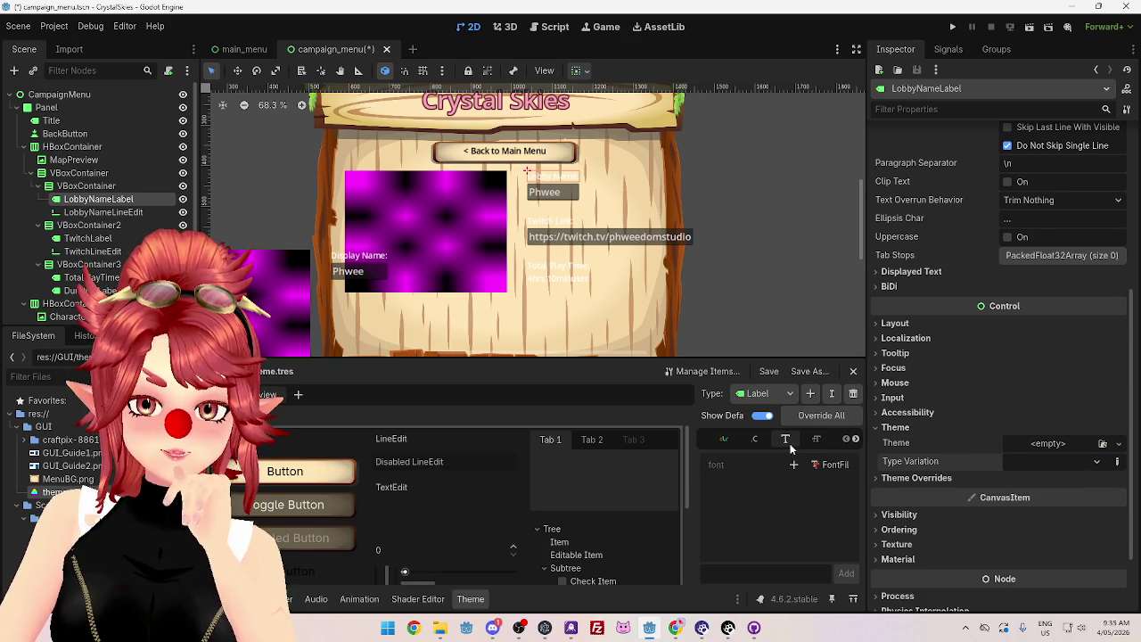
# Step: Add a font_color override to the Label type and set it to black
pyautogui.click(757, 440)
pyautogui.click(724, 438)
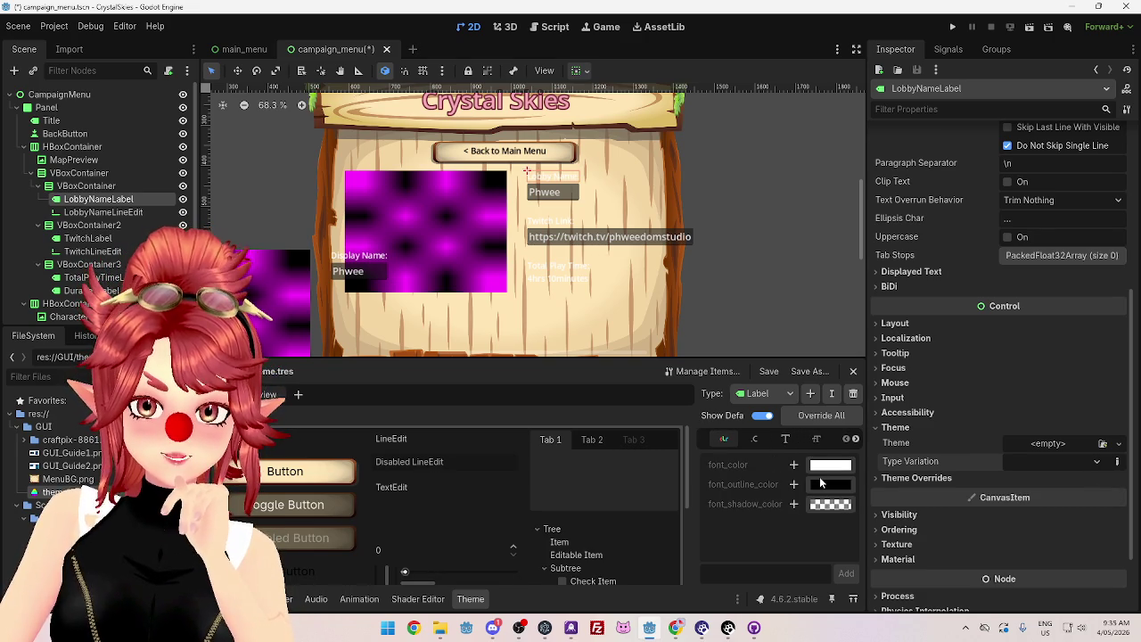
pyautogui.click(794, 464)
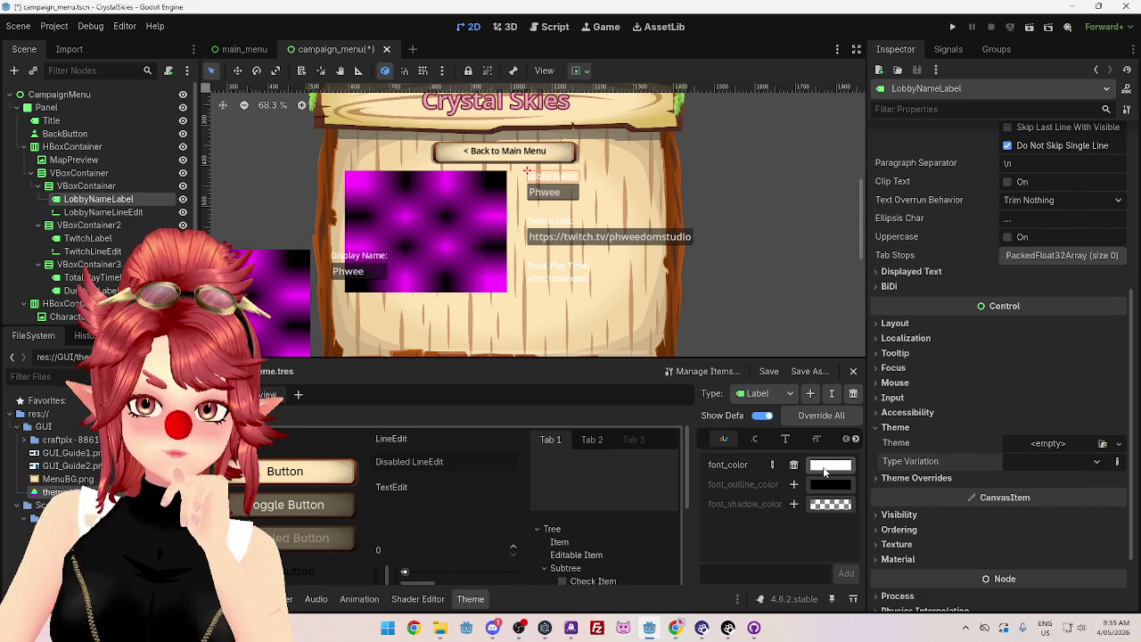
pyautogui.click(830, 464)
pyautogui.moveTo(907, 94); pyautogui.dragTo(908, 243)
pyautogui.click(769, 546)
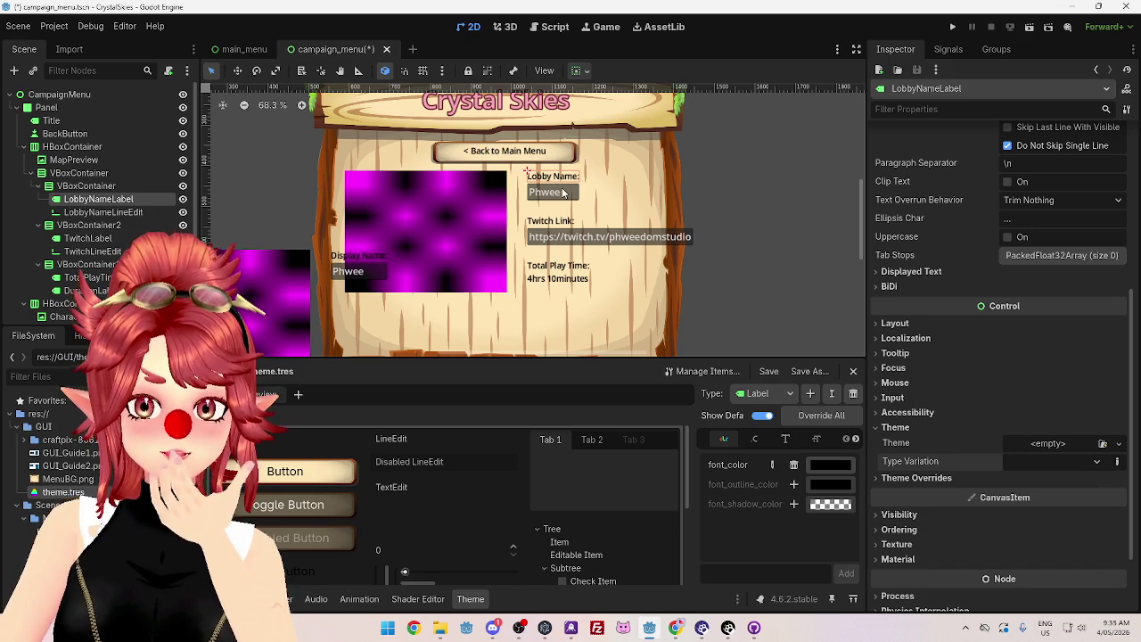
pyautogui.scroll(-1, 542, 157)
pyautogui.scroll(1, 680, 231)
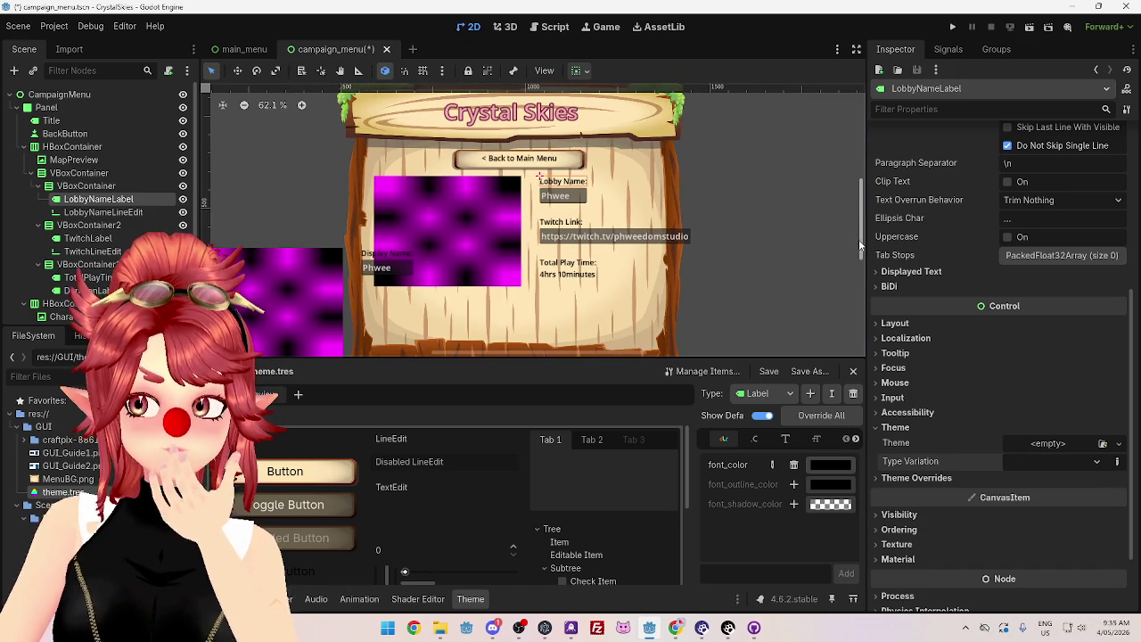
pyautogui.scroll(2, 862, 239)
pyautogui.scroll(-1, 862, 239)
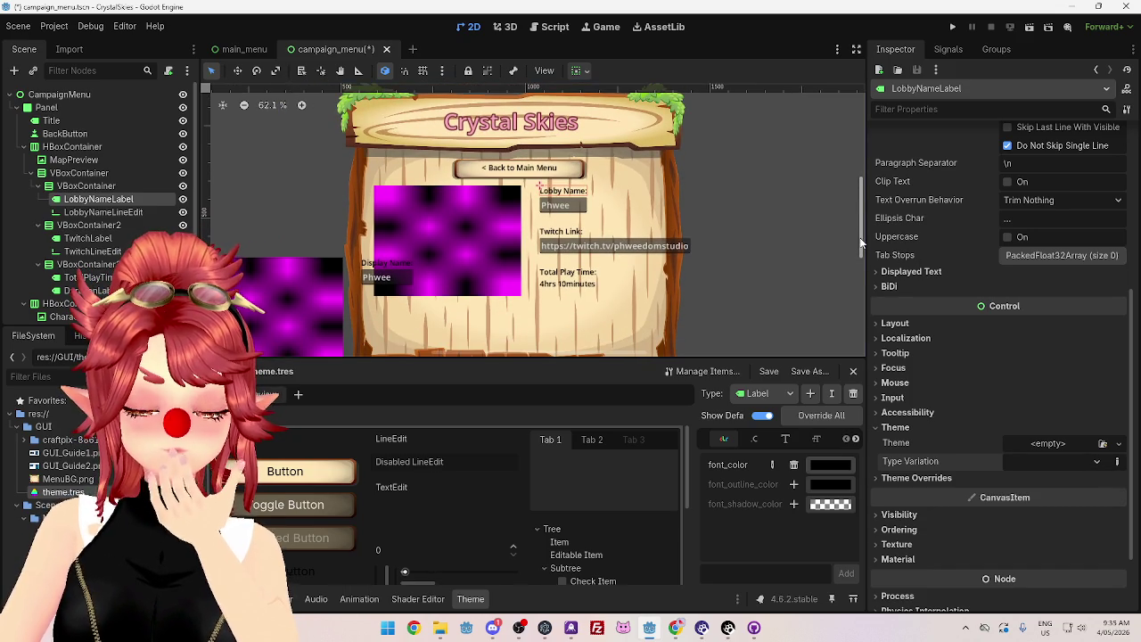
pyautogui.click(581, 209)
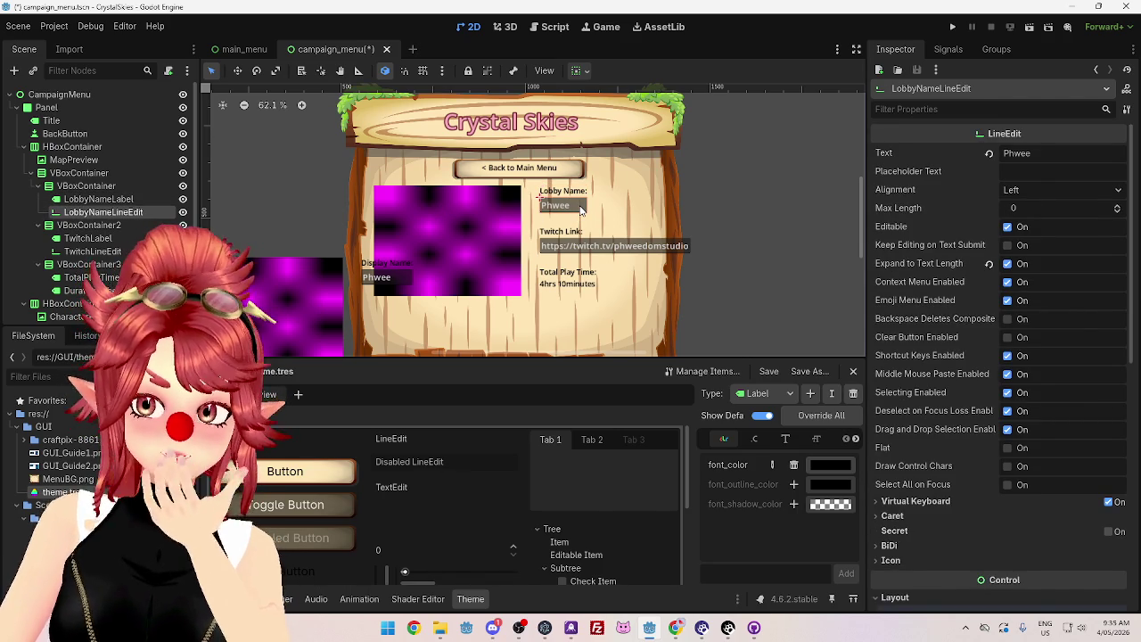
# Step: Switch the edited theme type to LineEdit, abandoning a 'Campaign' rename
pyautogui.click(780, 395)
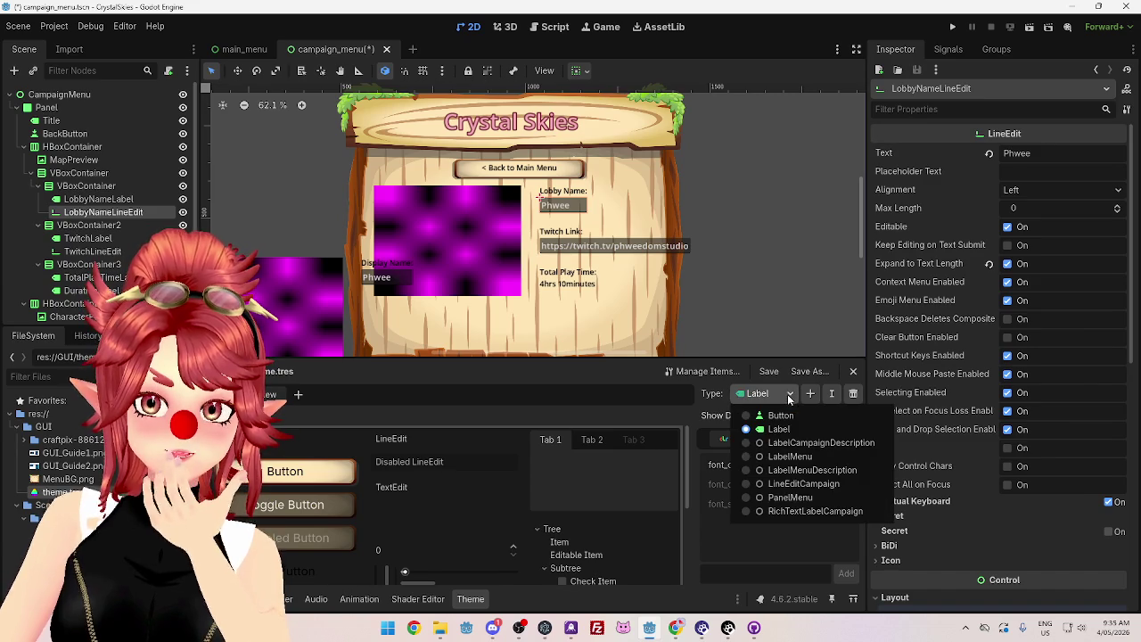
pyautogui.click(803, 483)
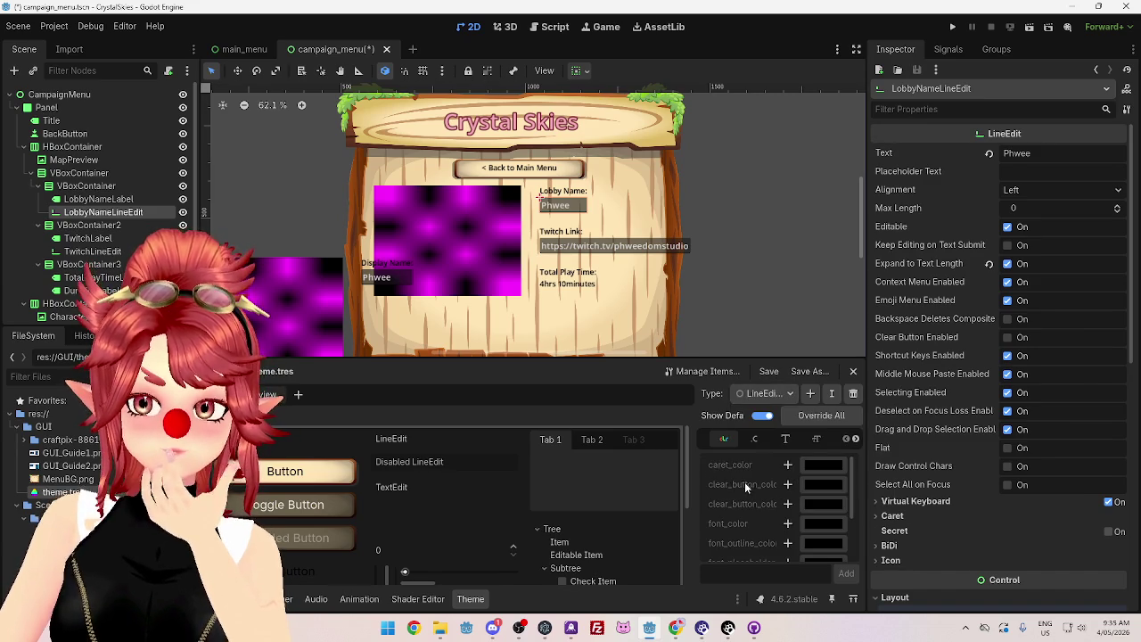
pyautogui.click(828, 398)
pyautogui.write('Campaign')
pyautogui.moveTo(536, 308); pyautogui.dragTo(610, 320)
pyautogui.click(536, 332)
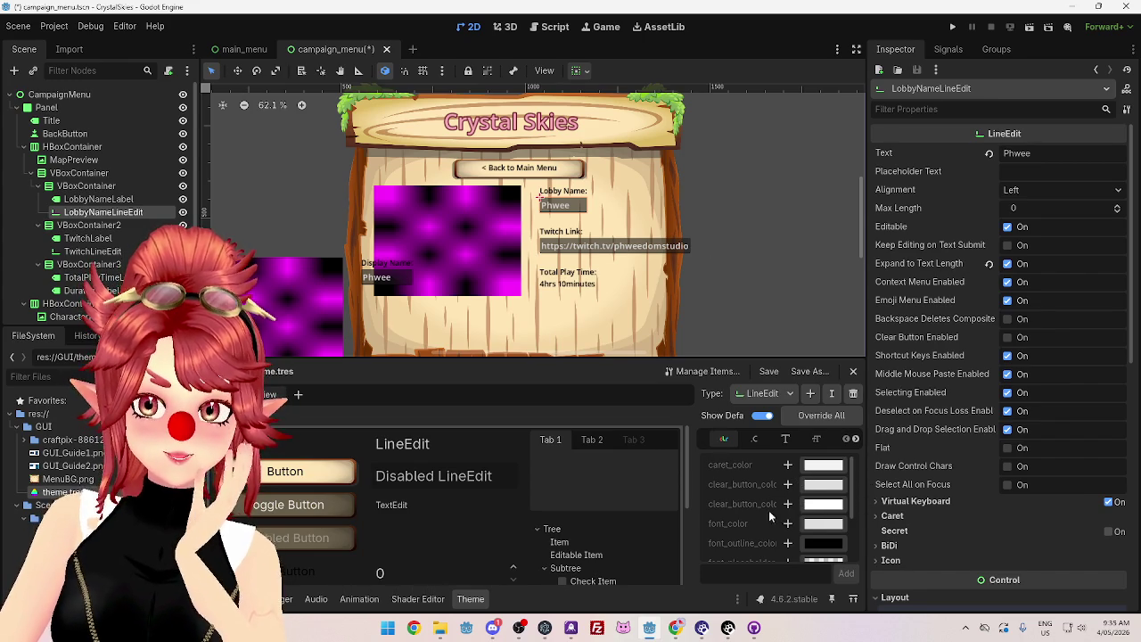
# Step: Add a LineEdit font_color override set to near-black 0b0b0b
pyautogui.click(788, 525)
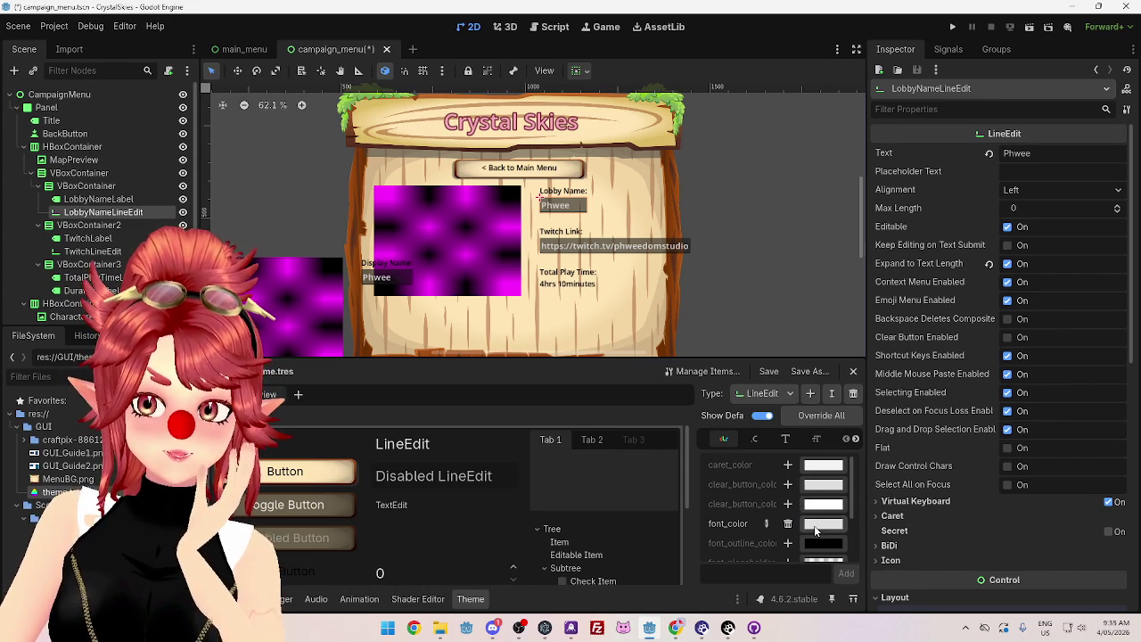
pyautogui.click(814, 525)
pyautogui.moveTo(899, 290); pyautogui.dragTo(903, 313)
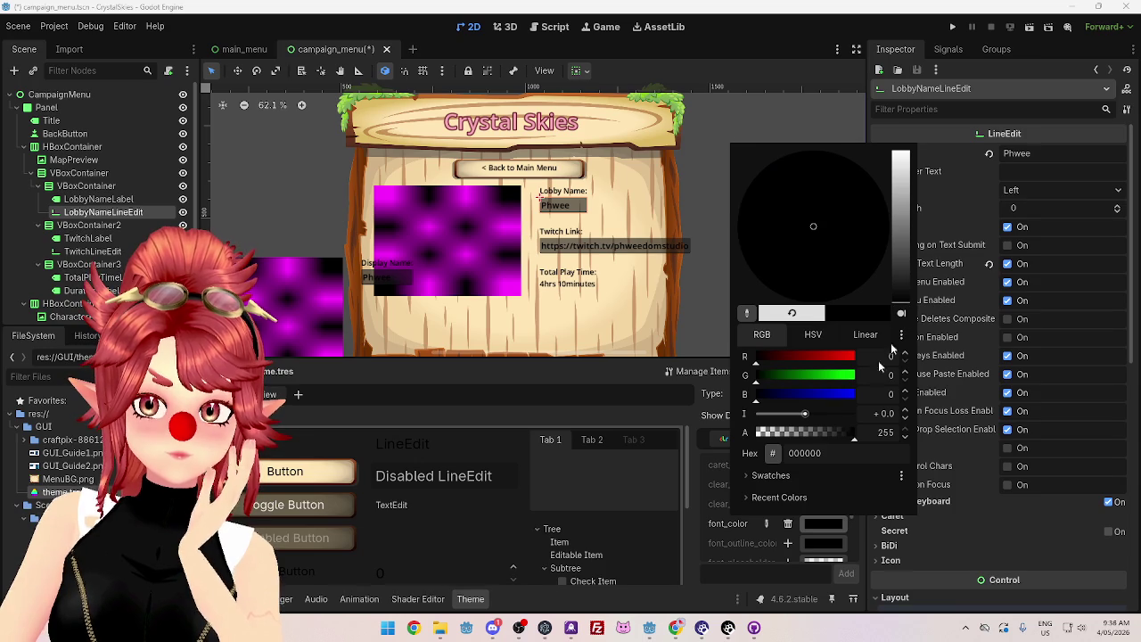
pyautogui.click(672, 416)
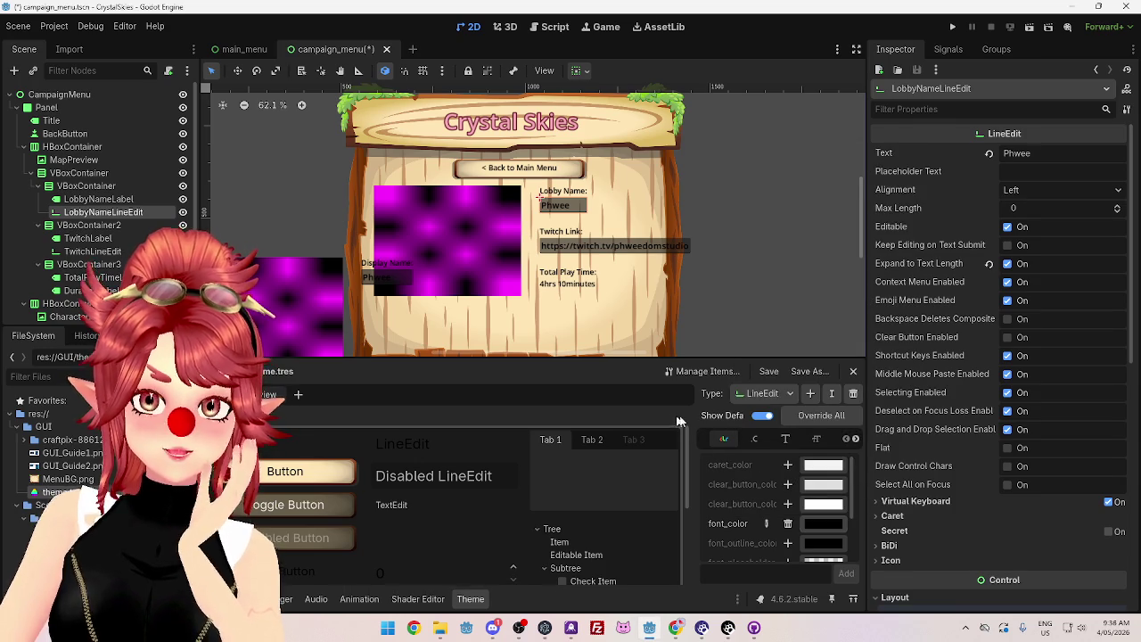
# Step: Browse LineEdit's font, icon, stylebox and colour categories
pyautogui.scroll(-3, 763, 493)
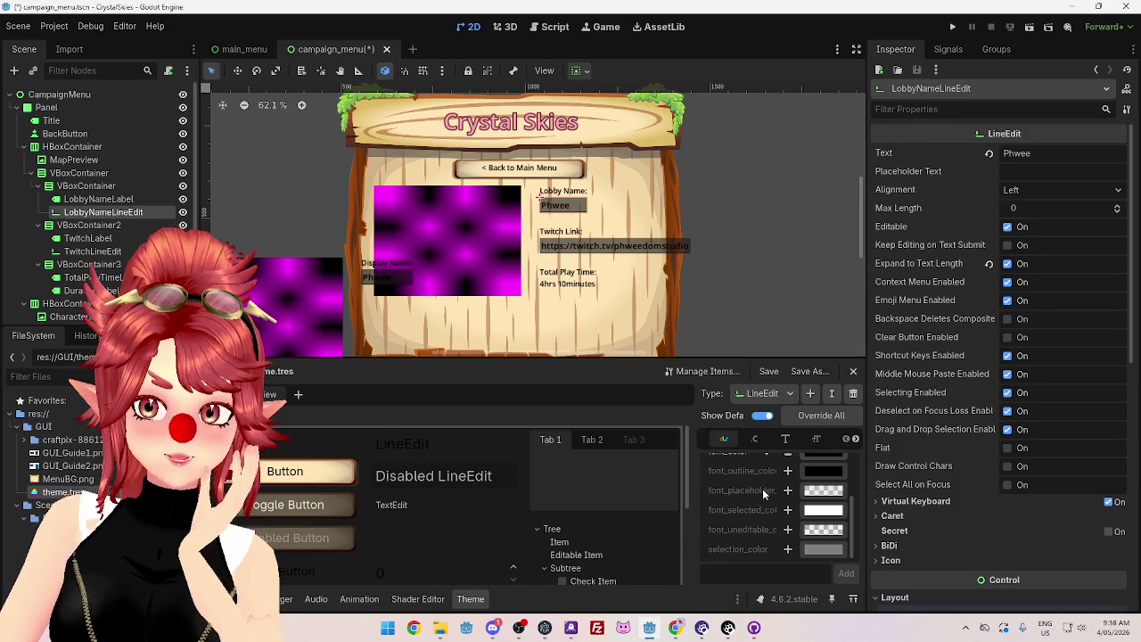
pyautogui.scroll(3, 762, 546)
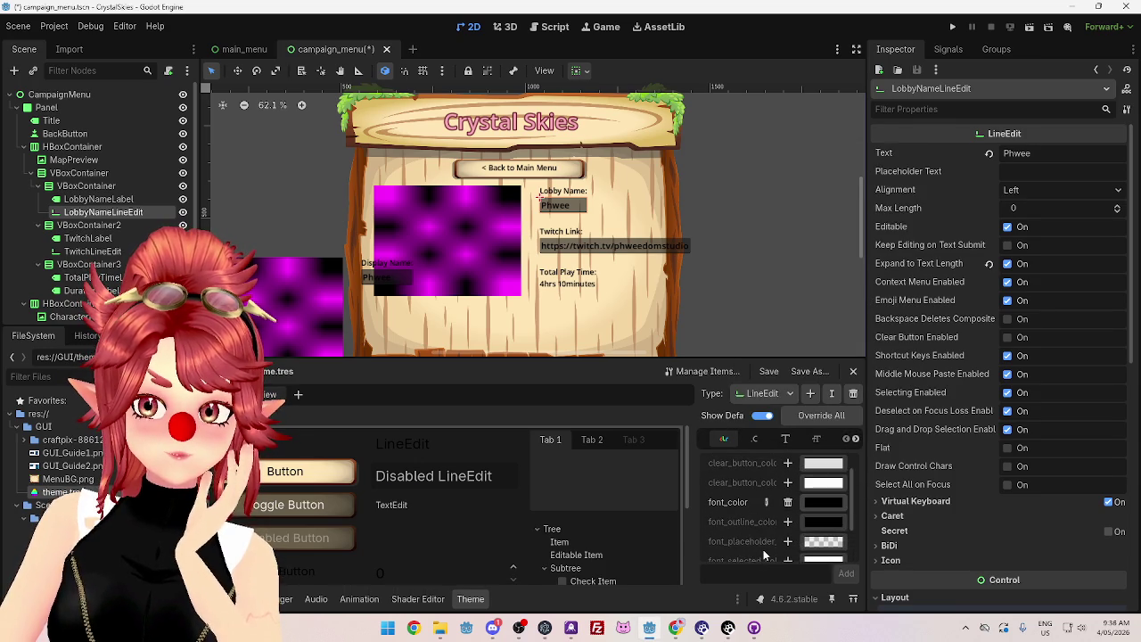
pyautogui.scroll(-3, 764, 548)
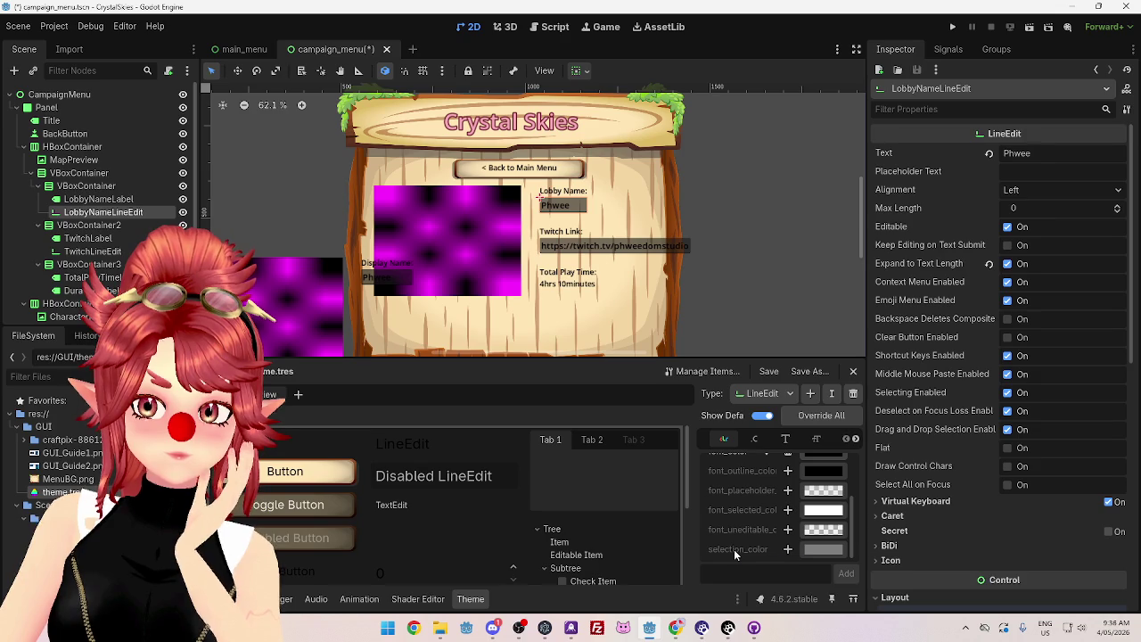
pyautogui.scroll(3, 745, 499)
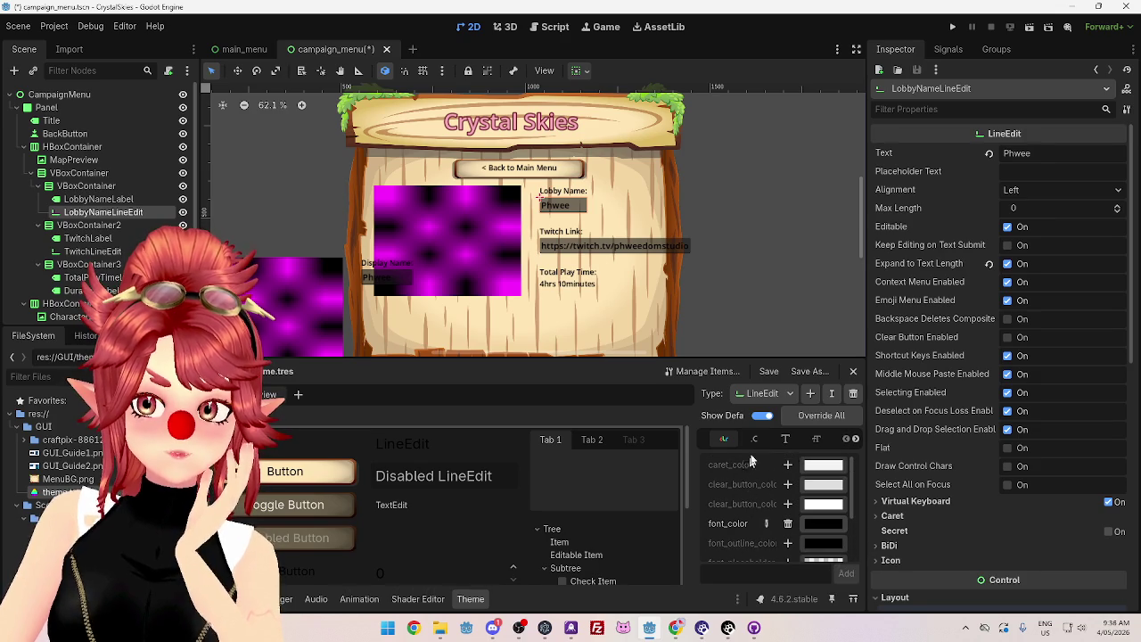
pyautogui.click(784, 438)
pyautogui.click(856, 440)
pyautogui.click(856, 439)
pyautogui.click(856, 440)
pyautogui.click(856, 440)
pyautogui.click(785, 439)
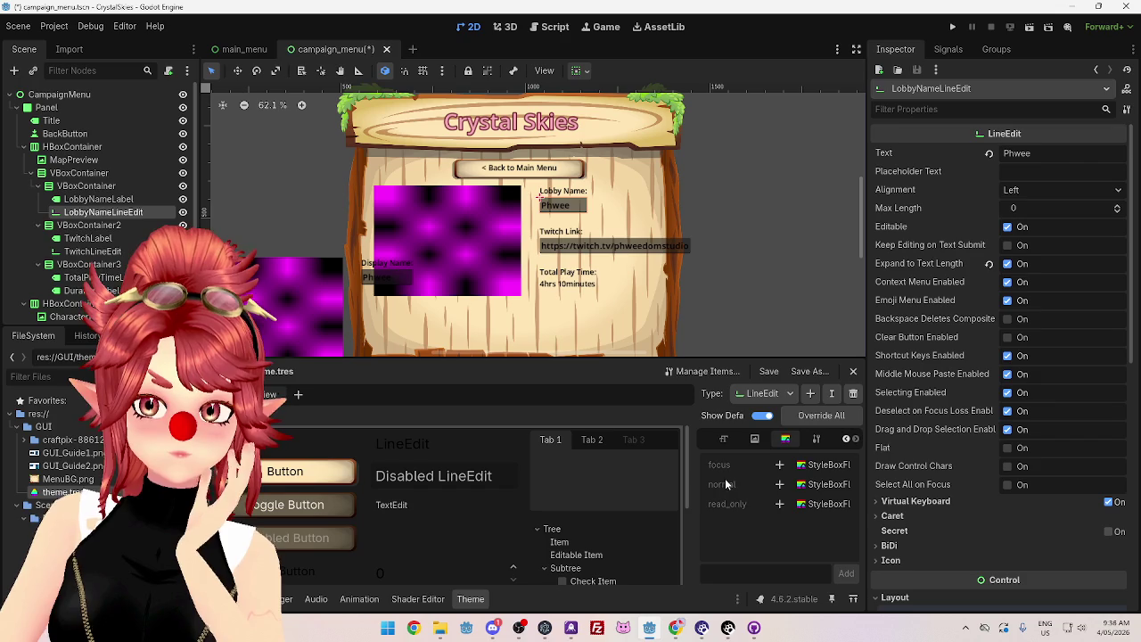
pyautogui.click(813, 438)
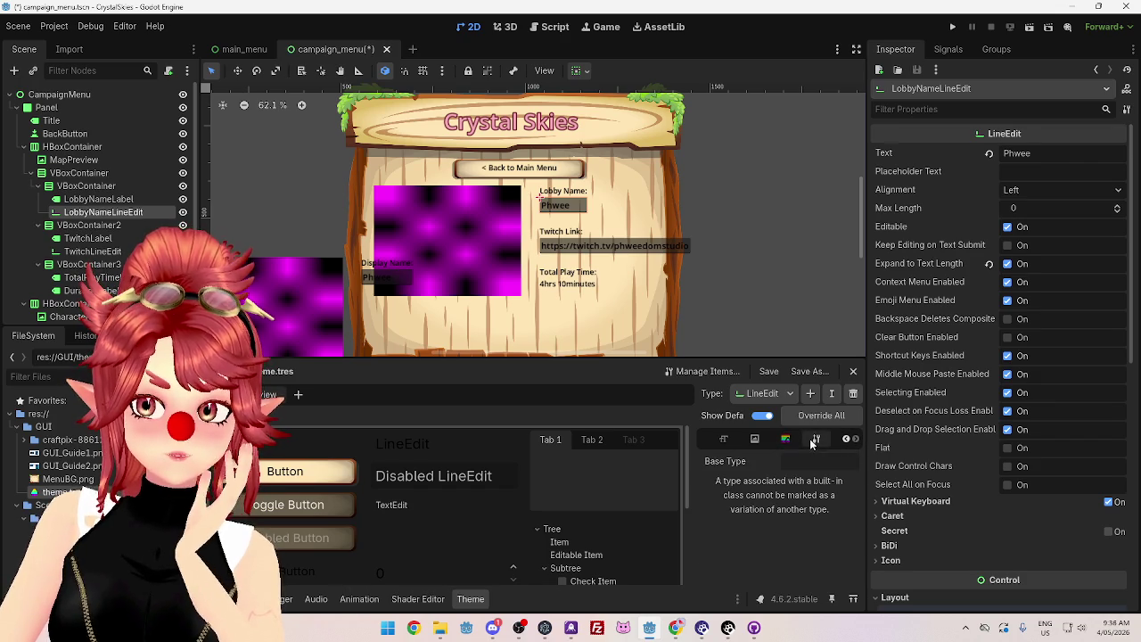
pyautogui.click(847, 441)
pyautogui.click(847, 441)
pyautogui.click(848, 441)
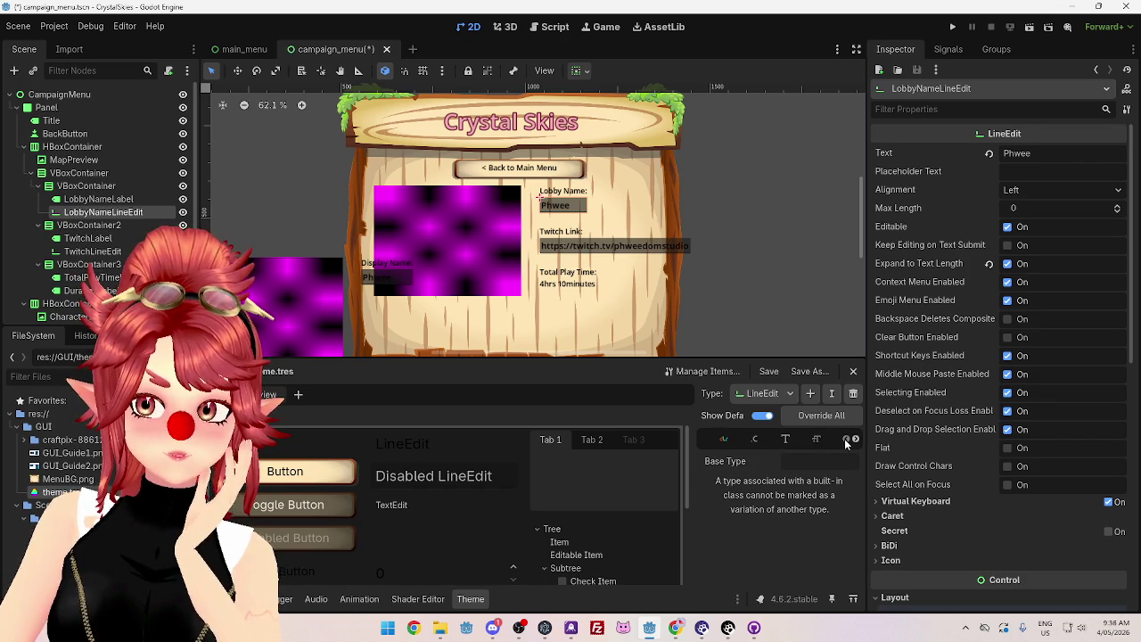
pyautogui.click(722, 440)
pyautogui.scroll(-2, 757, 516)
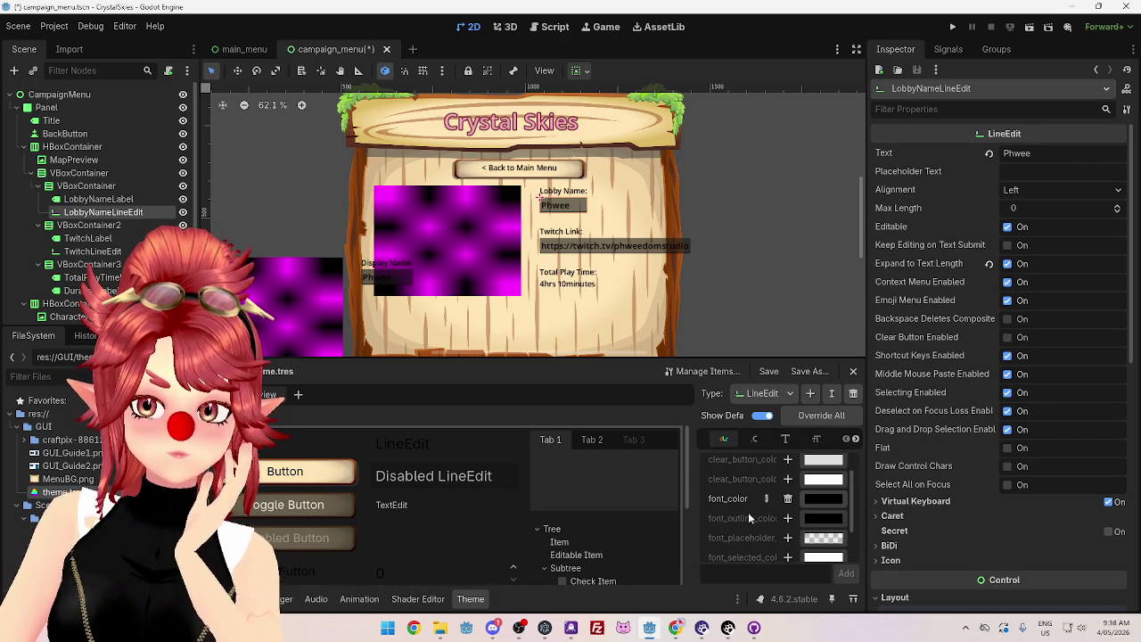
pyautogui.scroll(1, 743, 499)
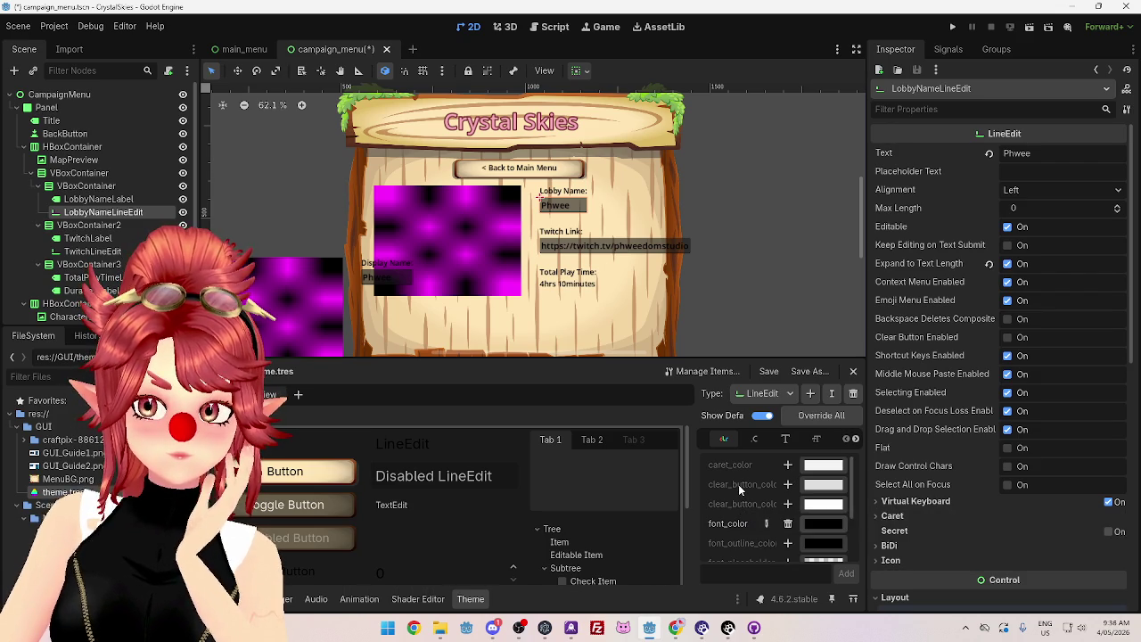
pyautogui.scroll(-3, 738, 485)
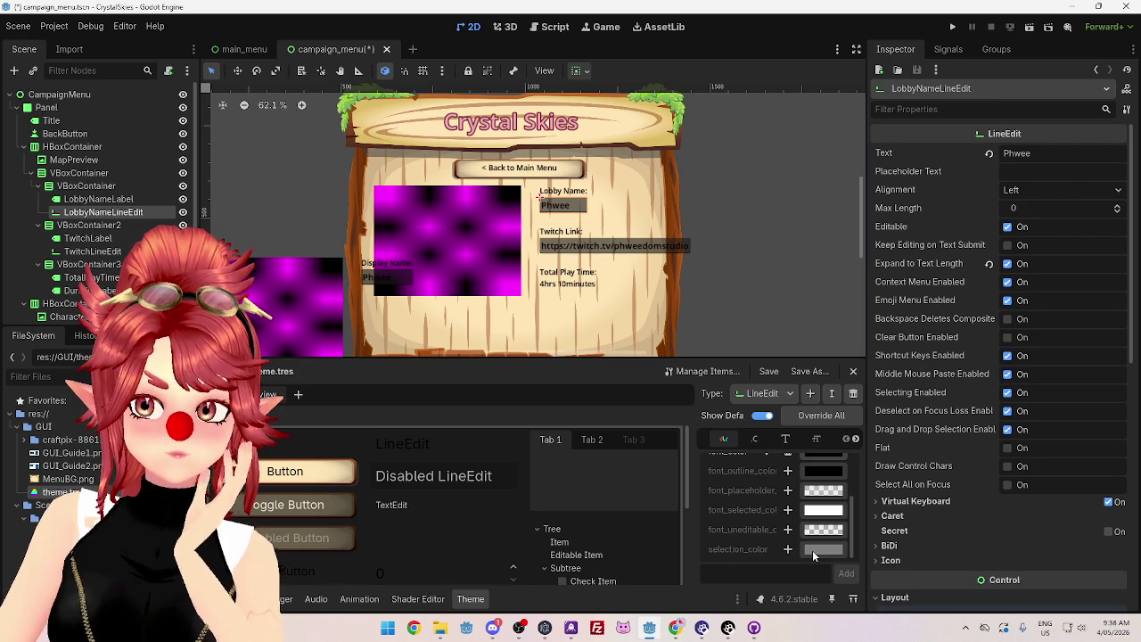
# Step: Add a LineEdit selection_color override set to magenta, around df009e
pyautogui.click(788, 550)
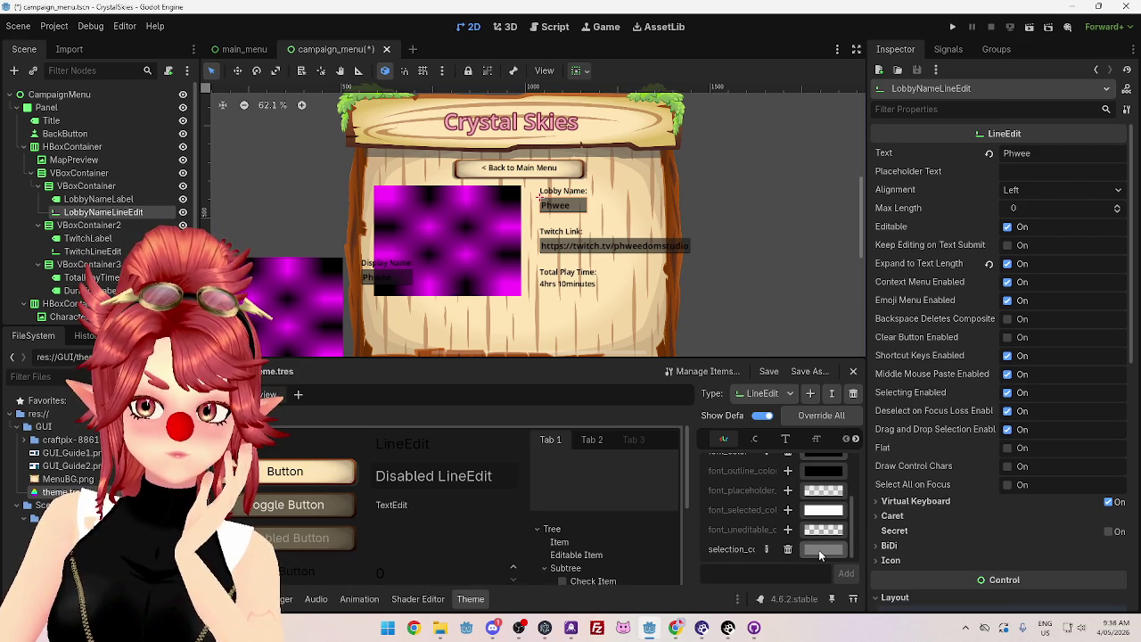
pyautogui.click(819, 550)
pyautogui.moveTo(856, 236); pyautogui.dragTo(925, 231)
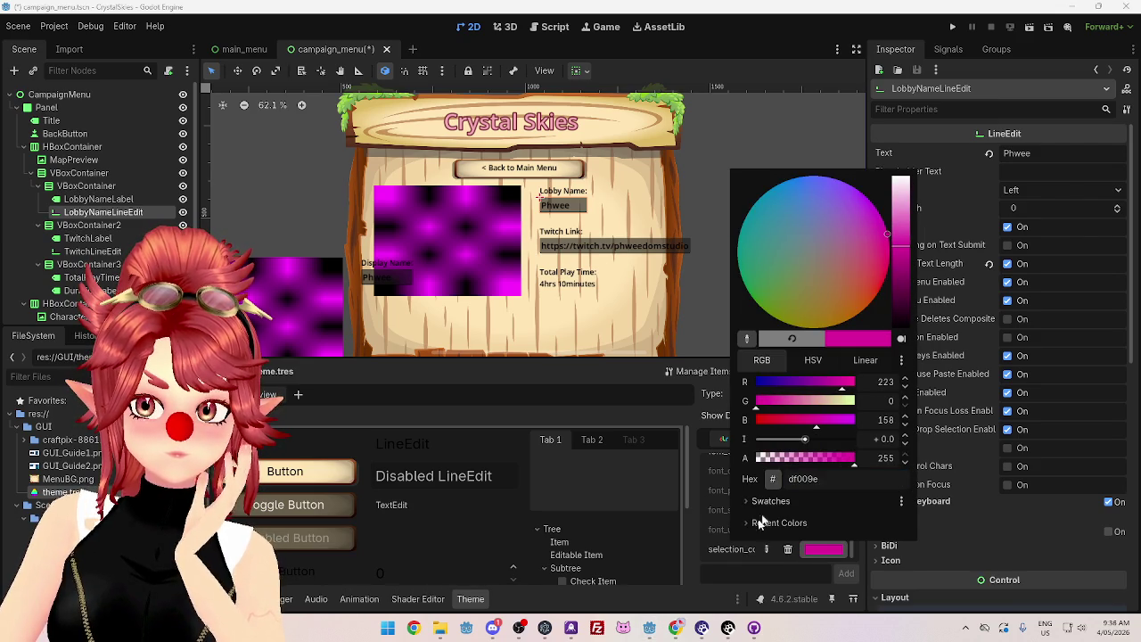
pyautogui.click(762, 566)
pyautogui.click(576, 248)
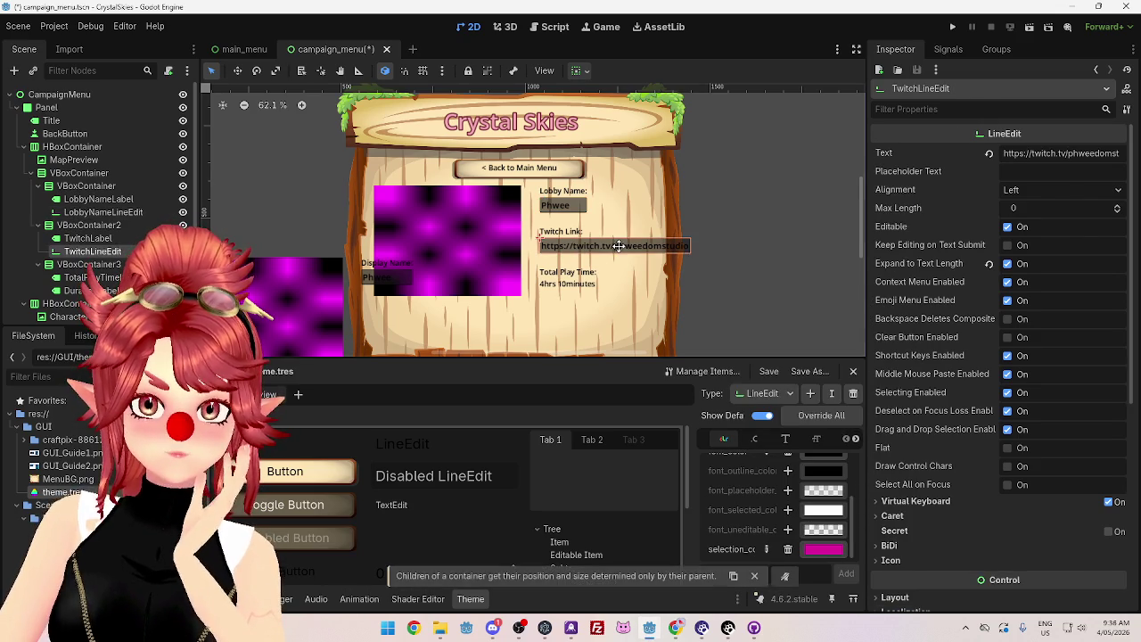
# Step: Delete the LineEdit selection_color override and revert TwitchLineEdit's LineEditCampaign Type Variation
pyautogui.click(787, 550)
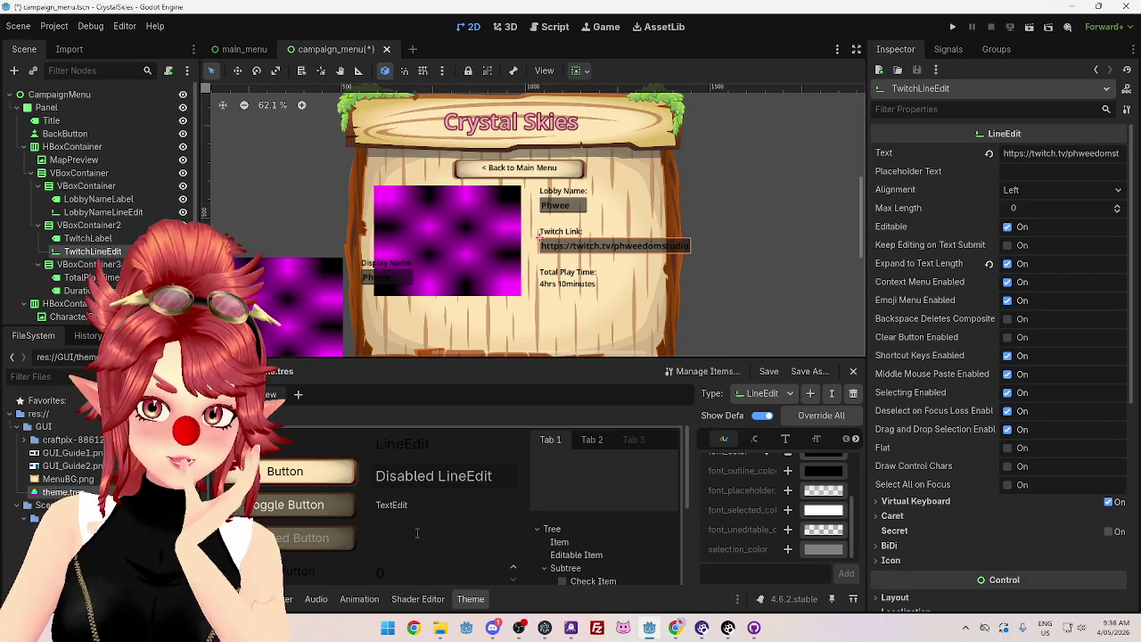
pyautogui.scroll(-4, 417, 532)
pyautogui.scroll(4, 431, 538)
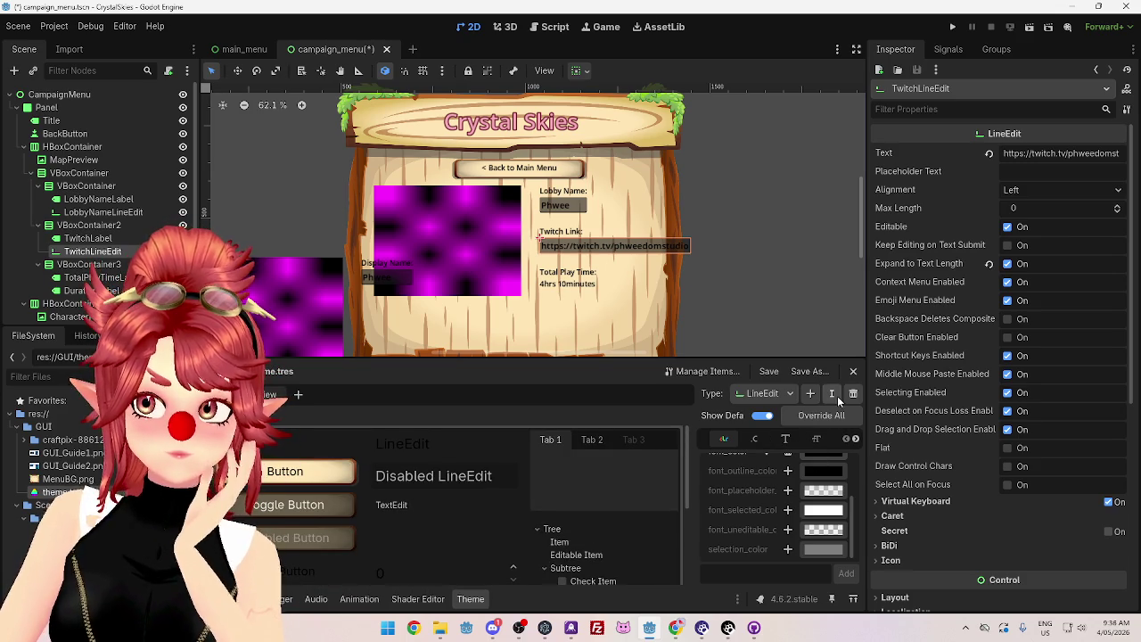
pyautogui.scroll(-5, 985, 538)
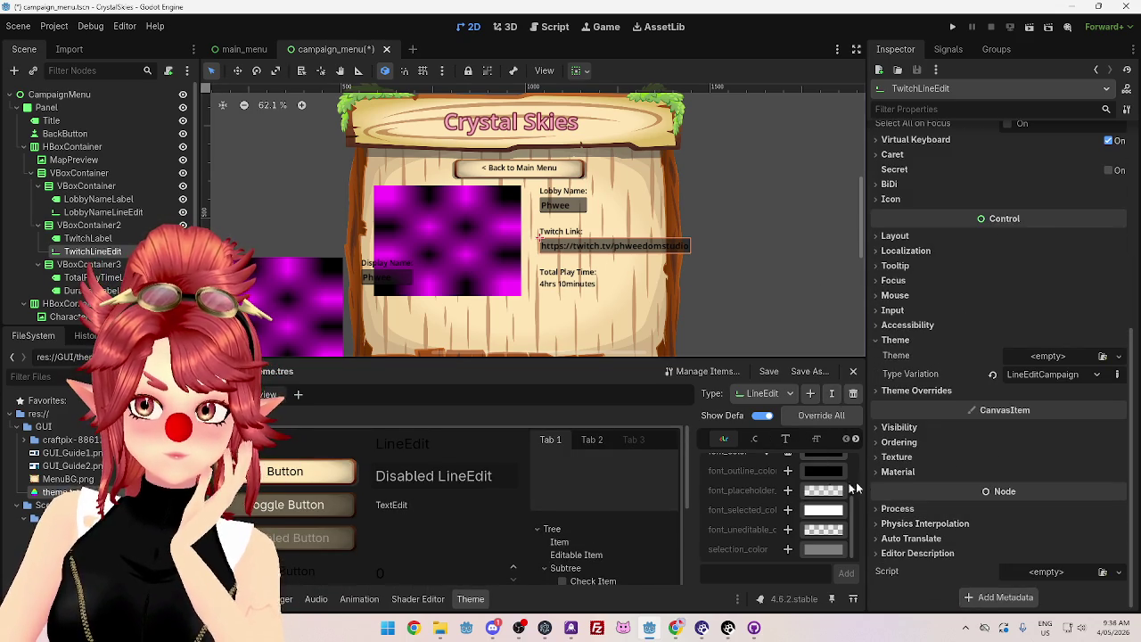
pyautogui.scroll(2, 756, 503)
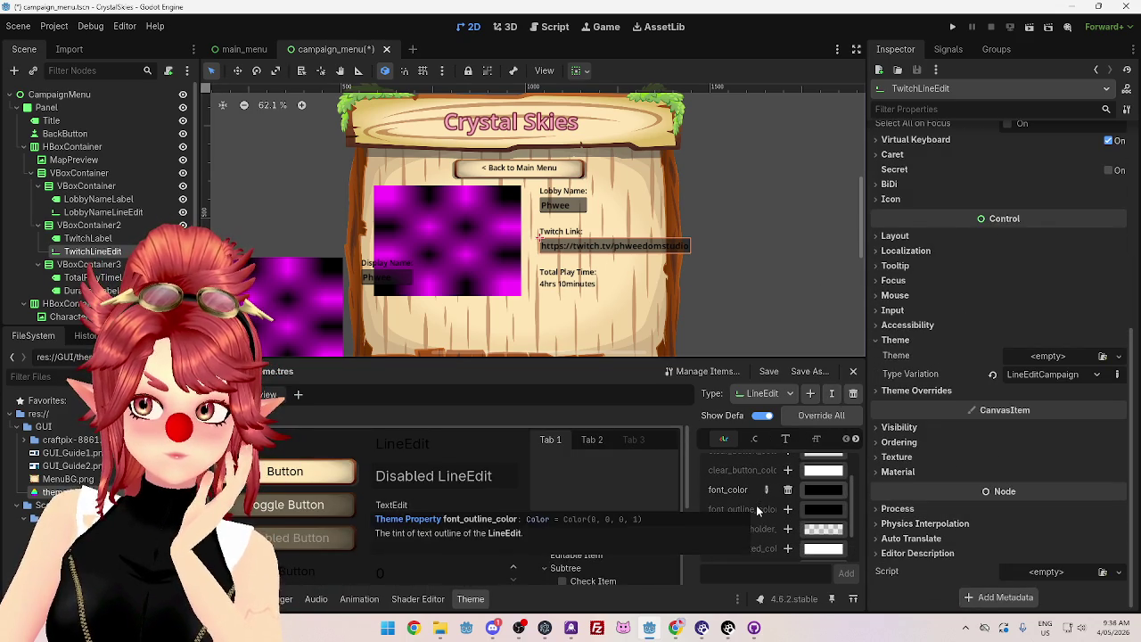
pyautogui.click(994, 376)
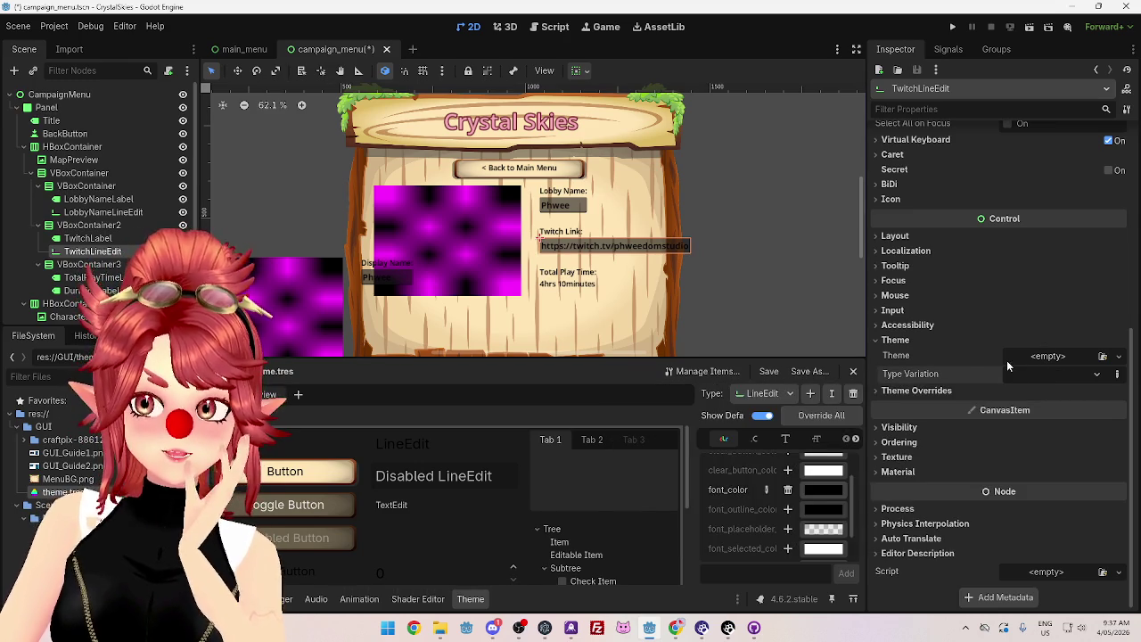
# Step: Briefly restore a magenta selection colour, then remove the selection_color override again
pyautogui.scroll(-2, 768, 527)
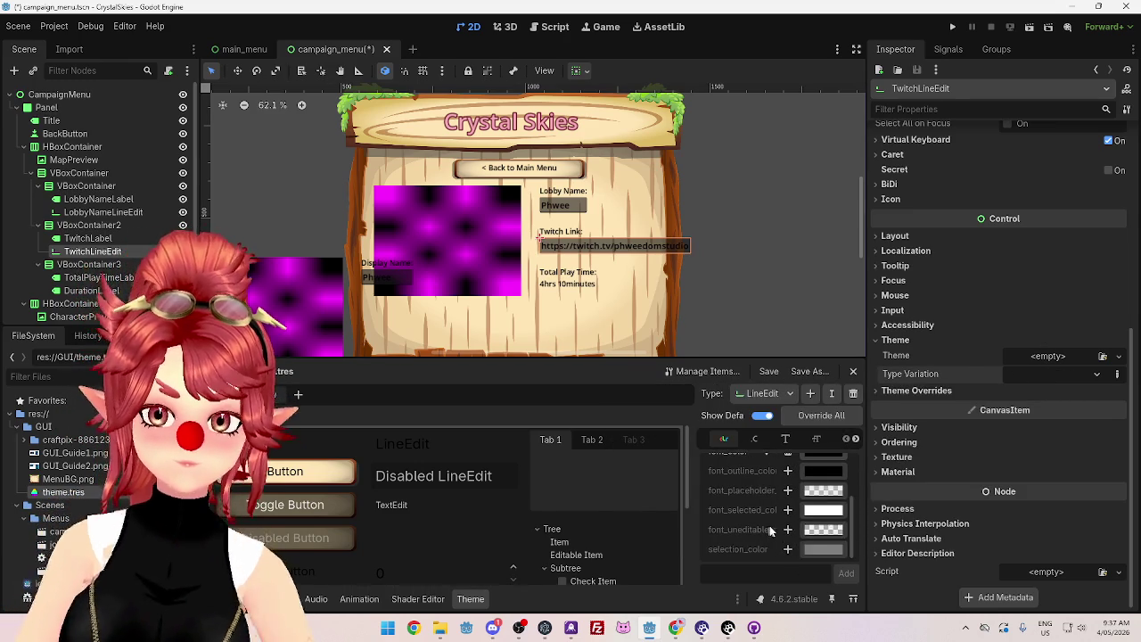
pyautogui.click(816, 549)
pyautogui.moveTo(870, 268); pyautogui.dragTo(941, 238)
pyautogui.click(774, 563)
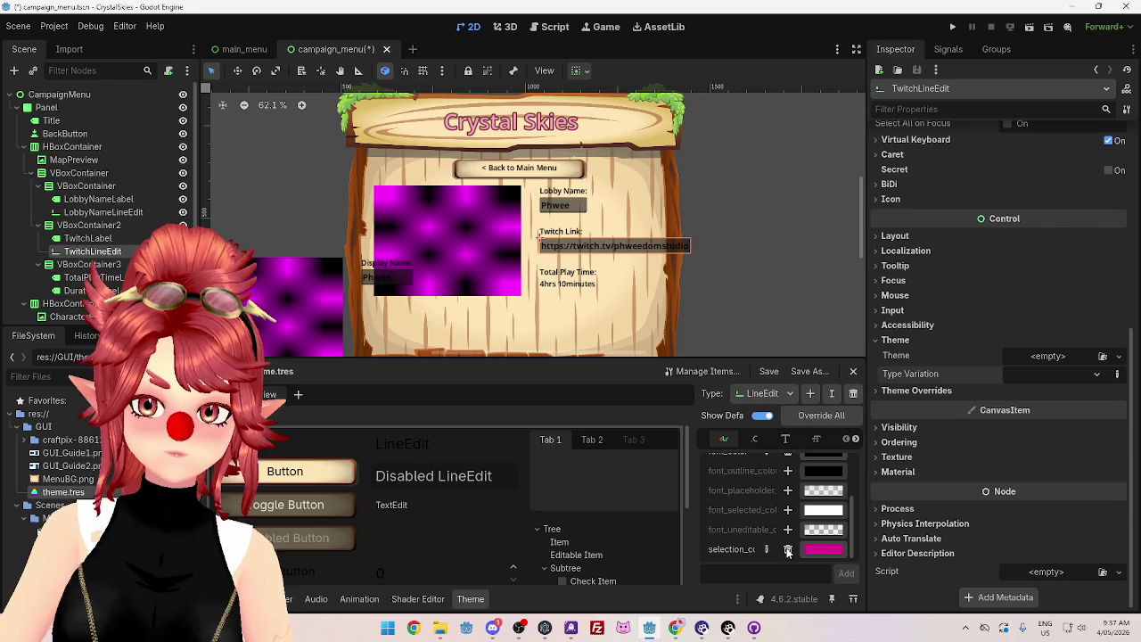
pyautogui.click(787, 550)
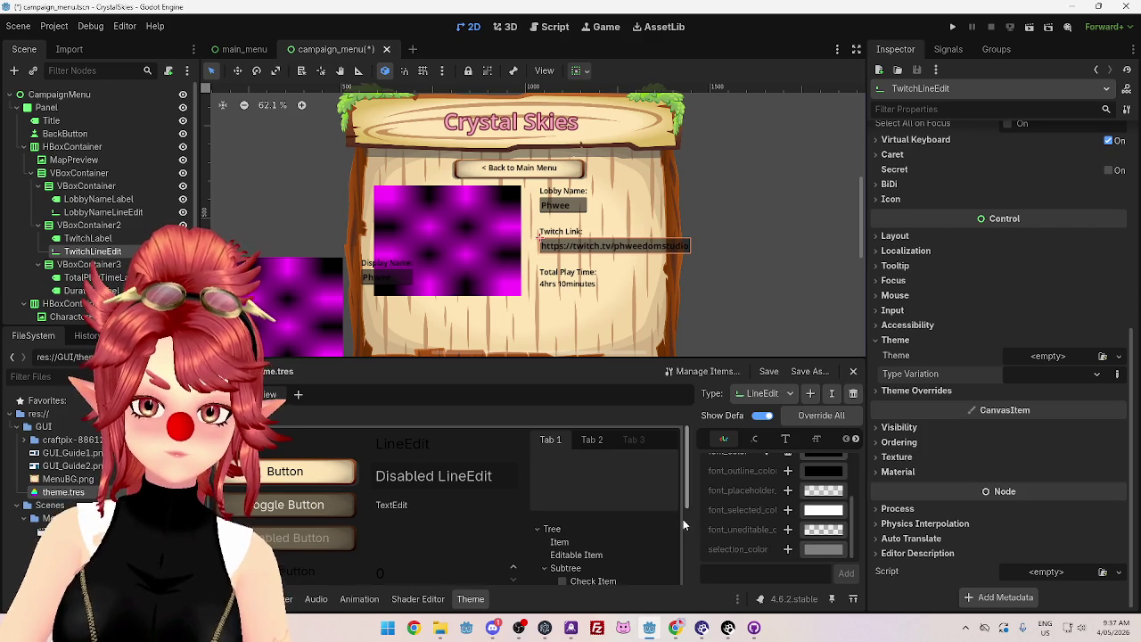
pyautogui.moveTo(698, 529); pyautogui.dragTo(621, 526)
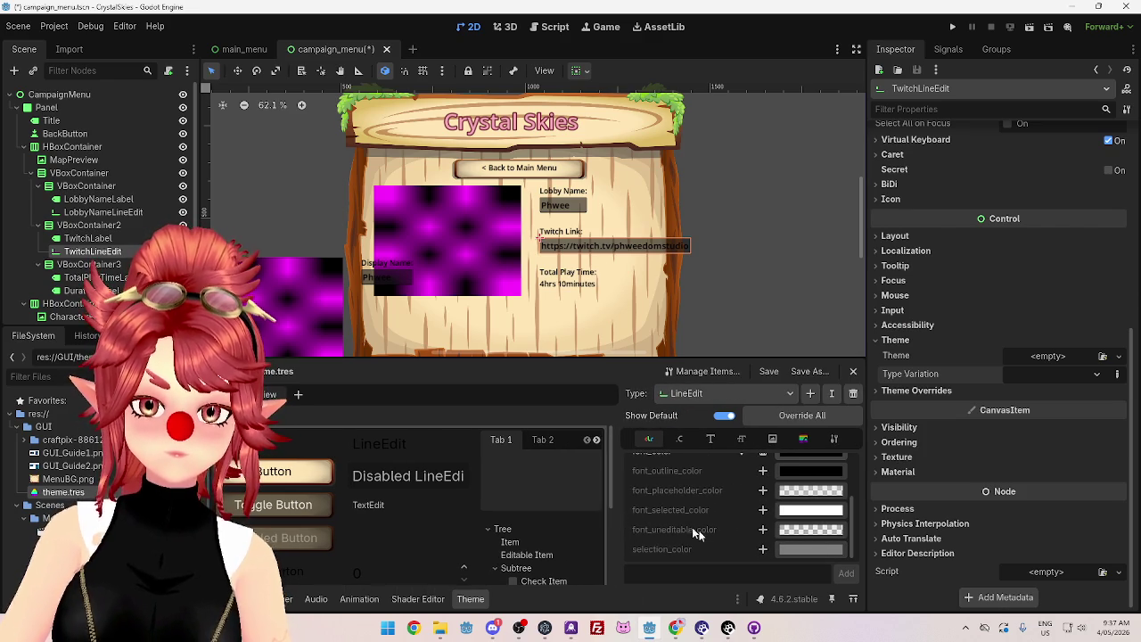
# Step: Step through LineEdit's Constants, Fonts, Font Sizes and Icons lists to its StyleBoxes entries
pyautogui.scroll(5, 711, 521)
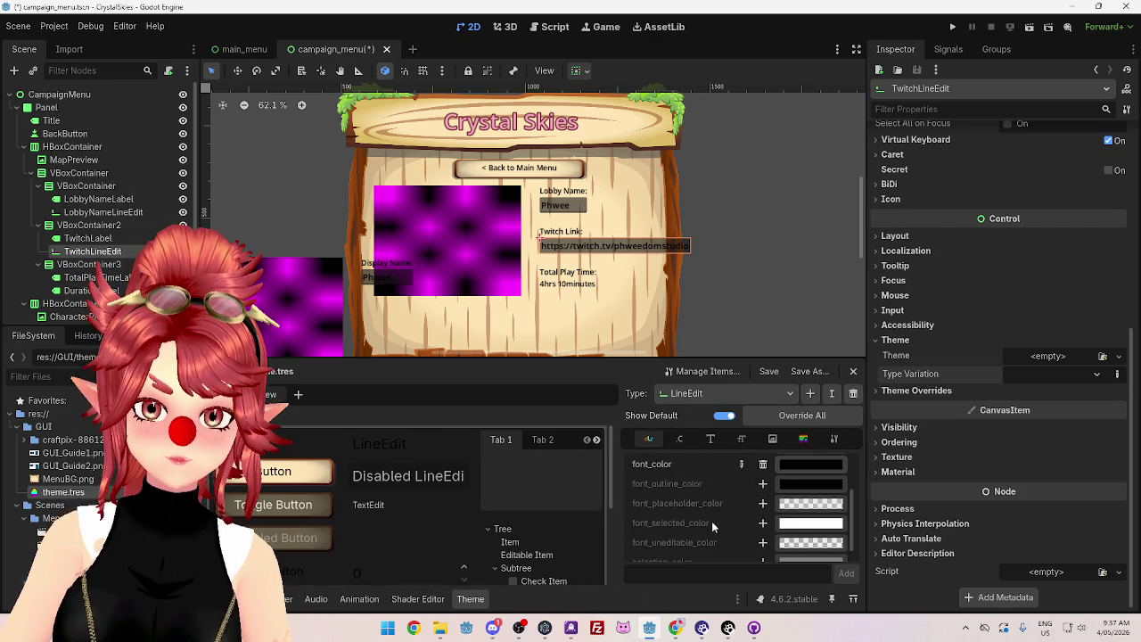
pyautogui.click(681, 440)
pyautogui.click(714, 440)
pyautogui.click(741, 439)
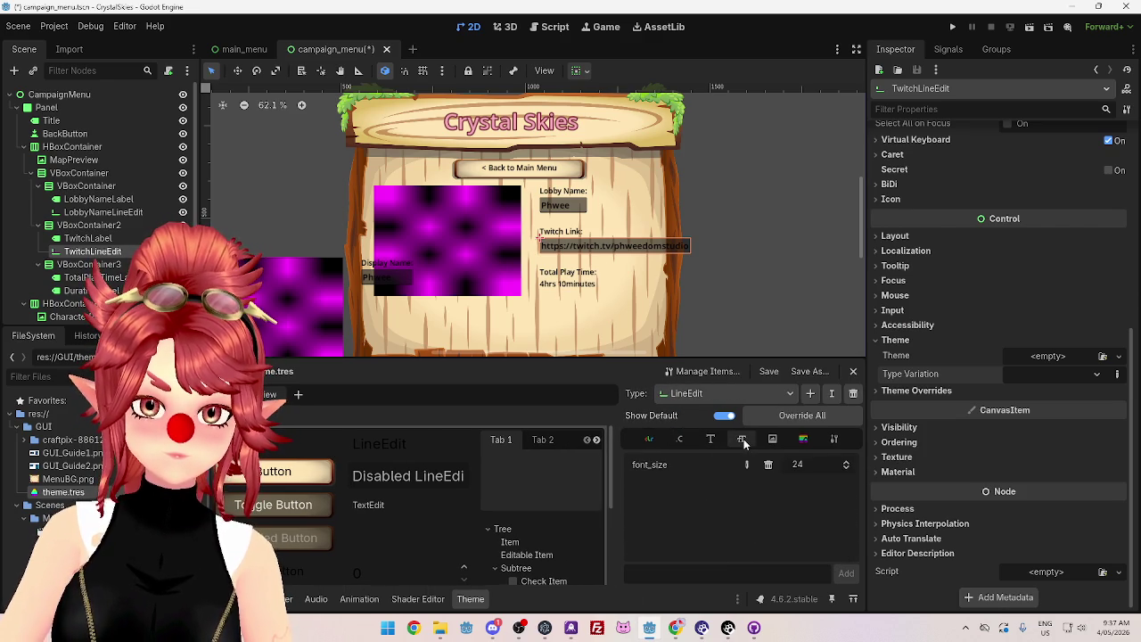
pyautogui.click(772, 441)
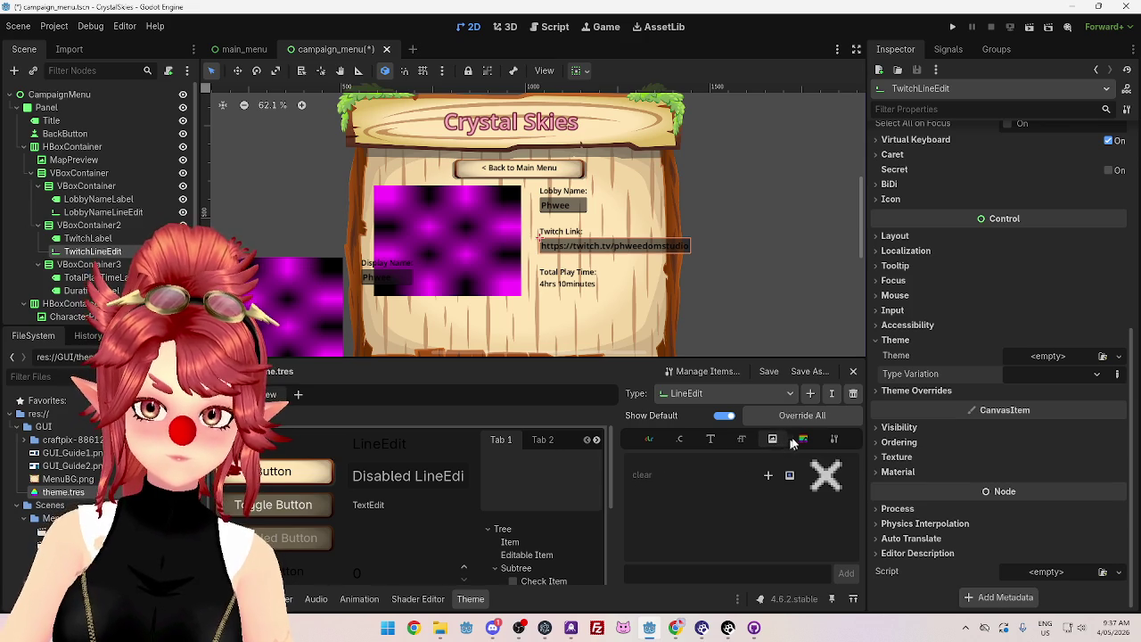
pyautogui.click(802, 440)
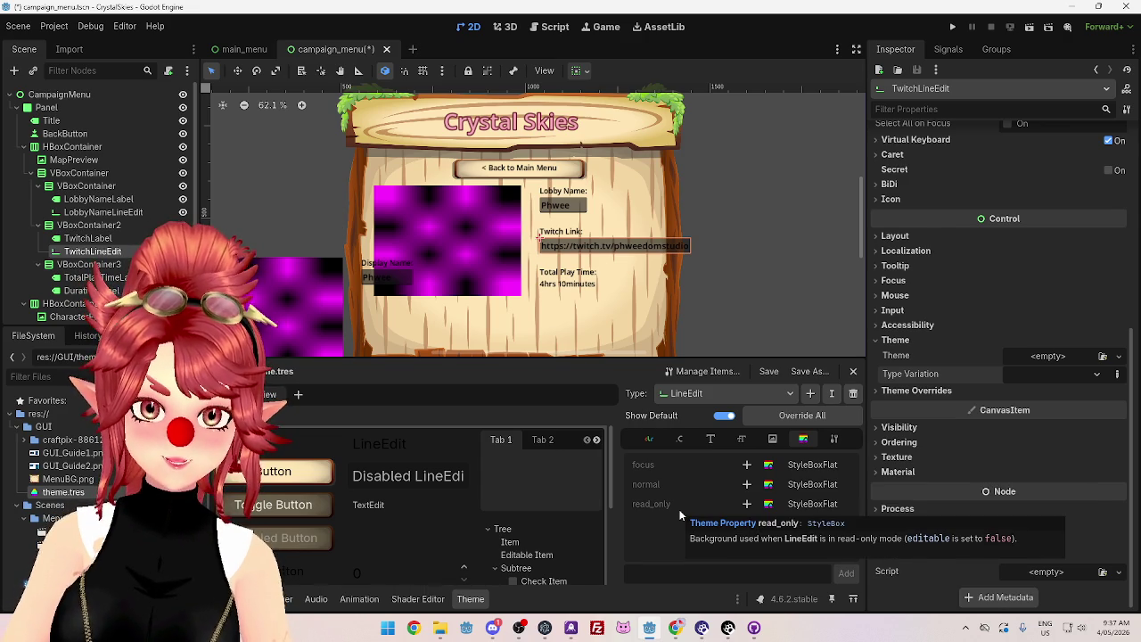
# Step: Assign LineEdit's normal style a new StyleBoxFlat with an opaque white ffffff background
pyautogui.click(746, 486)
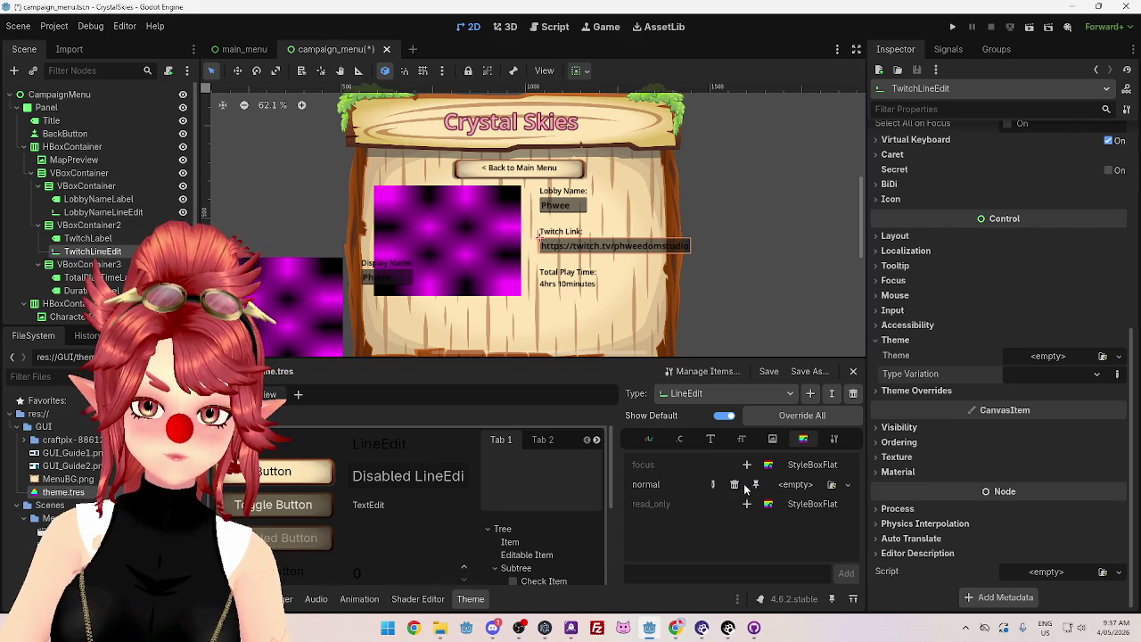
pyautogui.click(805, 488)
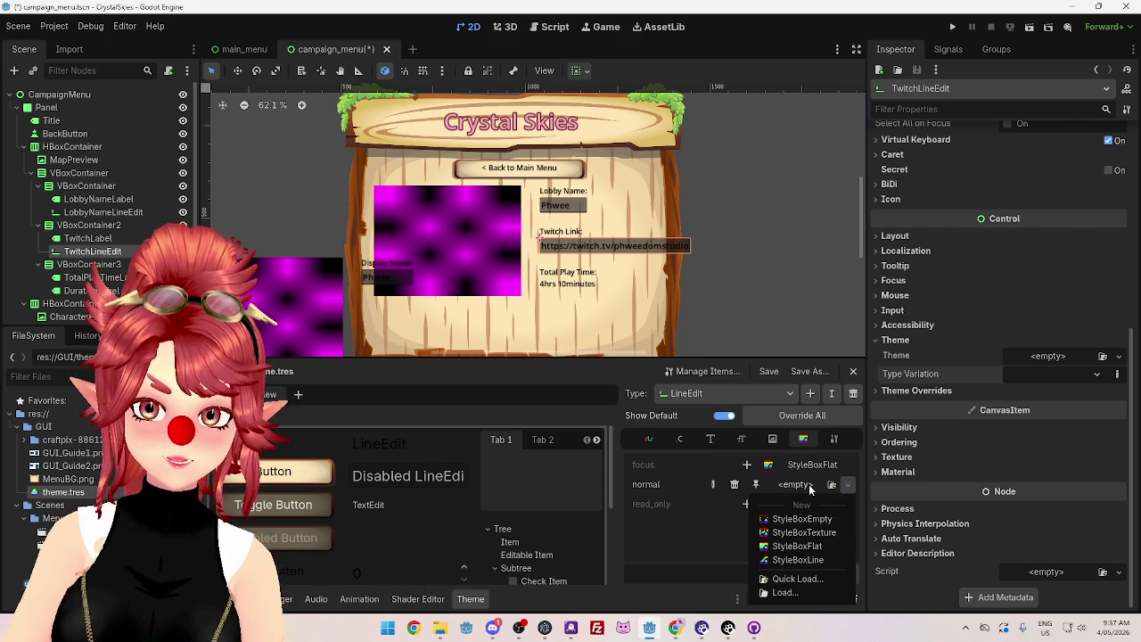
pyautogui.click(807, 546)
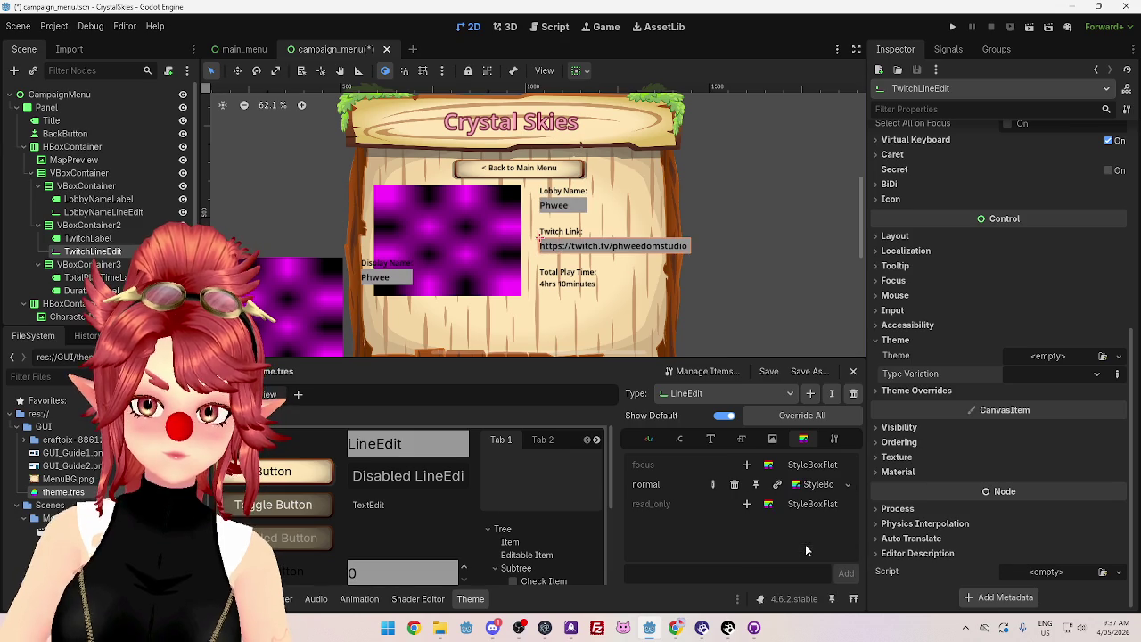
pyautogui.click(825, 487)
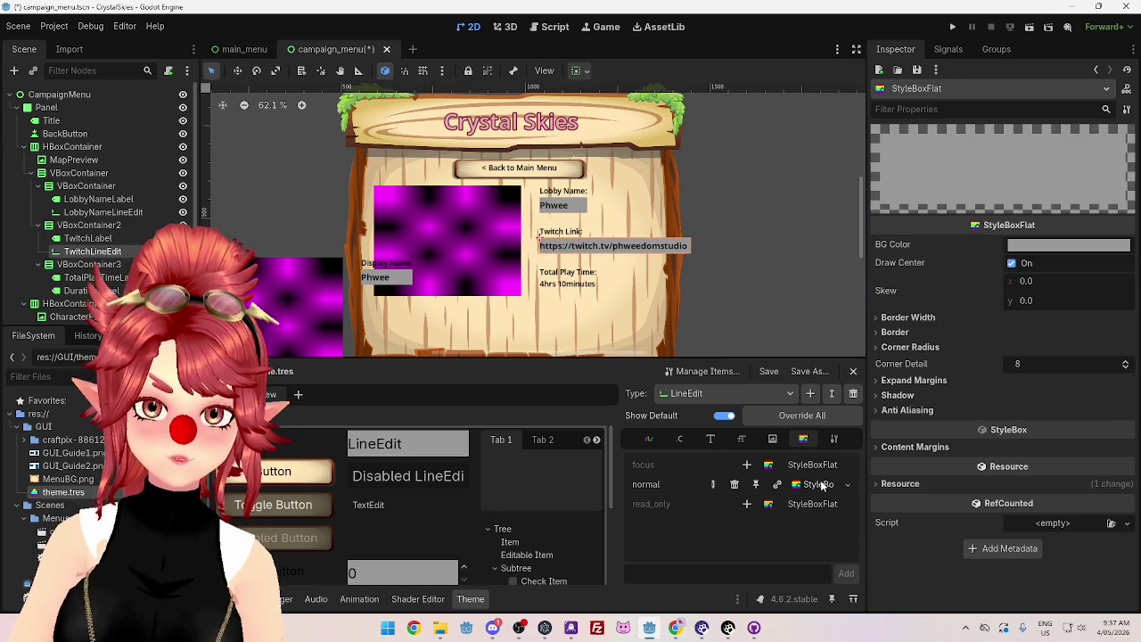
pyautogui.click(1037, 249)
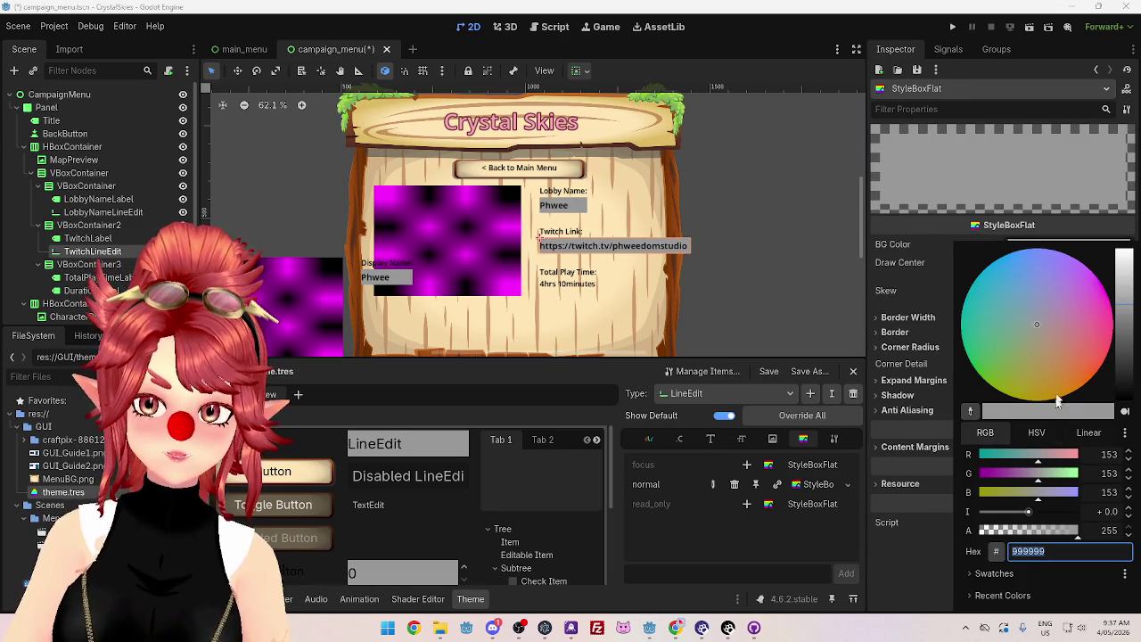
pyautogui.click(1124, 398)
pyautogui.moveTo(1076, 532); pyautogui.dragTo(1014, 536)
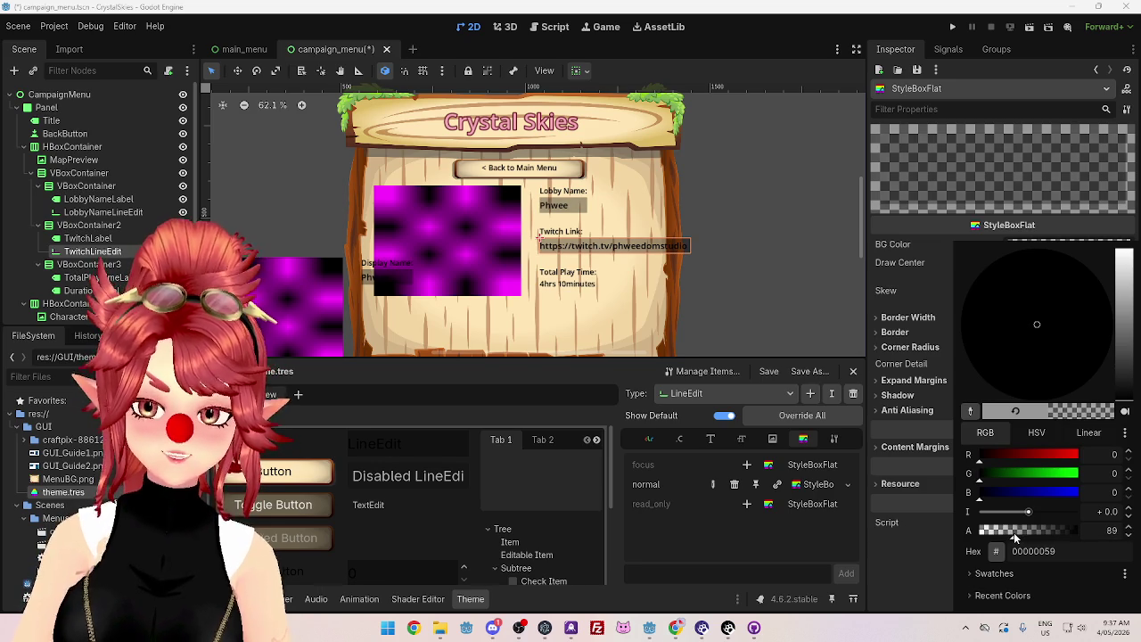
pyautogui.moveTo(1125, 322); pyautogui.dragTo(1123, 250)
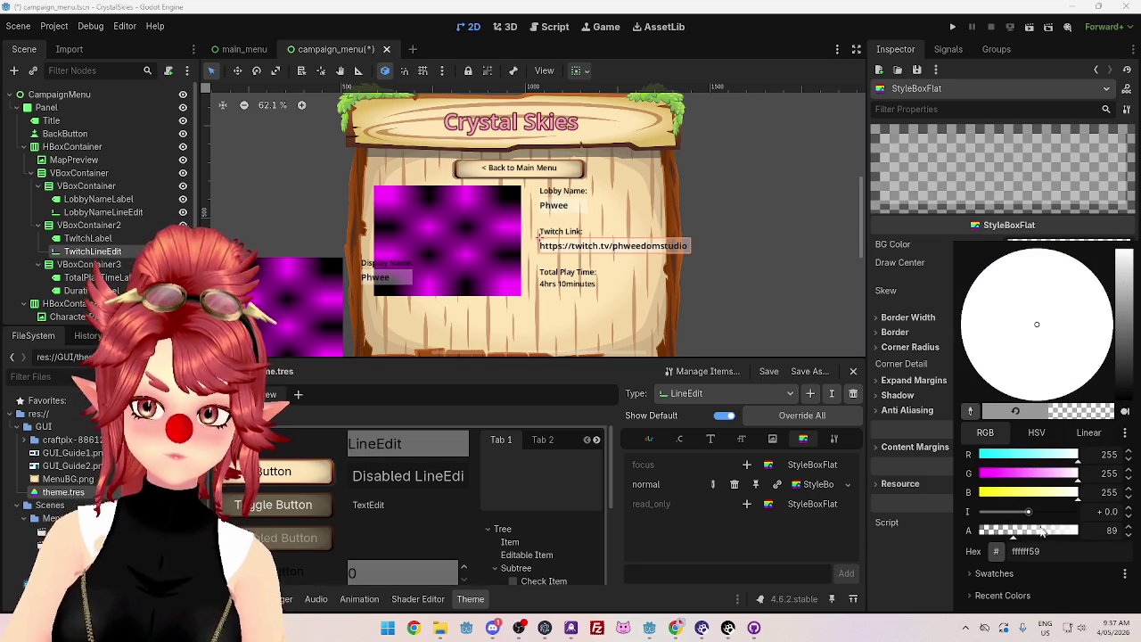
pyautogui.moveTo(1045, 533); pyautogui.dragTo(1117, 535)
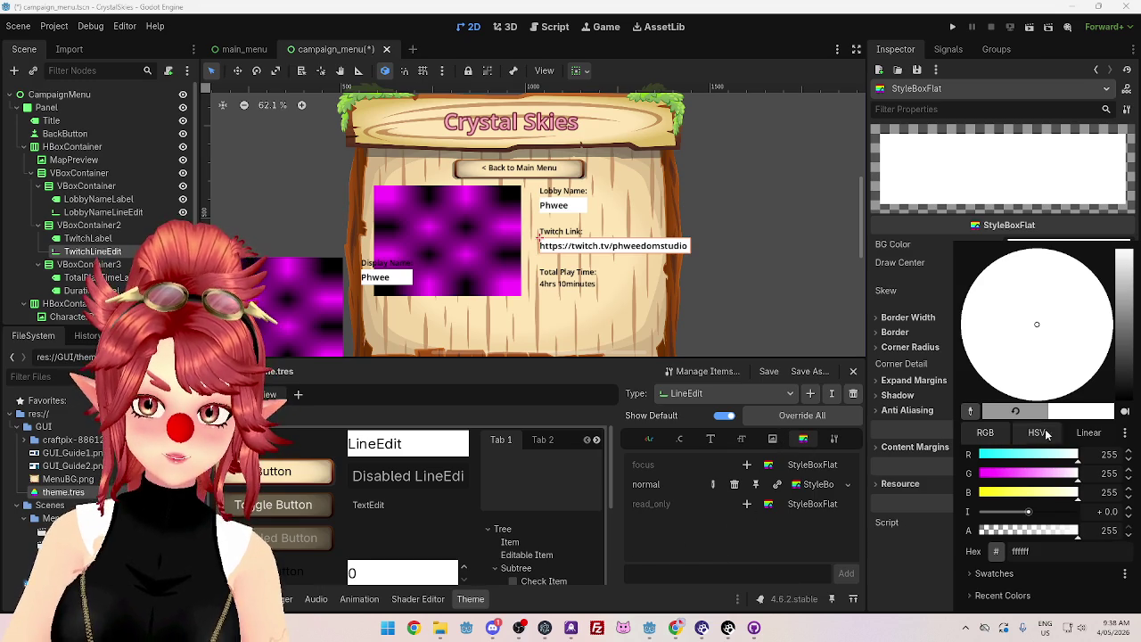
pyautogui.click(929, 515)
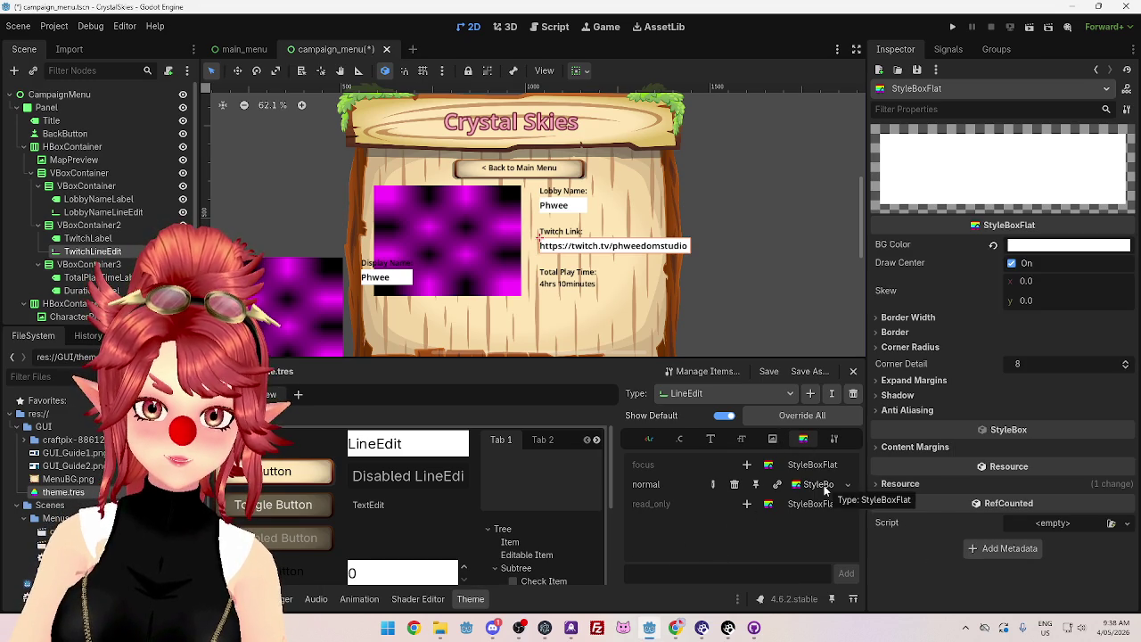
# Step: Set the normal style's border width to 3 px on left, top, right and bottom
pyautogui.click(891, 317)
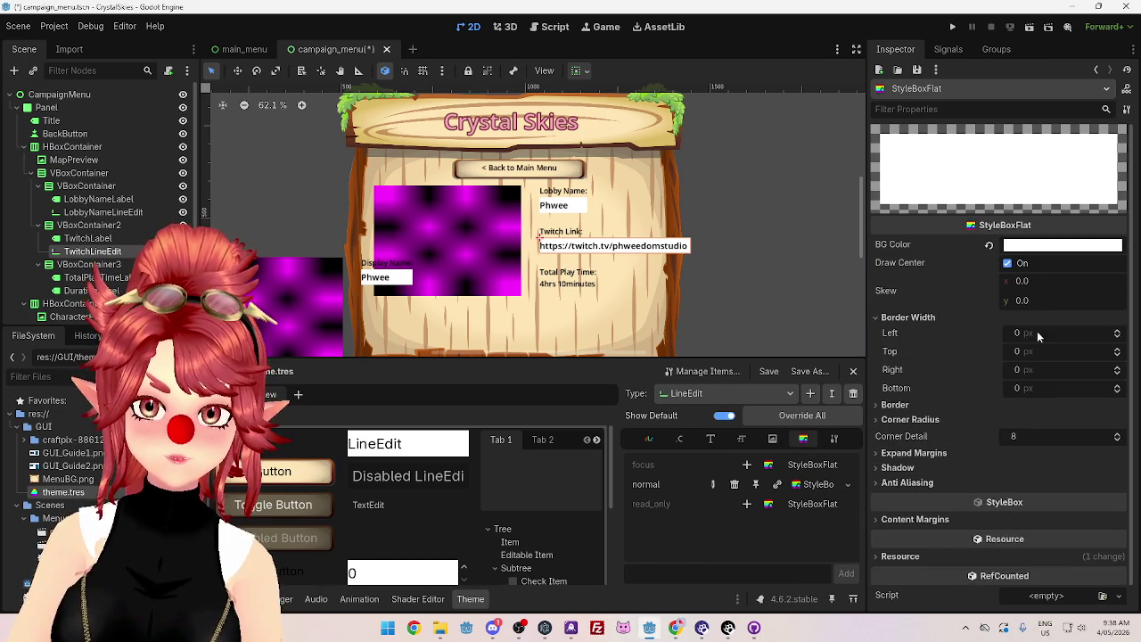
pyautogui.click(1022, 404)
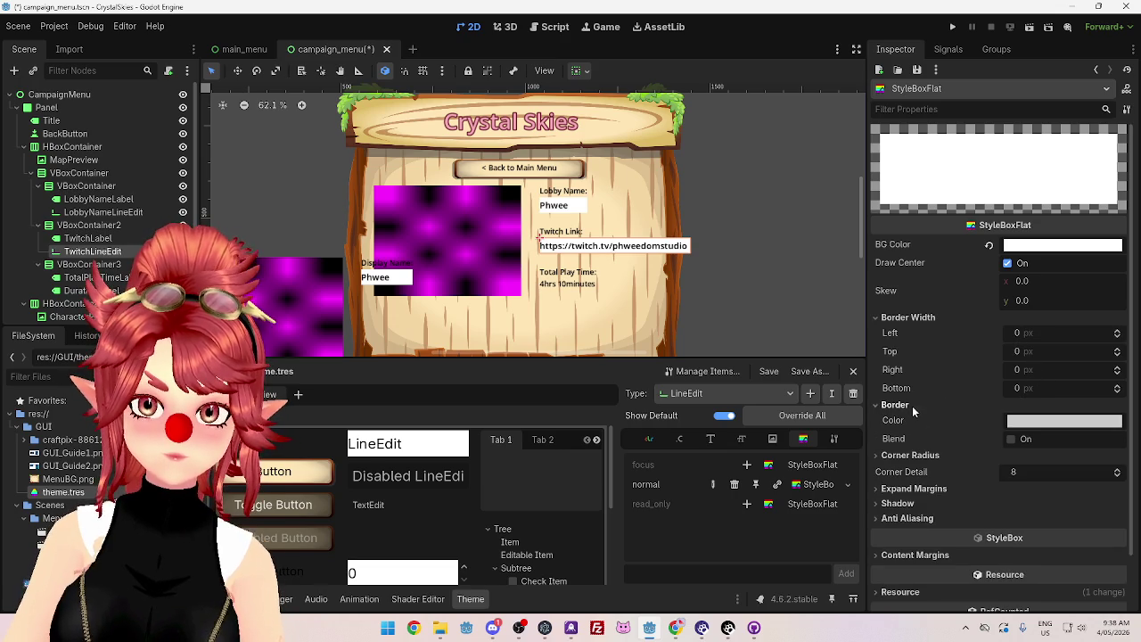
pyautogui.click(1029, 337)
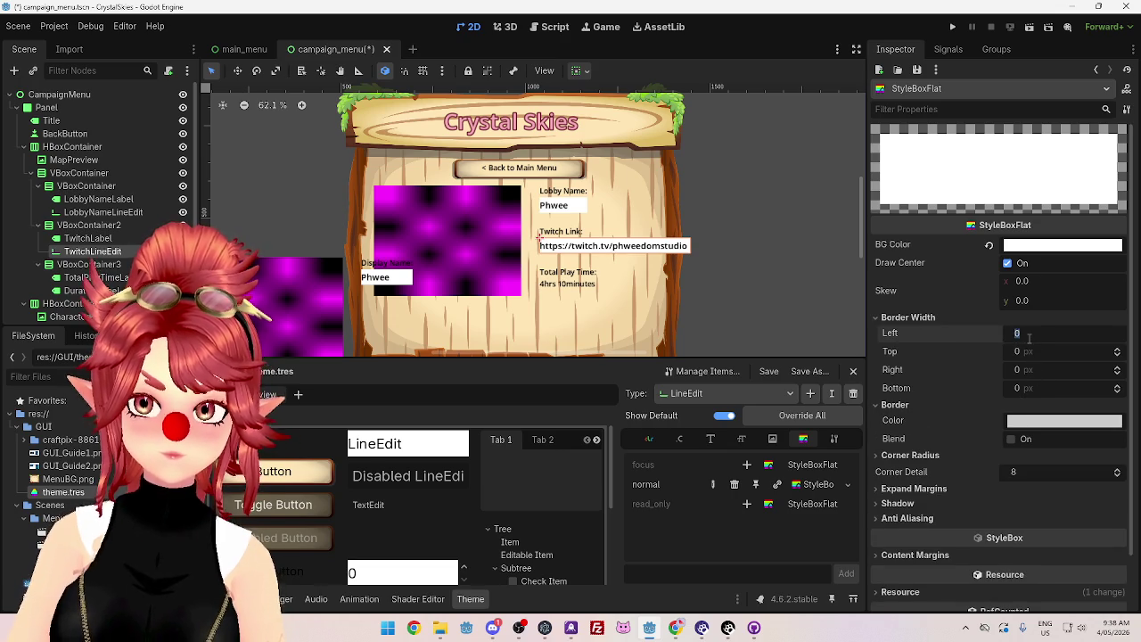
pyautogui.press('Tab')
pyautogui.write('2')
pyautogui.press('Tab')
pyautogui.write('2')
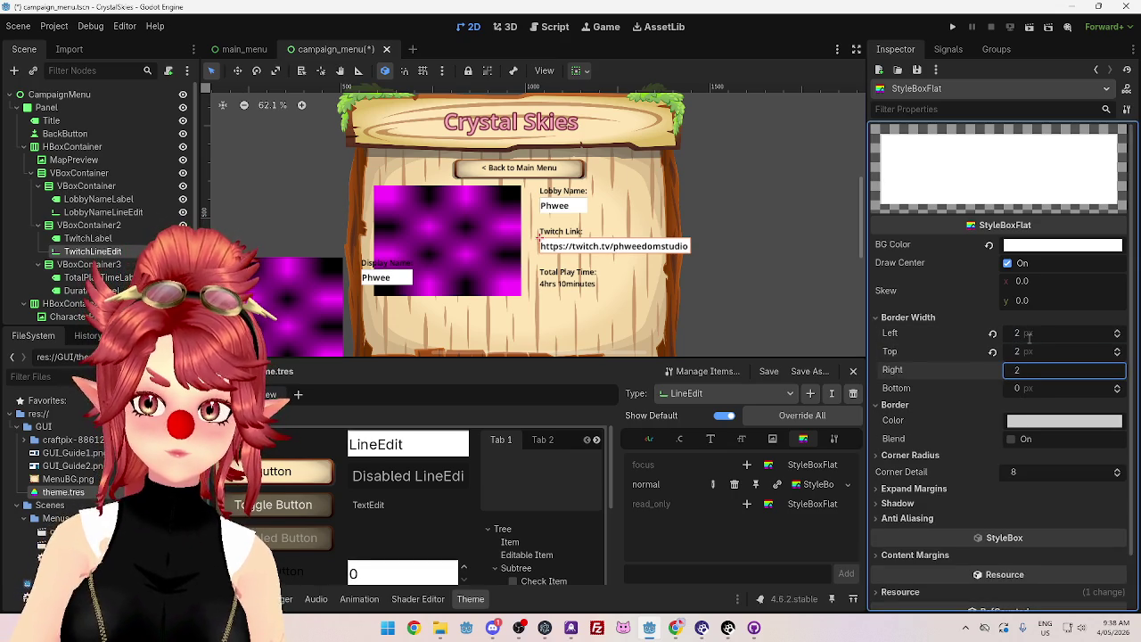
pyautogui.click(1019, 335)
pyautogui.write('5')
pyautogui.press('Tab')
pyautogui.write('5')
pyautogui.press('Tab')
pyautogui.write('5')
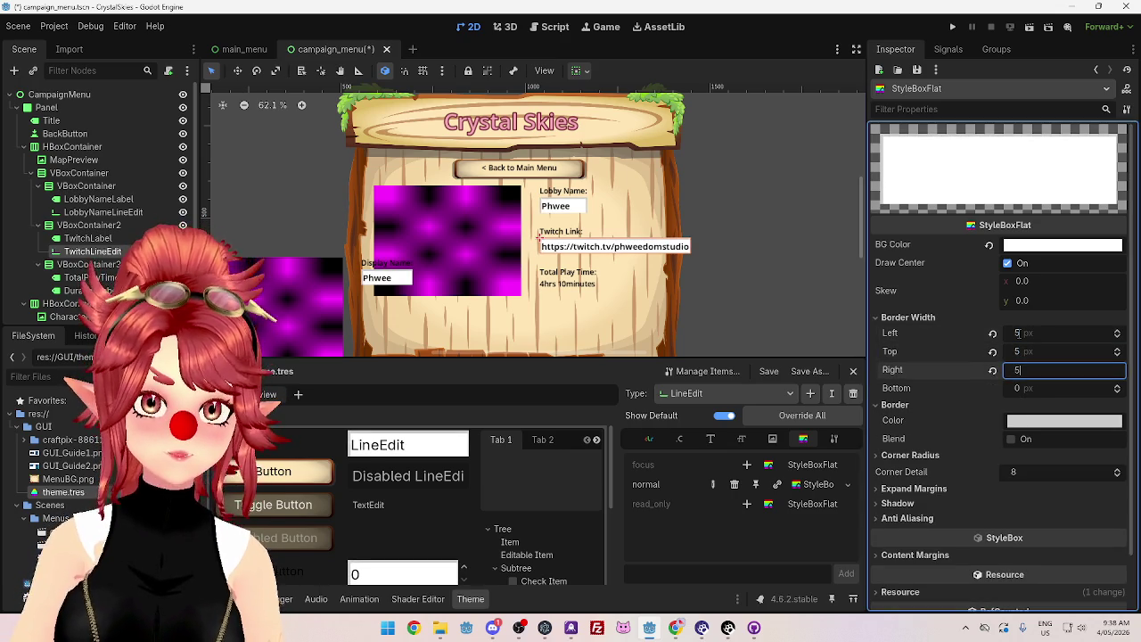
pyautogui.click(1018, 333)
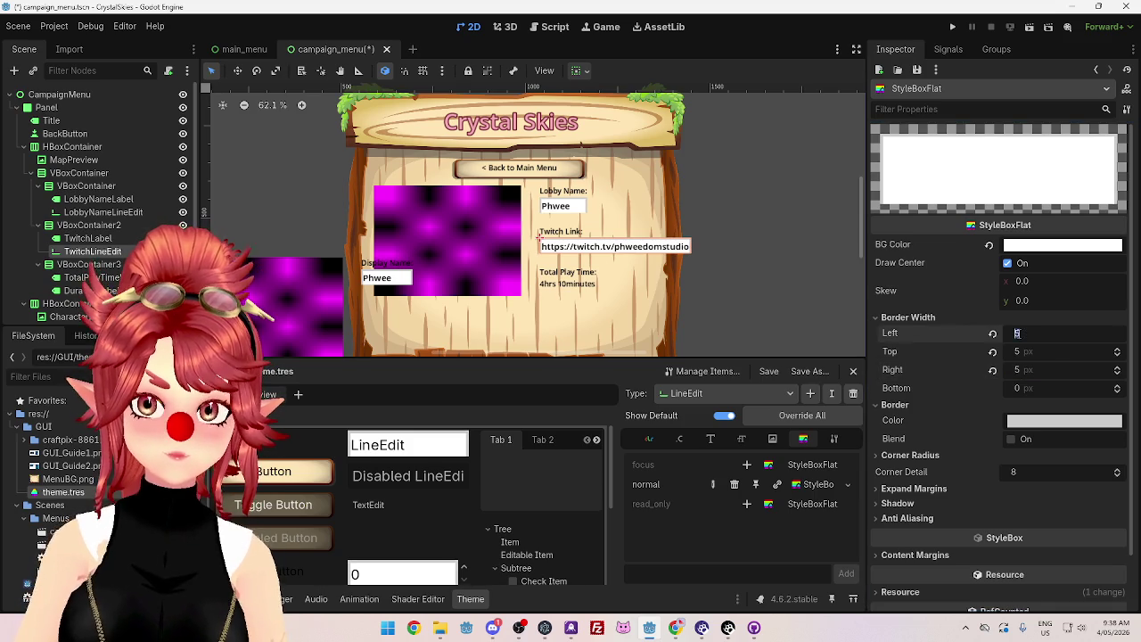
pyautogui.write('4')
pyautogui.press('Tab')
pyautogui.write('4')
pyautogui.press('Tab')
pyautogui.write('4')
pyautogui.click(1018, 334)
pyautogui.write('3')
pyautogui.press('Tab')
pyautogui.write('3')
pyautogui.press('Tab')
pyautogui.write('3')
pyautogui.press('Tab')
pyautogui.write('3')
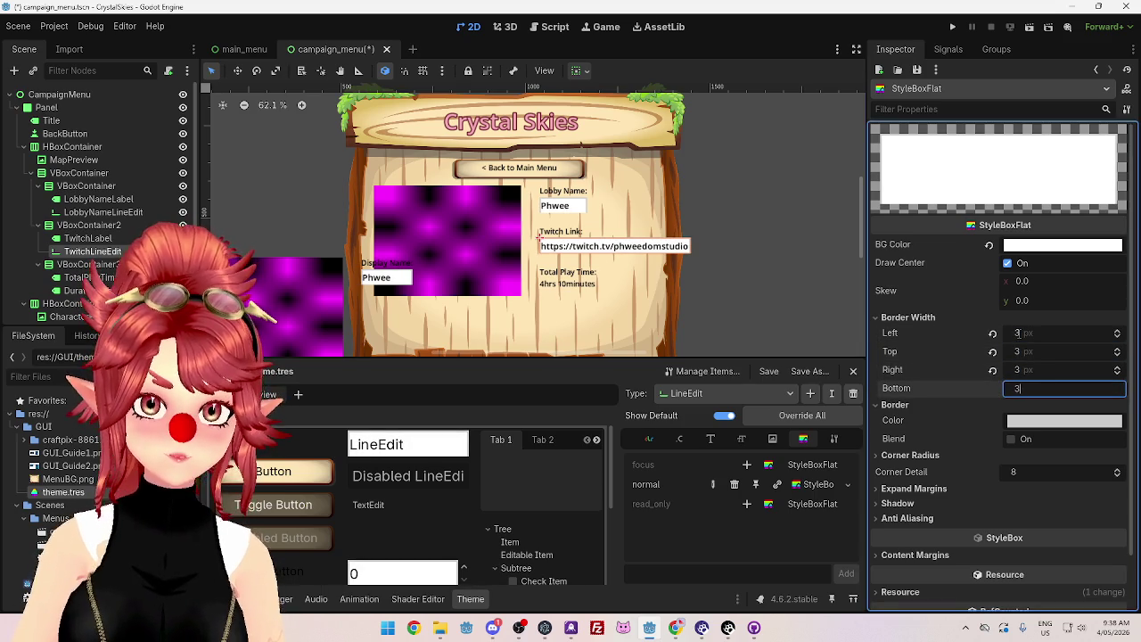
# Step: Eyedrop the dark brown 593020 from the banner as the border colour
pyautogui.click(1061, 421)
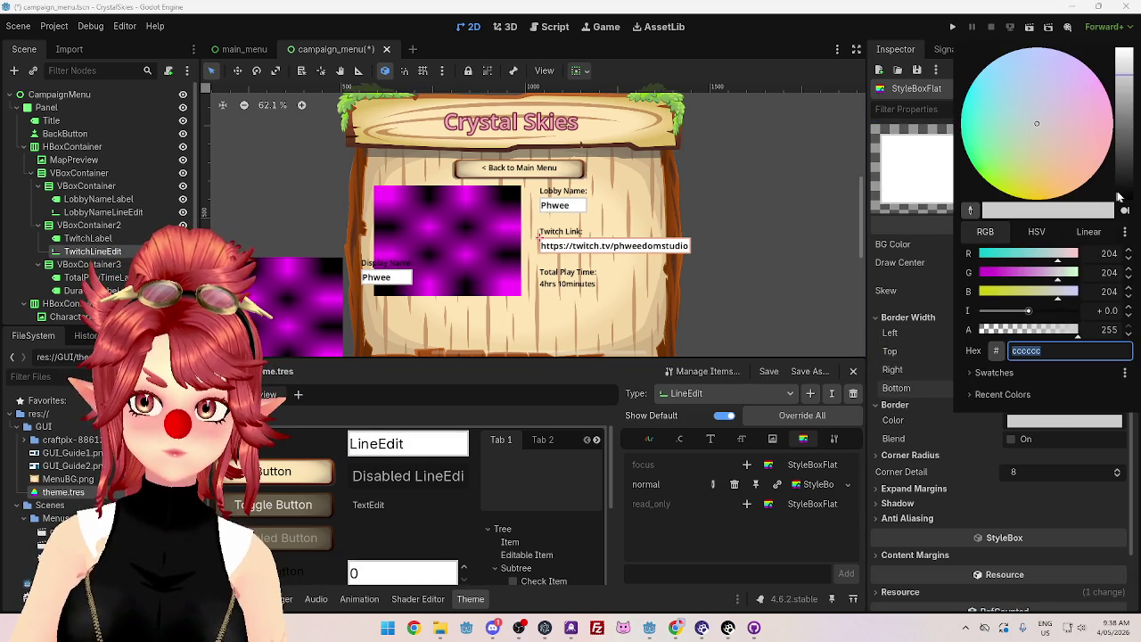
pyautogui.click(1123, 195)
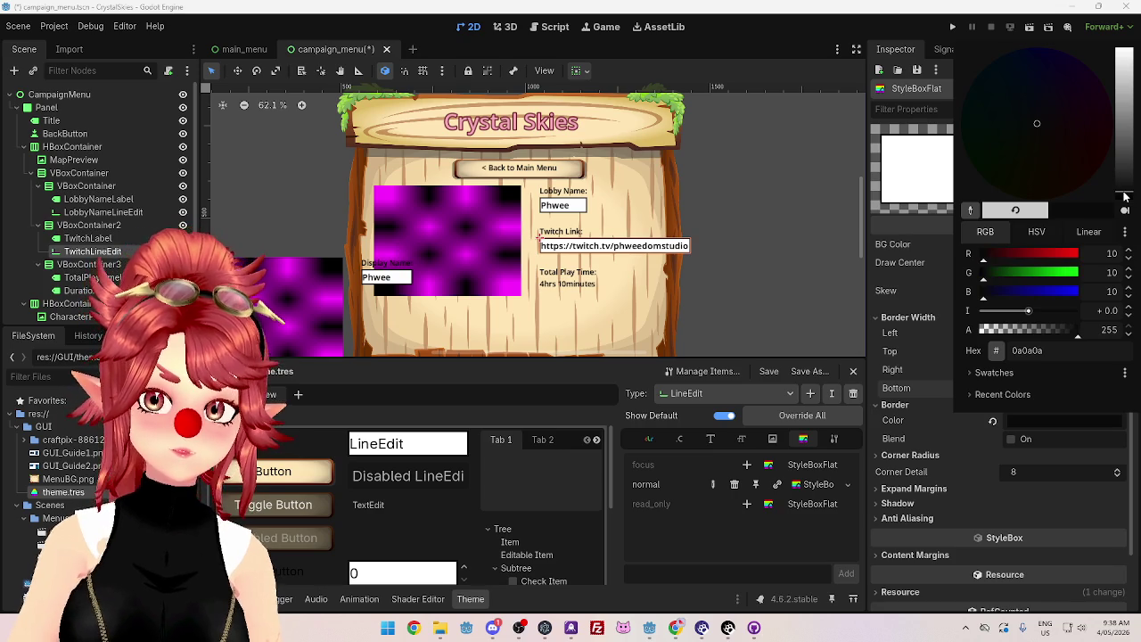
pyautogui.click(970, 211)
pyautogui.click(624, 149)
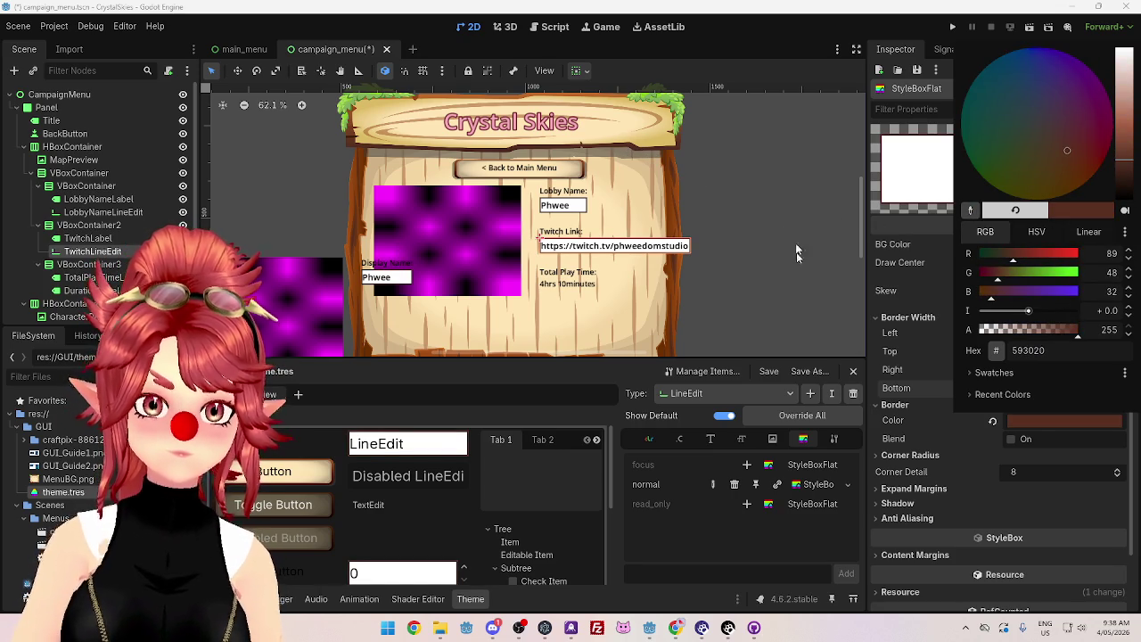
pyautogui.click(901, 236)
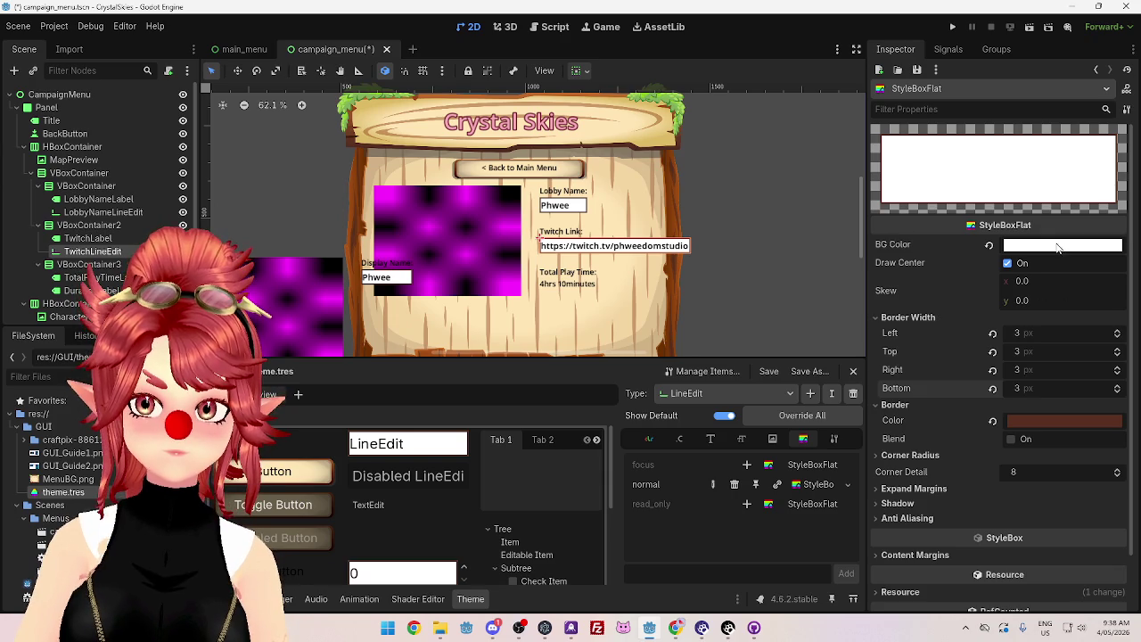
# Step: Recolour the normal style with a pale cream fff4e0 background and an orange-brown 883f09 border
pyautogui.click(1058, 246)
pyautogui.click(971, 412)
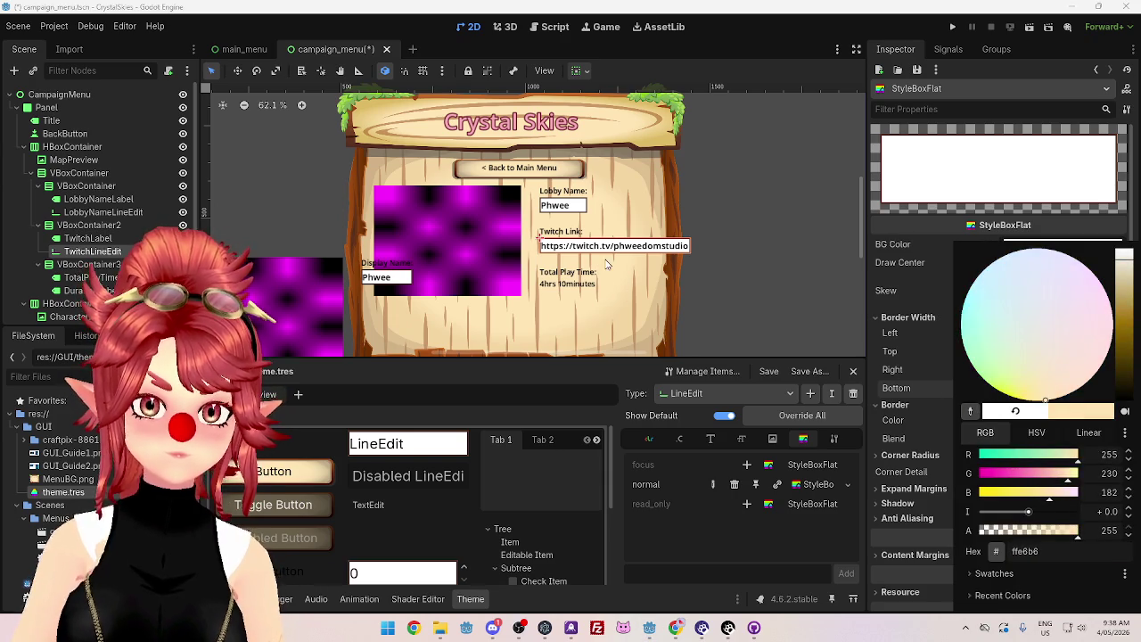
pyautogui.click(607, 264)
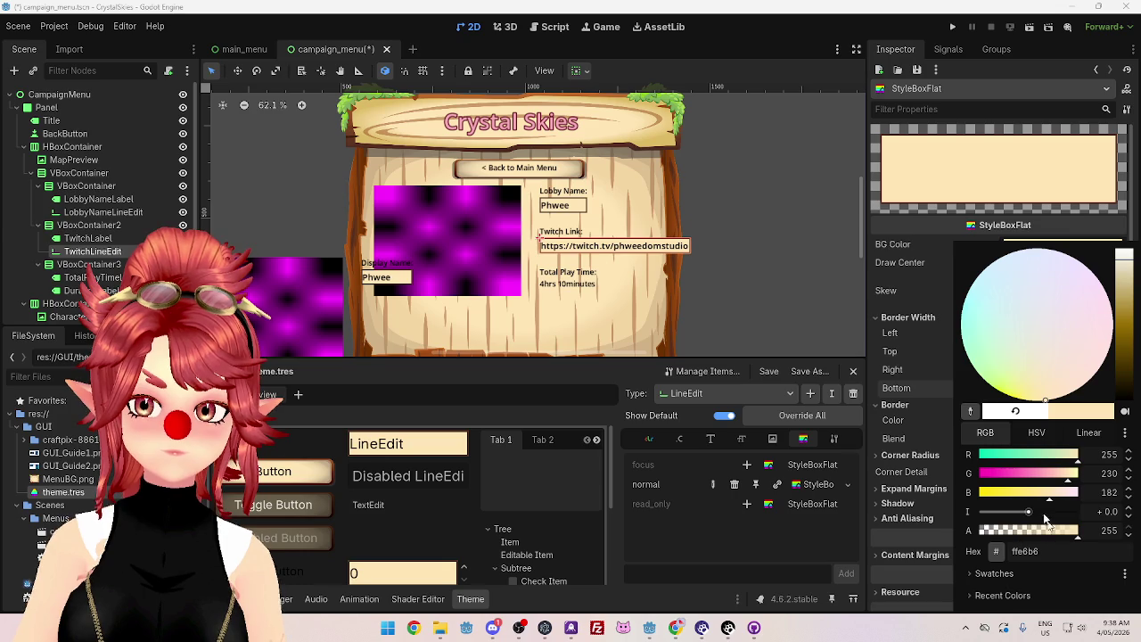
pyautogui.click(1036, 432)
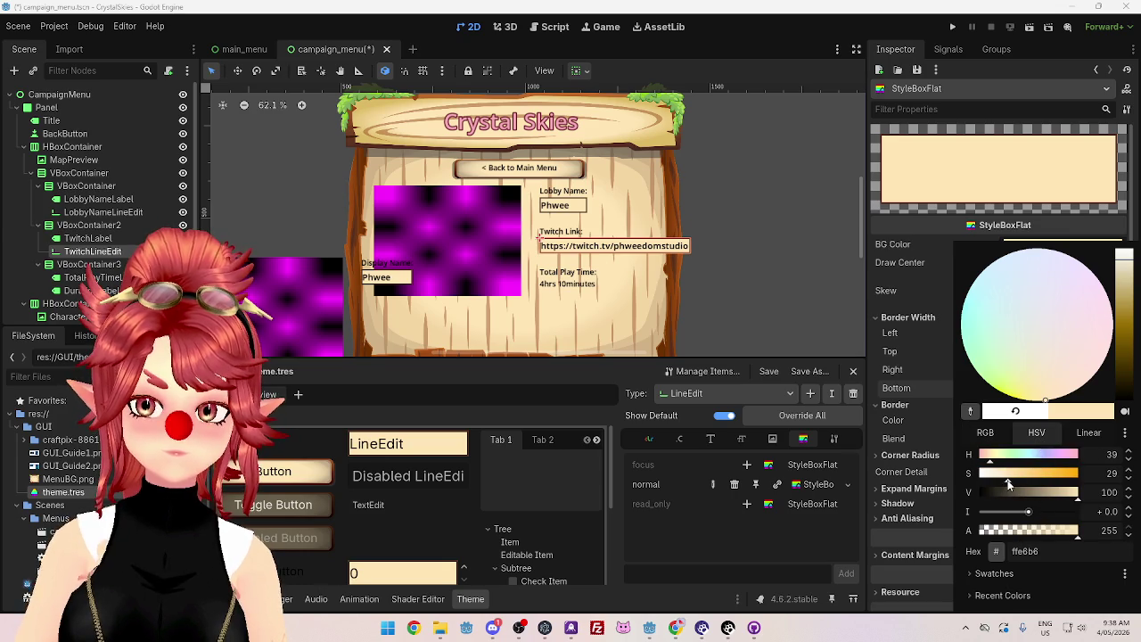
pyautogui.moveTo(992, 478)
pyautogui.mouseDown()
pyautogui.moveTo(1002, 480)
pyautogui.moveTo(992, 479)
pyautogui.mouseUp()
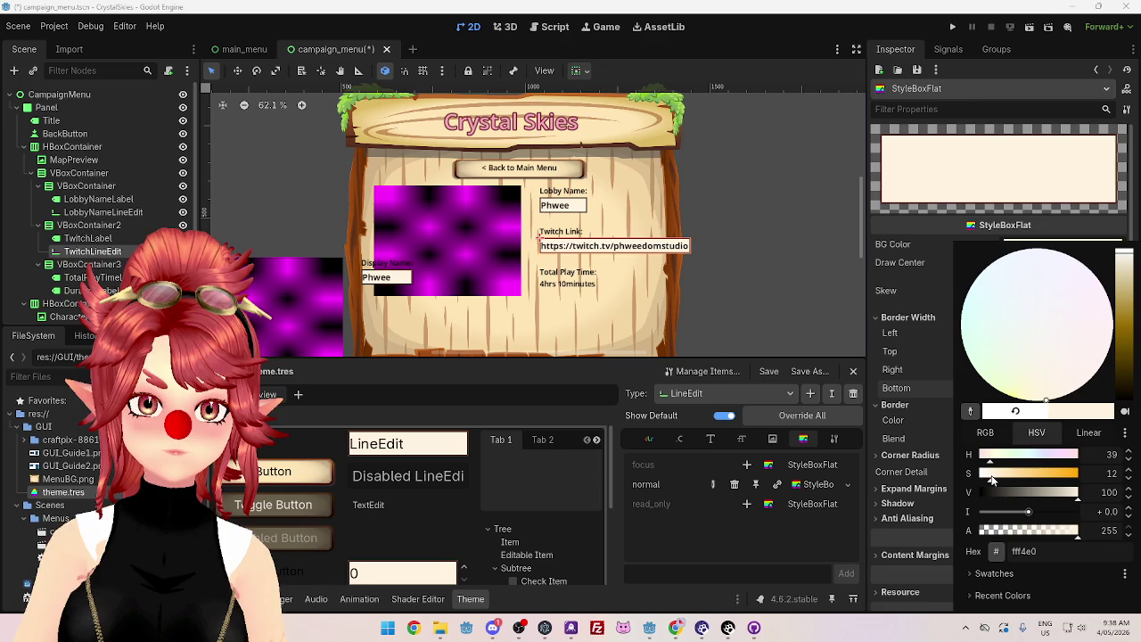
pyautogui.click(888, 397)
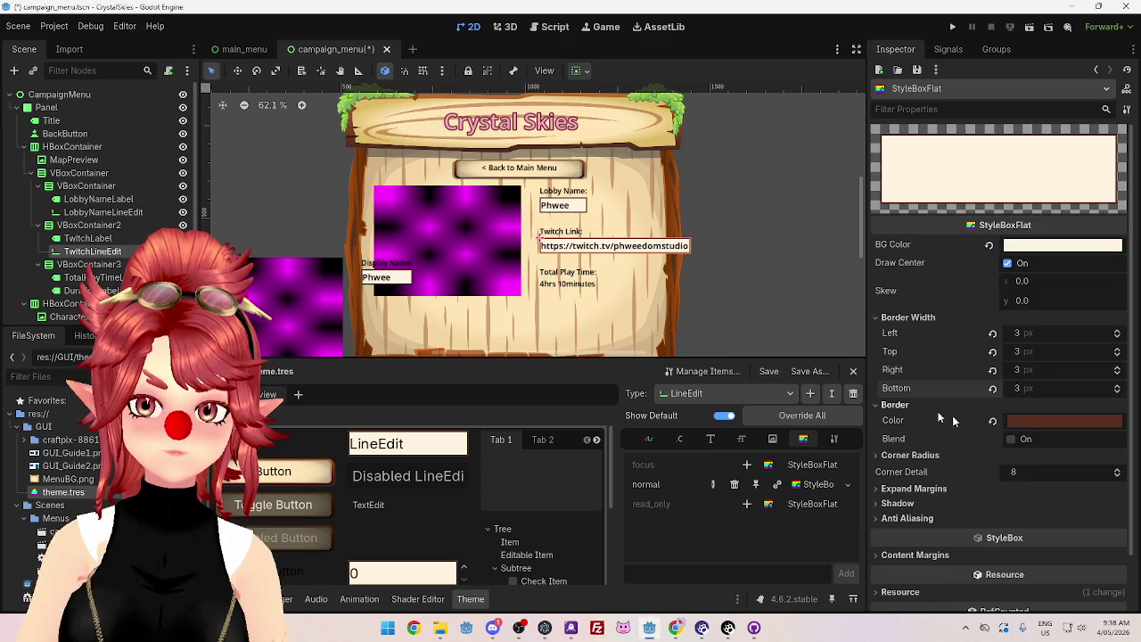
pyautogui.click(1033, 424)
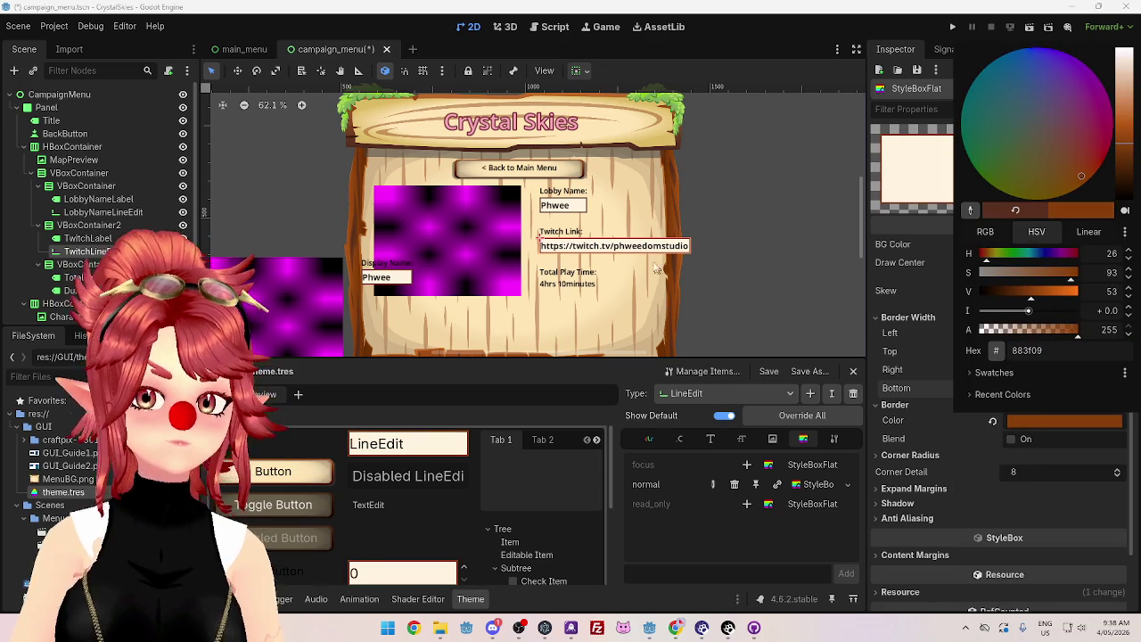
pyautogui.click(822, 14)
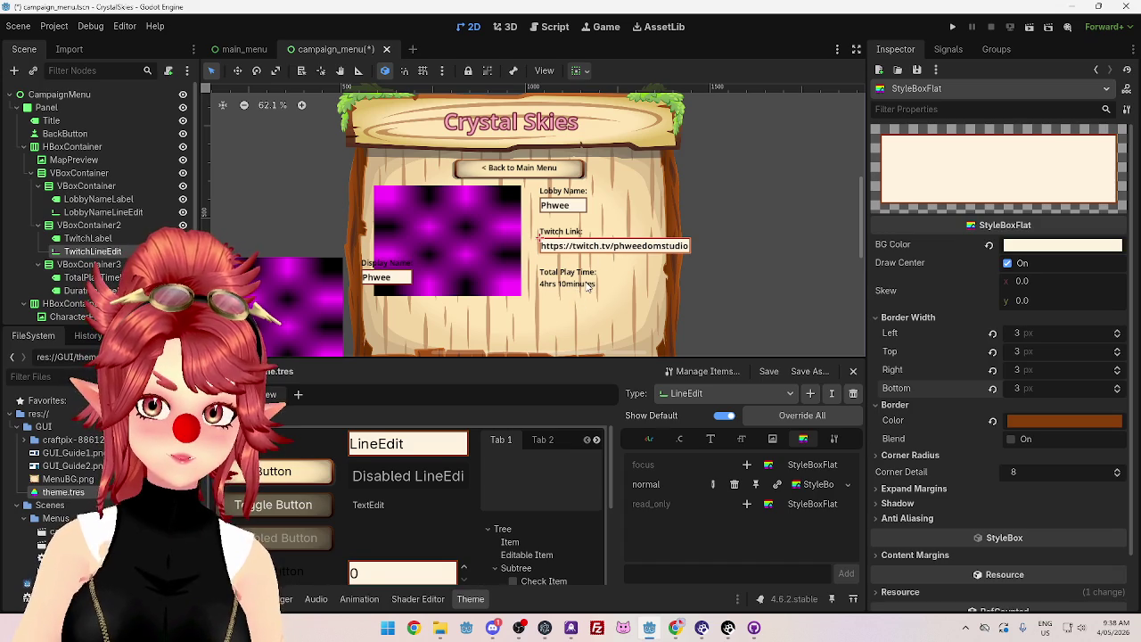
# Step: Set the normal style's Top Left, Top Right and Bottom Right corner radii to 5 px
pyautogui.click(903, 456)
pyautogui.click(1019, 473)
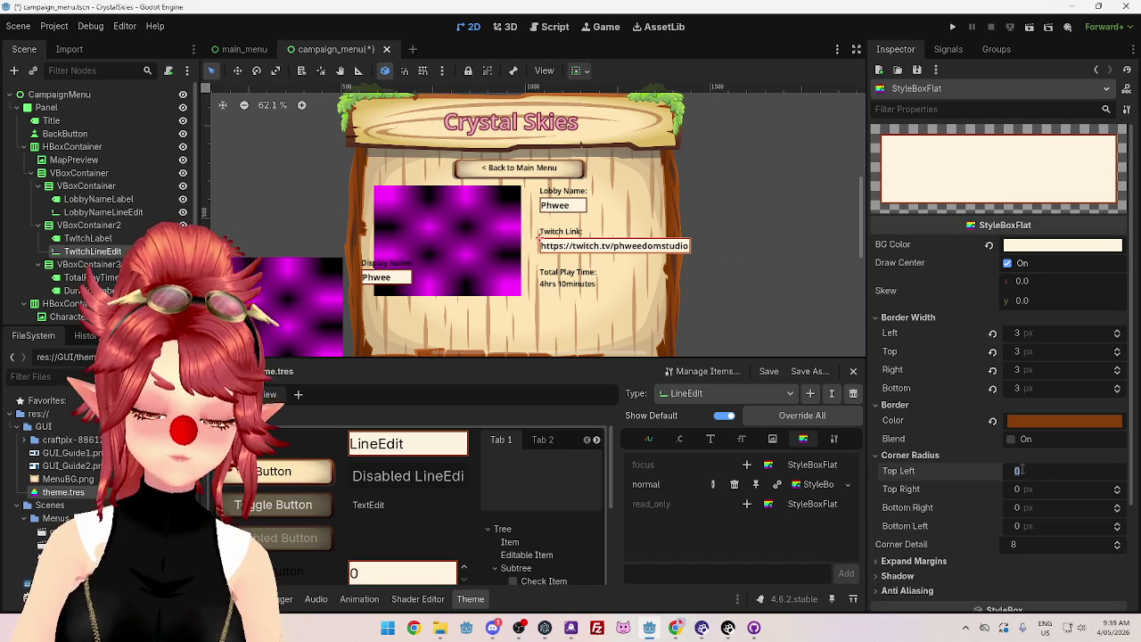
pyautogui.write('3')
pyautogui.press('Tab')
pyautogui.write('3')
pyautogui.press('Tab')
pyautogui.write('3')
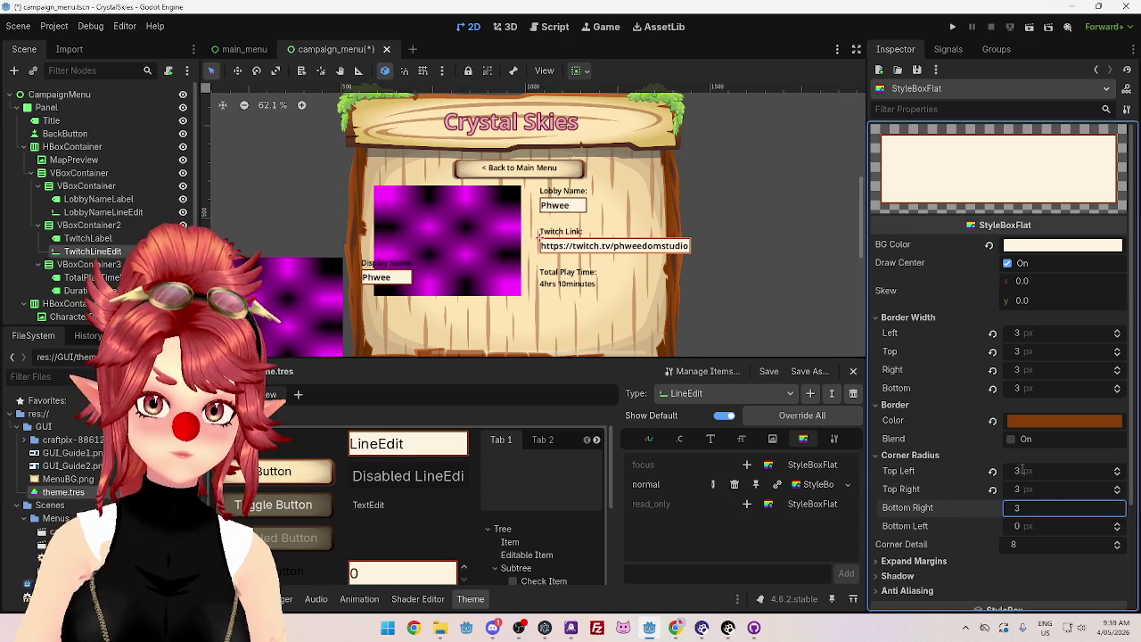
pyautogui.click(1019, 472)
pyautogui.write('5')
pyautogui.press('Tab')
pyautogui.write('5')
pyautogui.press('Tab')
pyautogui.write('5')
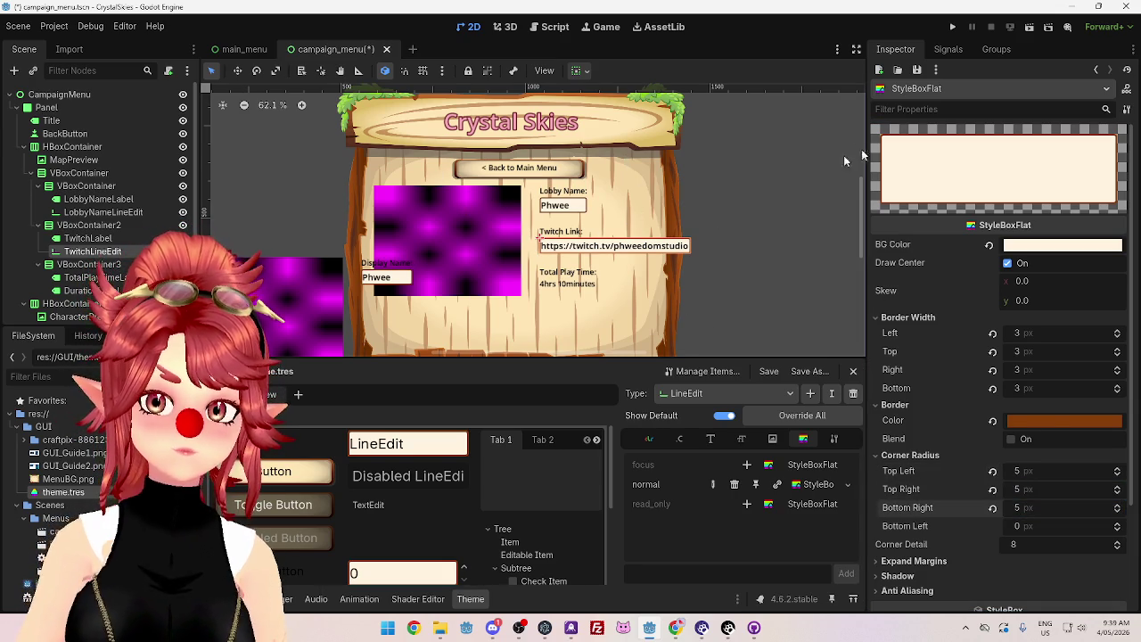
pyautogui.scroll(-1, 864, 204)
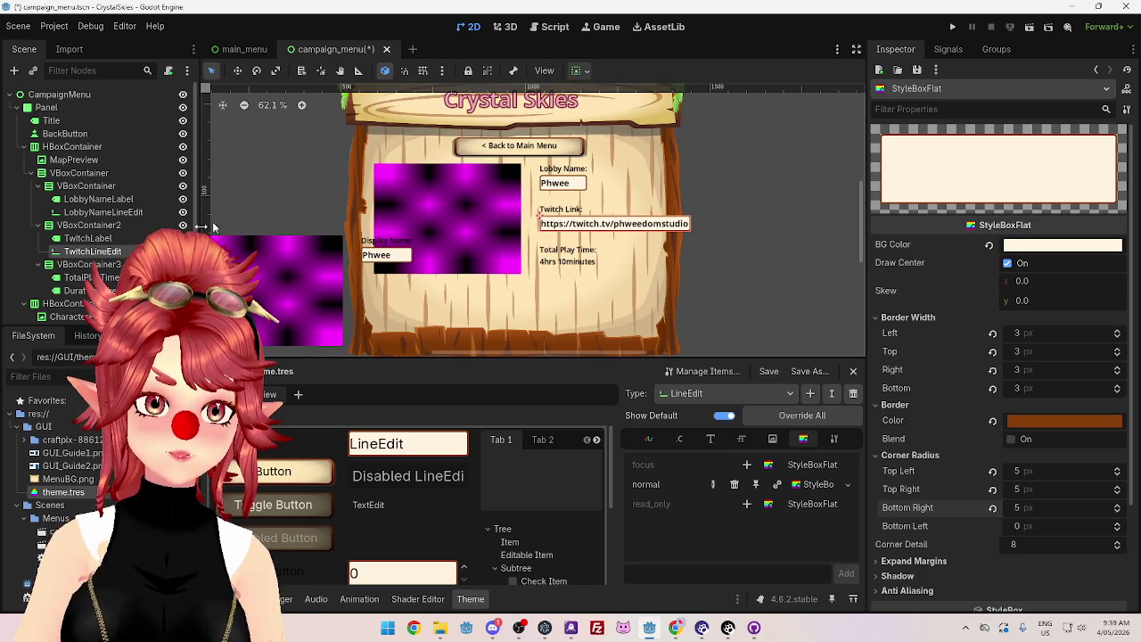
# Step: Select the parent VBoxContainer holding the Lobby Name, Twitch Link and Total Play Time rows
pyautogui.click(71, 228)
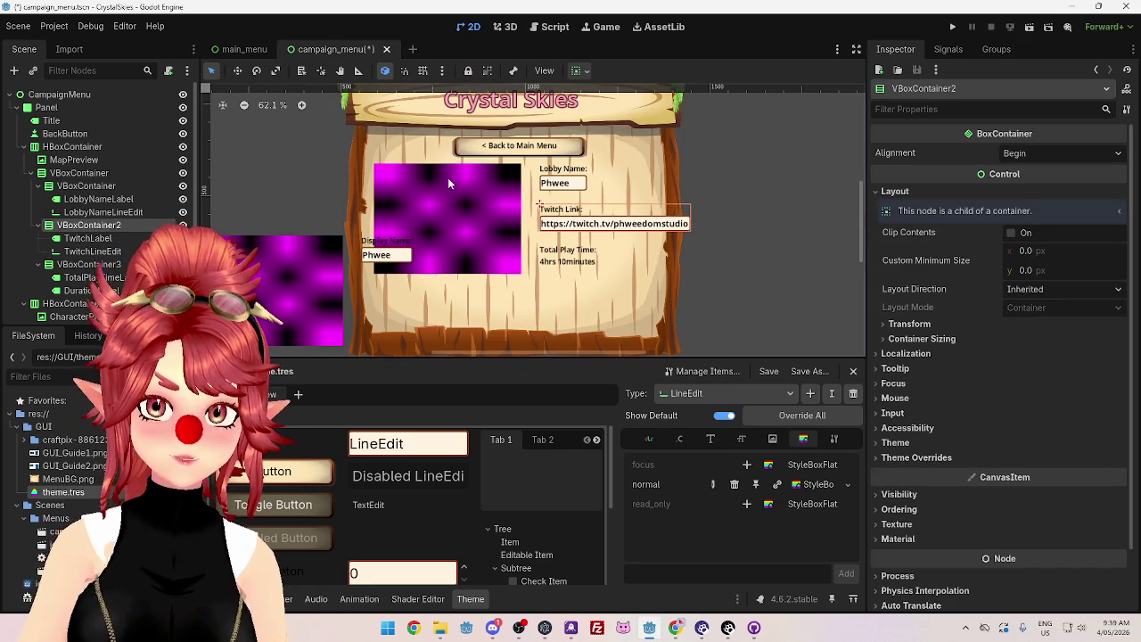
pyautogui.click(87, 185)
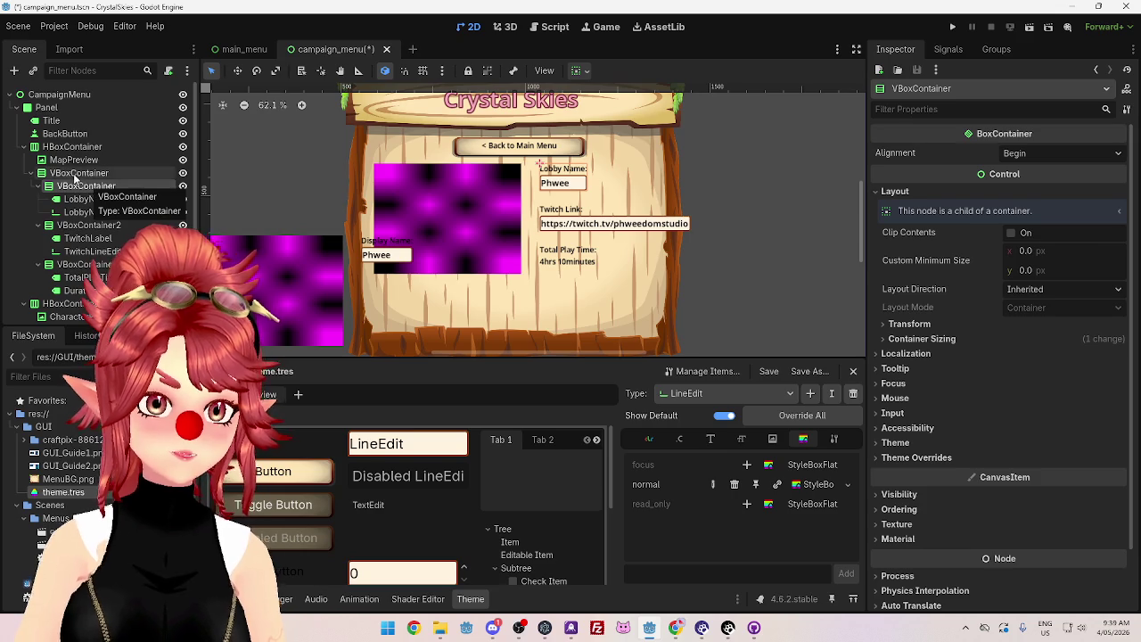
pyautogui.click(78, 174)
pyautogui.click(82, 186)
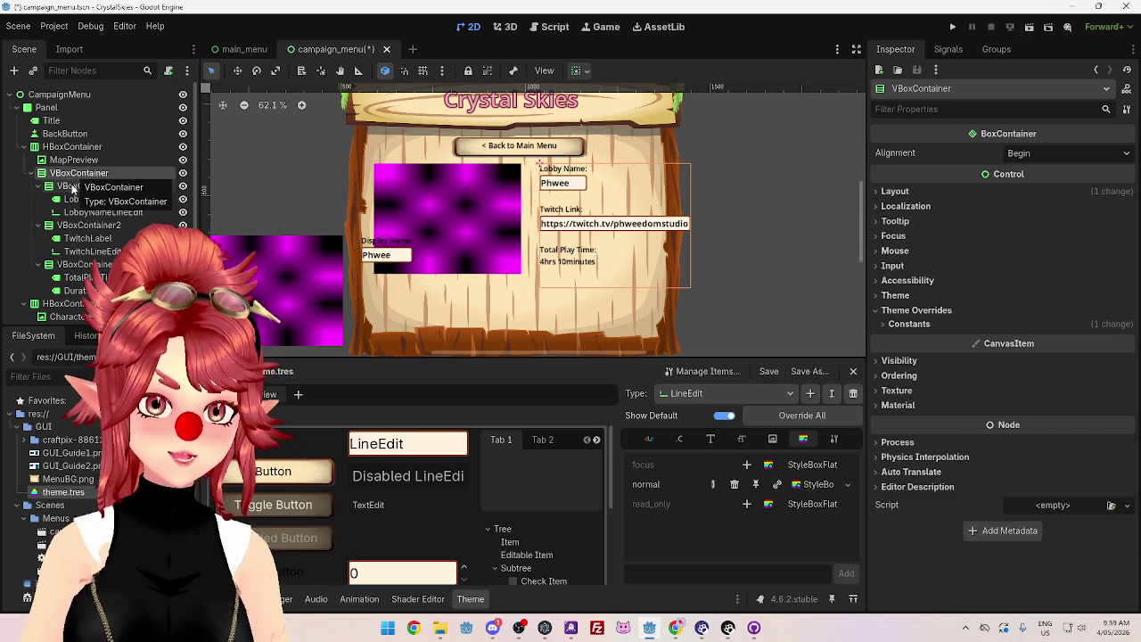
pyautogui.click(78, 226)
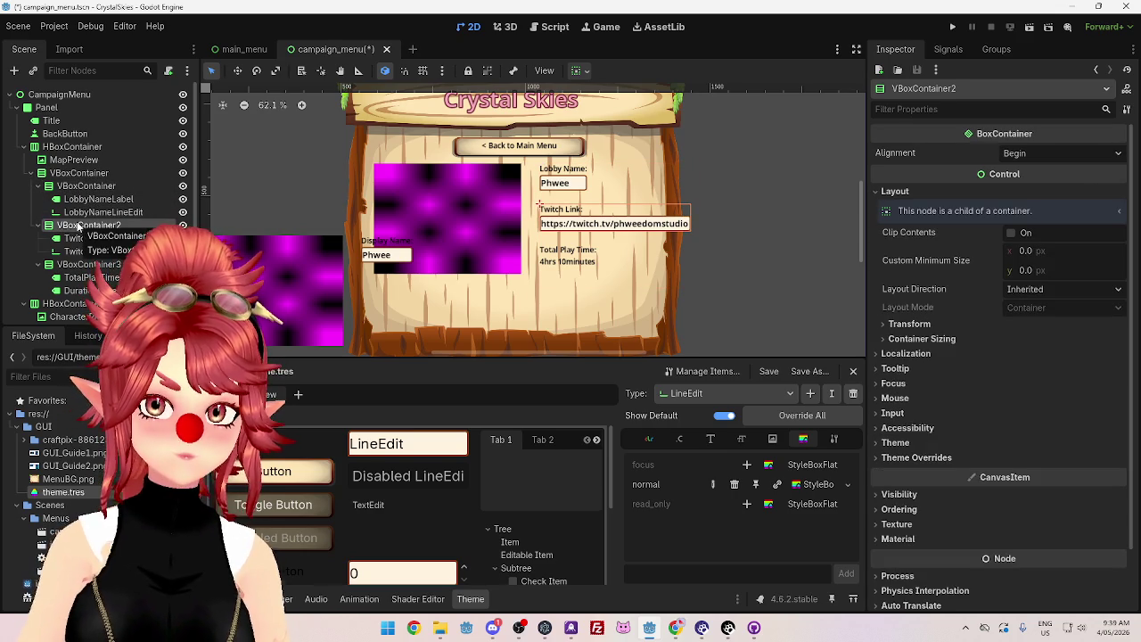
pyautogui.click(85, 265)
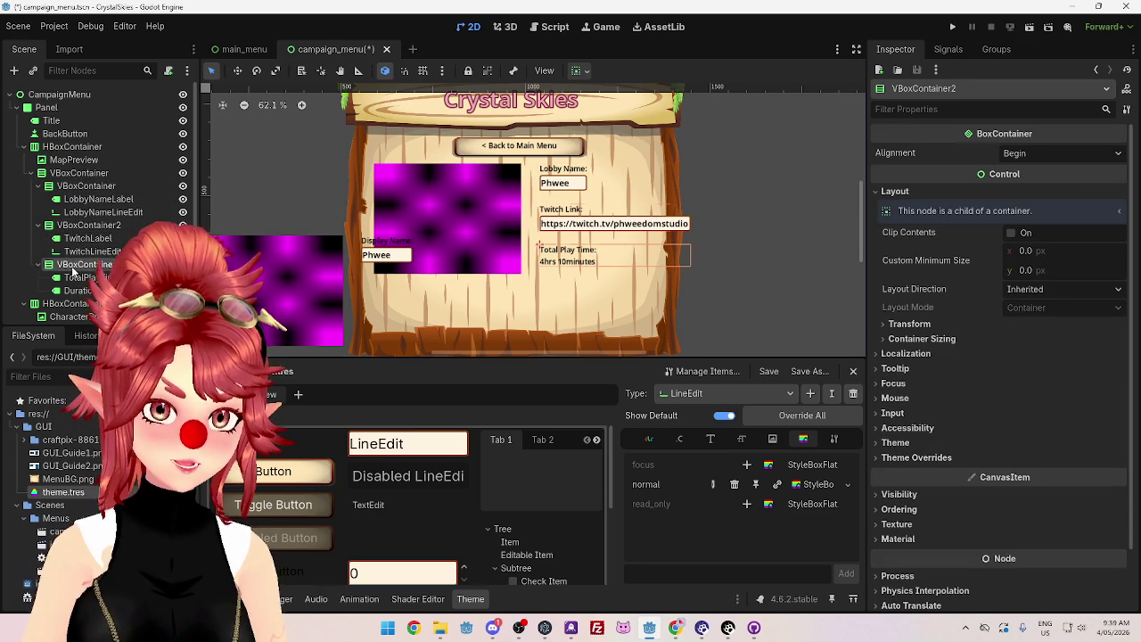
pyautogui.click(74, 186)
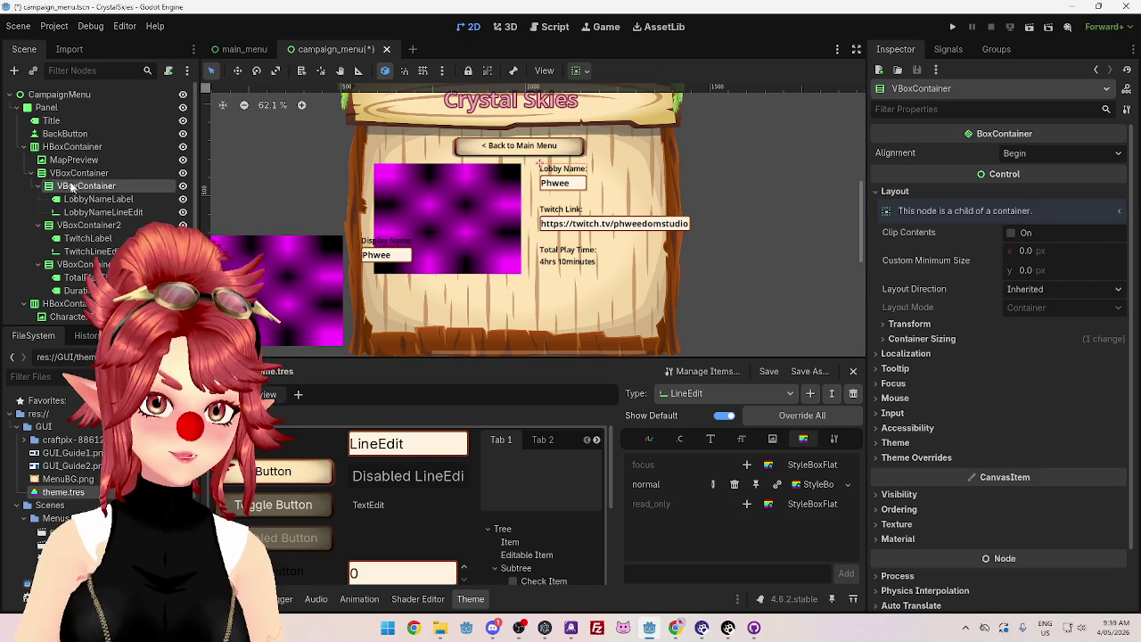
pyautogui.click(71, 175)
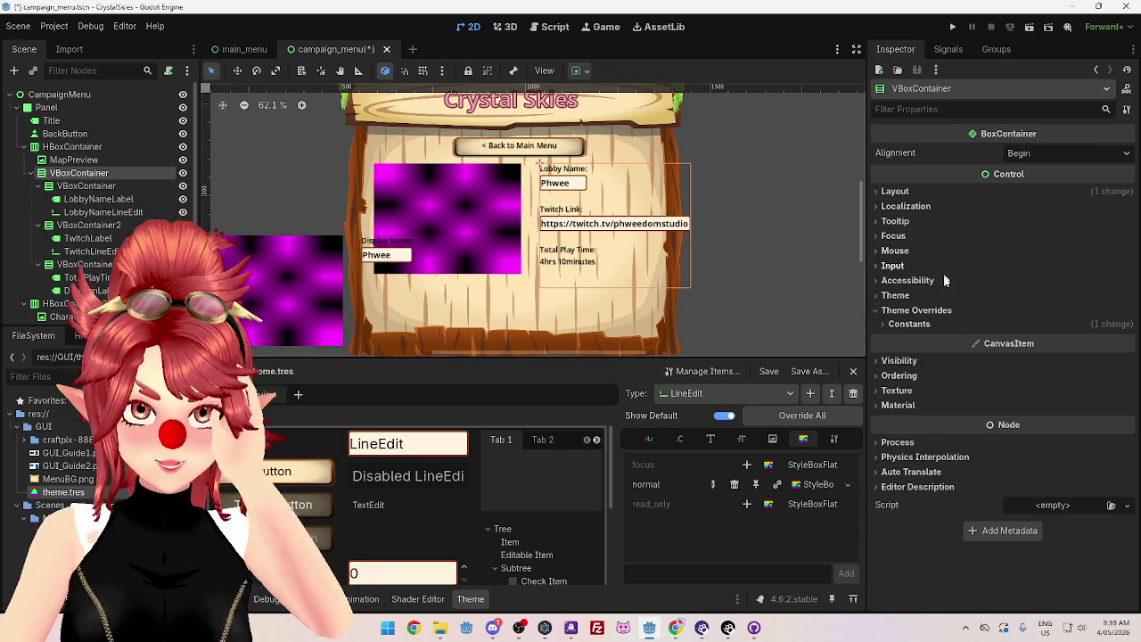
pyautogui.click(901, 192)
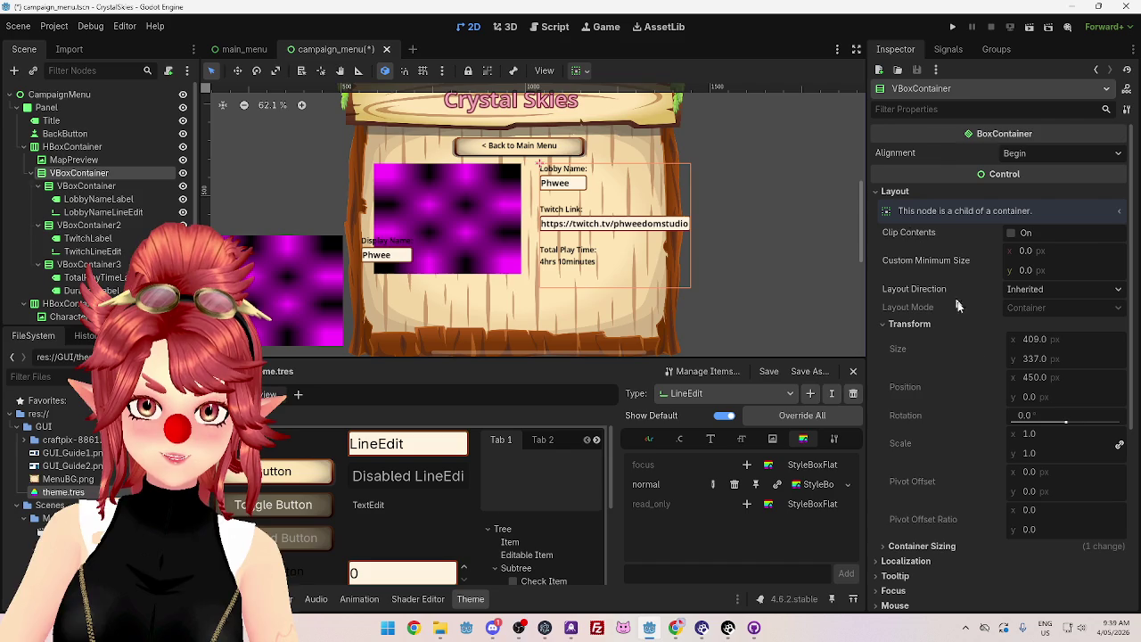
pyautogui.click(919, 546)
pyautogui.scroll(-3, 911, 531)
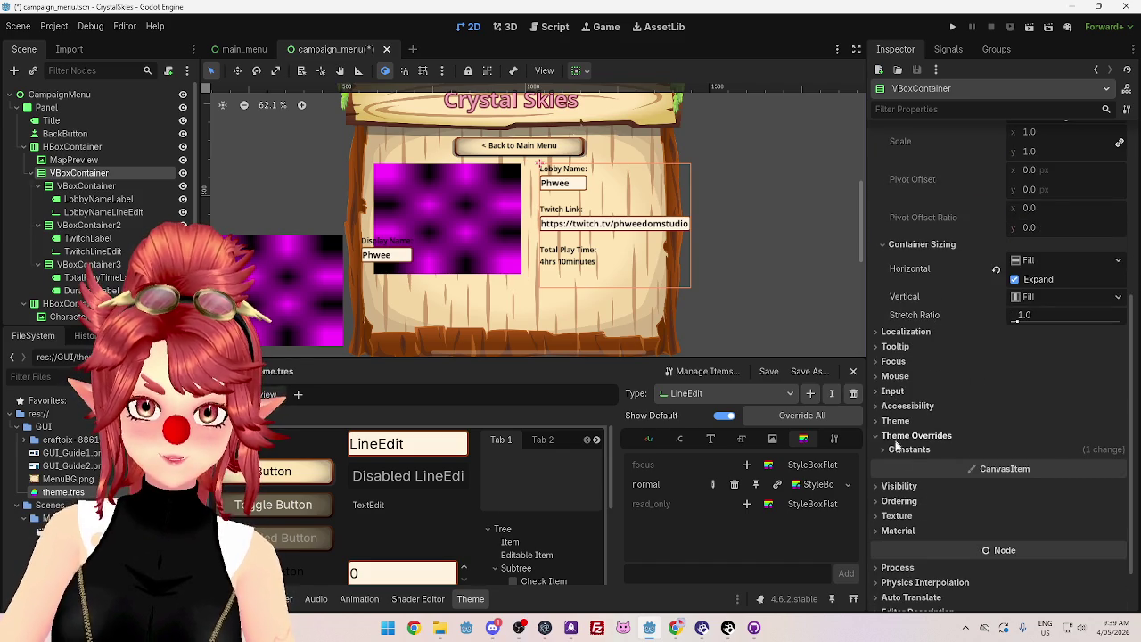
pyautogui.scroll(5, 898, 483)
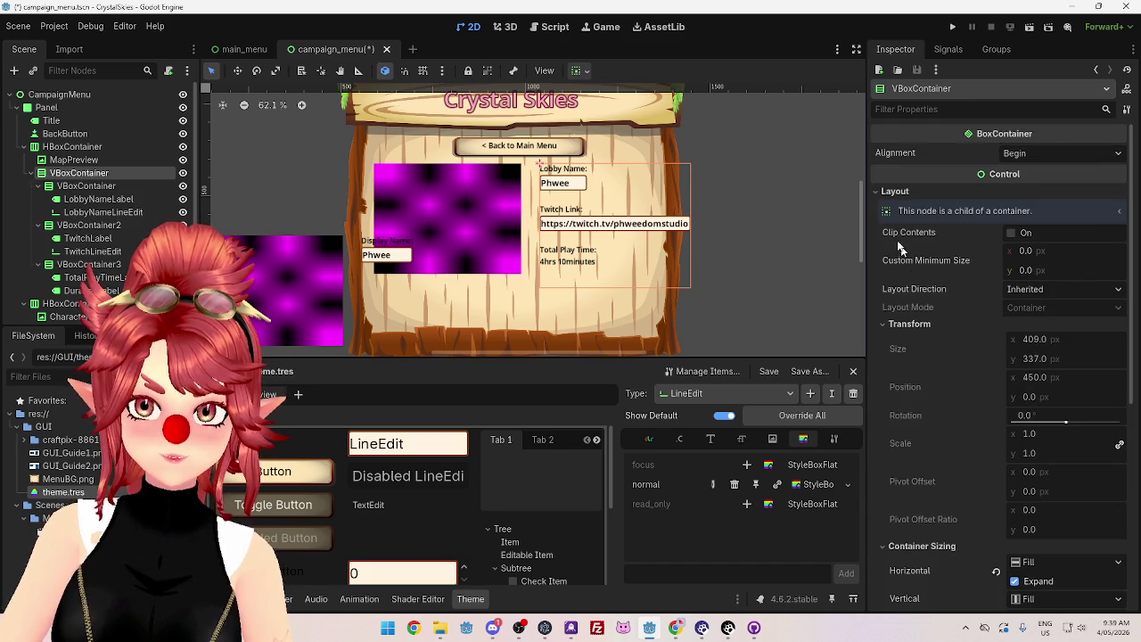
pyautogui.click(894, 192)
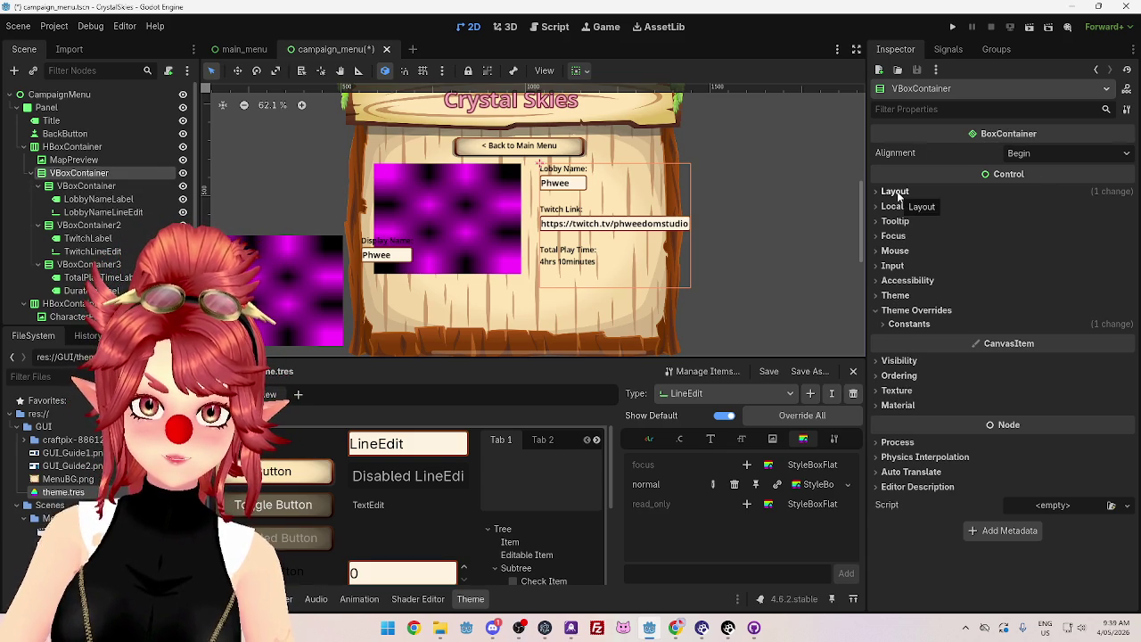
# Step: Set the VBoxContainer's Separation constant override to 15
pyautogui.click(908, 324)
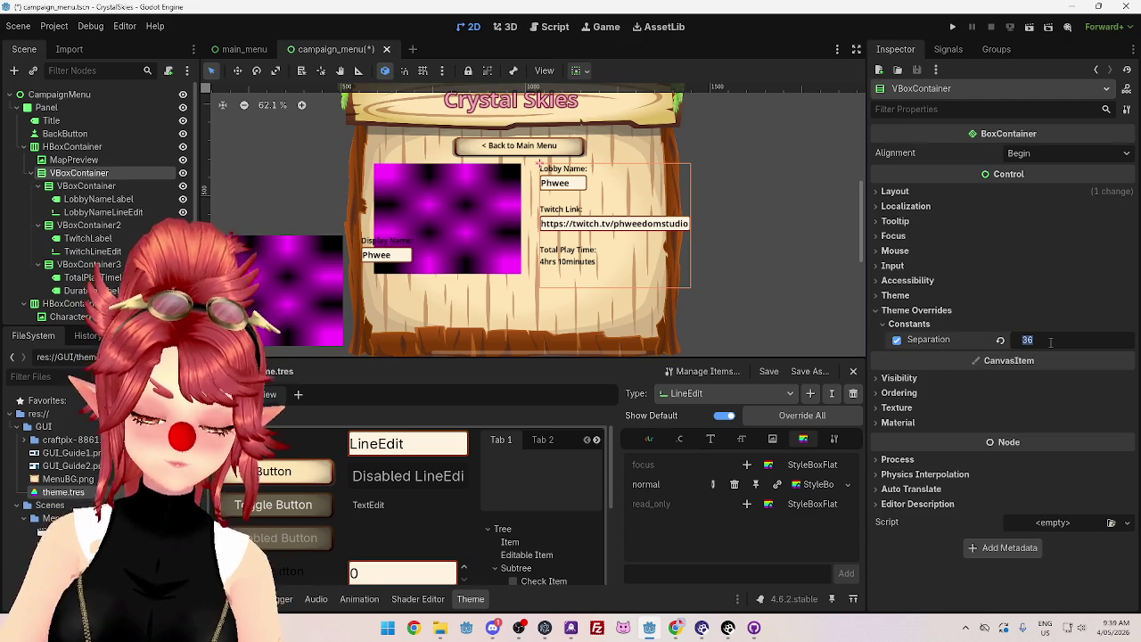
pyautogui.press('Return')
pyautogui.click(1050, 339)
pyautogui.write('15')
pyautogui.press('Return')
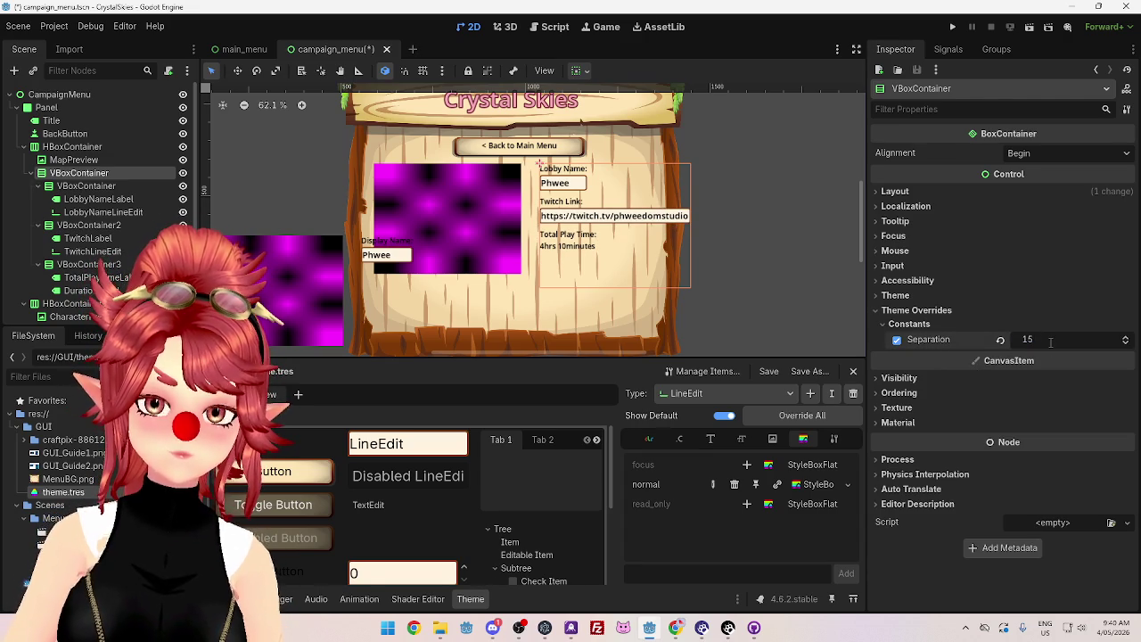
# Step: Revert LobbyNameLineEdit's LineEditCampaign Type Variation to empty
pyautogui.click(579, 193)
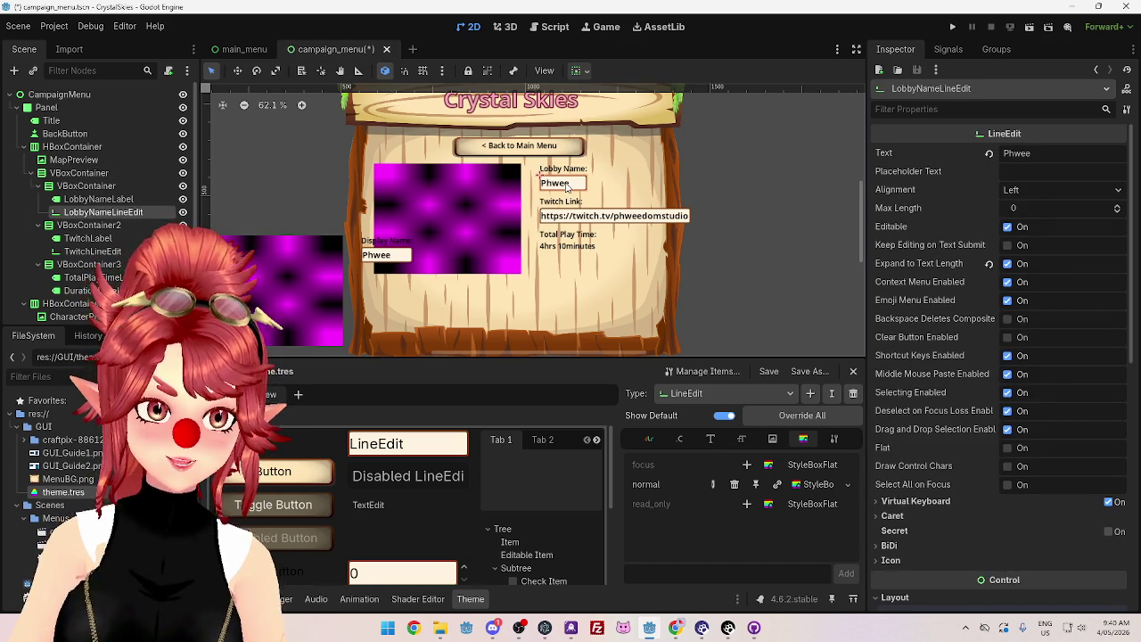
pyautogui.scroll(-15, 947, 267)
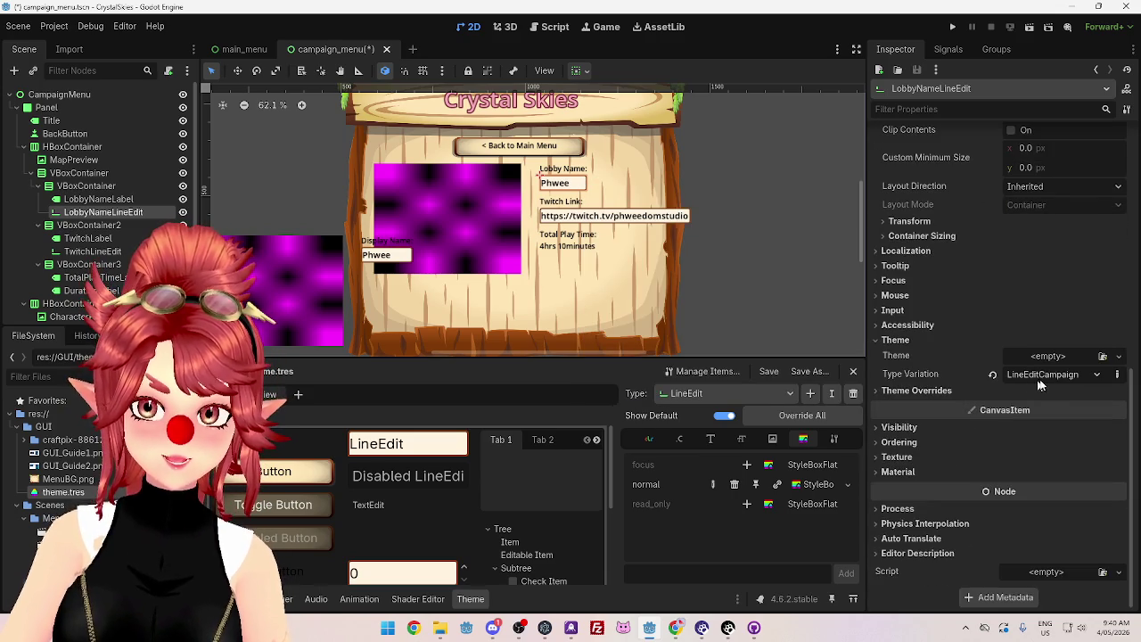
pyautogui.click(1045, 377)
pyautogui.click(1051, 376)
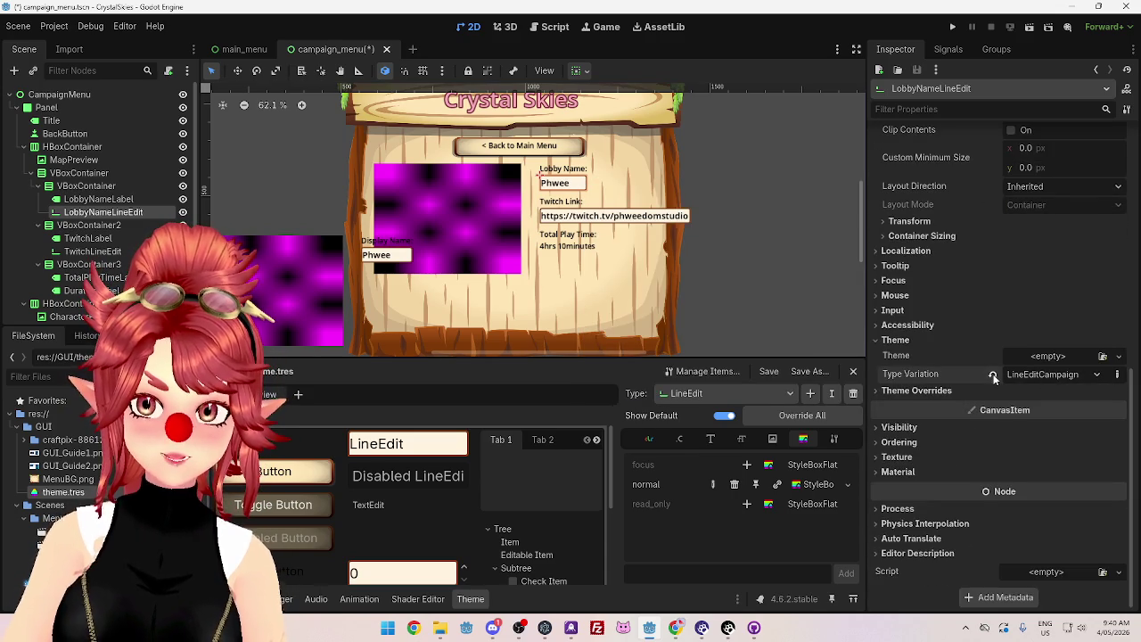
pyautogui.click(995, 373)
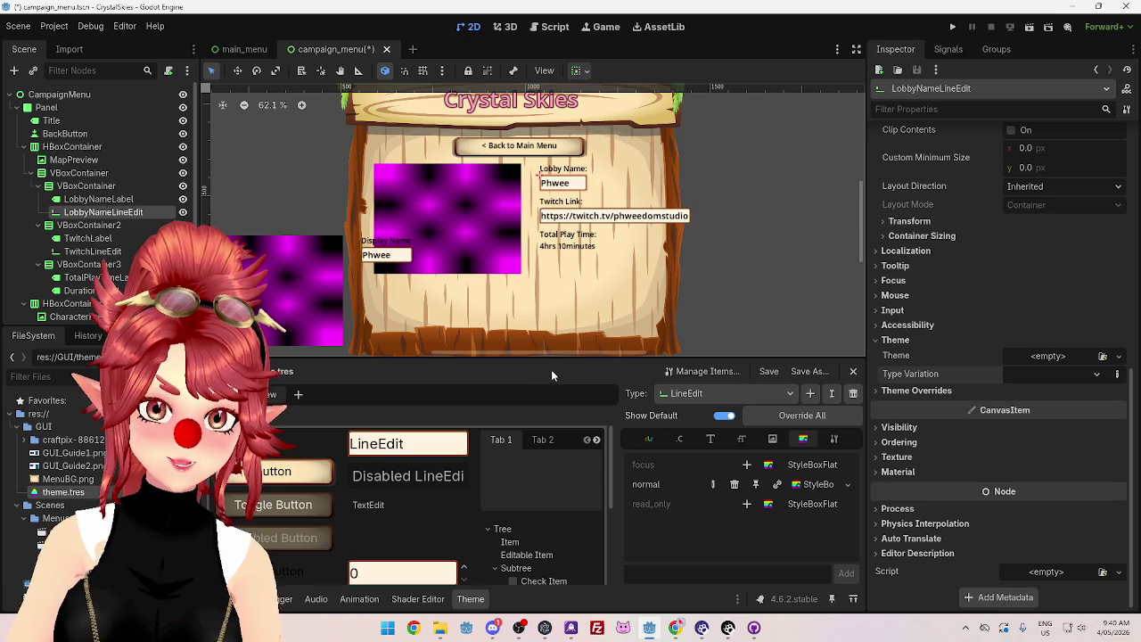
# Step: Set the theme's LineEdit font_size to 20 after trying 18
pyautogui.click(740, 440)
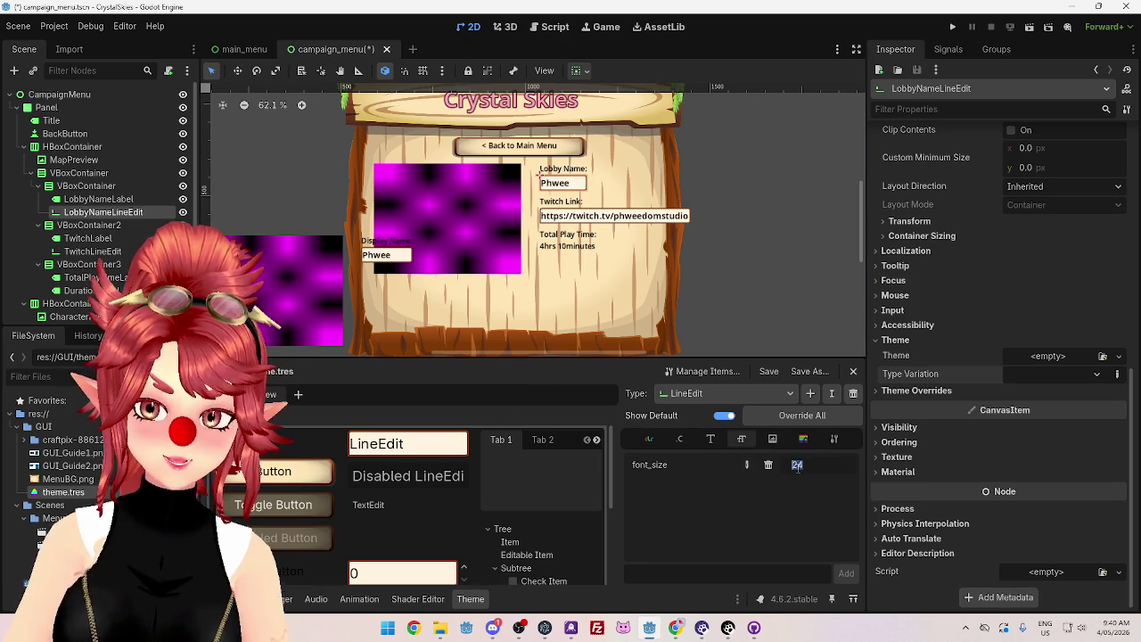
pyautogui.write('20')
pyautogui.press('Return')
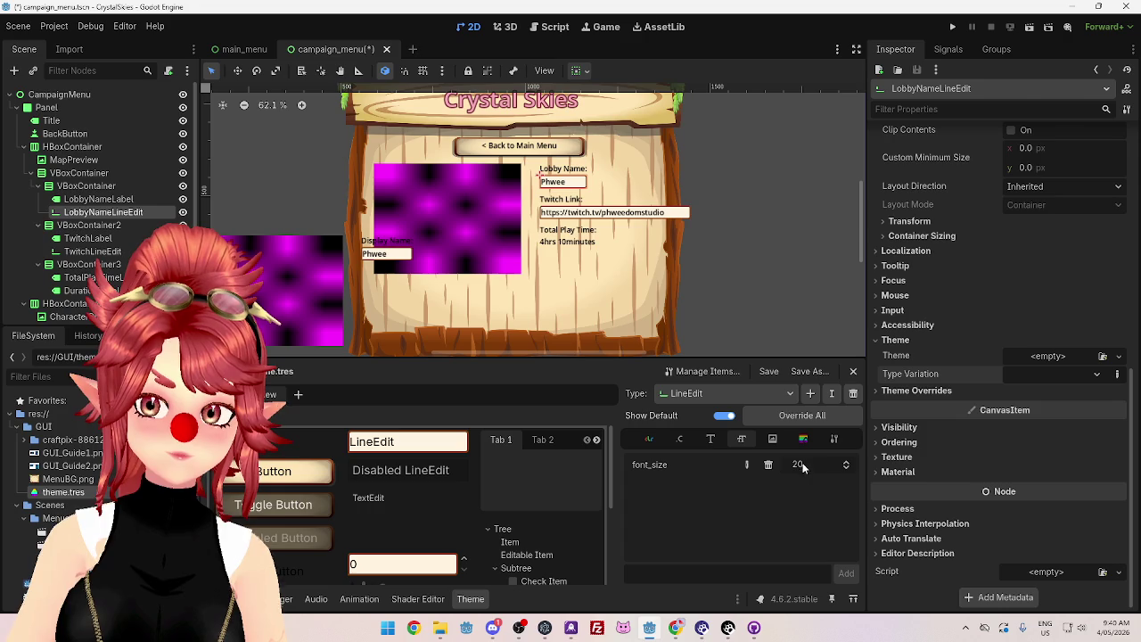
pyautogui.write('18')
pyautogui.press('Return')
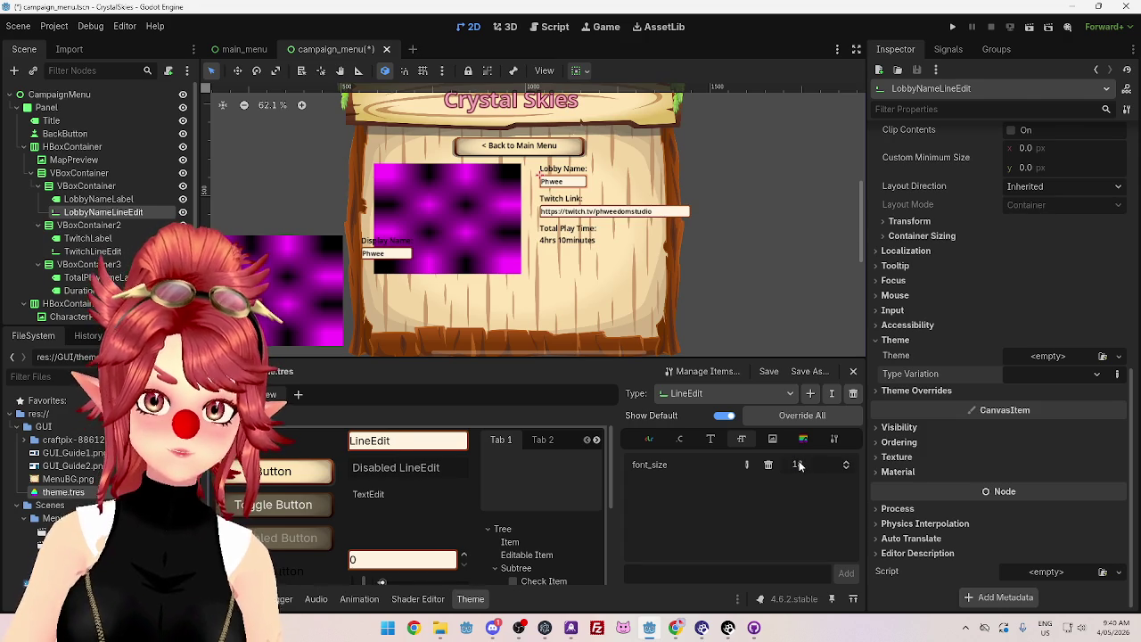
pyautogui.moveTo(800, 466); pyautogui.dragTo(810, 467)
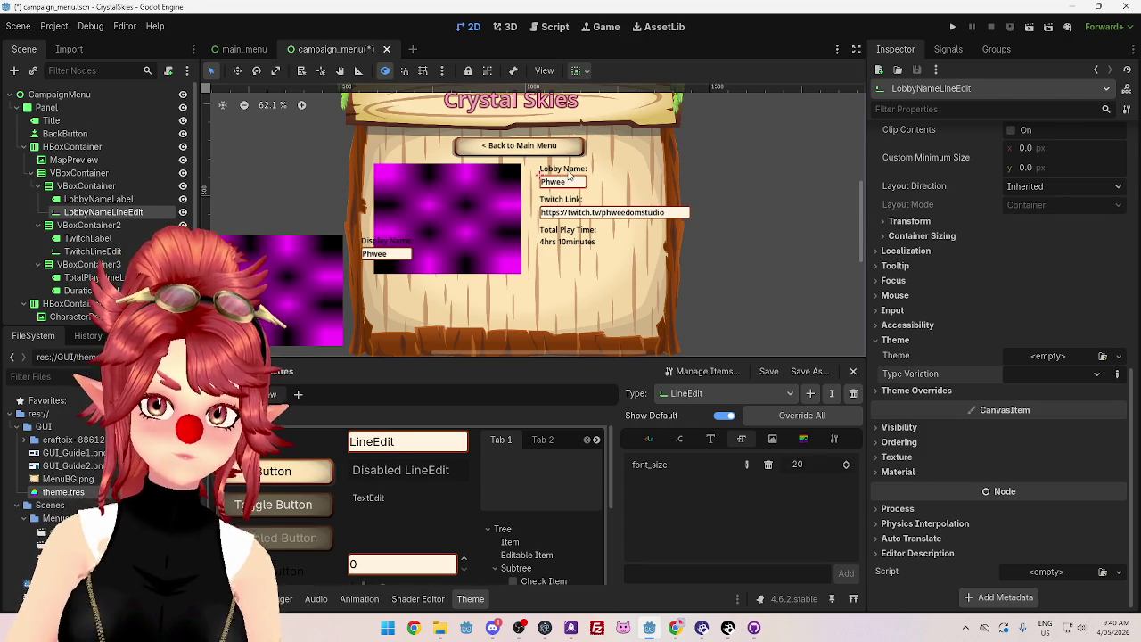
pyautogui.click(134, 186)
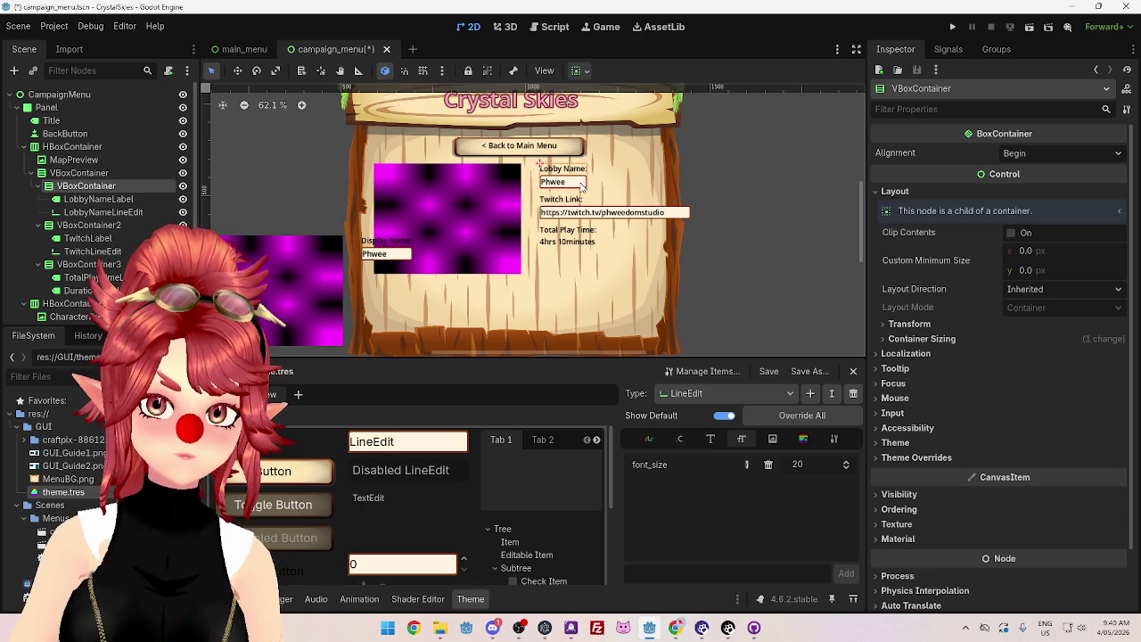
# Step: Lower the map-and-info HBoxContainer's Separation override to 10, trying 30 and 20 first
pyautogui.click(109, 147)
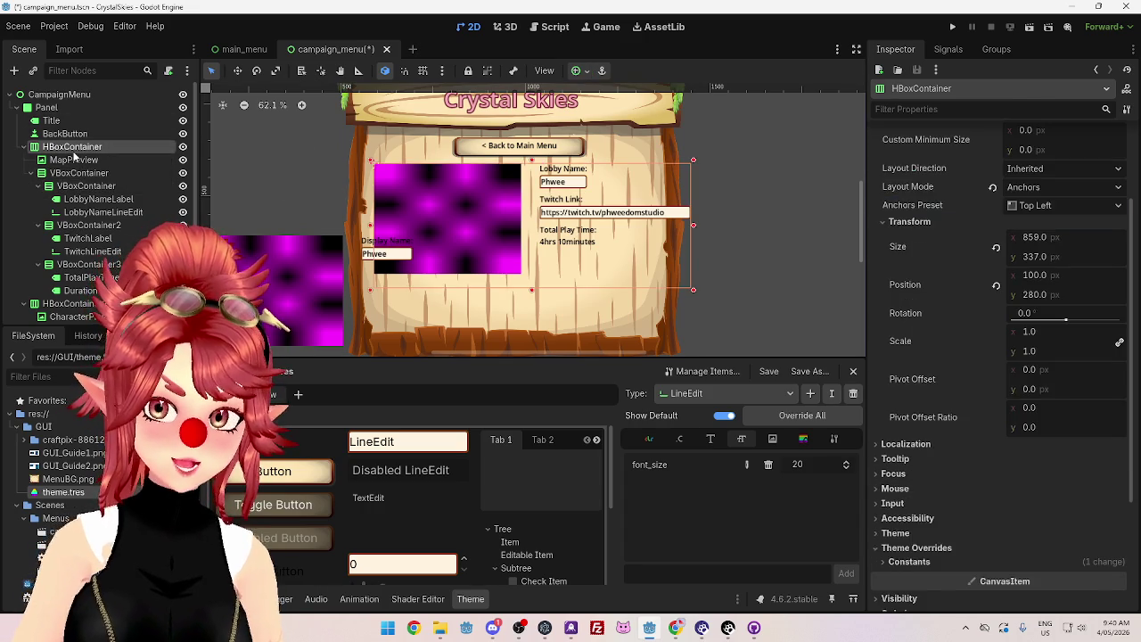
pyautogui.scroll(-3, 1053, 357)
pyautogui.click(902, 443)
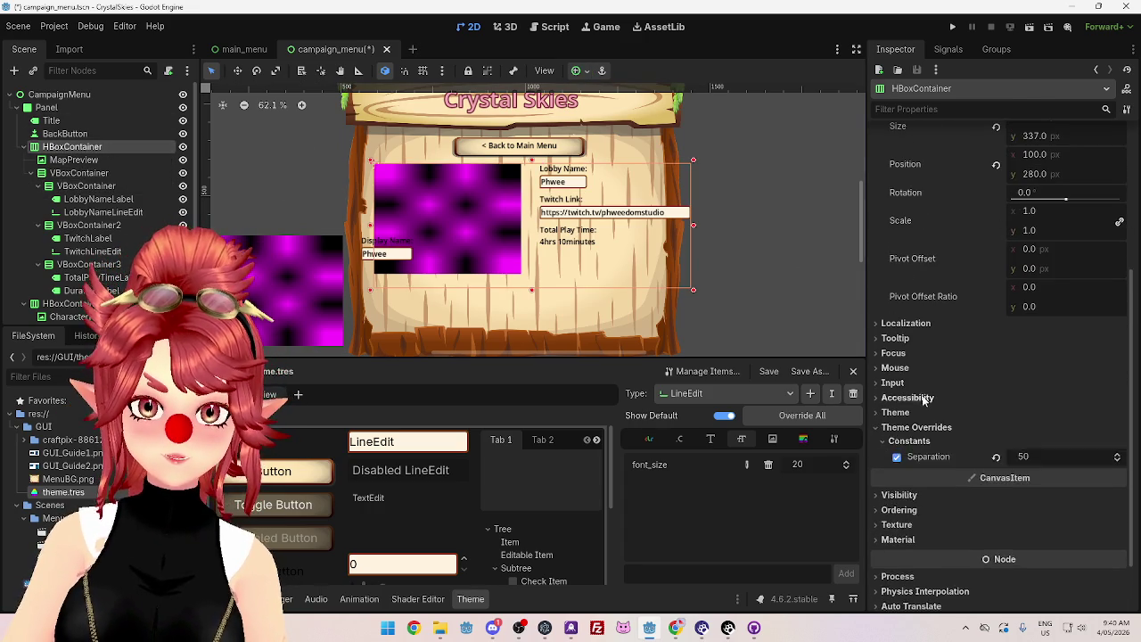
pyautogui.scroll(-2, 1021, 408)
pyautogui.click(1030, 390)
pyautogui.write('30')
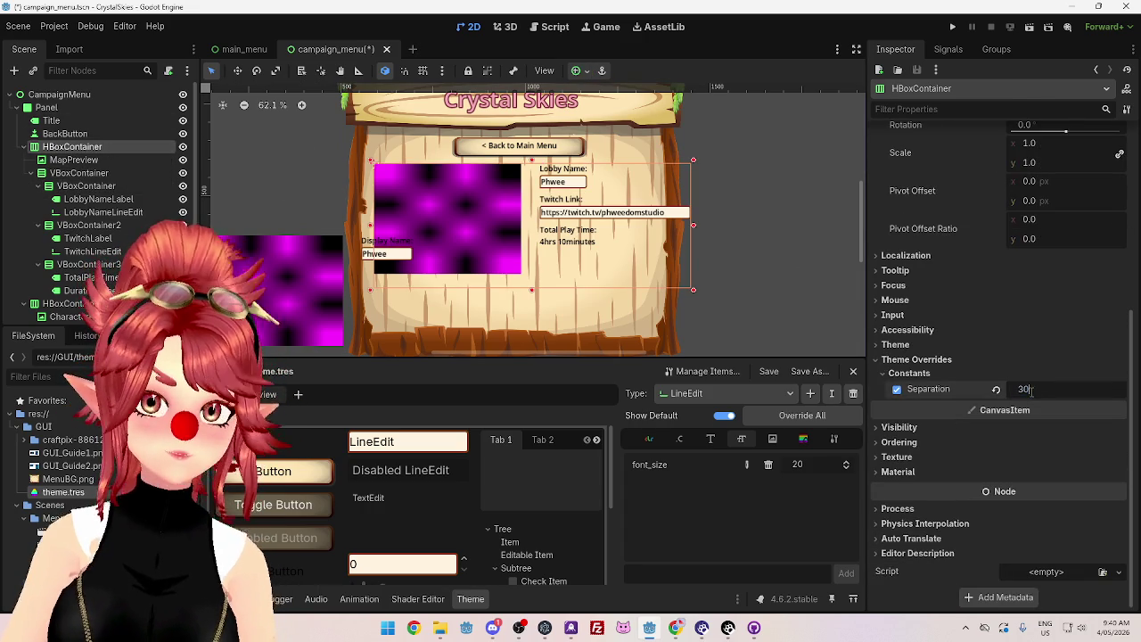
pyautogui.press('Return')
pyautogui.click(1030, 390)
pyautogui.write('20')
pyautogui.press('Return')
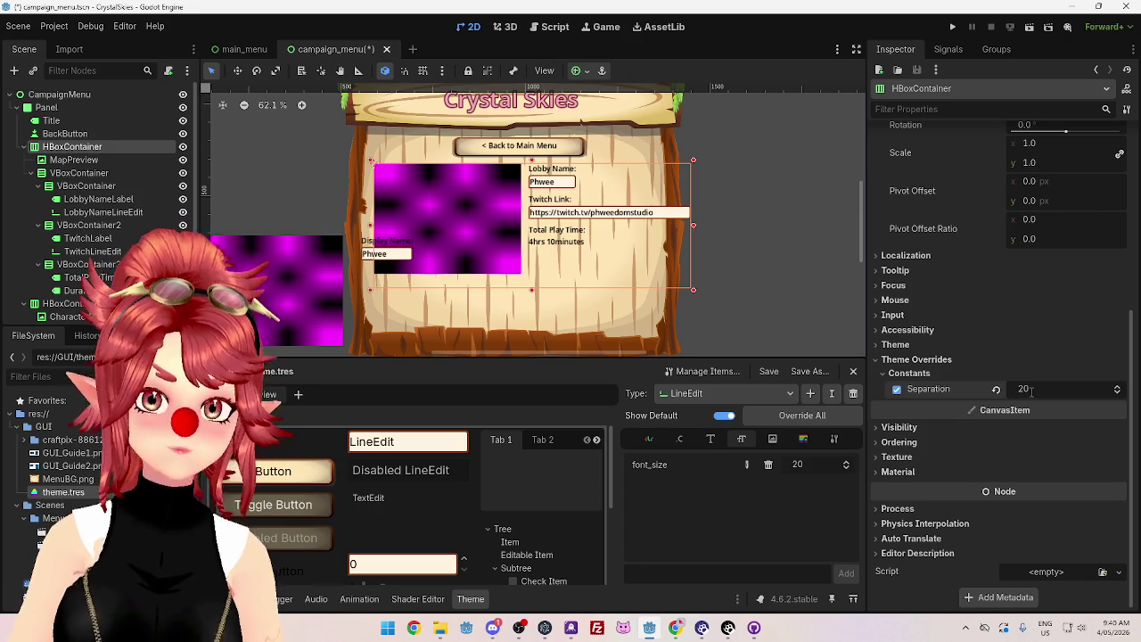
pyautogui.click(1030, 390)
pyautogui.write('10')
pyautogui.press('Return')
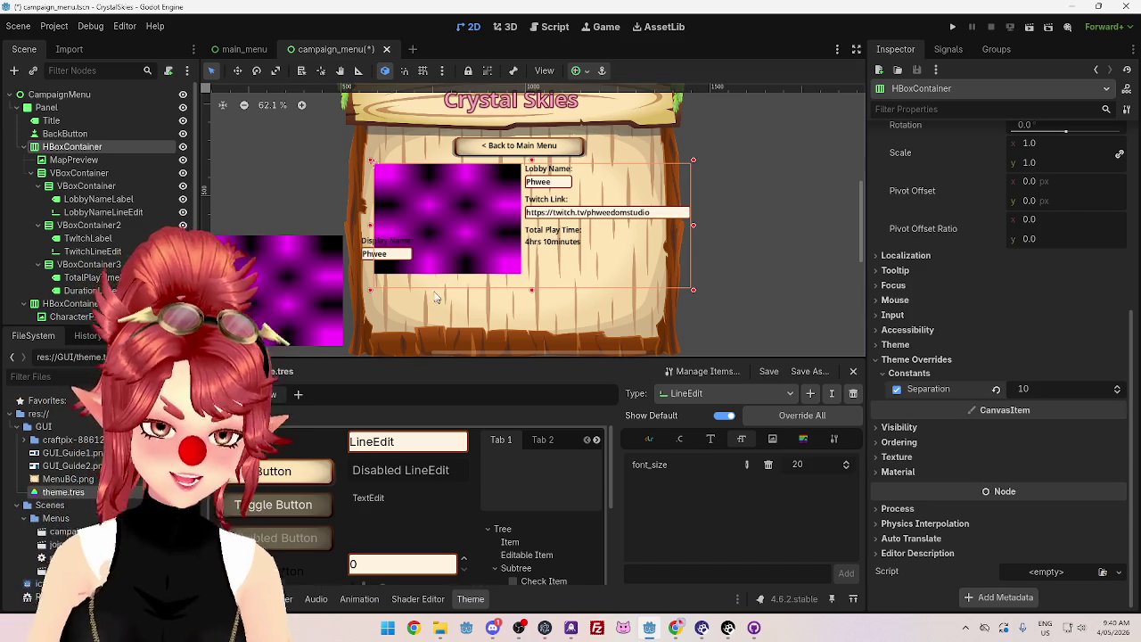
# Step: Resize MapPreview's PlaceholderTexture2D to 350 × 200 px and enlarge the scene view
pyautogui.click(467, 194)
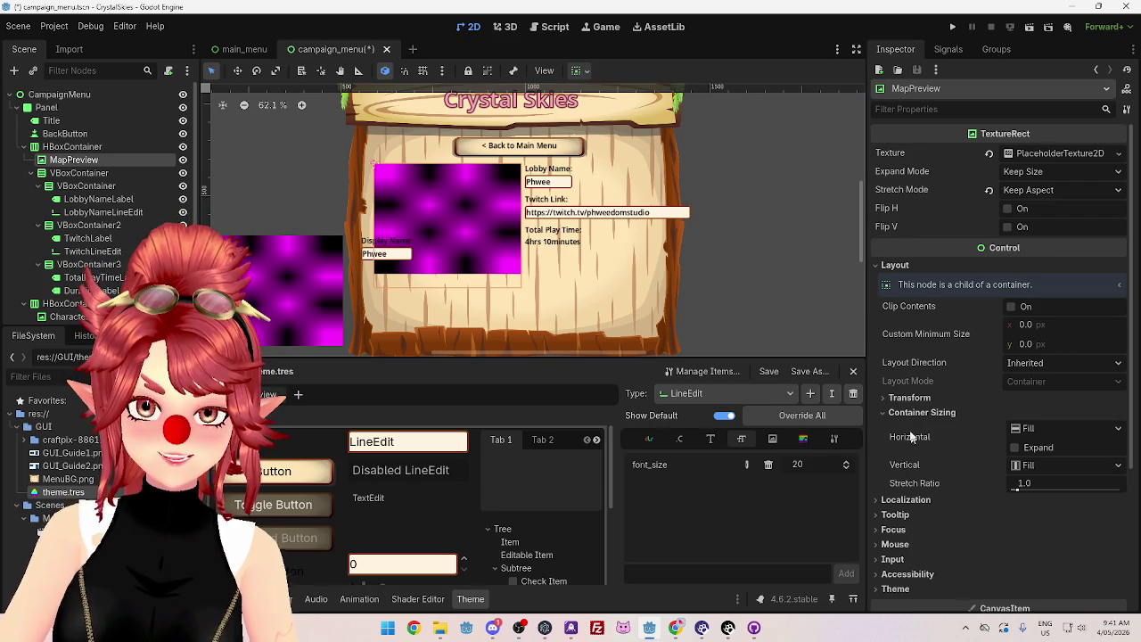
pyautogui.click(909, 397)
pyautogui.scroll(-2, 990, 424)
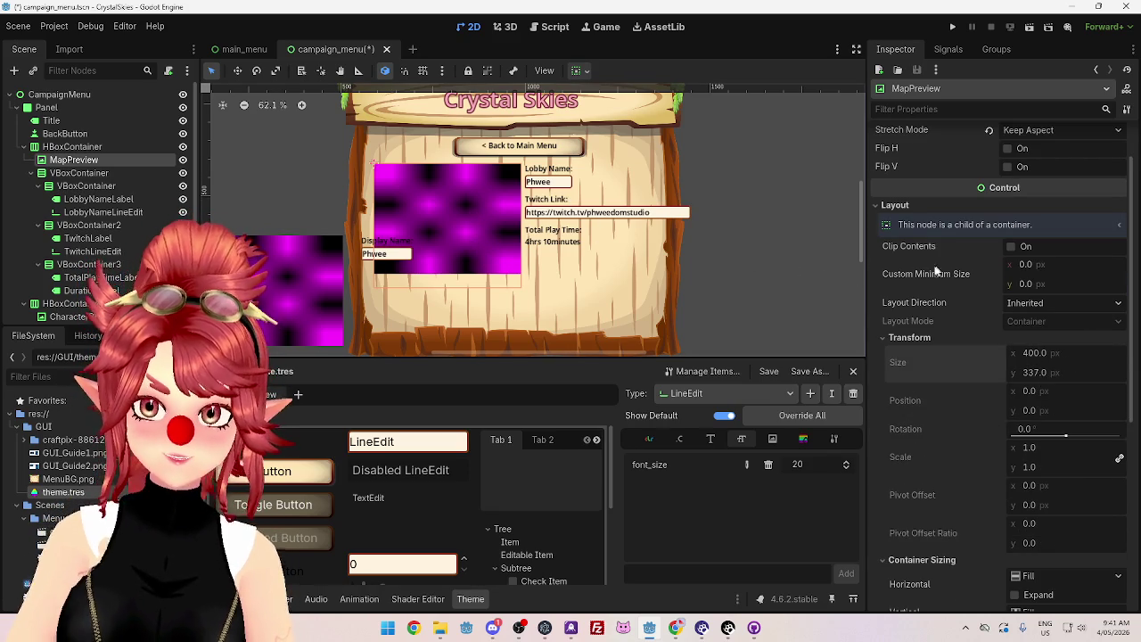
pyautogui.scroll(2, 951, 354)
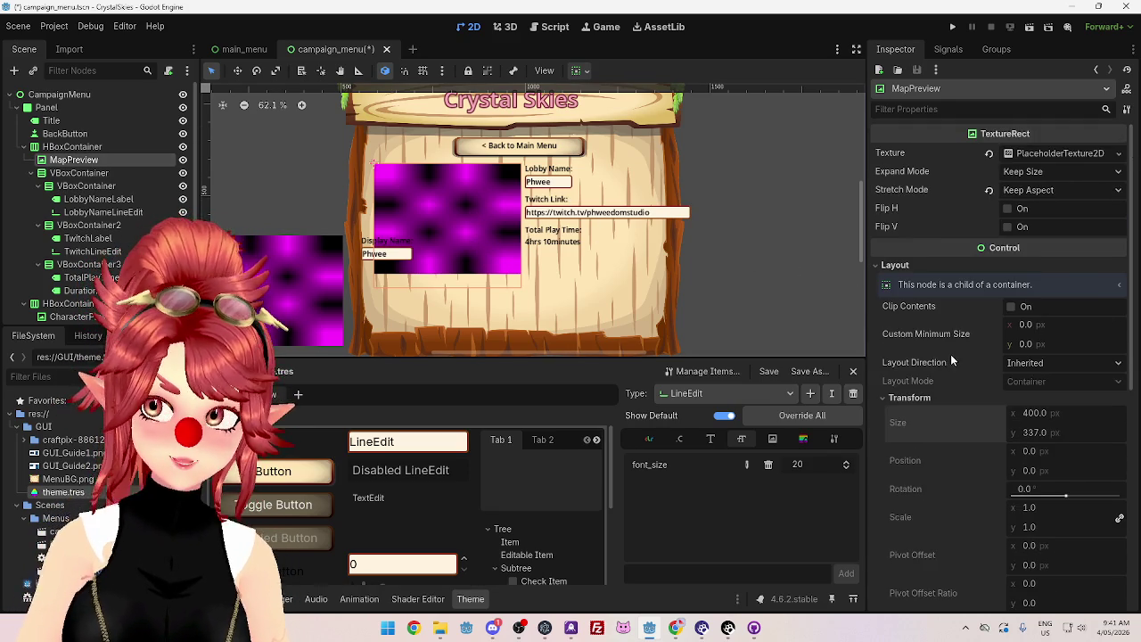
pyautogui.click(1031, 153)
pyautogui.click(1030, 173)
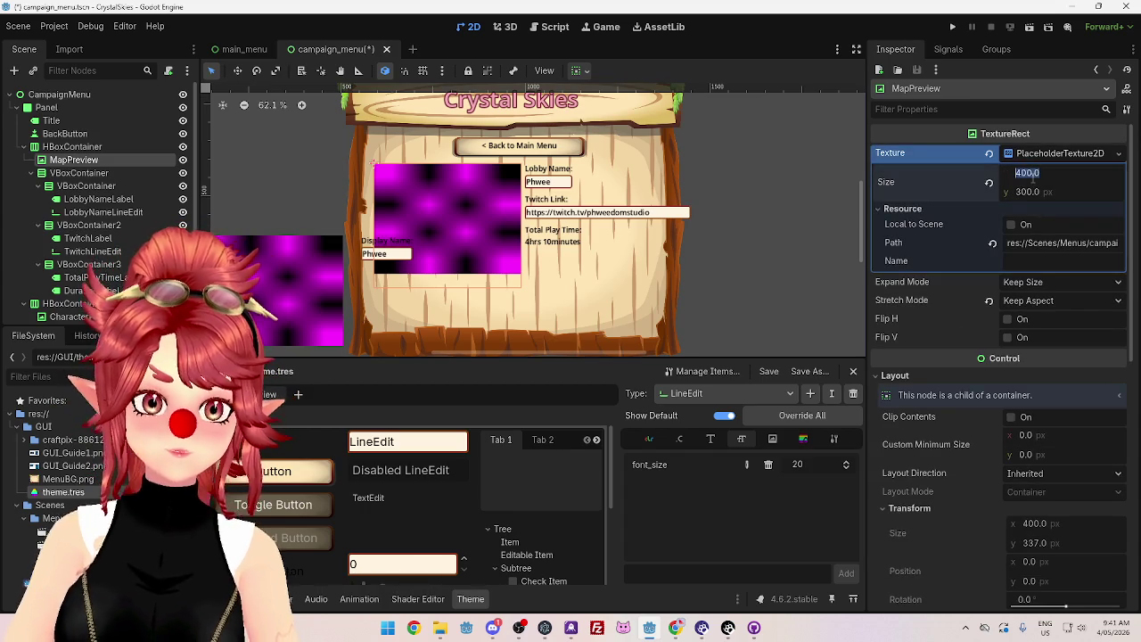
pyautogui.write('0')
pyautogui.press('Return')
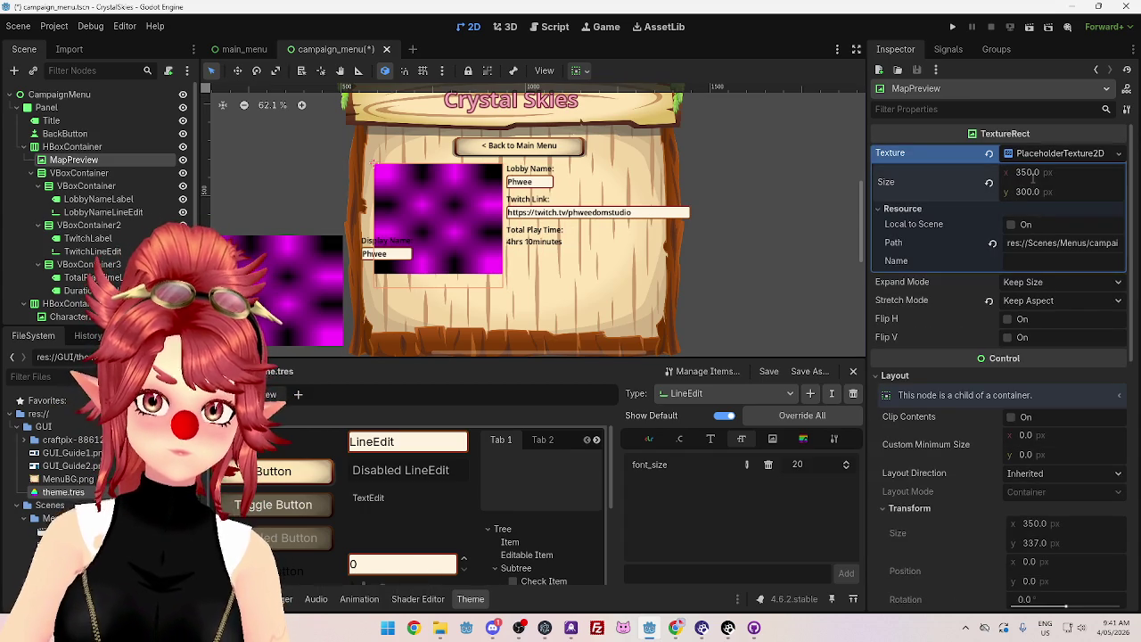
pyautogui.write('200')
pyautogui.press('Return')
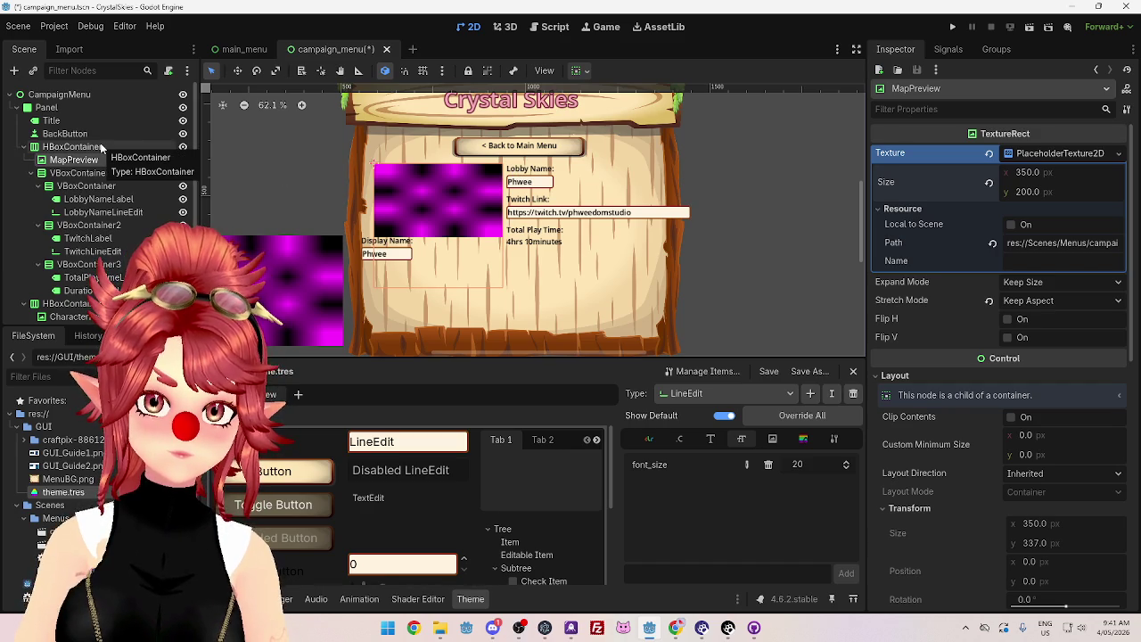
pyautogui.moveTo(865, 315)
pyautogui.mouseDown()
pyautogui.moveTo(985, 319)
pyautogui.moveTo(879, 328)
pyautogui.mouseUp()
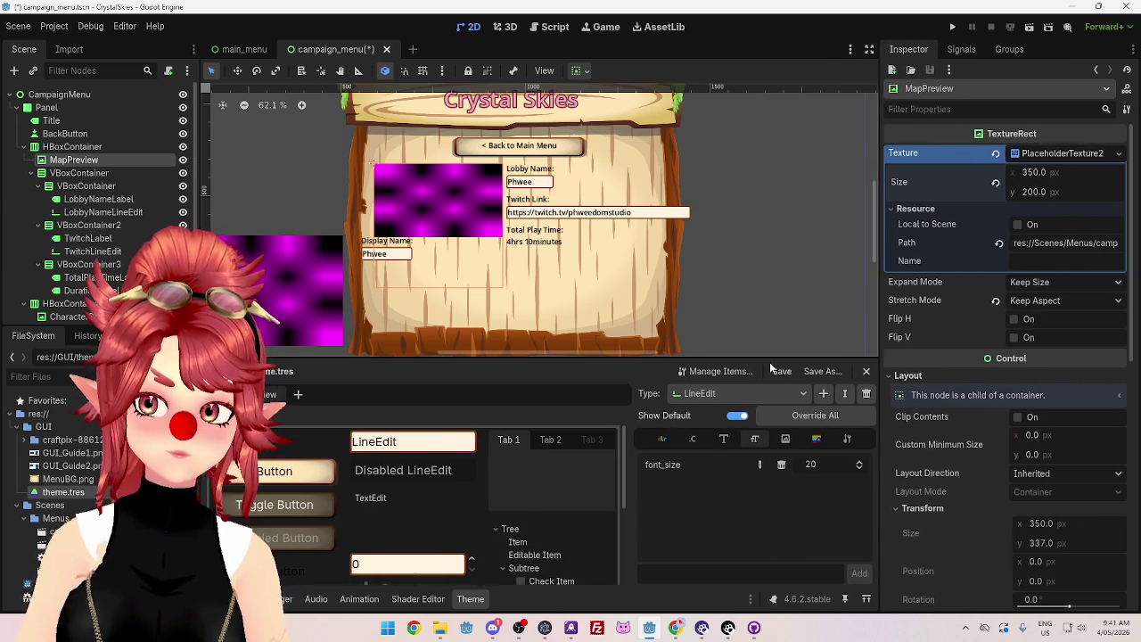
pyautogui.moveTo(767, 357); pyautogui.dragTo(716, 392)
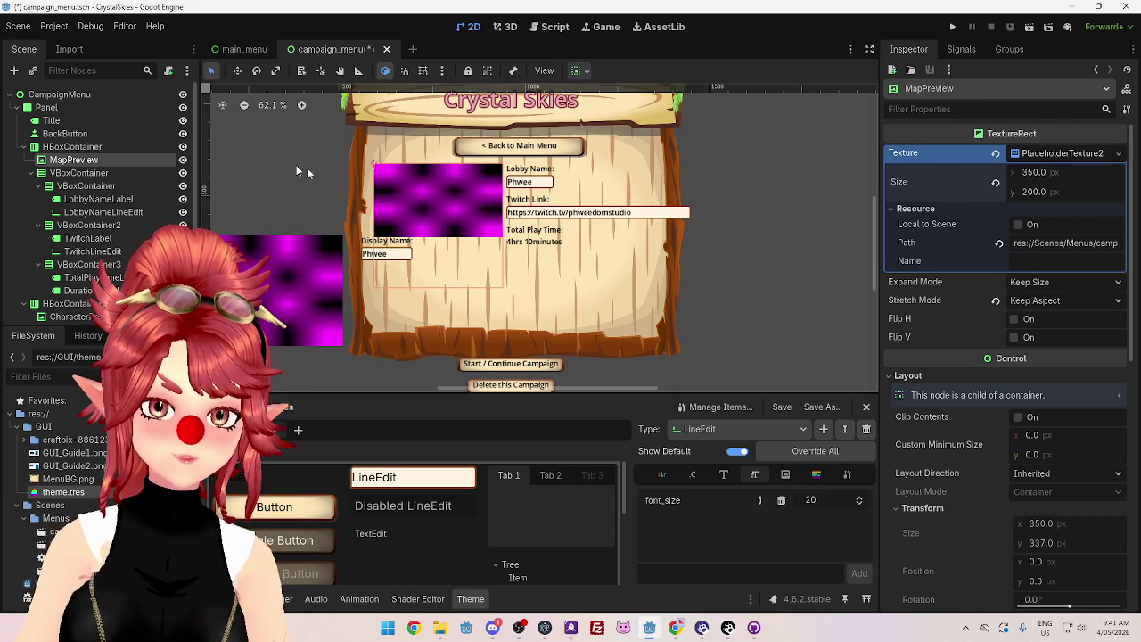
# Step: Set the MapPreview placeholder texture width to 300 px
pyautogui.click(64, 108)
pyautogui.click(64, 121)
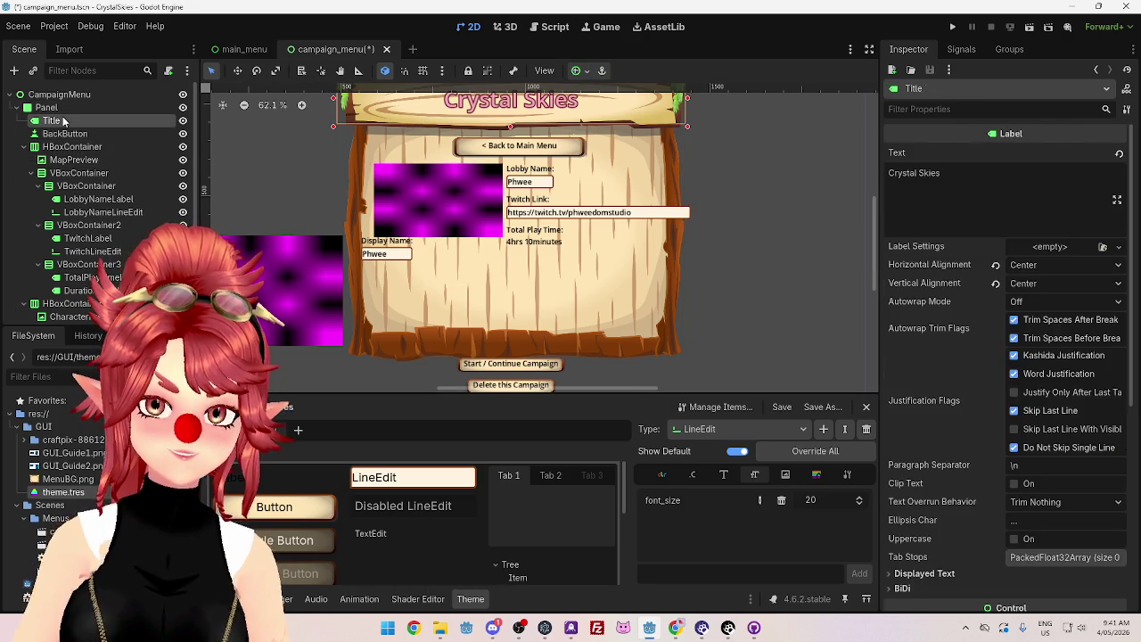
pyautogui.click(64, 133)
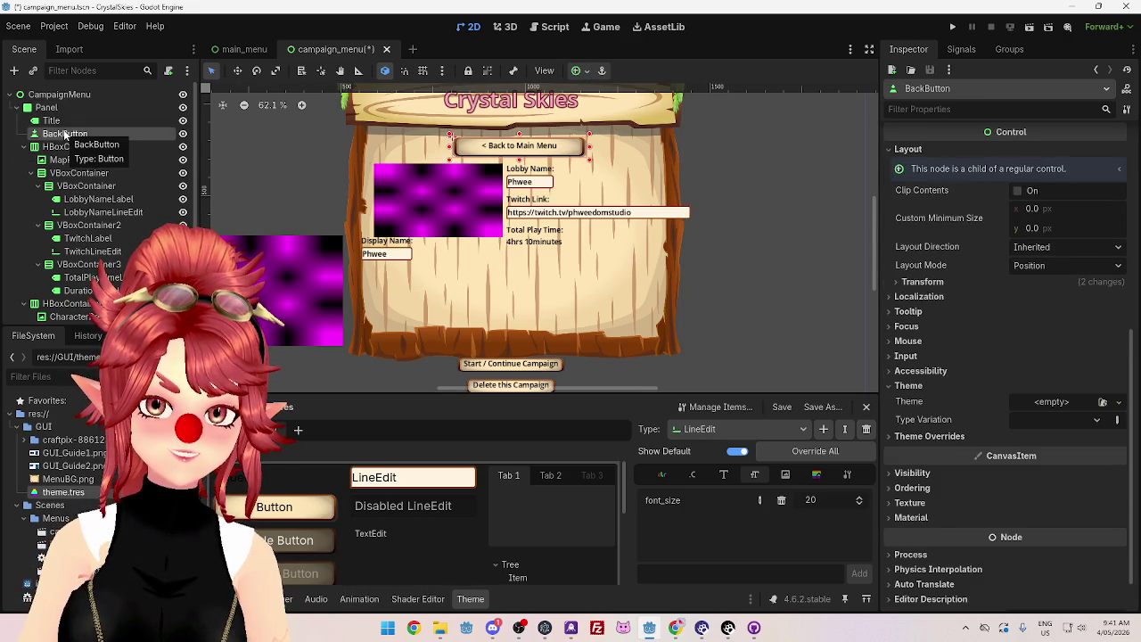
pyautogui.click(64, 147)
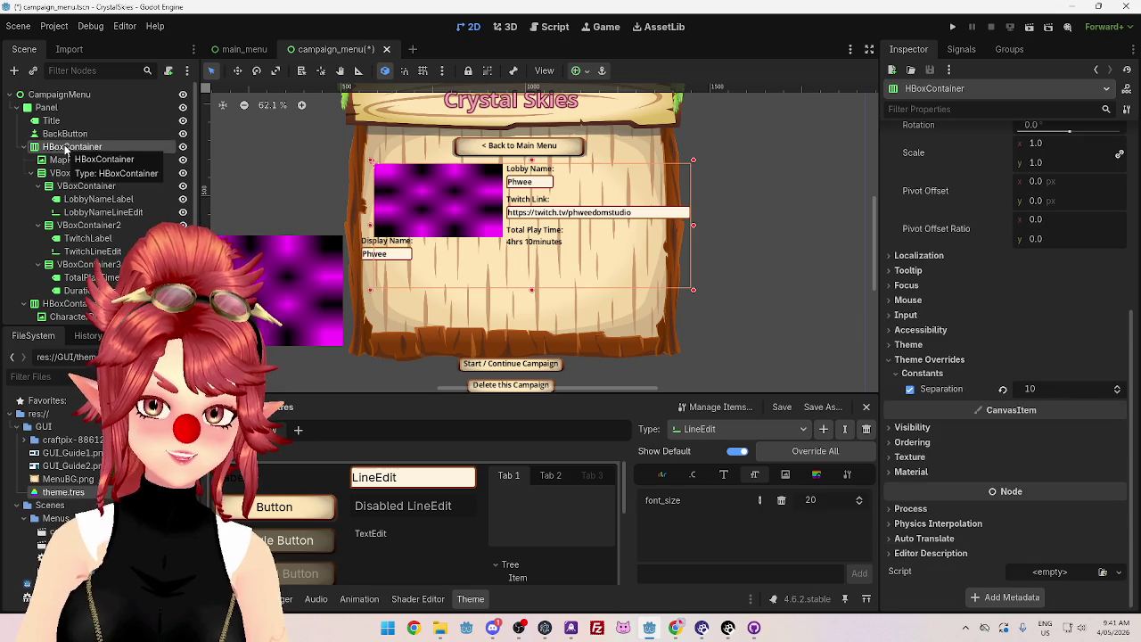
pyautogui.scroll(4, 981, 339)
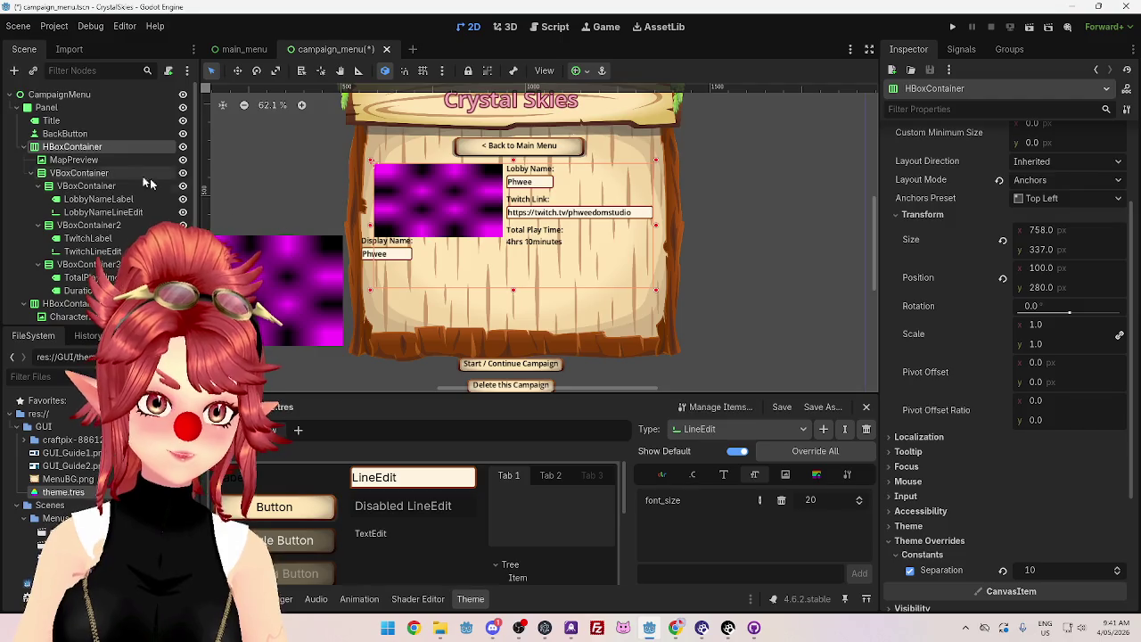
pyautogui.click(98, 160)
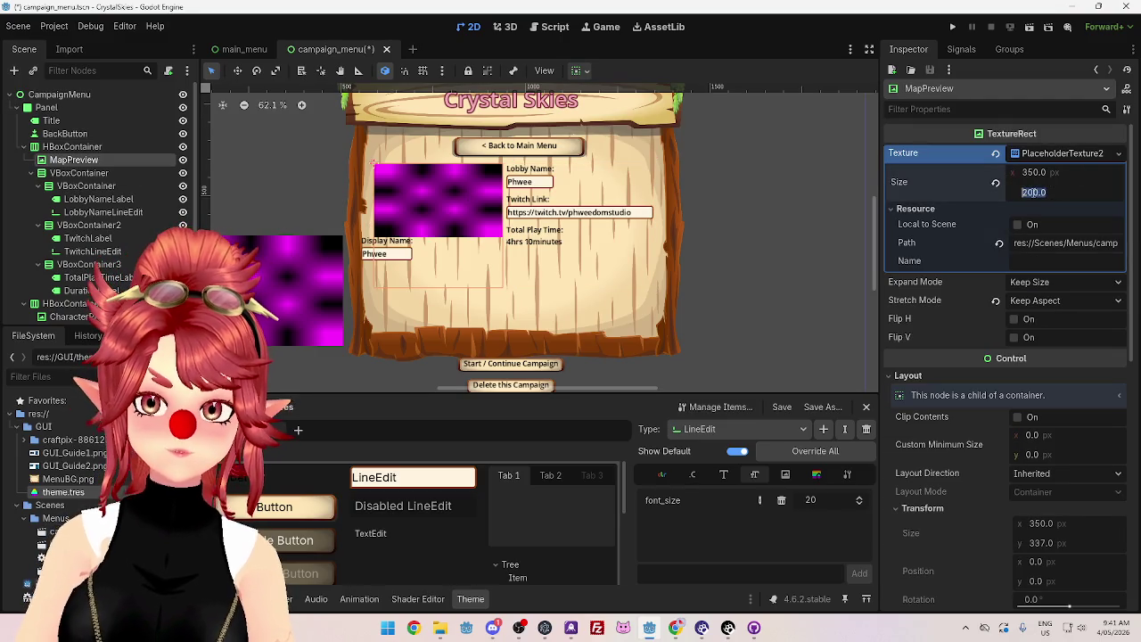
pyautogui.click(1035, 173)
pyautogui.write('300')
pyautogui.press('Return')
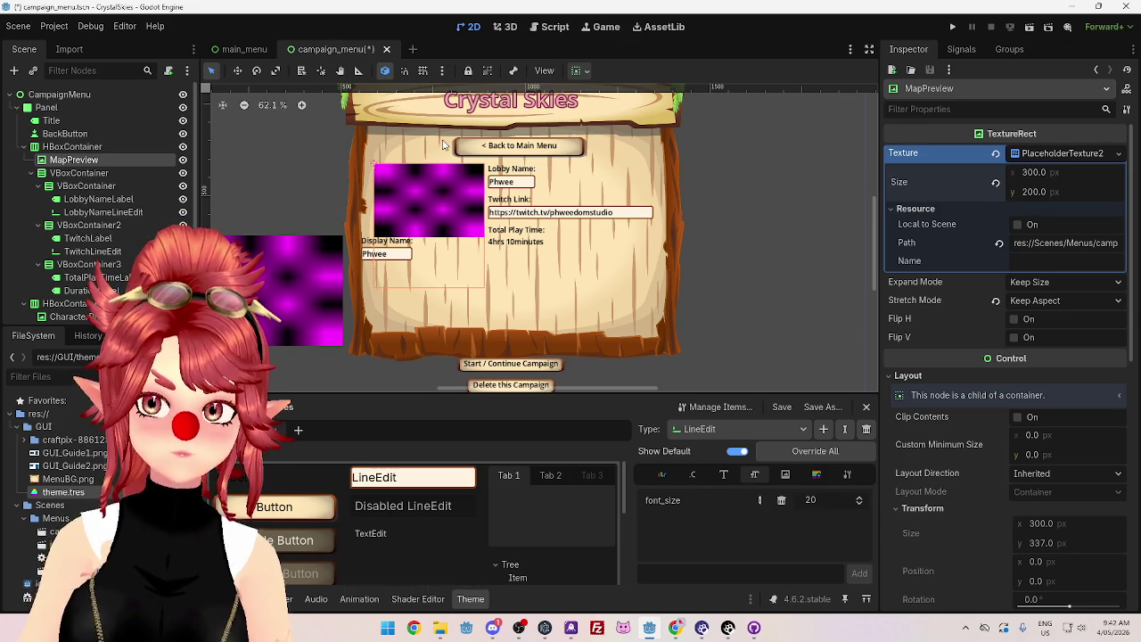
# Step: Reset the map row HBoxContainer's size and drag it wider to about 765 px
pyautogui.click(1044, 156)
pyautogui.scroll(-1, 974, 406)
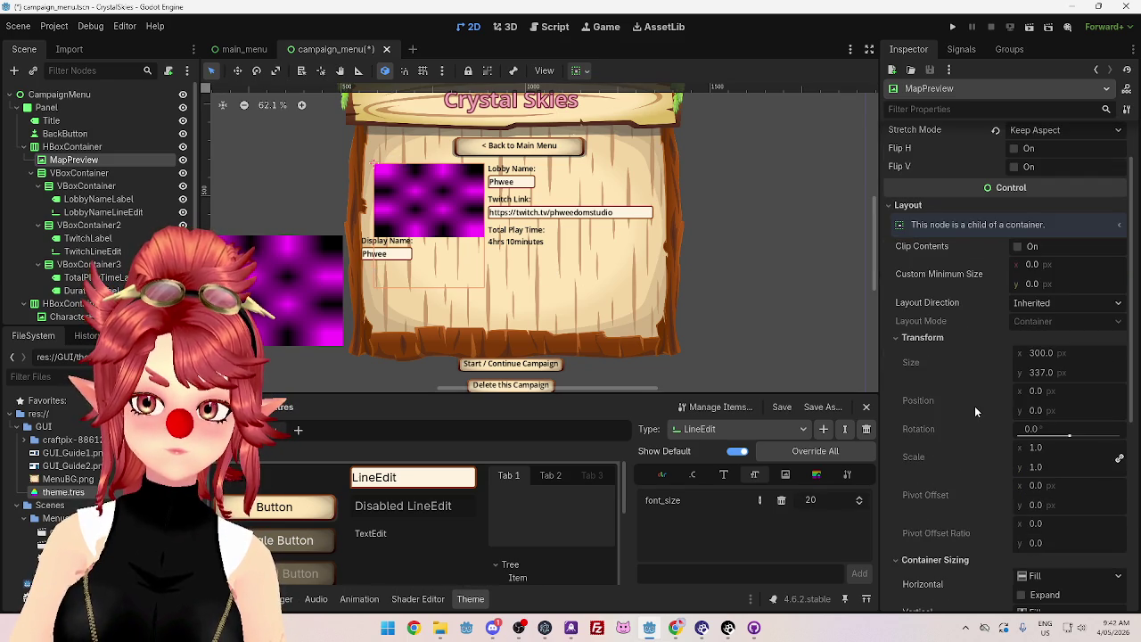
pyautogui.scroll(-2, 972, 323)
pyautogui.scroll(3, 971, 316)
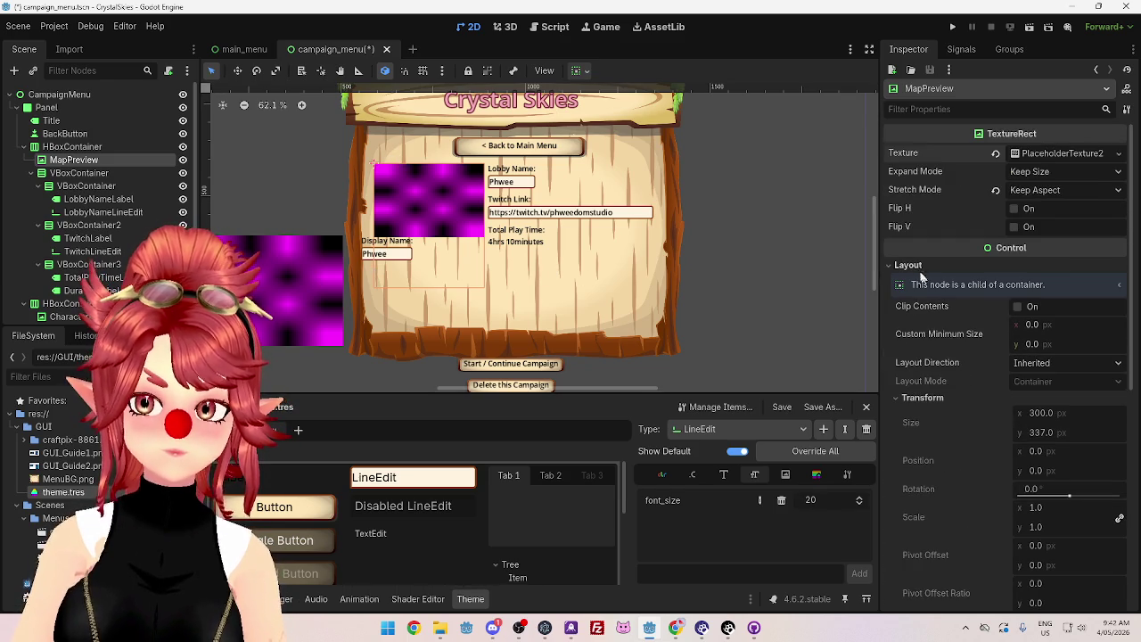
pyautogui.click(908, 265)
pyautogui.click(510, 223)
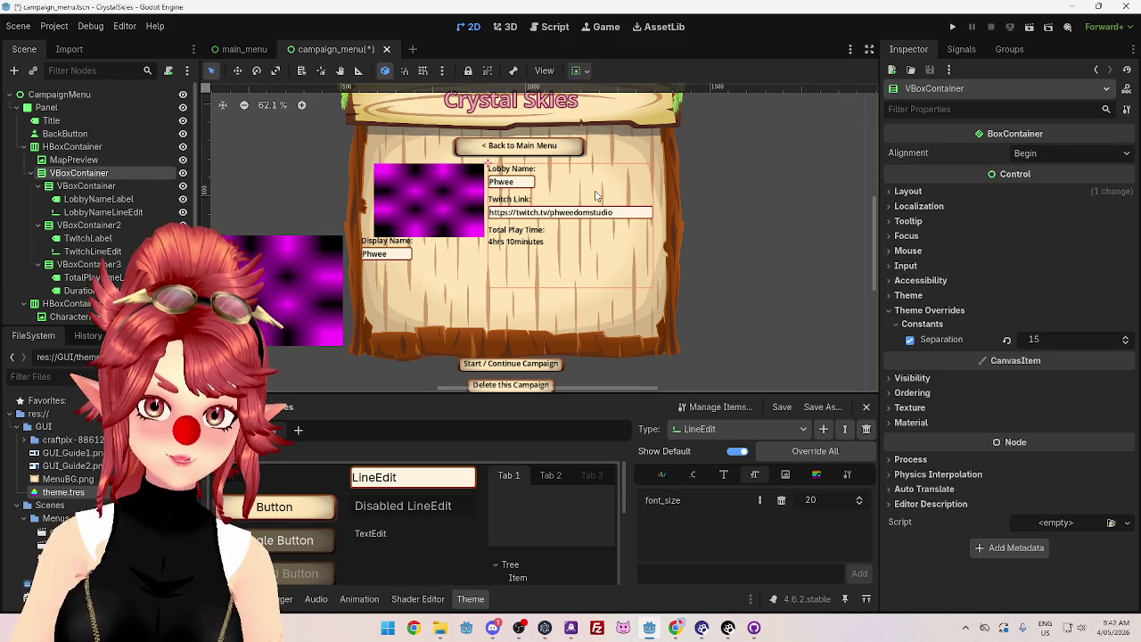
pyautogui.doubleClick(74, 173)
pyautogui.press('Escape')
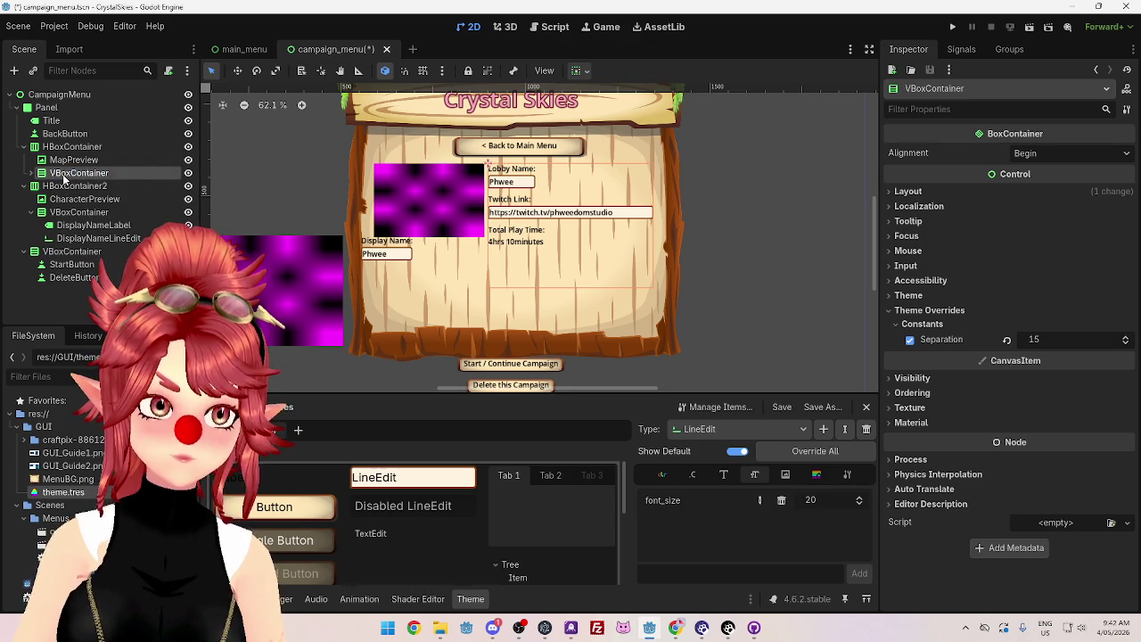
pyautogui.click(68, 149)
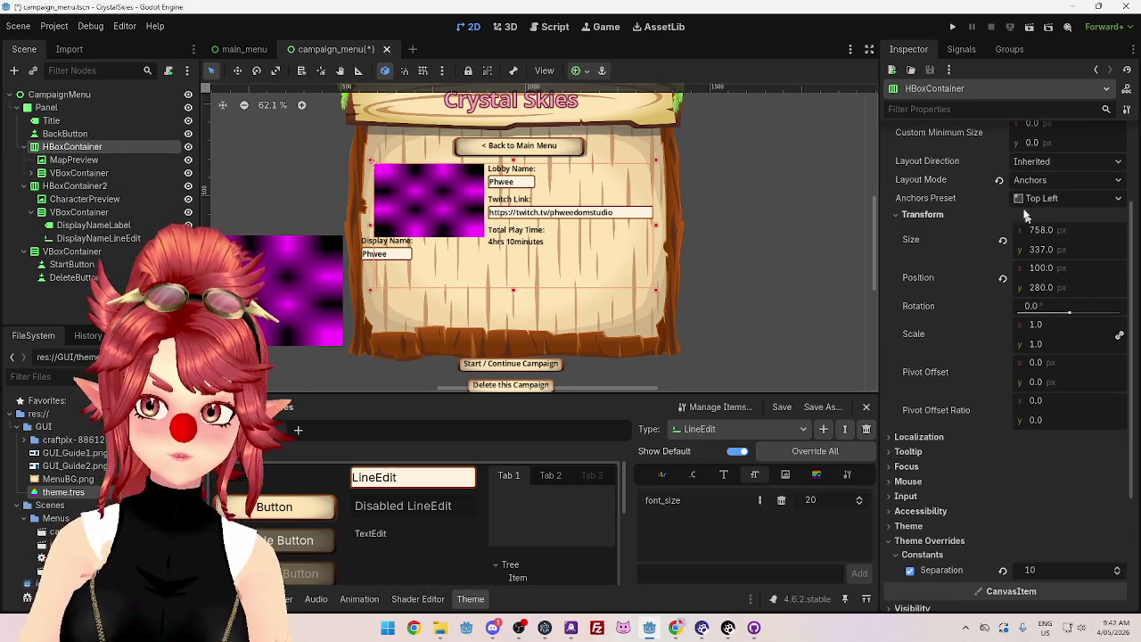
pyautogui.click(1004, 242)
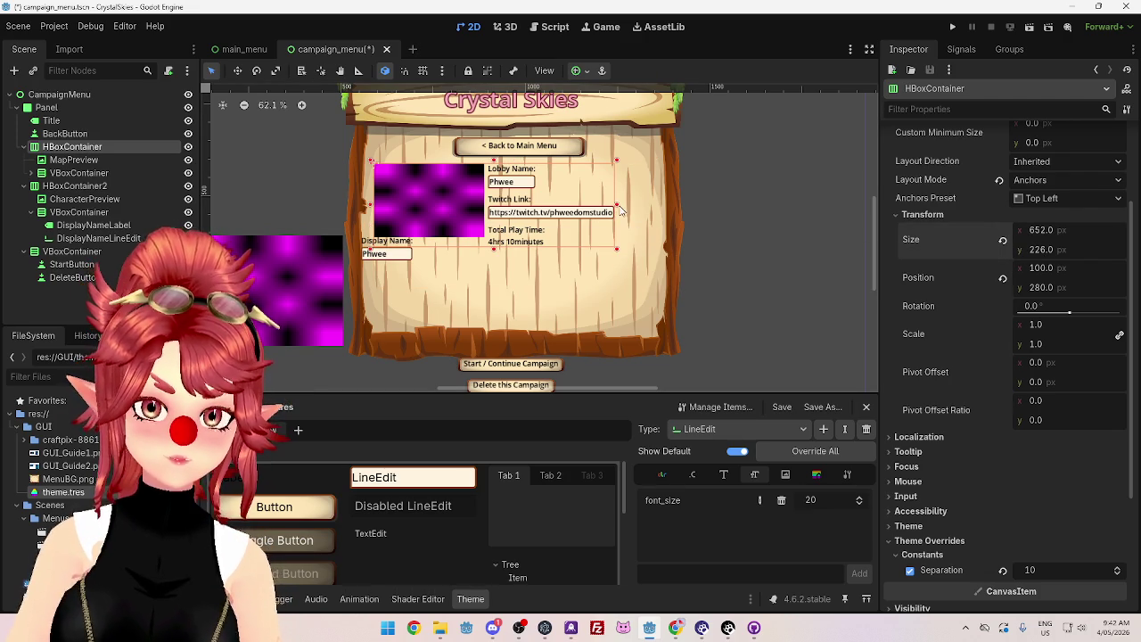
pyautogui.moveTo(616, 207); pyautogui.dragTo(657, 208)
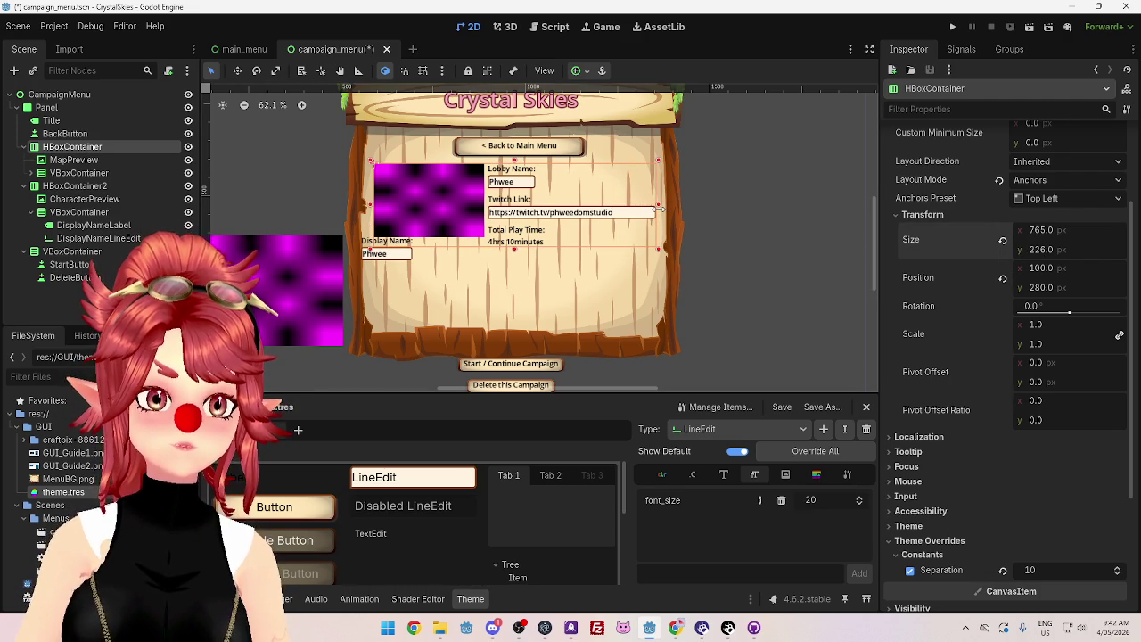
# Step: Set the MapPreview placeholder texture height to 250 px
pyautogui.click(77, 161)
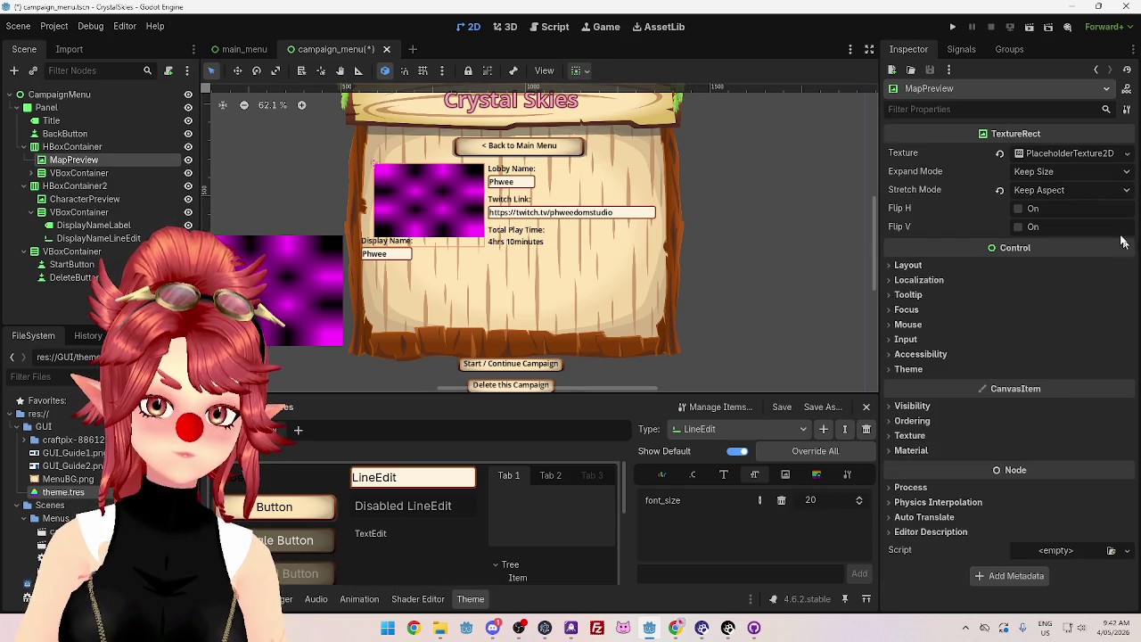
pyautogui.click(1066, 153)
pyautogui.click(1032, 193)
pyautogui.write('250')
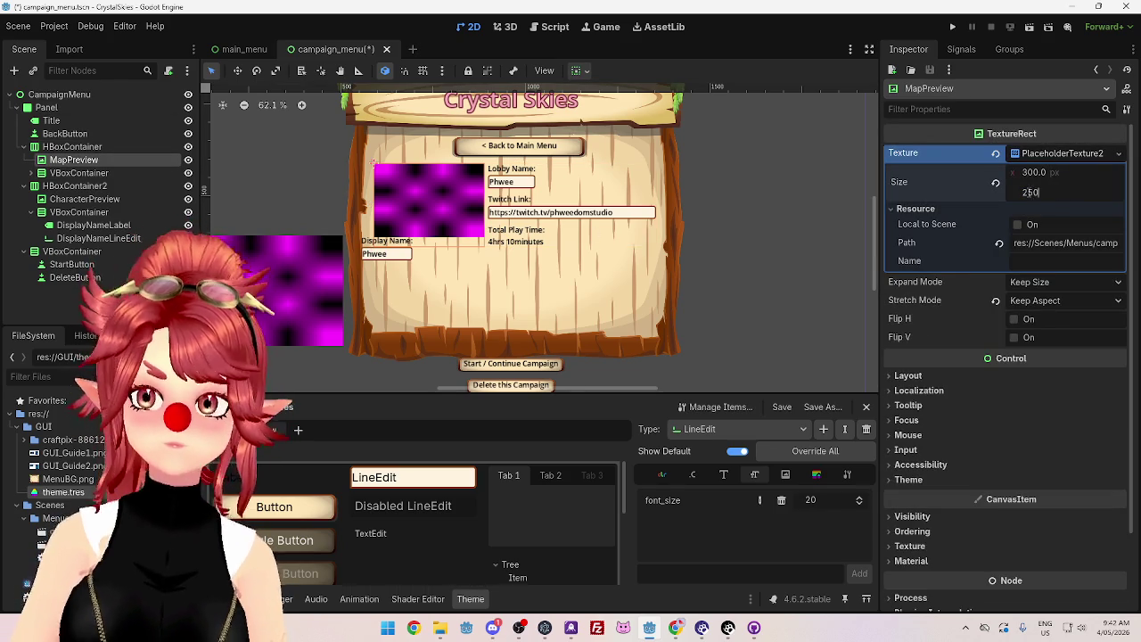
pyautogui.press('Return')
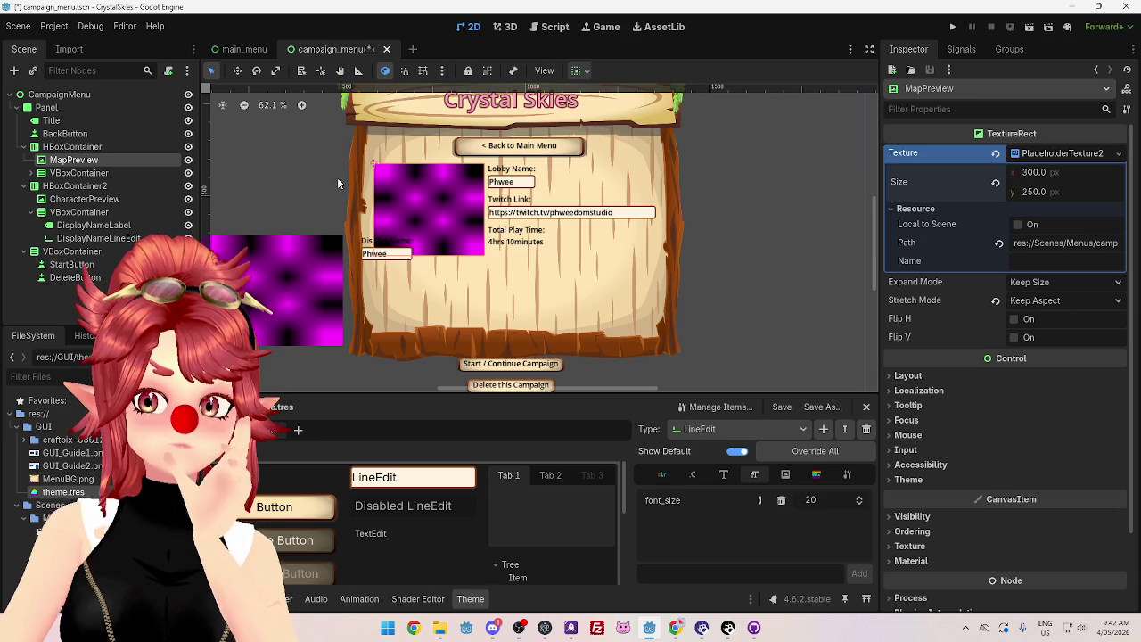
pyautogui.click(75, 186)
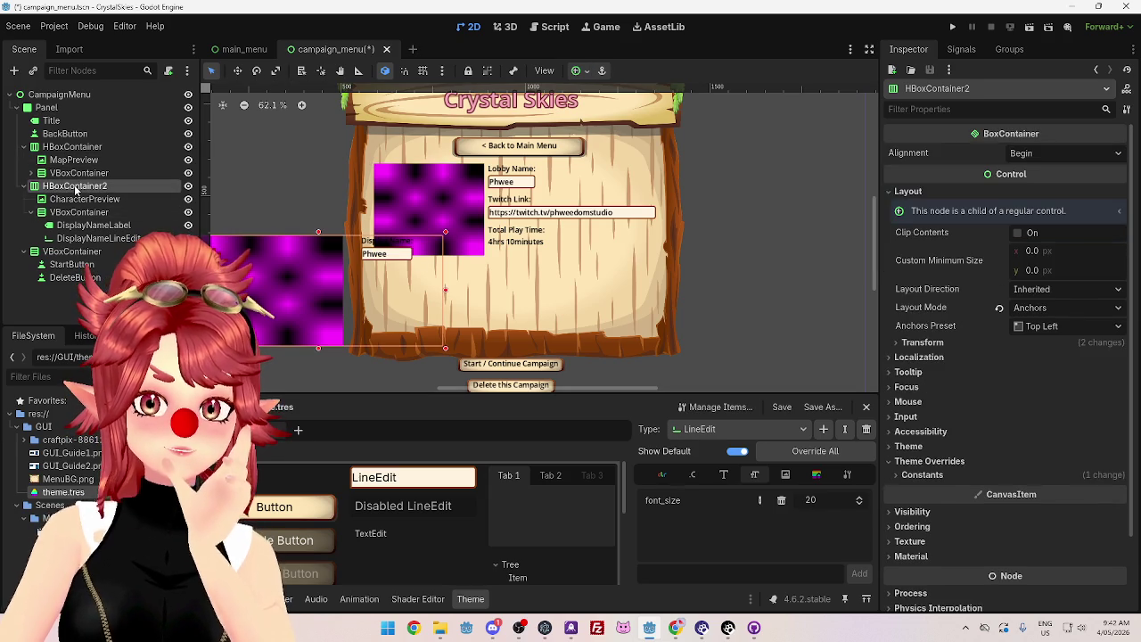
# Step: Resize the CharacterPreview placeholder texture from 400×300 to a 200×200 px square
pyautogui.moveTo(585, 390)
pyautogui.mouseDown()
pyautogui.moveTo(495, 388)
pyautogui.moveTo(552, 387)
pyautogui.mouseUp()
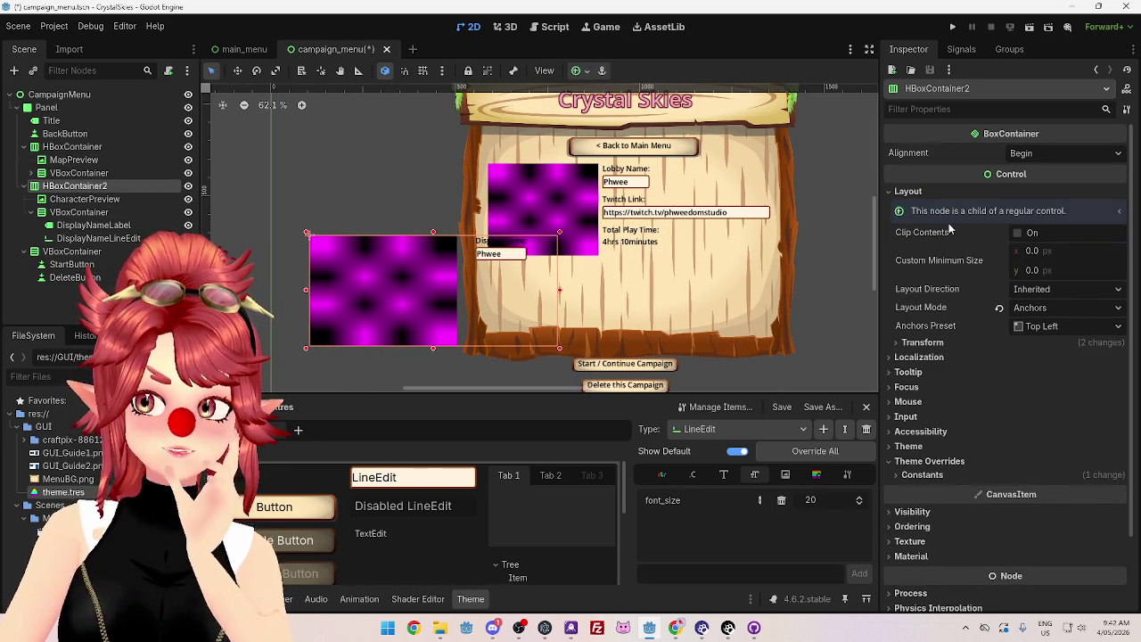
pyautogui.click(427, 274)
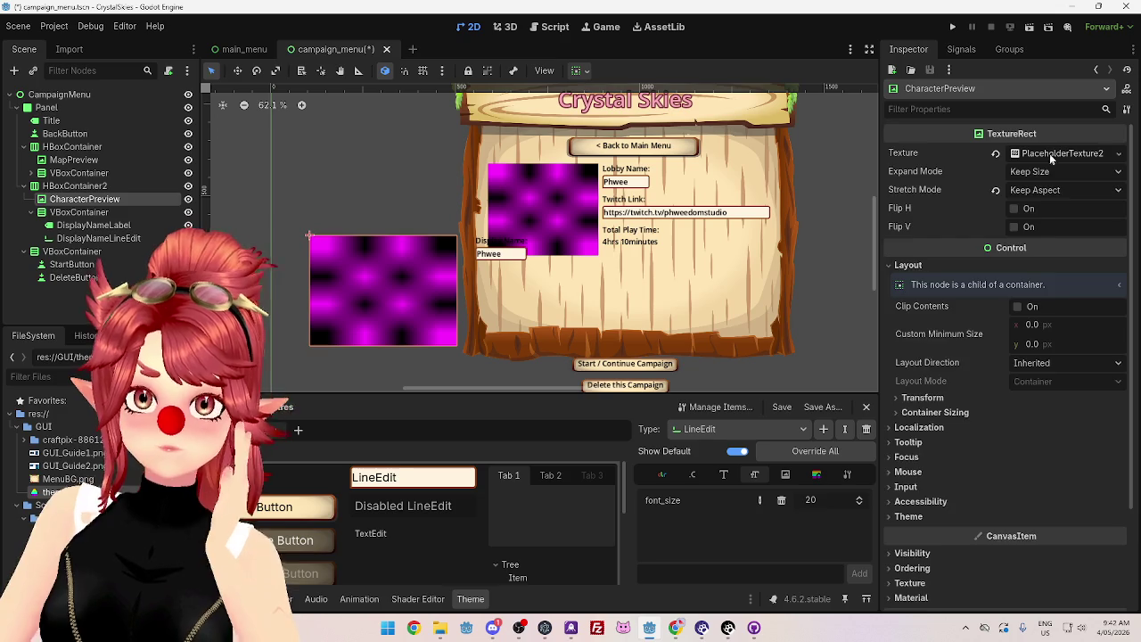
pyautogui.click(1047, 154)
pyautogui.click(1027, 174)
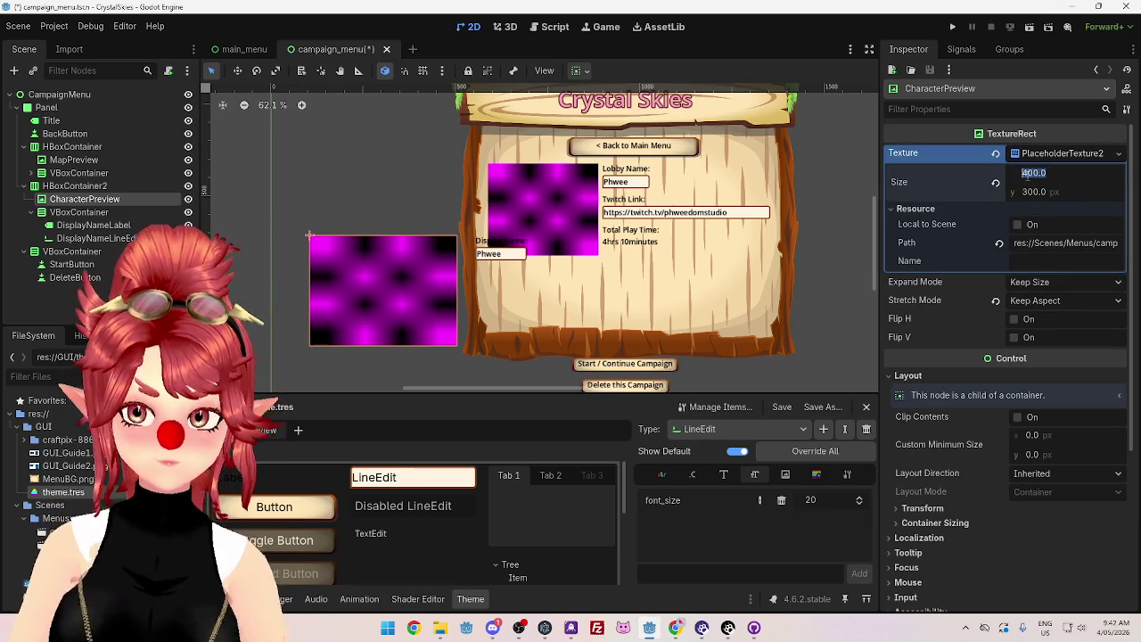
pyautogui.write('200')
pyautogui.press('Tab')
pyautogui.write('100')
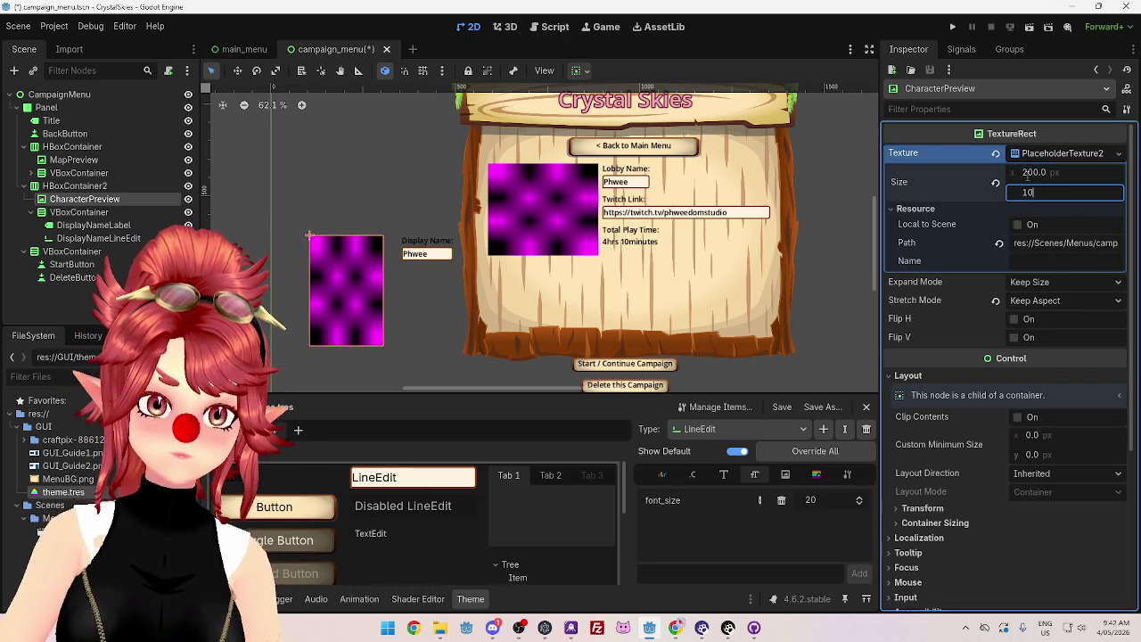
pyautogui.press('Return')
pyautogui.write('200')
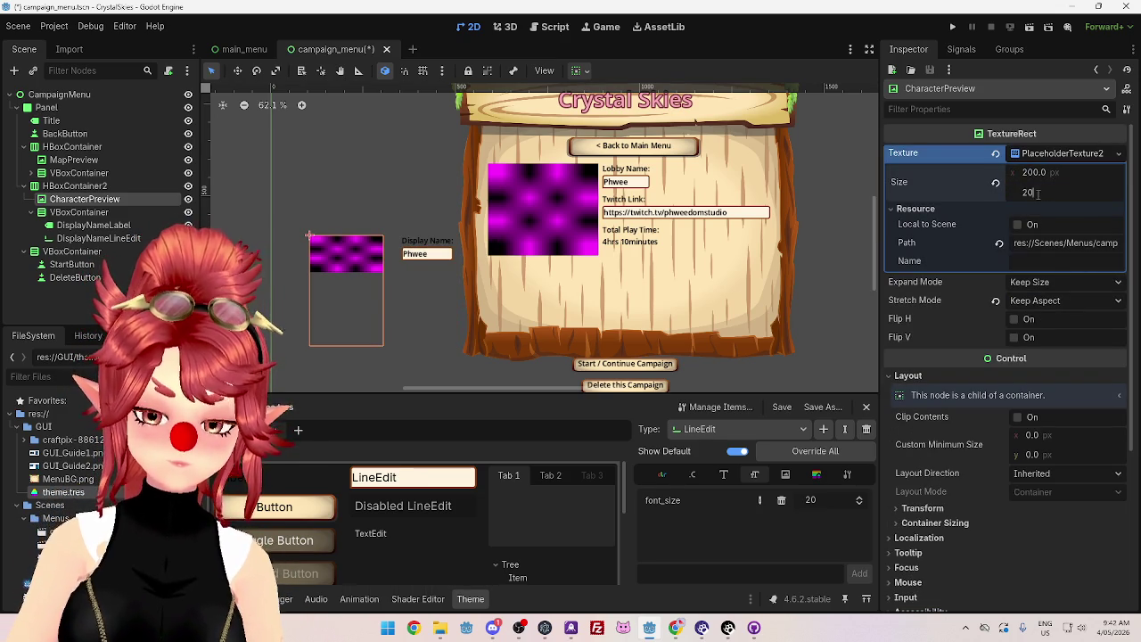
pyautogui.press('Return')
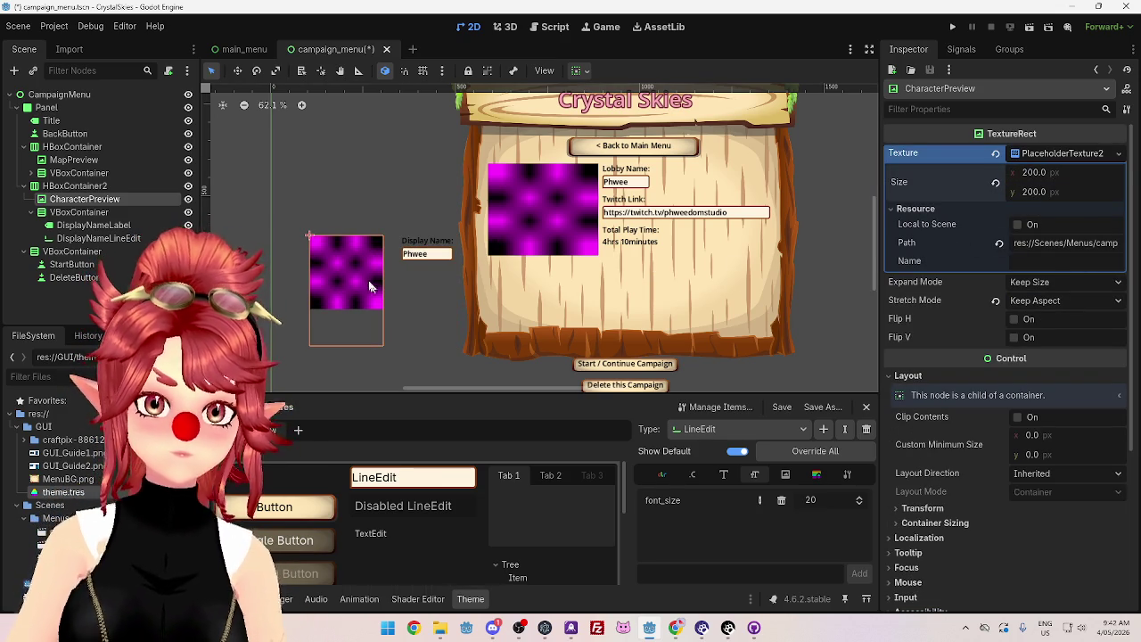
pyautogui.click(150, 188)
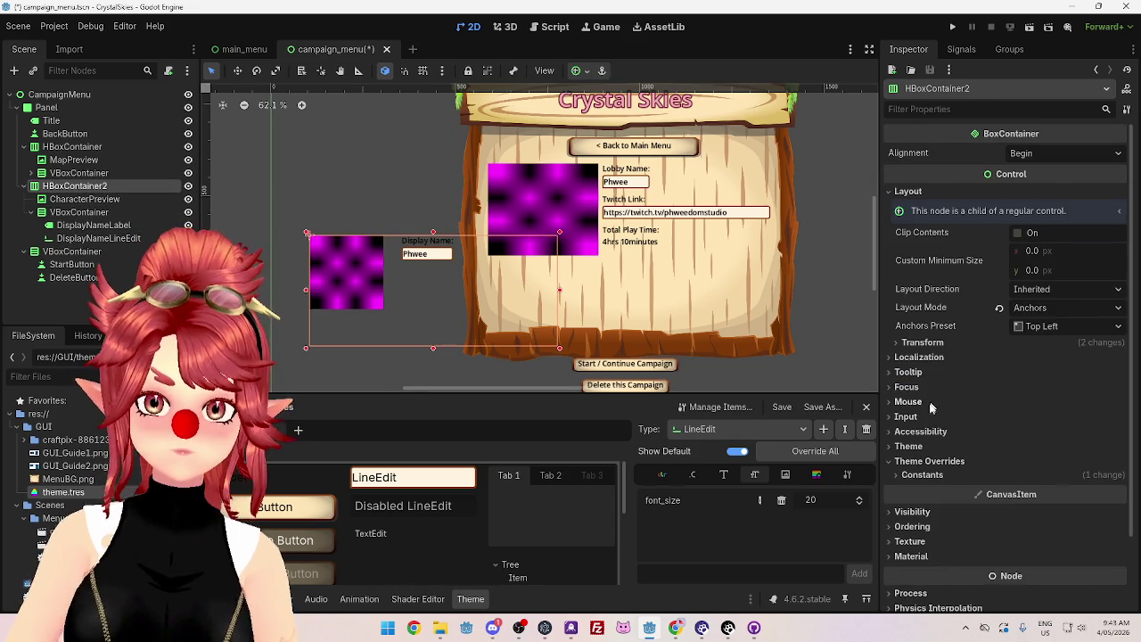
pyautogui.click(918, 343)
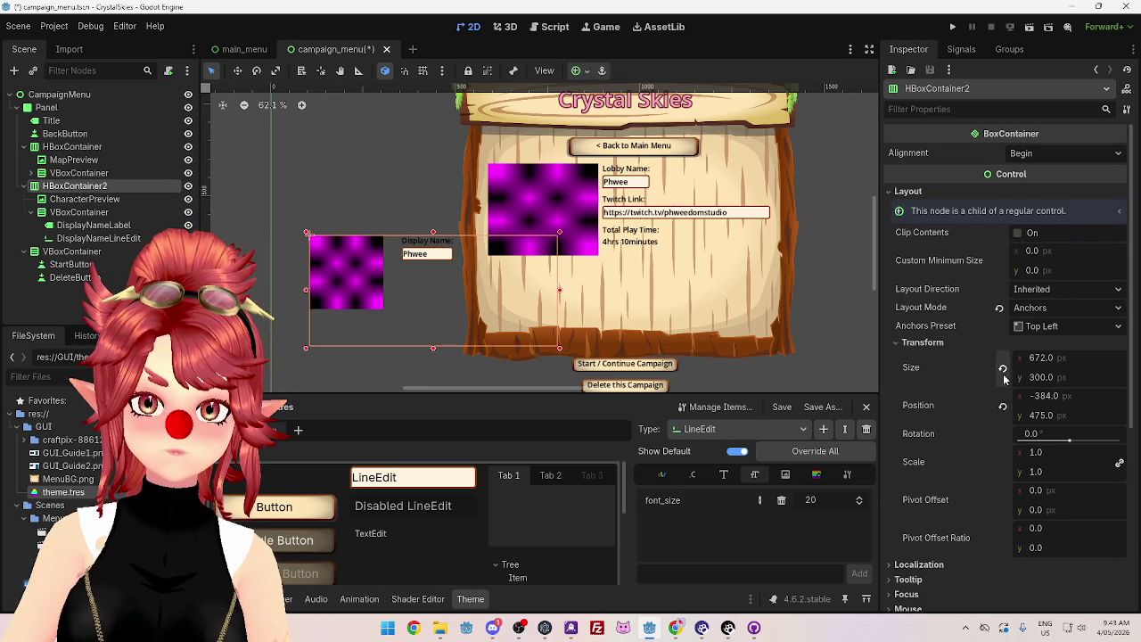
pyautogui.click(355, 246)
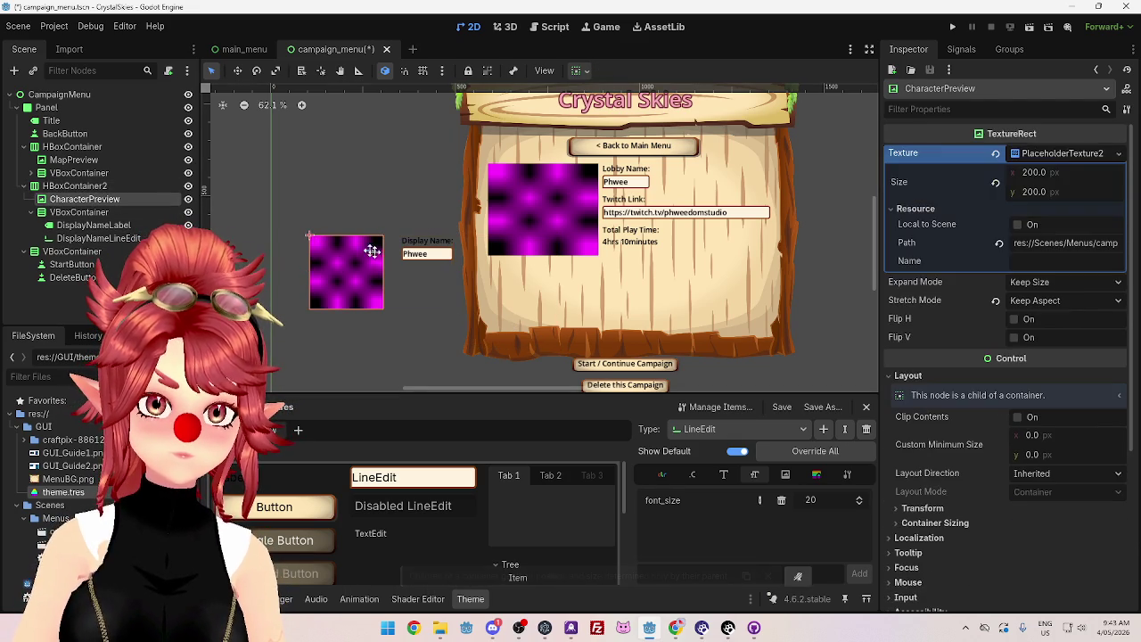
# Step: Set the character row HBoxContainer2's x position to 100
pyautogui.click(107, 185)
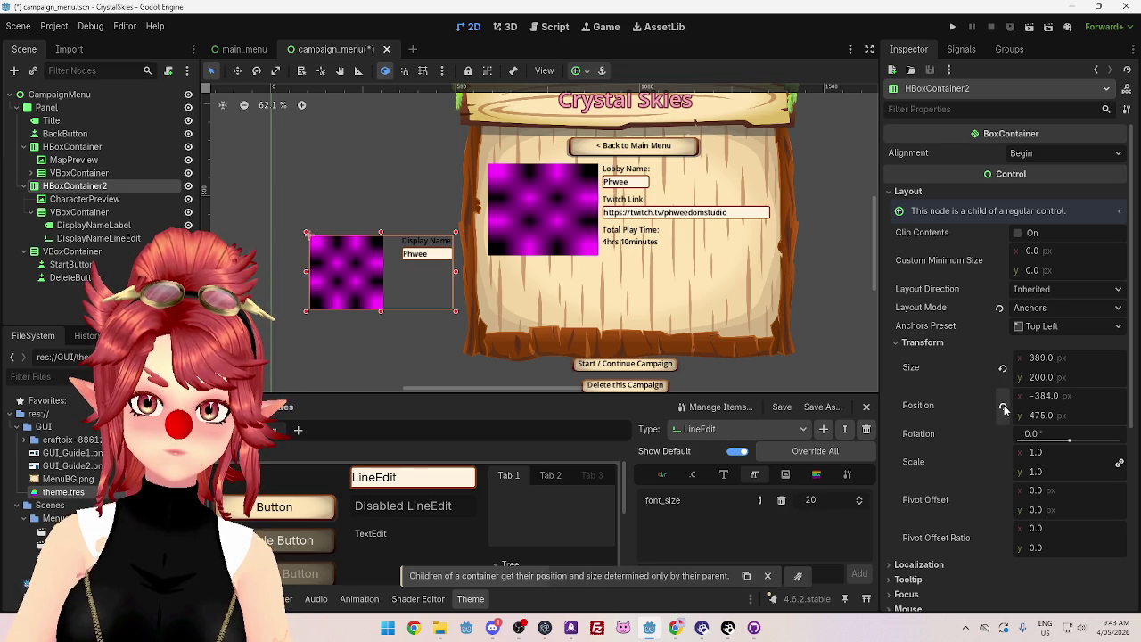
pyautogui.click(1004, 407)
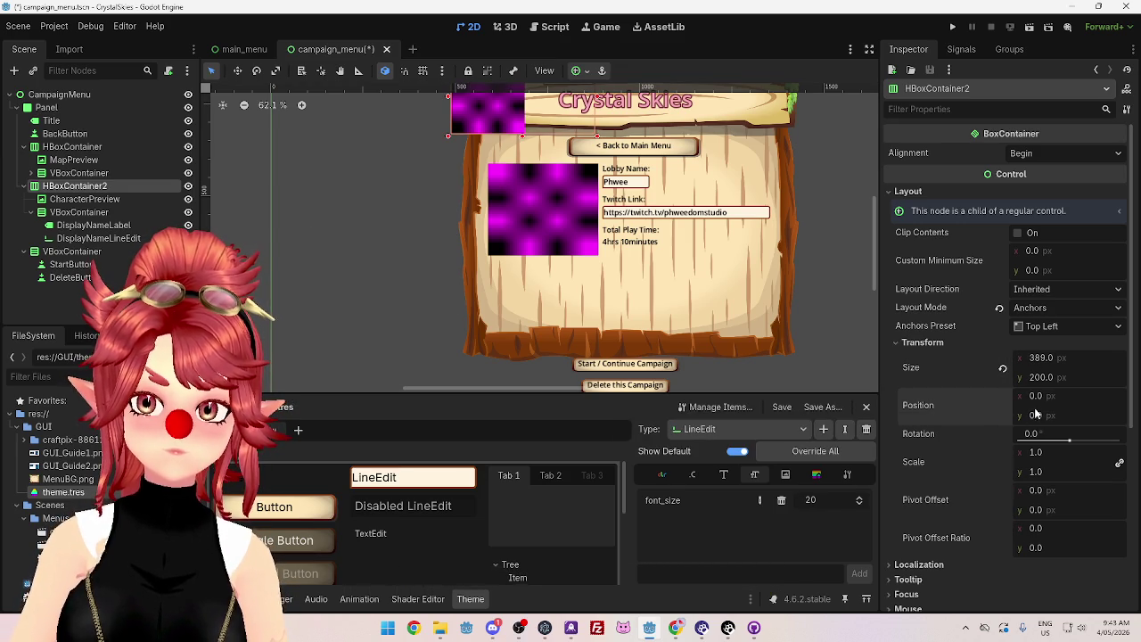
pyautogui.hotkey('ctrl', 'z')
pyautogui.click(1039, 415)
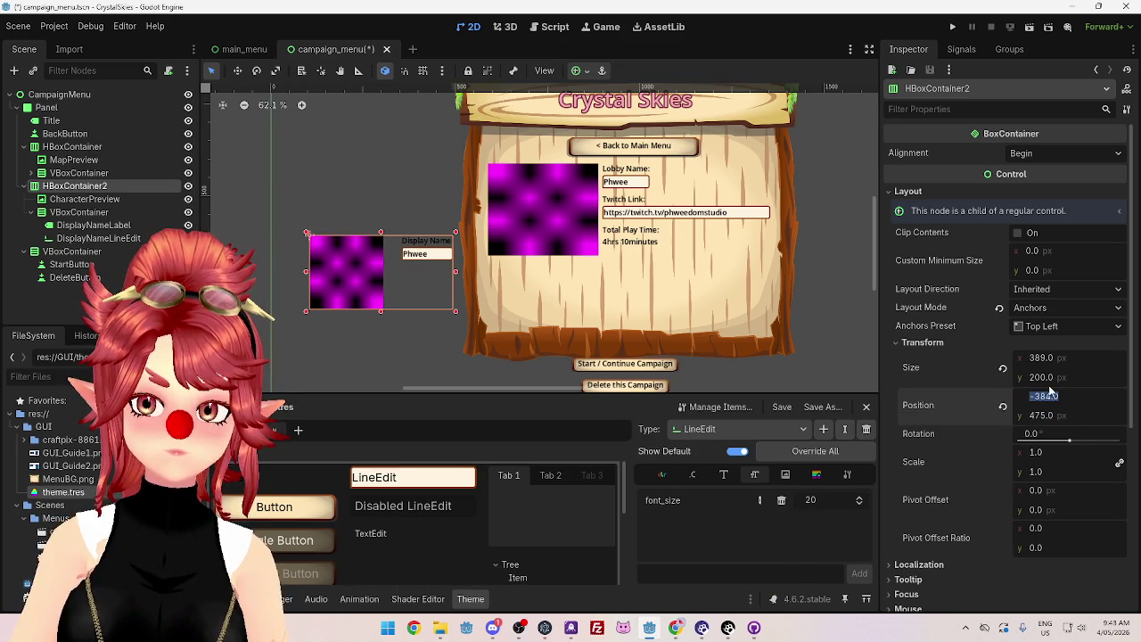
pyautogui.write('0')
pyautogui.press('Return')
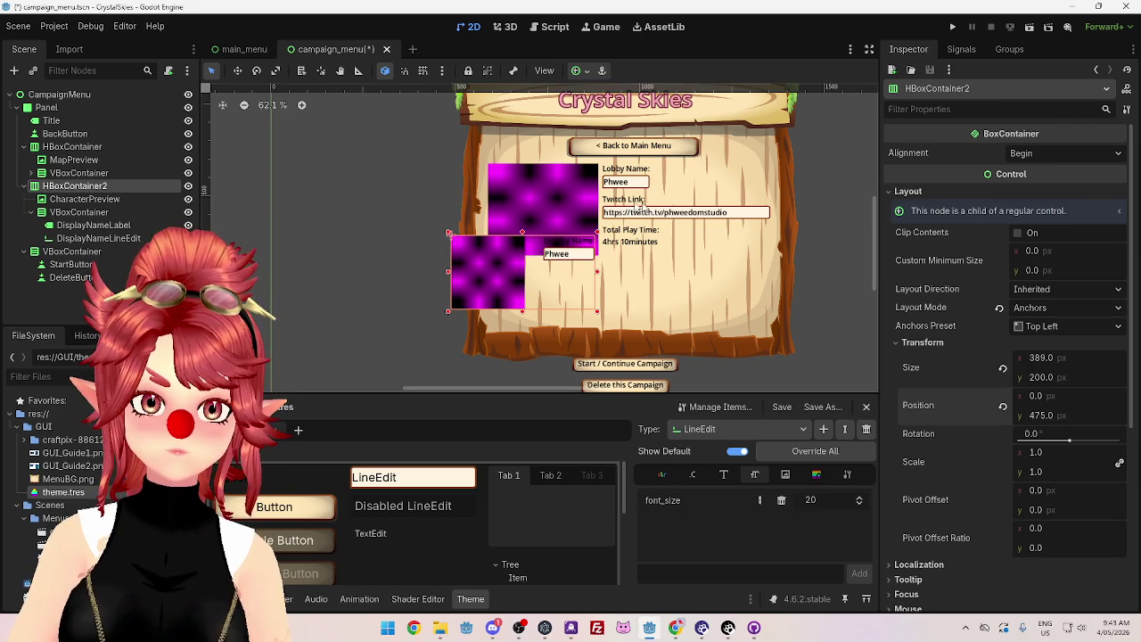
pyautogui.click(69, 146)
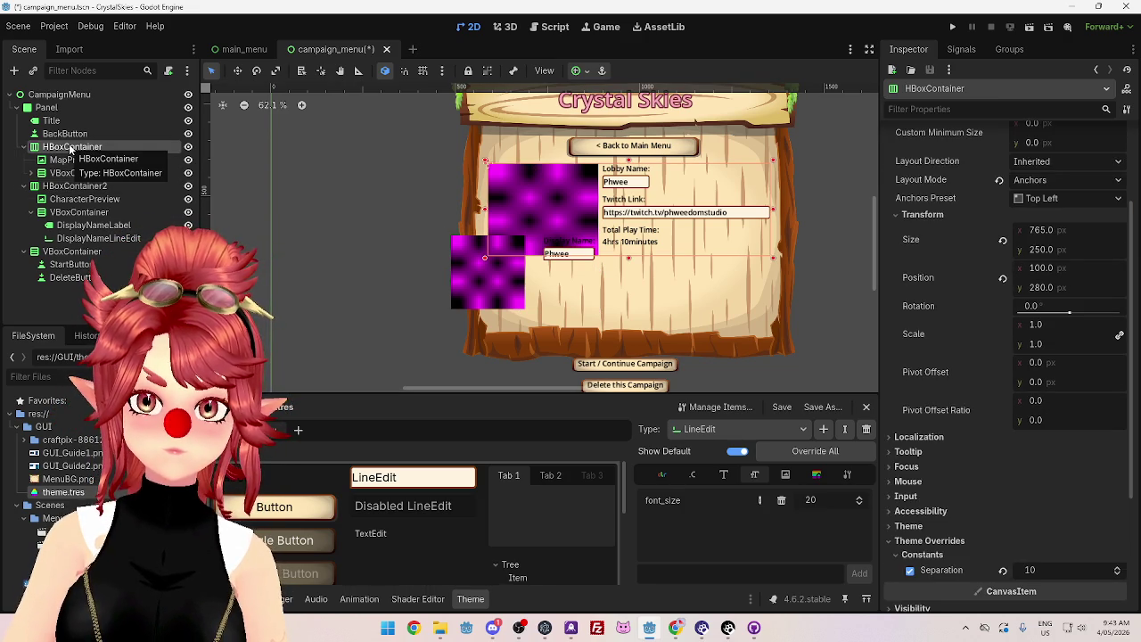
pyautogui.click(71, 187)
pyautogui.click(1042, 358)
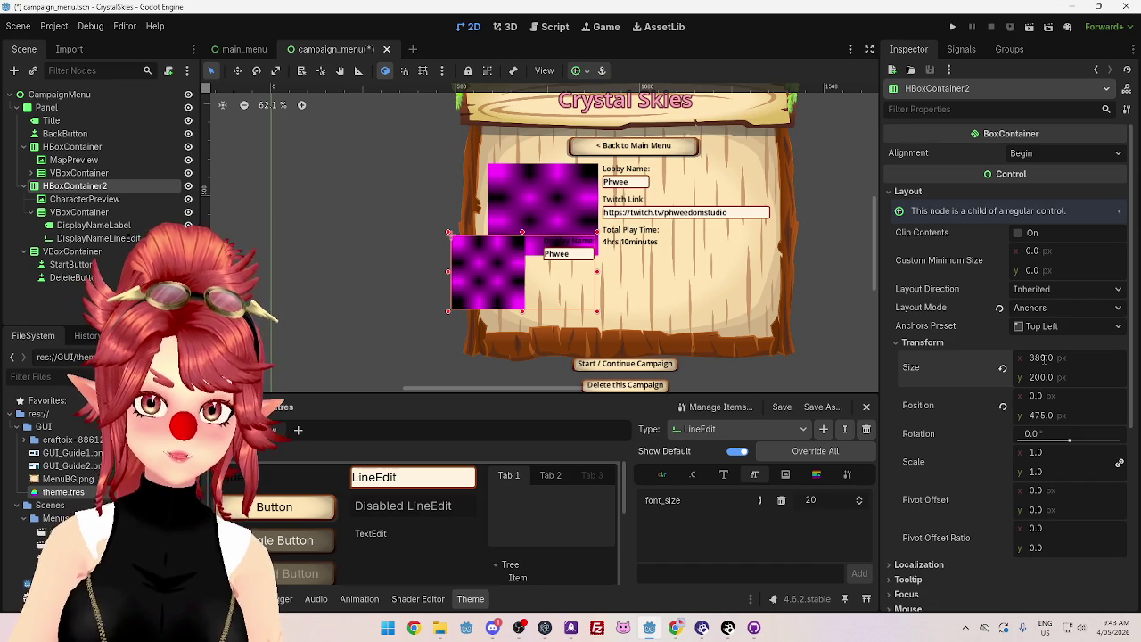
pyautogui.click(1036, 396)
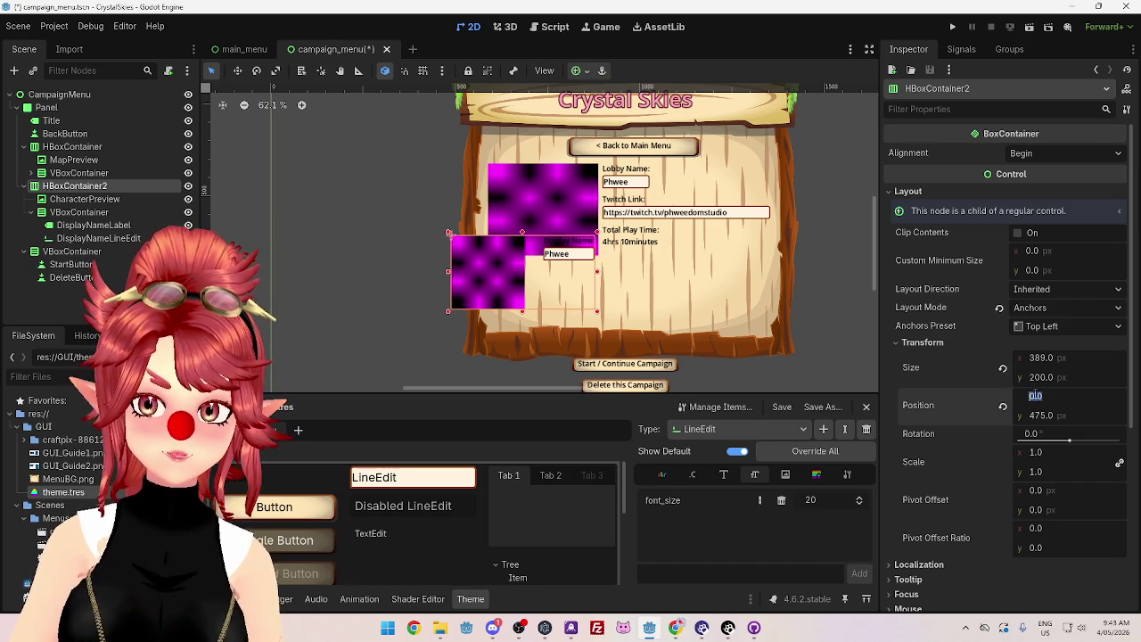
pyautogui.write('100')
pyautogui.press('Return')
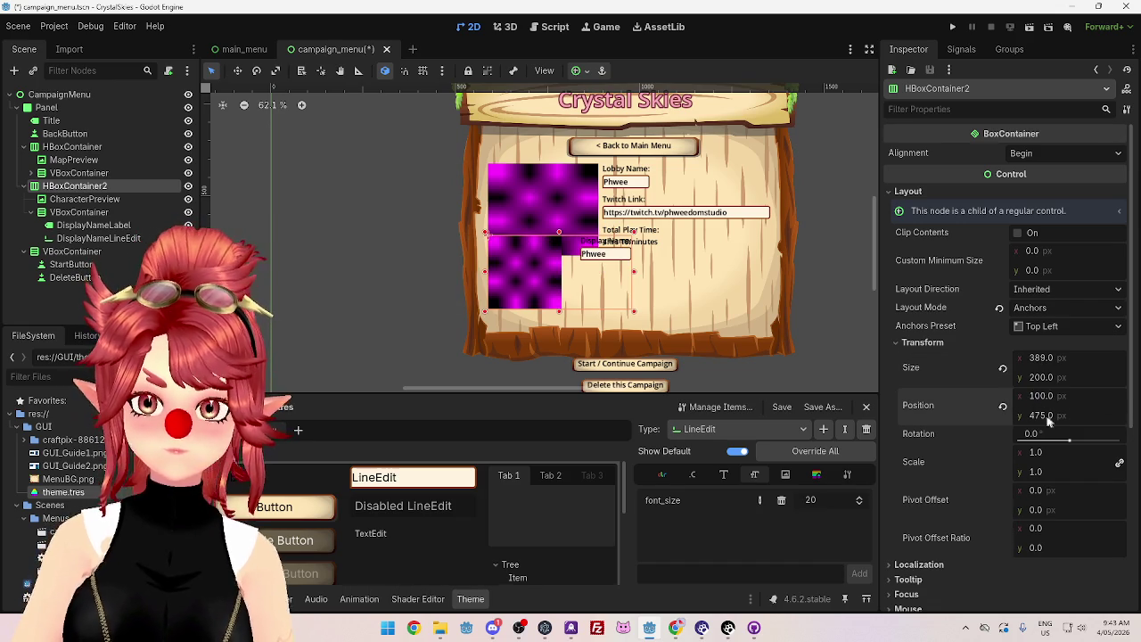
# Step: Set HBoxContainer2's y position to 550, below the map preview
pyautogui.click(1039, 415)
pyautogui.write('600')
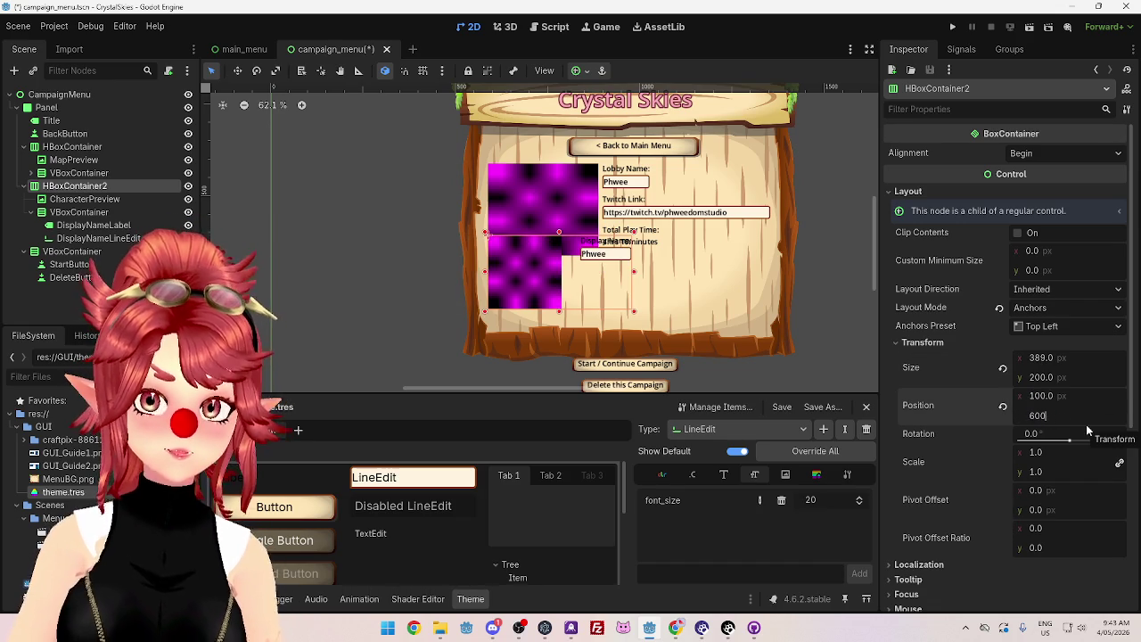
pyautogui.press('Return')
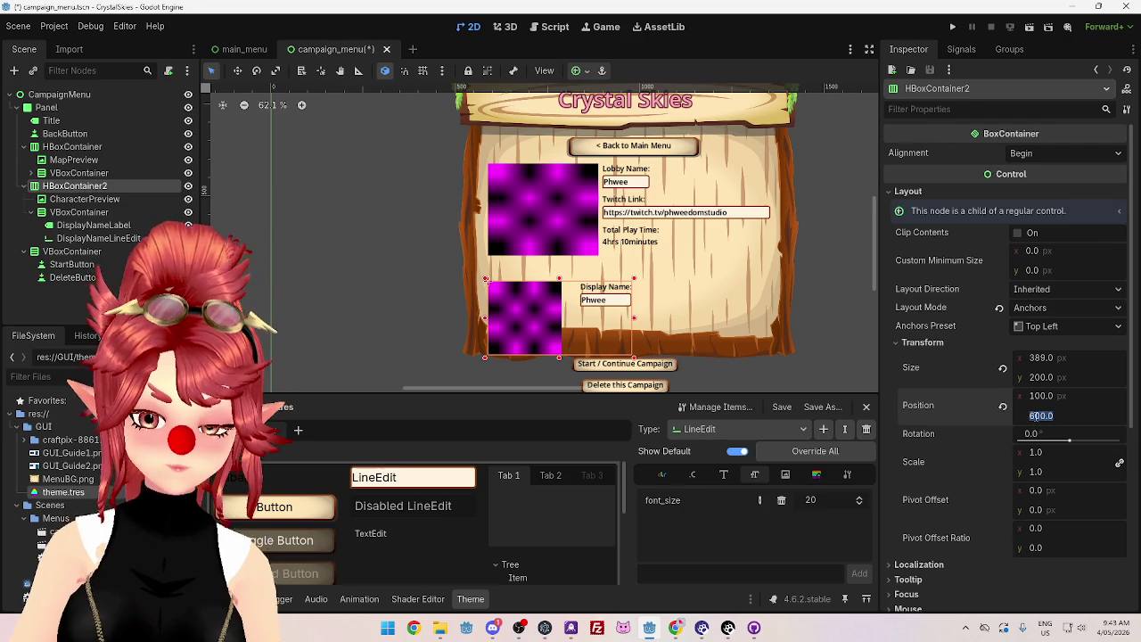
pyautogui.press('Return')
pyautogui.click(1036, 417)
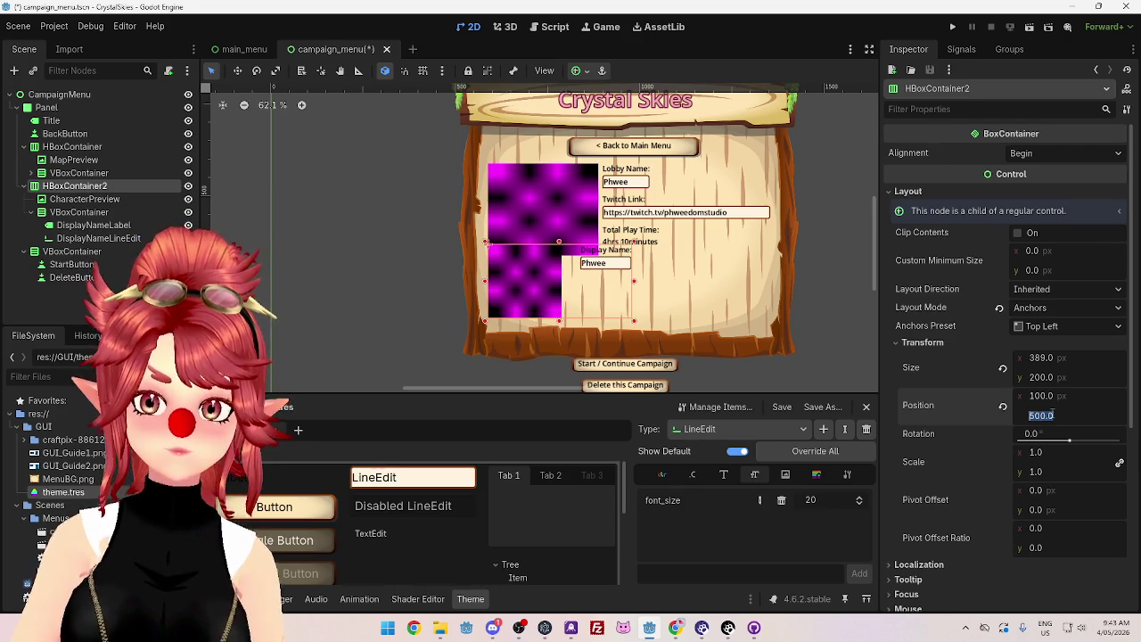
pyautogui.write('0')
pyautogui.press('Return')
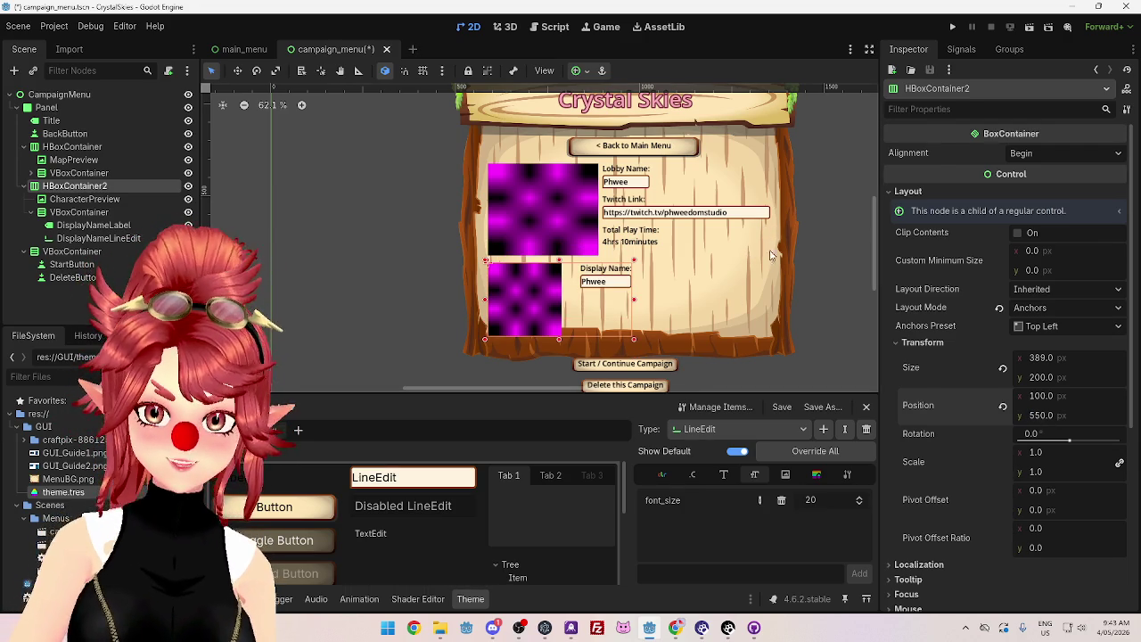
pyautogui.scroll(1, 815, 329)
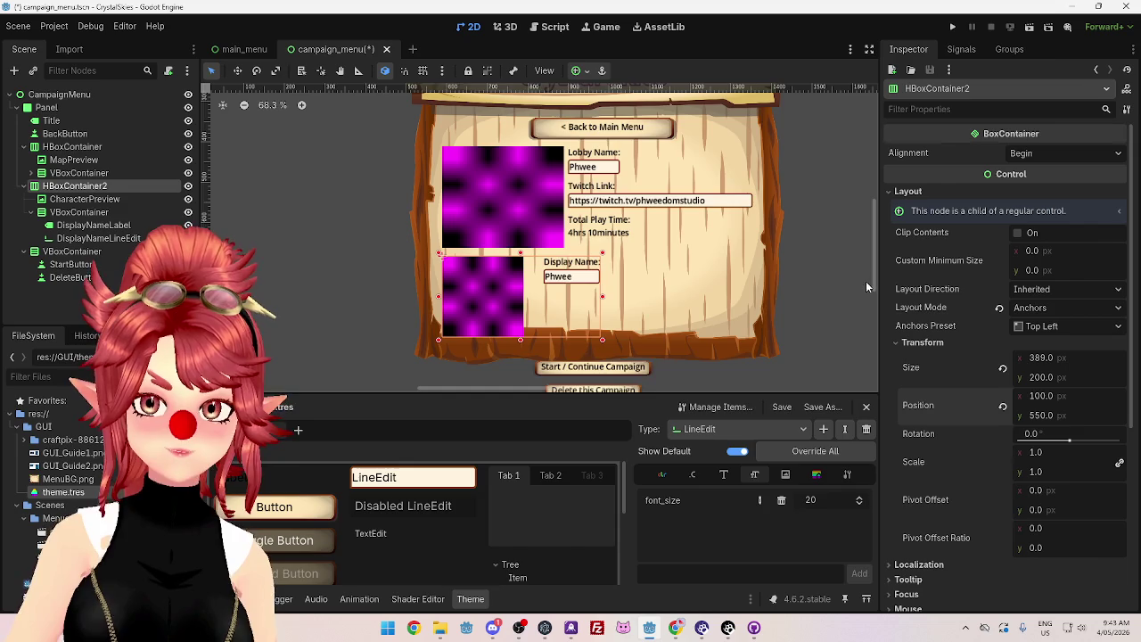
pyautogui.scroll(2, 874, 272)
pyautogui.scroll(-1, 875, 276)
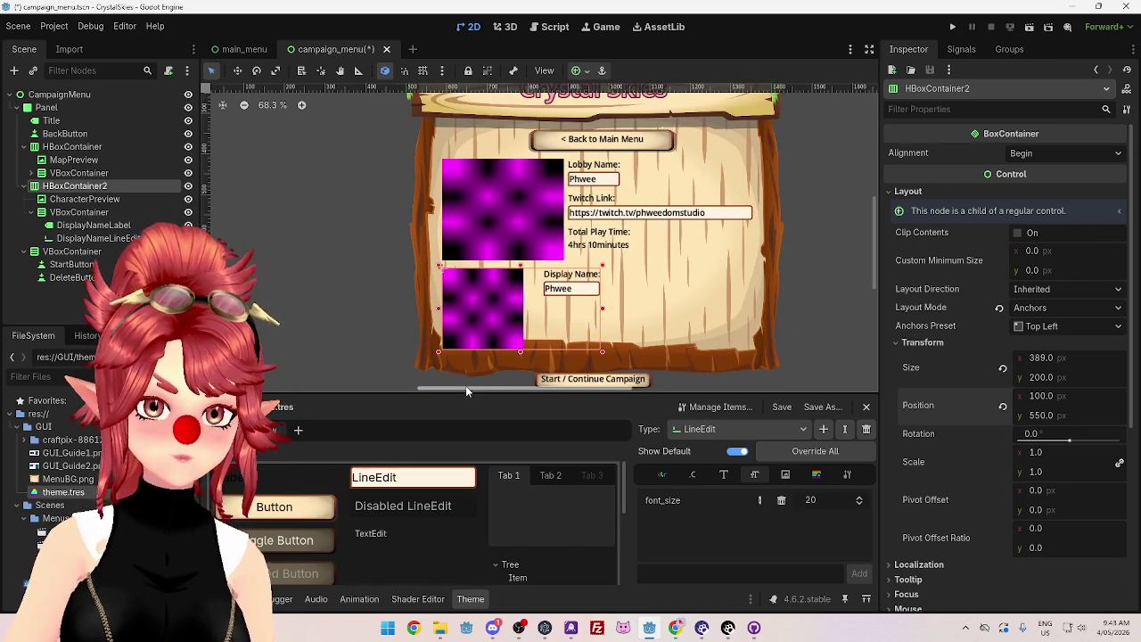
pyautogui.moveTo(465, 385); pyautogui.dragTo(487, 389)
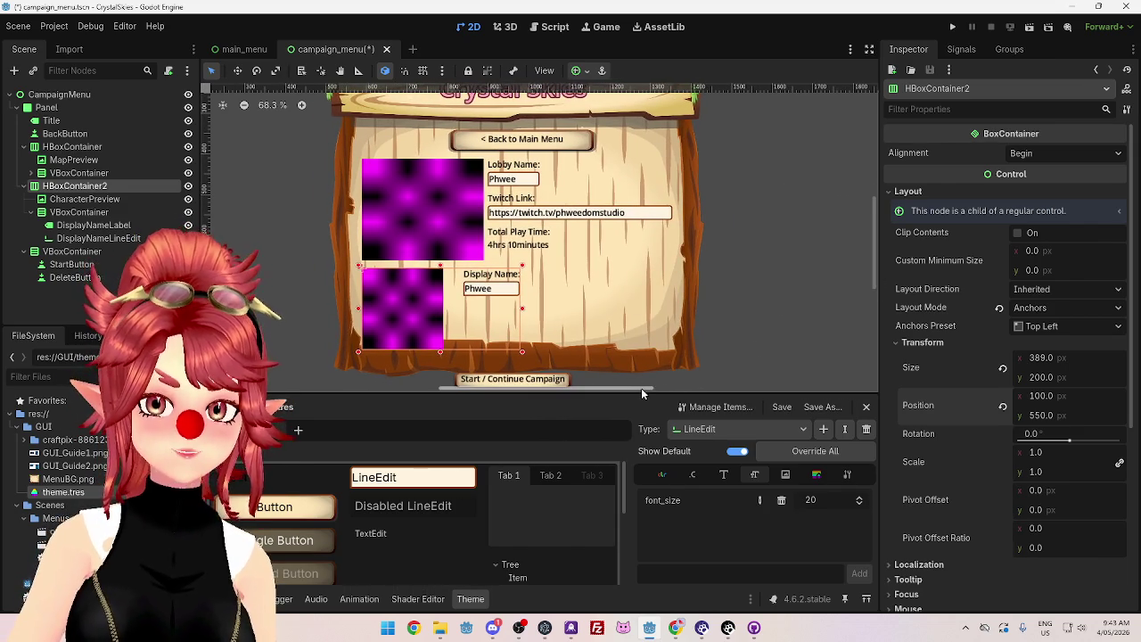
pyautogui.scroll(1, 634, 390)
pyautogui.scroll(2, 635, 392)
pyautogui.moveTo(877, 290)
pyautogui.mouseDown()
pyautogui.moveTo(873, 271)
pyautogui.moveTo(876, 302)
pyautogui.moveTo(767, 294)
pyautogui.mouseUp()
pyautogui.scroll(-1, 568, 249)
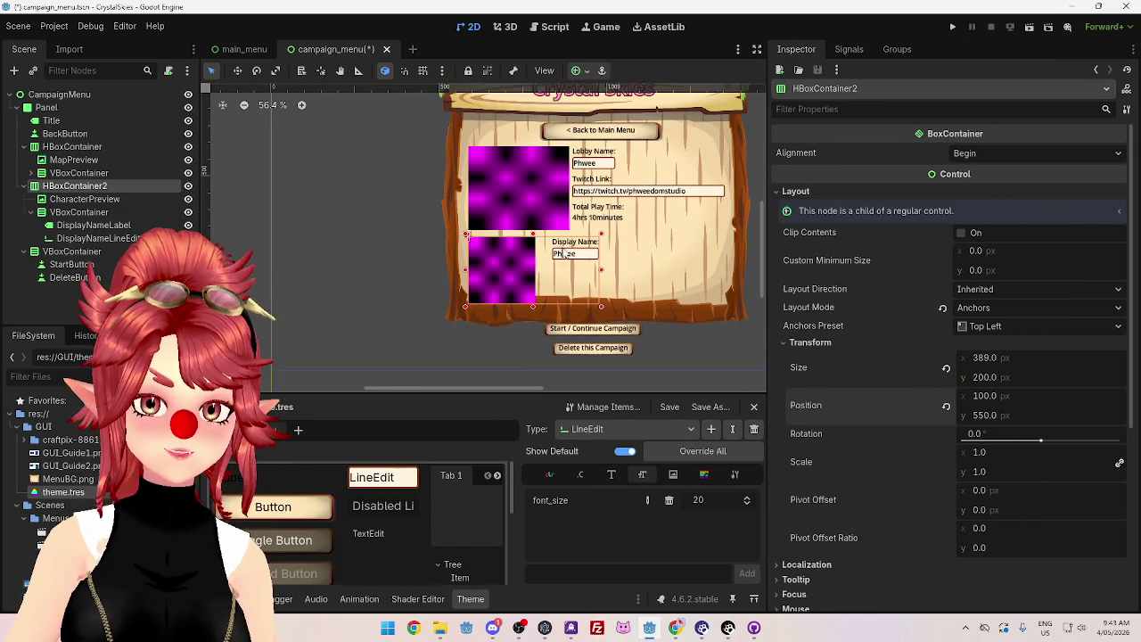
pyautogui.moveTo(520, 393); pyautogui.dragTo(542, 389)
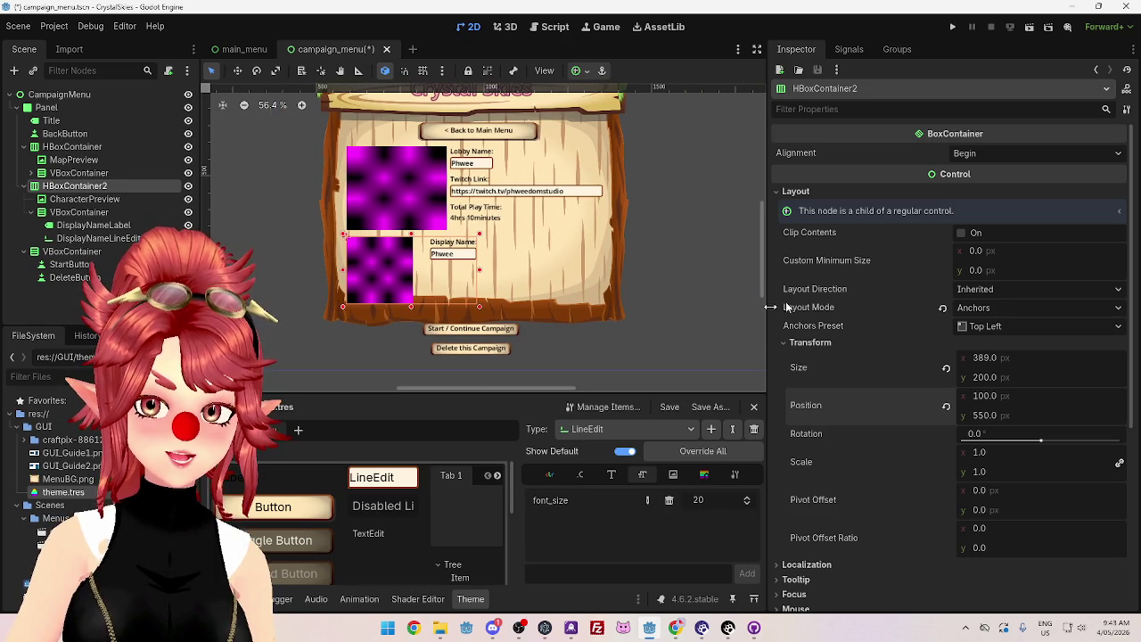
pyautogui.moveTo(770, 363); pyautogui.dragTo(804, 362)
pyautogui.moveTo(577, 390); pyautogui.dragTo(562, 390)
pyautogui.moveTo(810, 369); pyautogui.dragTo(858, 369)
pyautogui.moveTo(626, 390); pyautogui.dragTo(616, 395)
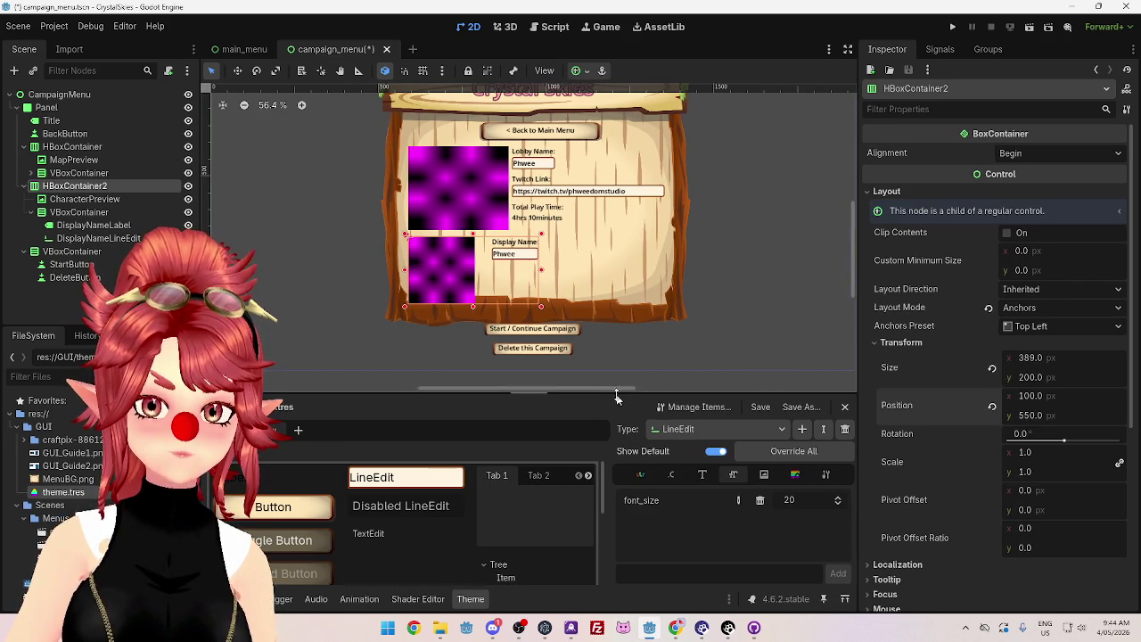
pyautogui.scroll(2, 853, 281)
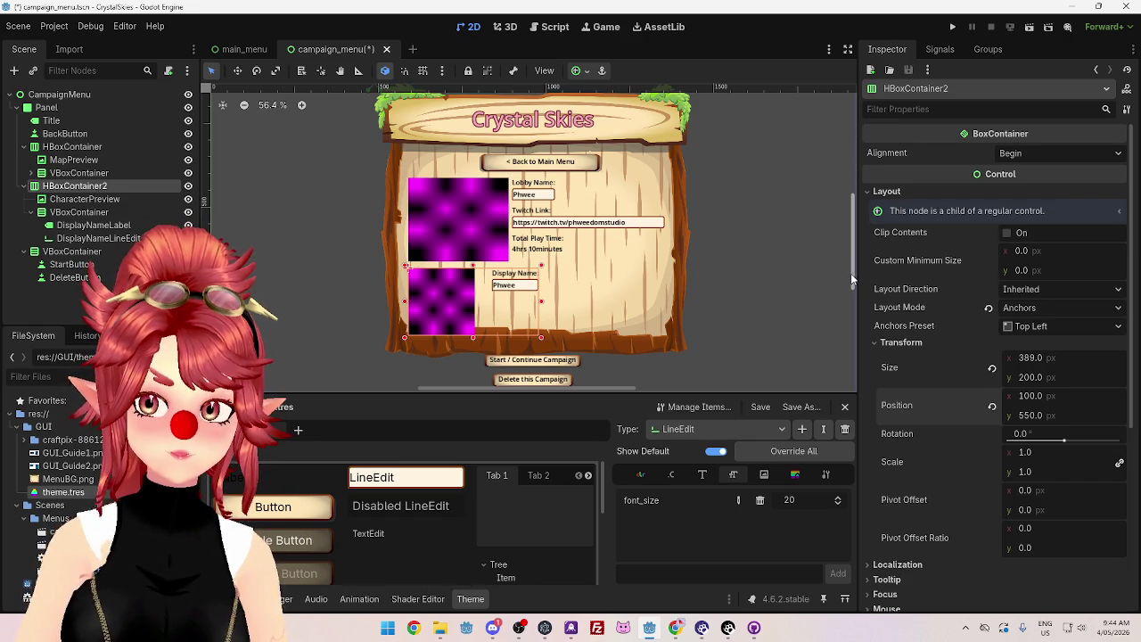
pyautogui.moveTo(853, 281); pyautogui.dragTo(857, 271)
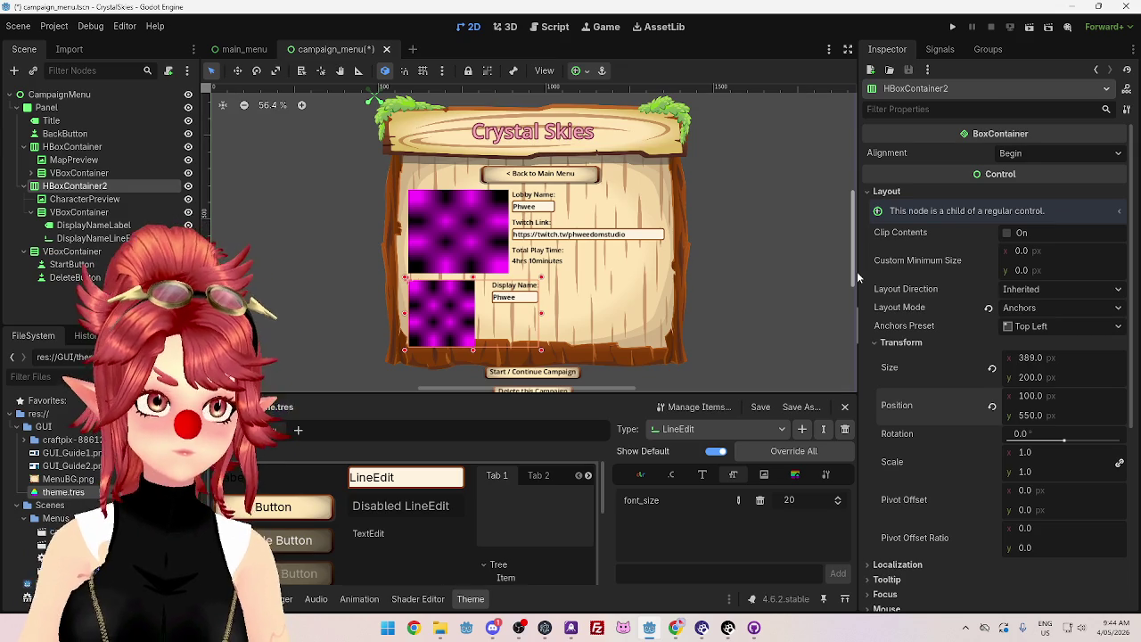
pyautogui.click(578, 182)
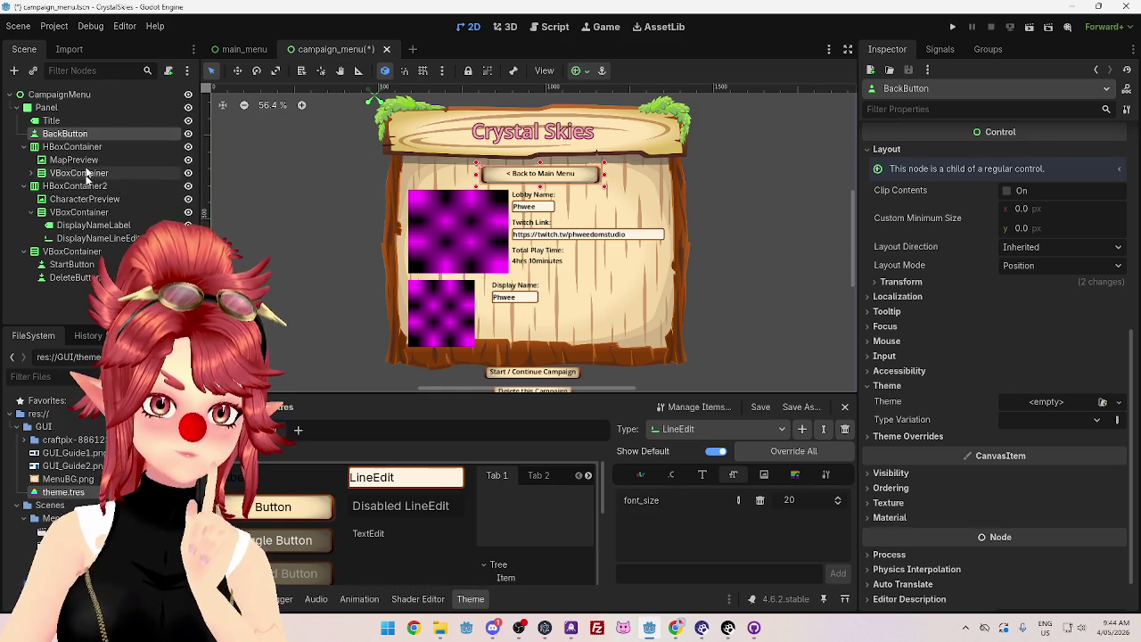
# Step: Save the campaign menu and select the Play Survivor button in main_menu
pyautogui.hotkey('ctrl', 's')
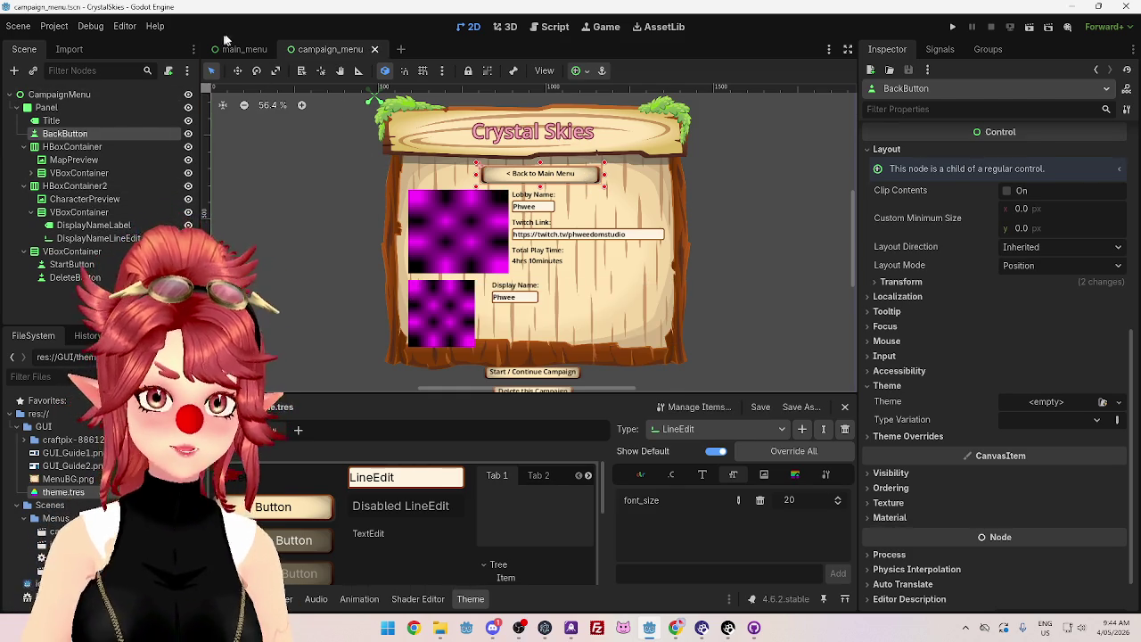
pyautogui.click(239, 51)
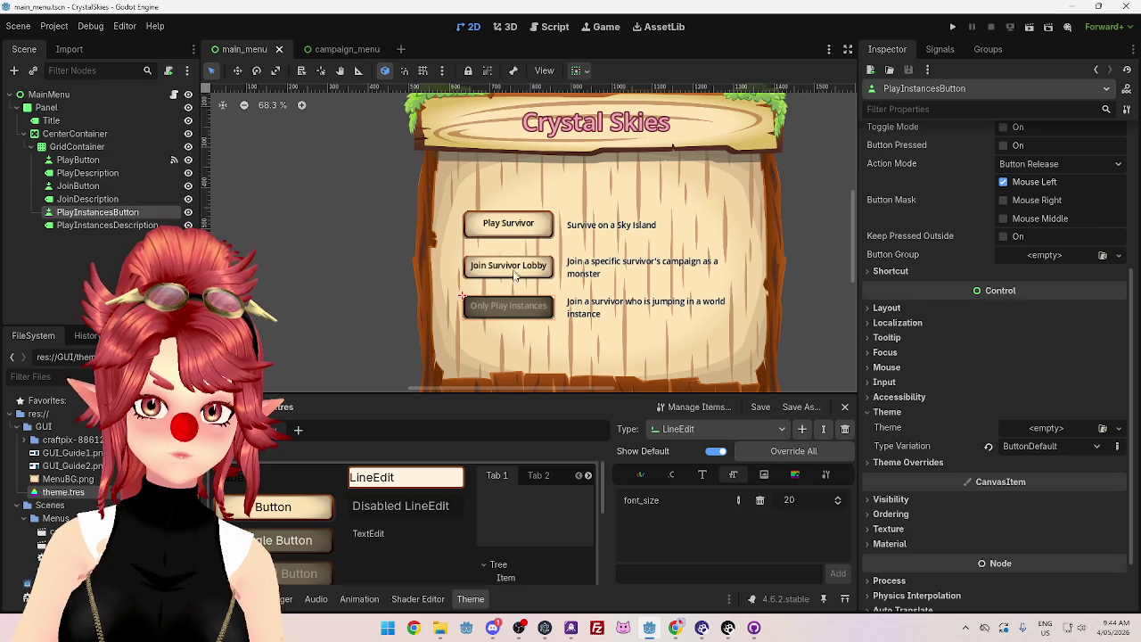
pyautogui.click(506, 228)
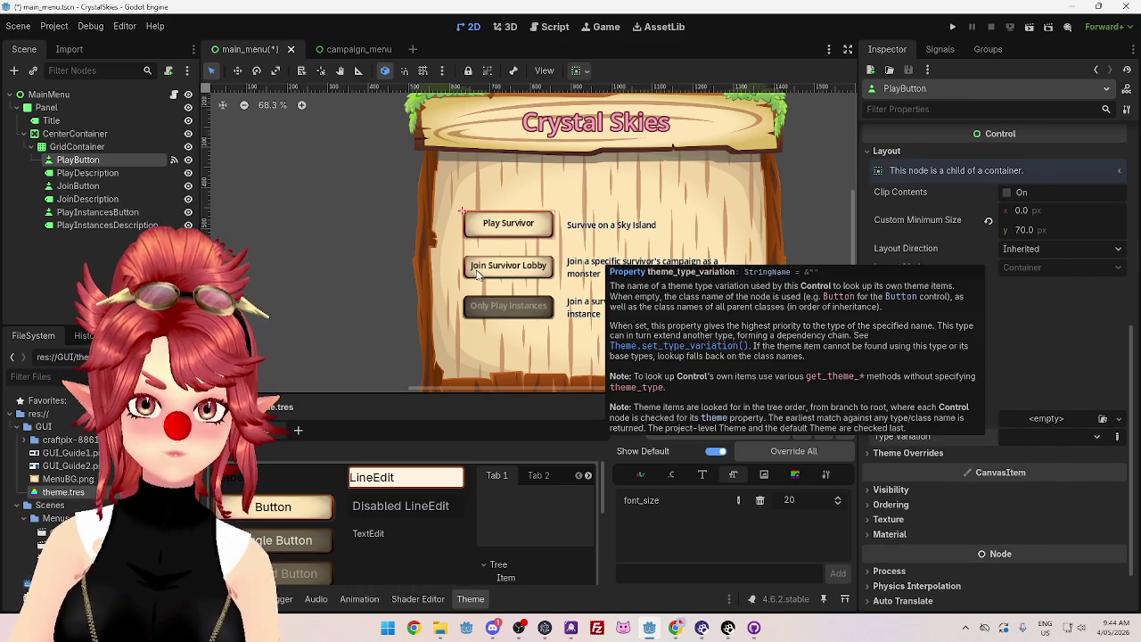
pyautogui.press('Down')
pyautogui.press('Down')
pyautogui.press('Down')
pyautogui.press('Down')
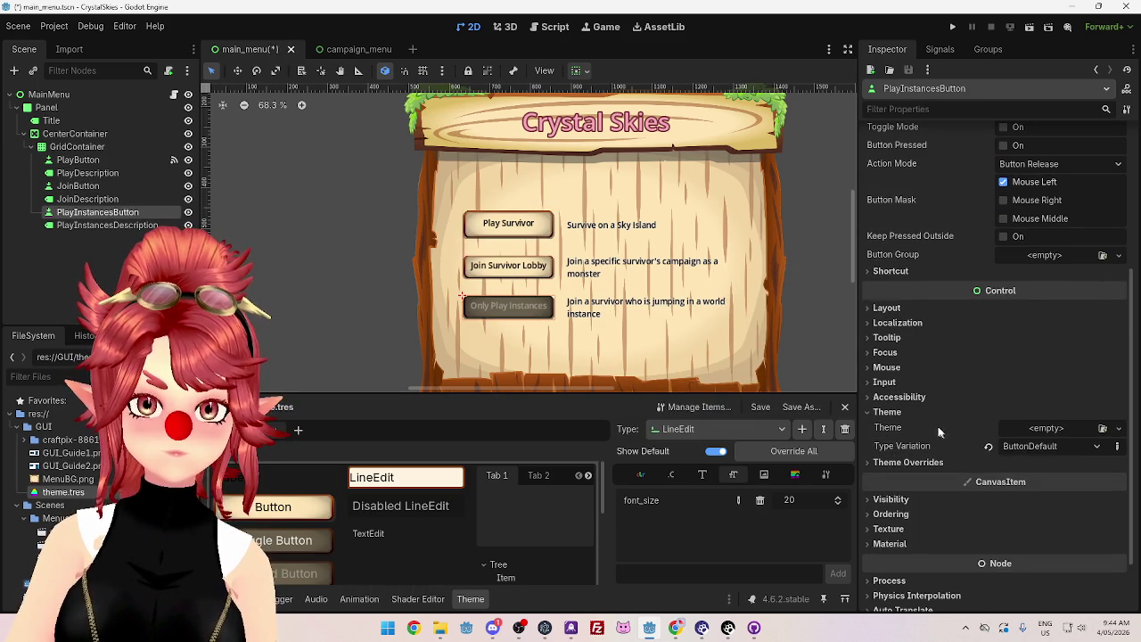
pyautogui.click(506, 223)
pyautogui.press('Down')
pyautogui.press('Down')
pyautogui.press('Left')
pyautogui.press('Down')
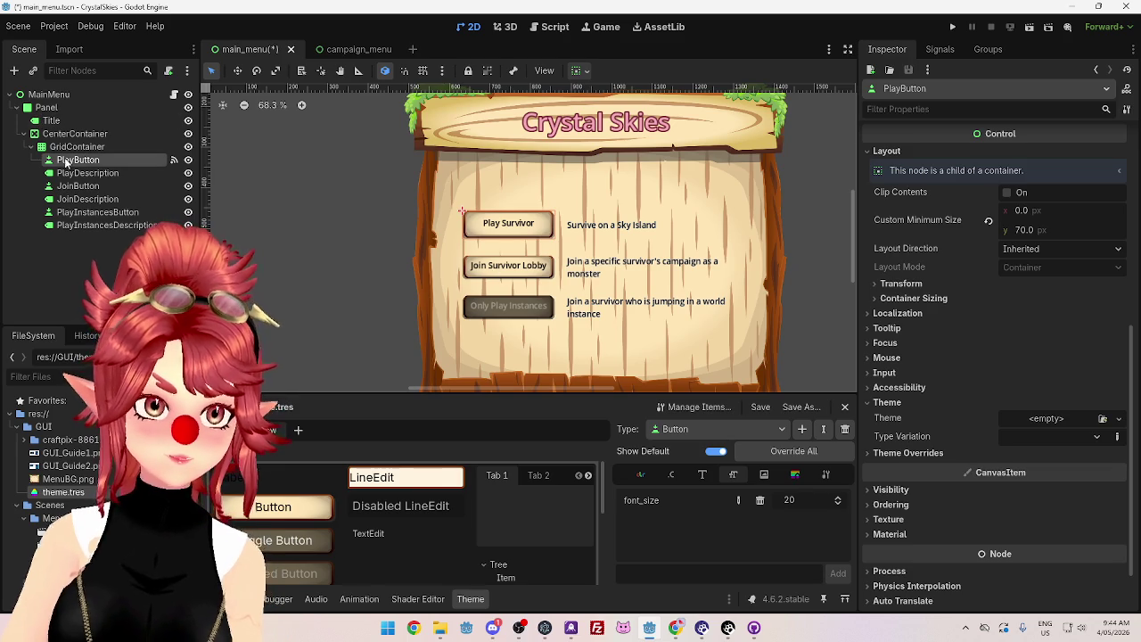
# Step: Lower PlayButton's custom minimum height from 70 to 55 px
pyautogui.scroll(-2, 926, 445)
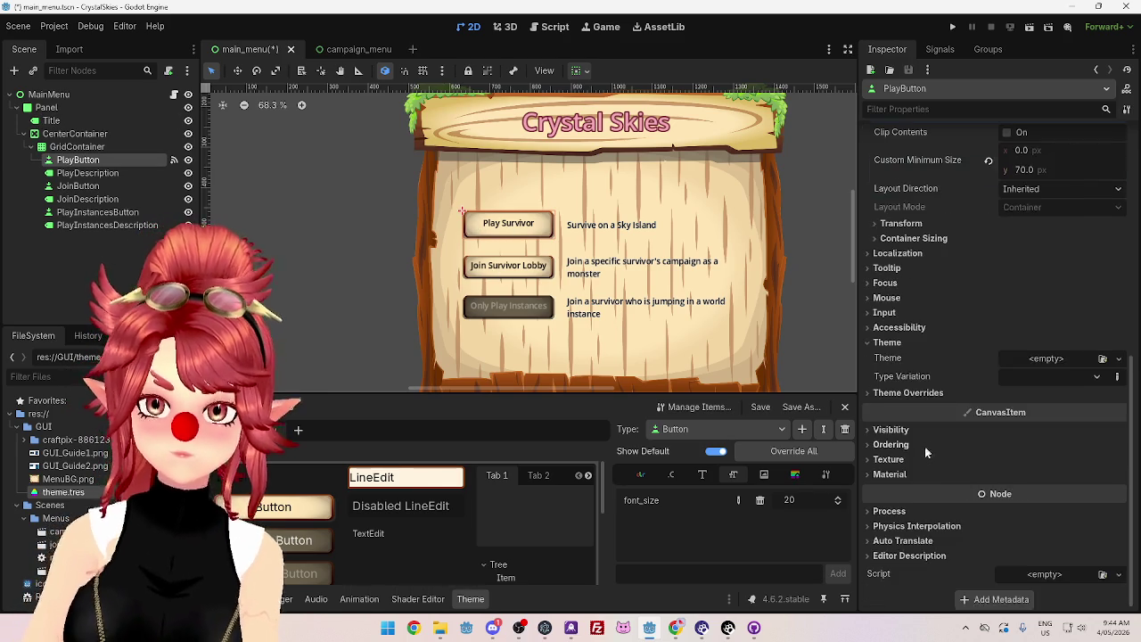
pyautogui.click(892, 391)
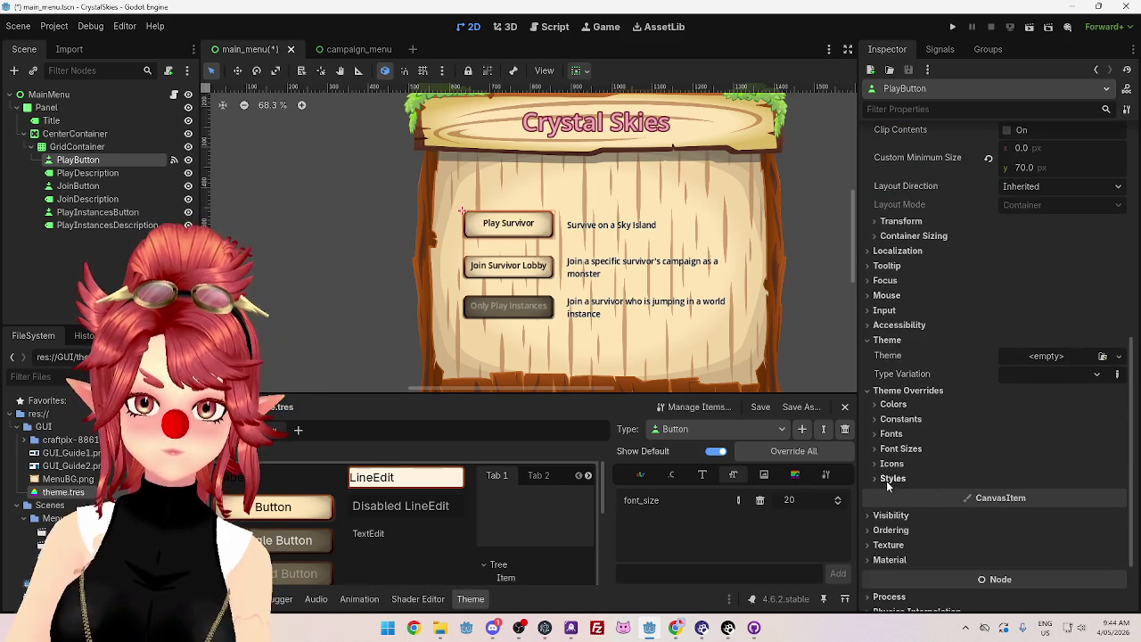
pyautogui.scroll(3, 913, 412)
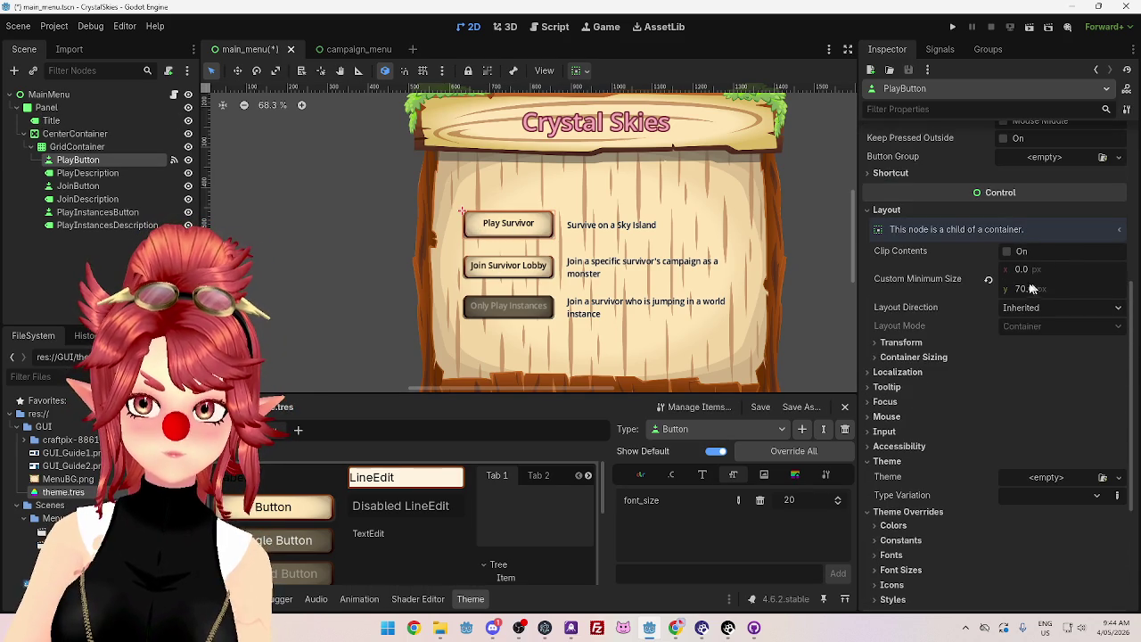
pyautogui.click(1024, 289)
pyautogui.write('60')
pyautogui.press('Return')
pyautogui.scroll(2, 1010, 337)
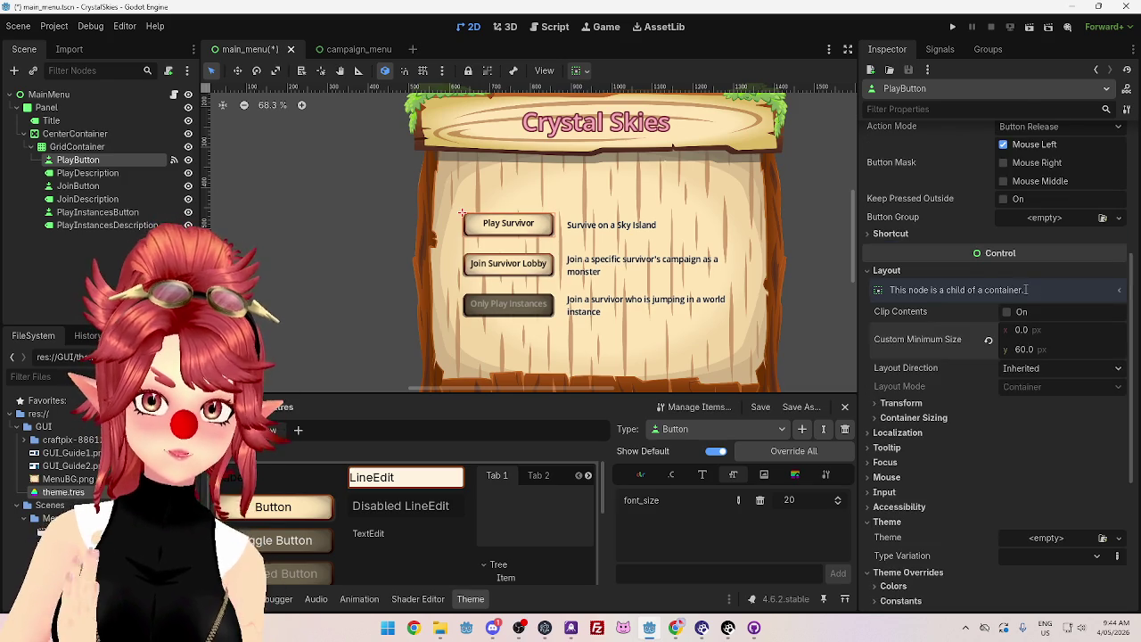
pyautogui.scroll(3, 1015, 348)
pyautogui.scroll(-3, 1026, 375)
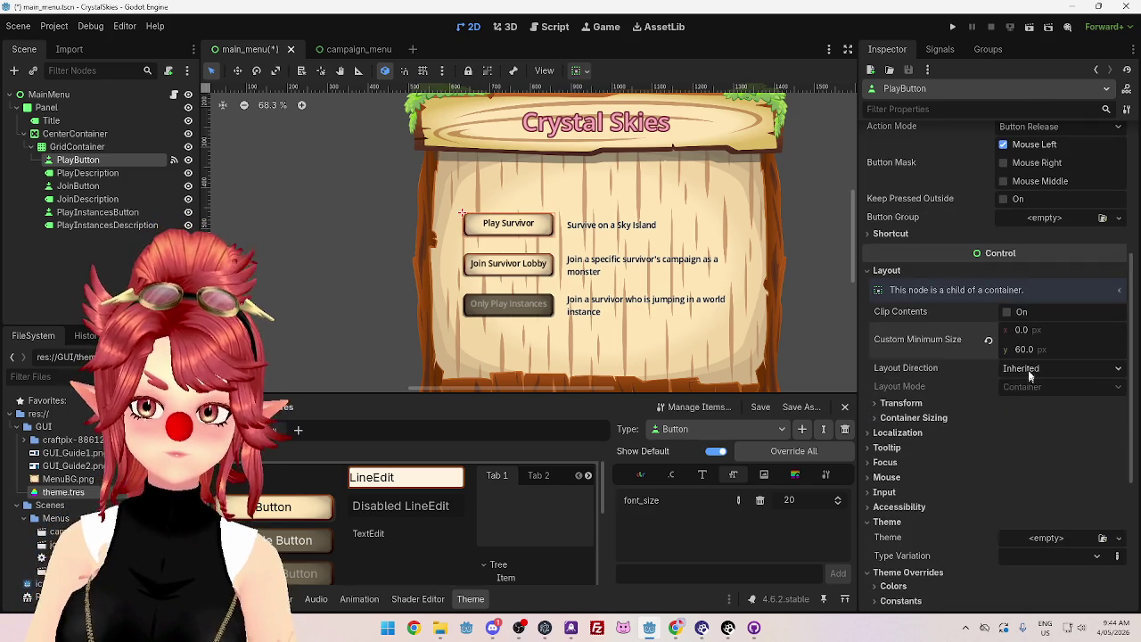
pyautogui.write('5')
pyautogui.press('Return')
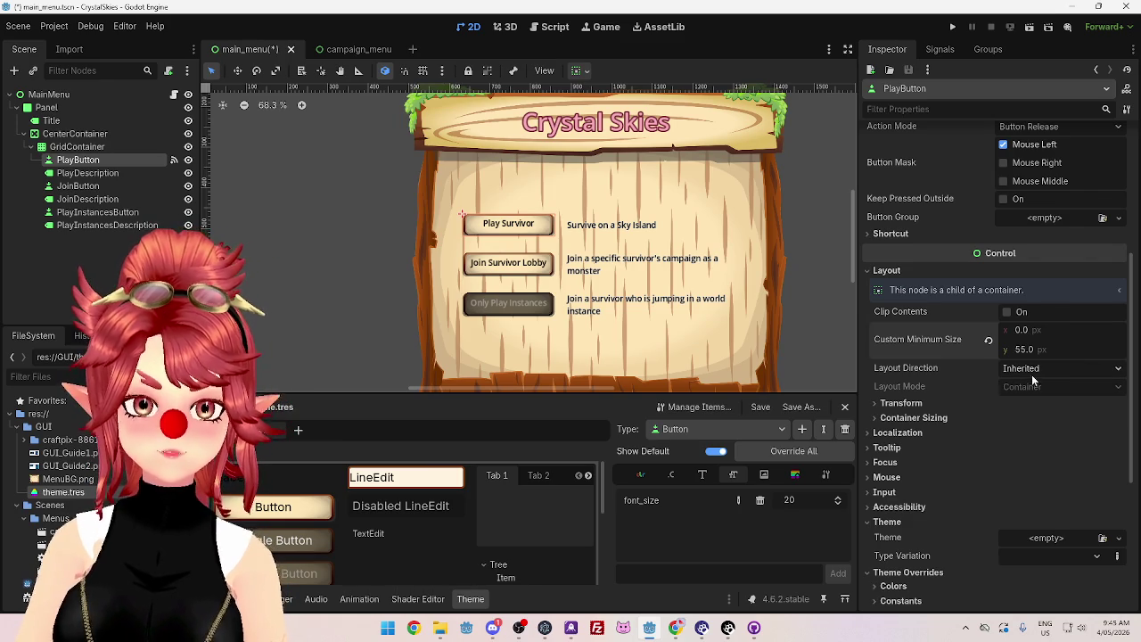
# Step: Reset and re-enter PlayButton's 55 px minimum height, then return to campaign_menu
pyautogui.click(344, 50)
pyautogui.click(248, 49)
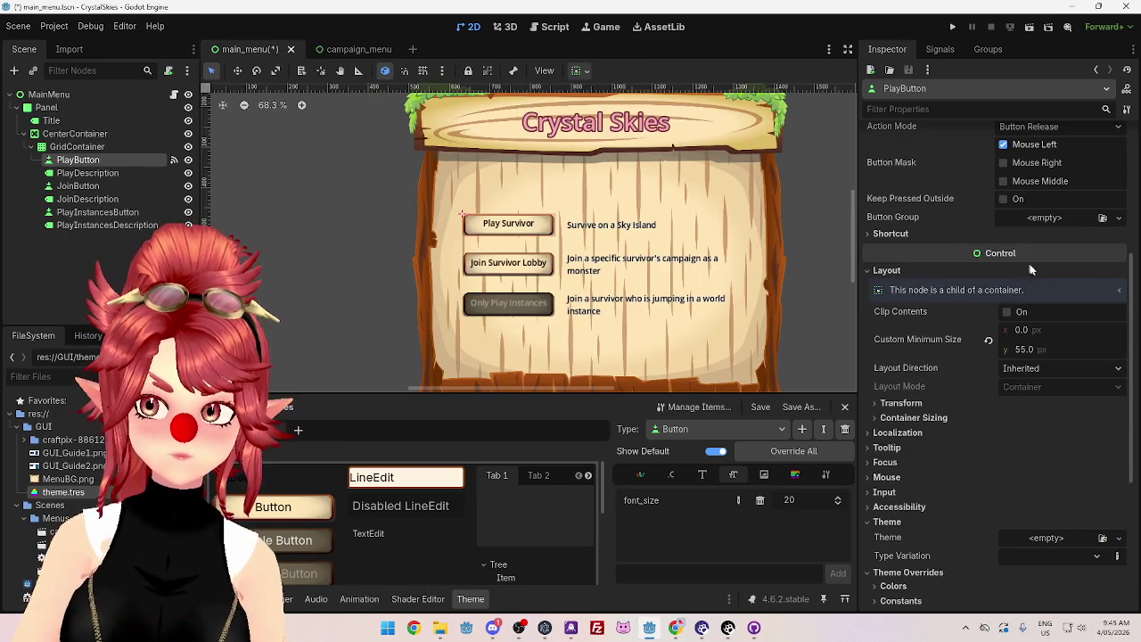
pyautogui.click(988, 340)
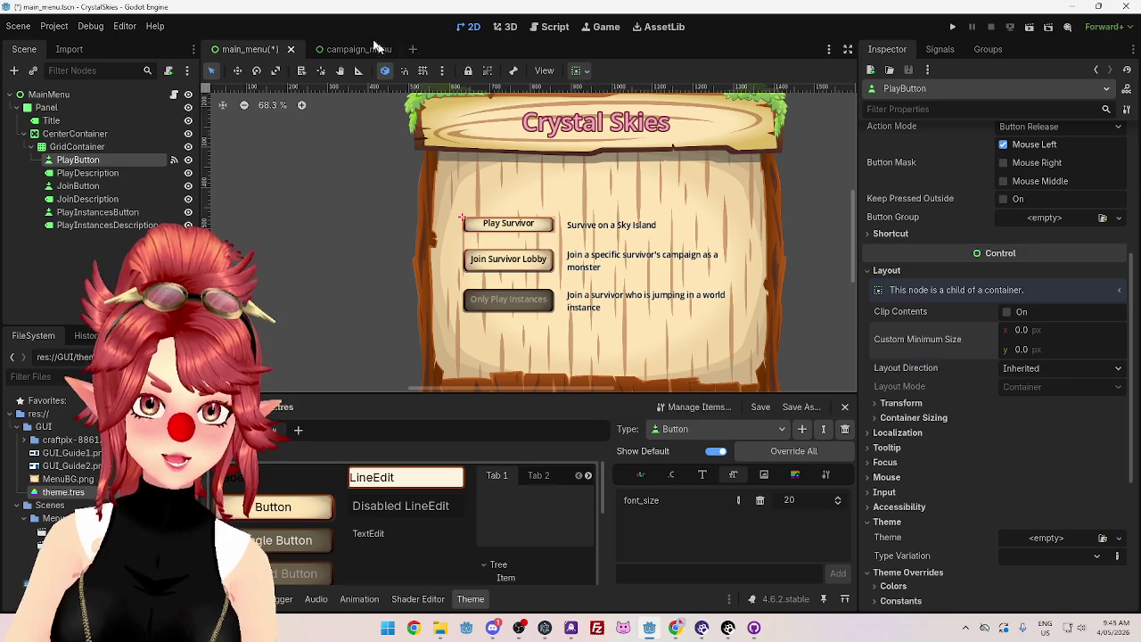
pyautogui.click(353, 50)
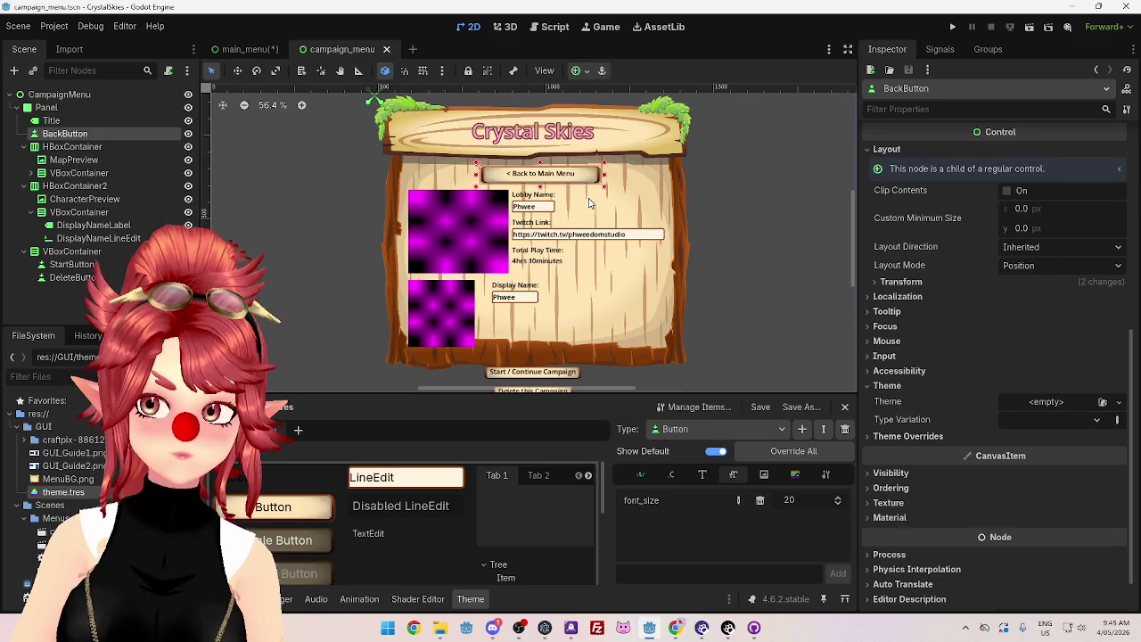
pyautogui.click(254, 49)
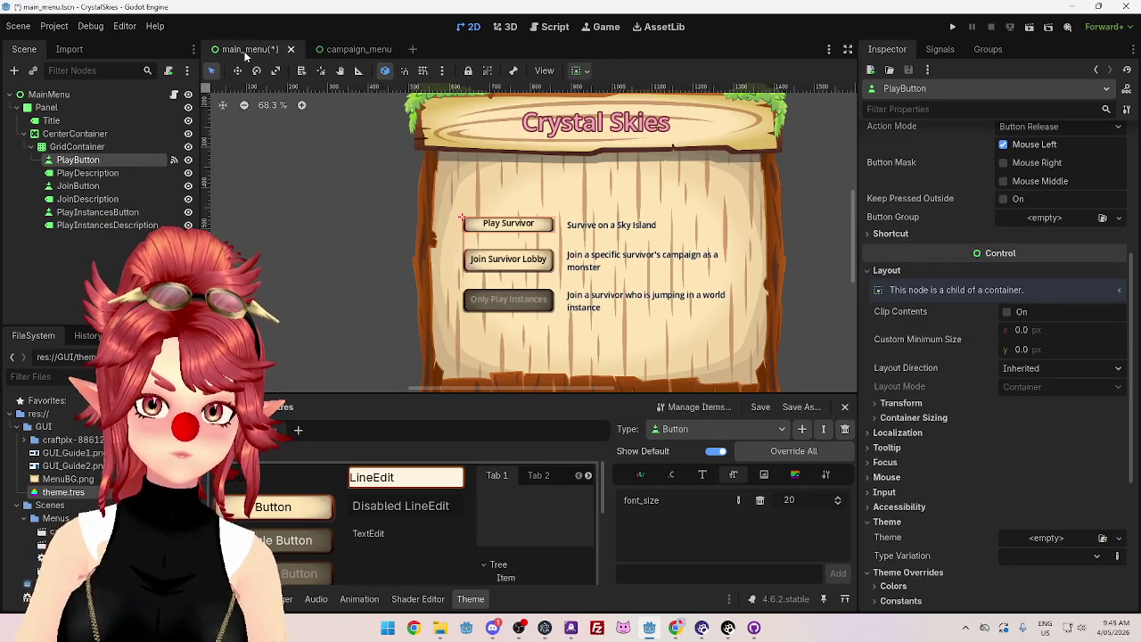
pyautogui.click(1024, 350)
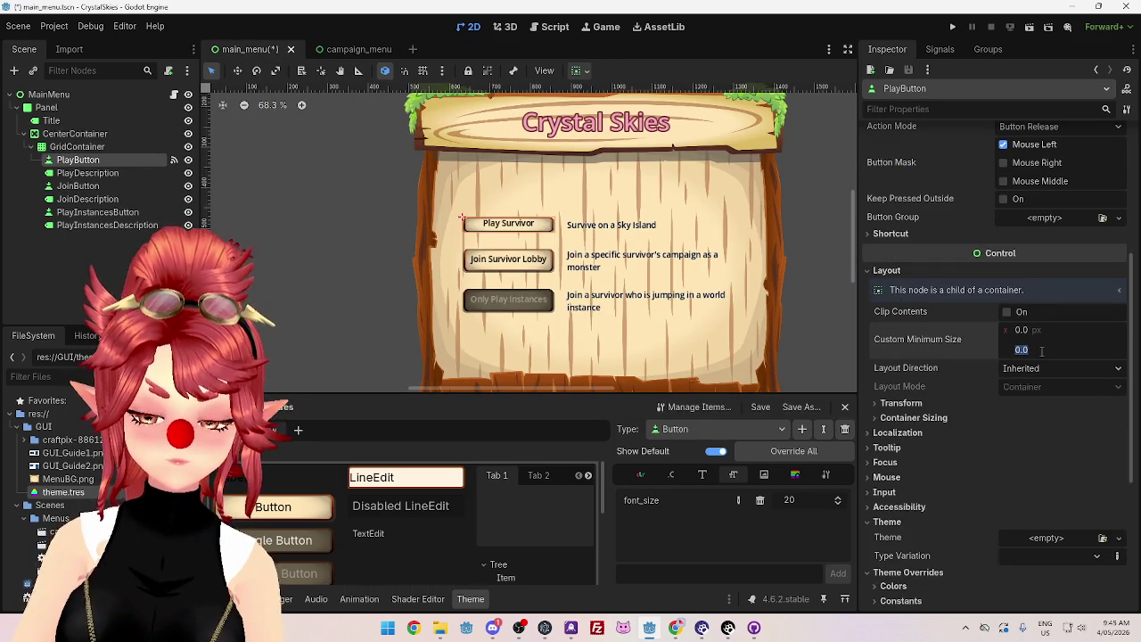
pyautogui.write('50')
pyautogui.press('Return')
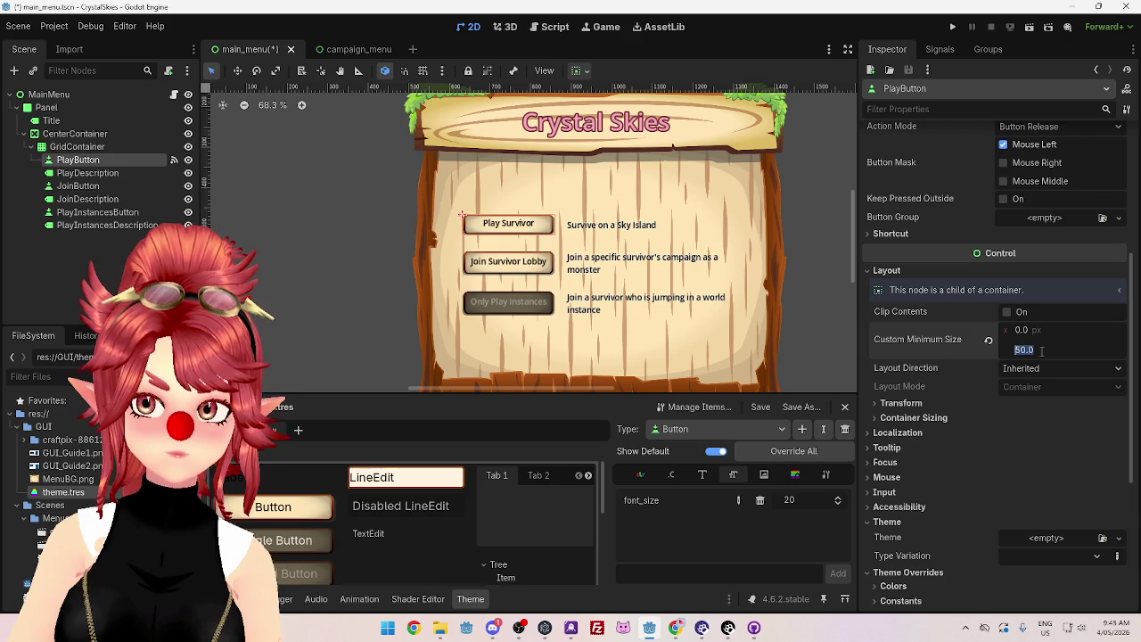
pyautogui.write('55')
pyautogui.press('Return')
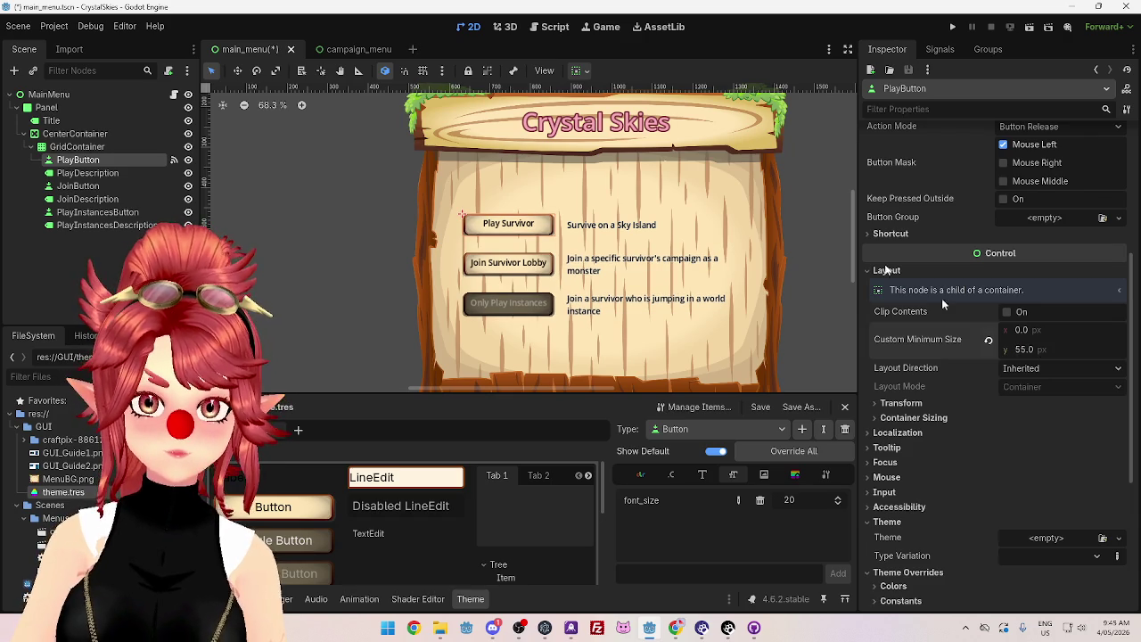
pyautogui.click(341, 49)
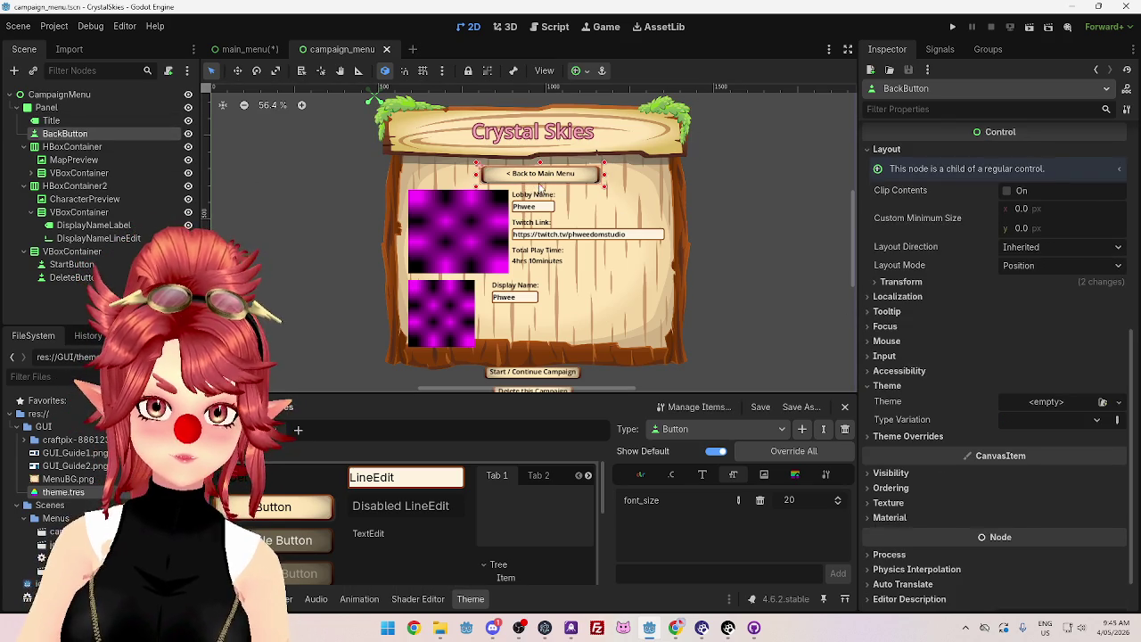
# Step: Set the BackButton size to 300 × 40 px
pyautogui.scroll(-2, 946, 342)
pyautogui.click(892, 390)
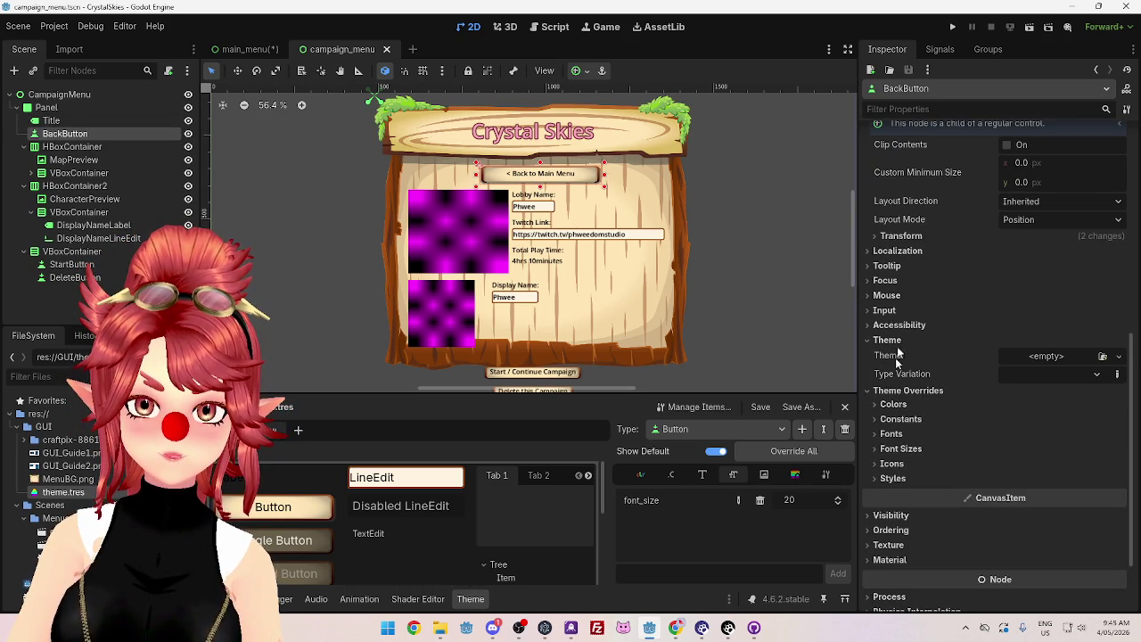
pyautogui.click(891, 236)
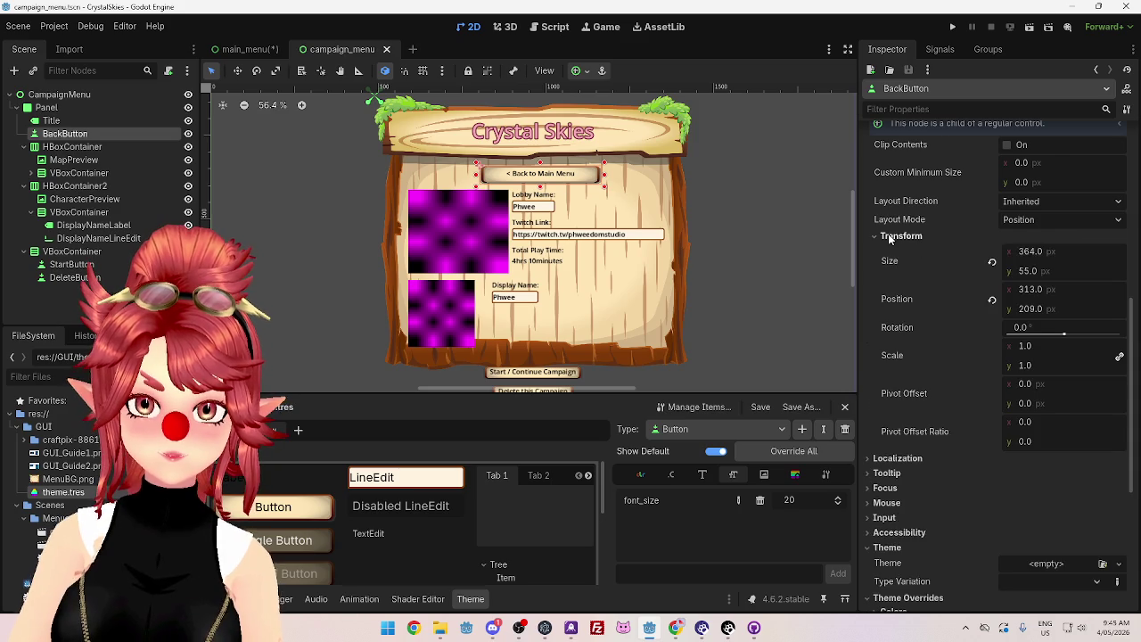
pyautogui.click(993, 261)
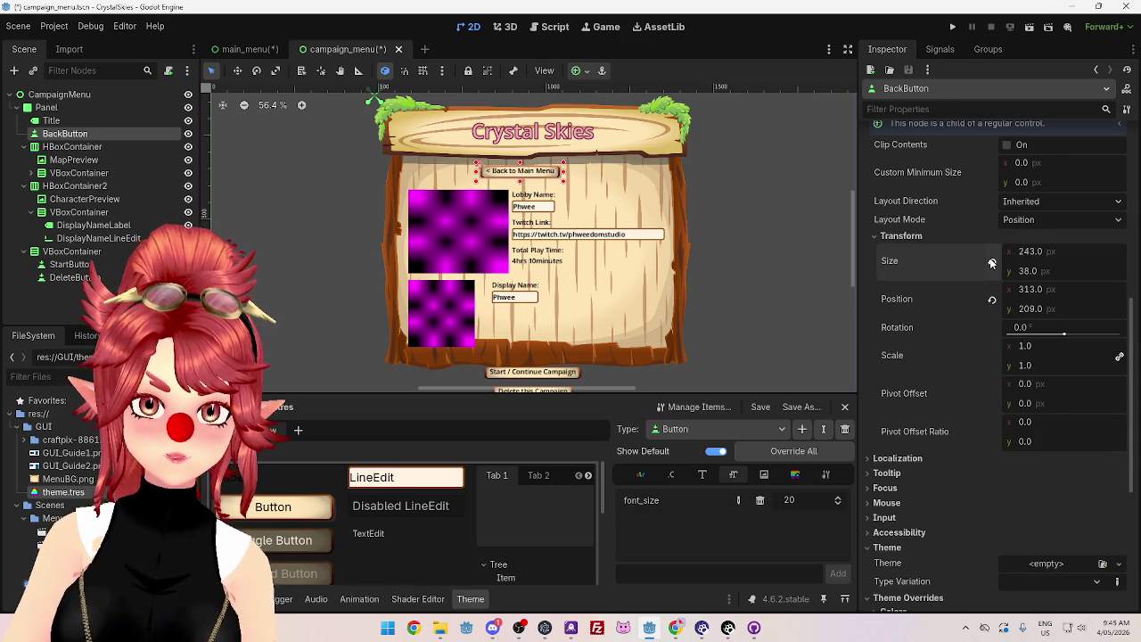
pyautogui.hotkey('ctrl', 'z')
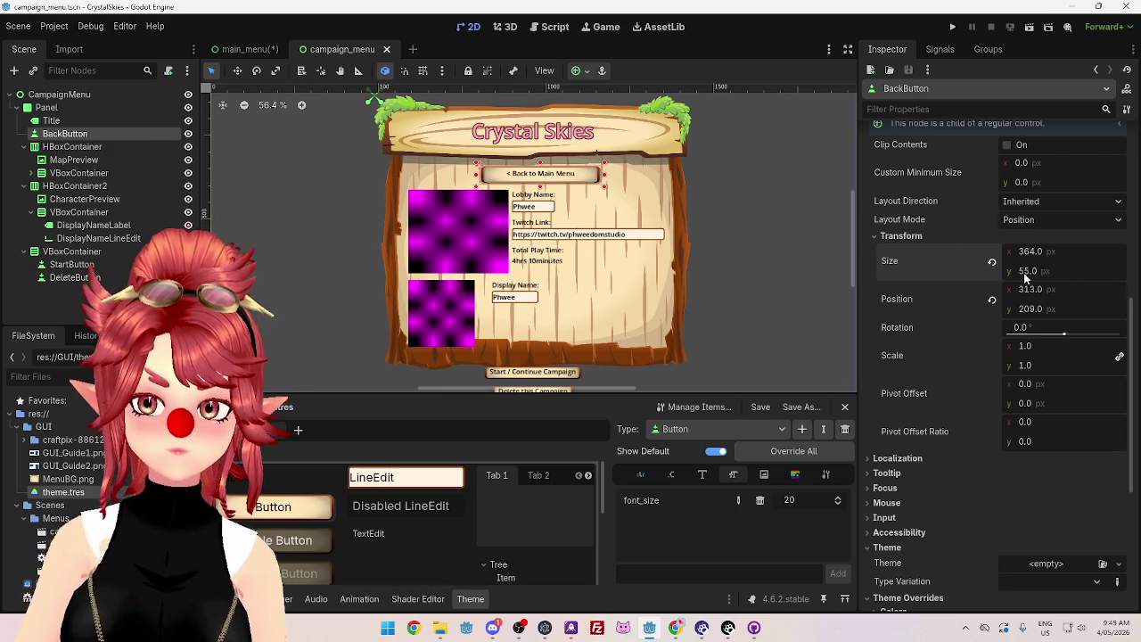
pyautogui.click(247, 52)
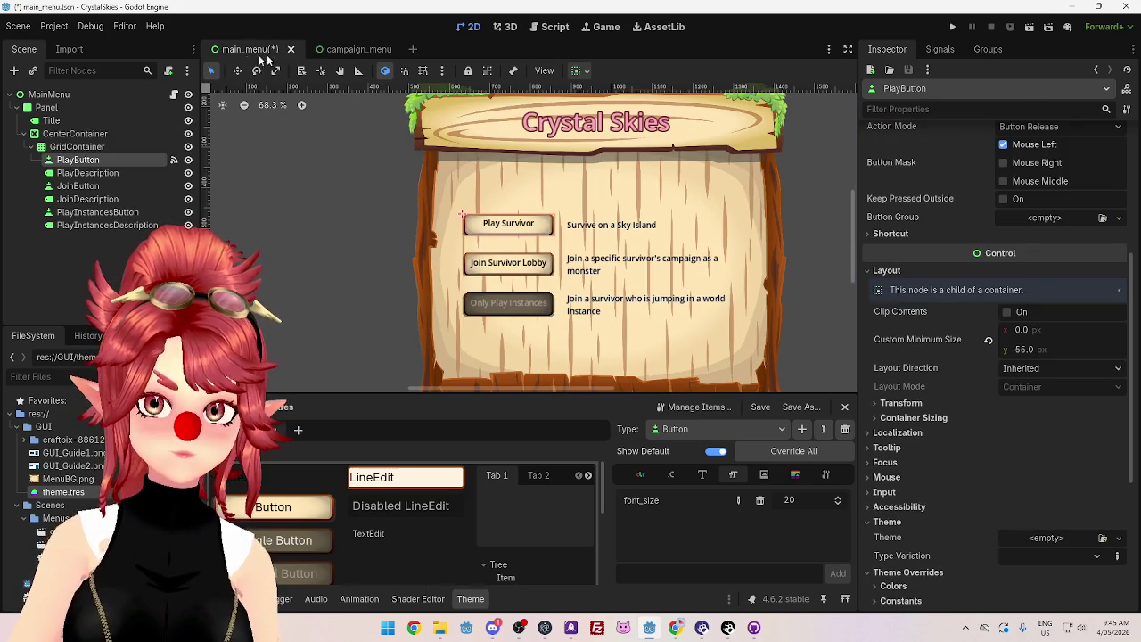
pyautogui.click(341, 50)
pyautogui.click(1030, 252)
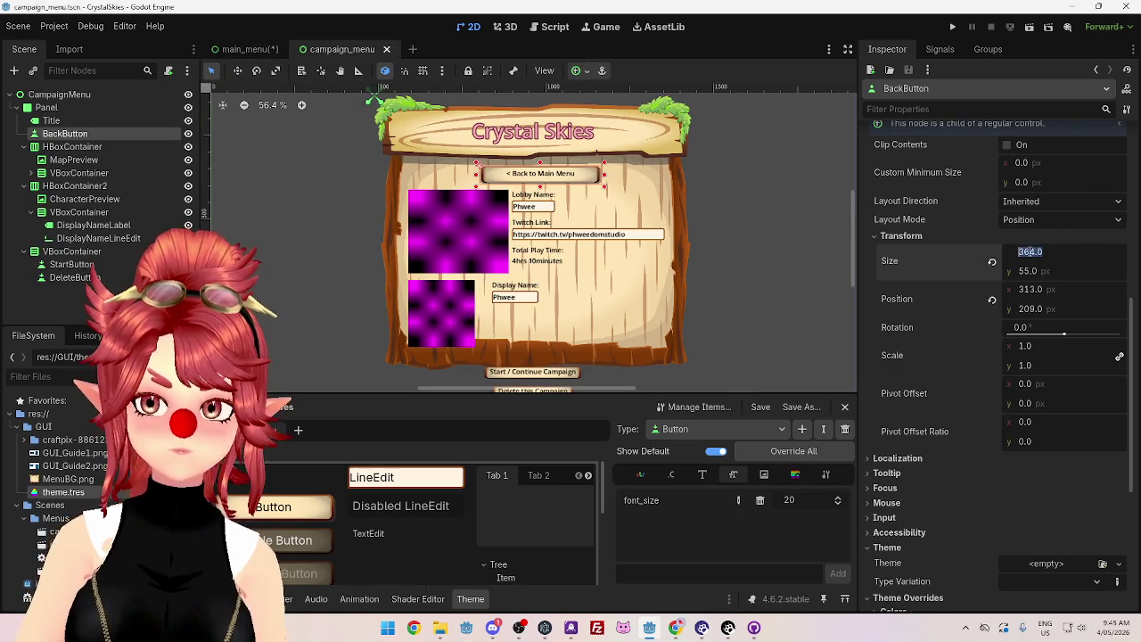
pyautogui.press('Return')
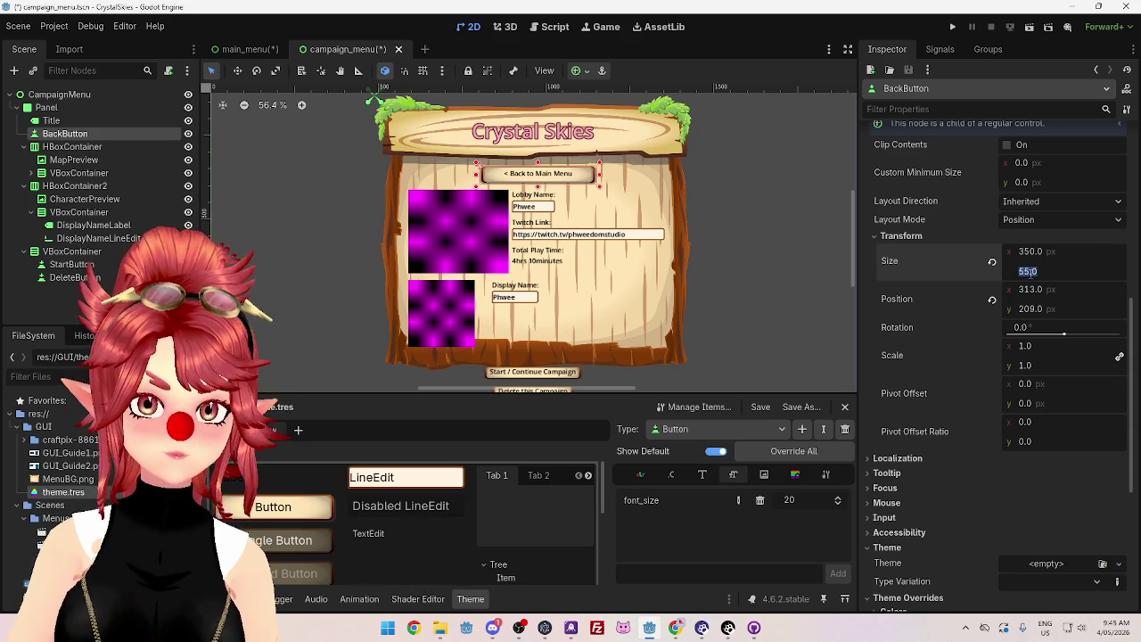
pyautogui.write('40')
pyautogui.press('Return')
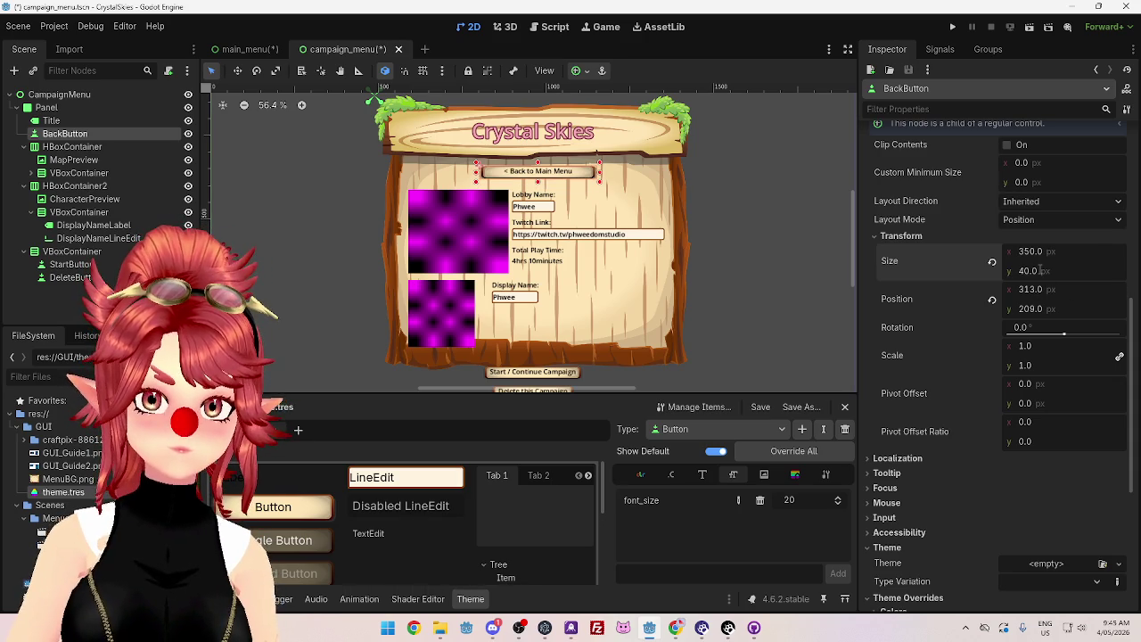
pyautogui.click(1034, 253)
pyautogui.write('0')
pyautogui.press('Return')
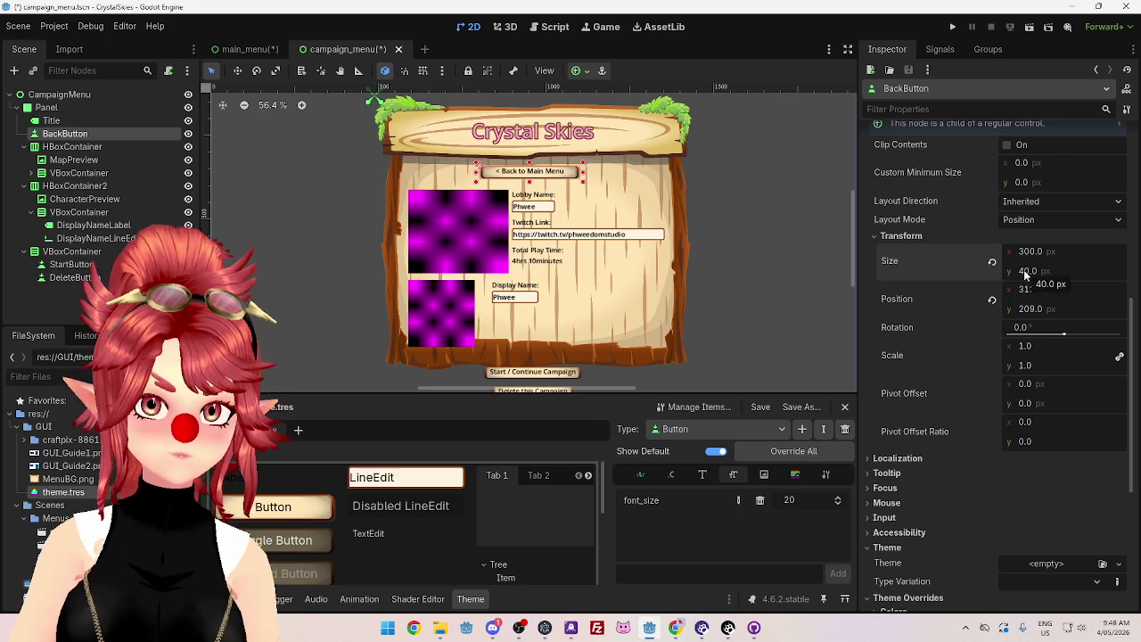
# Step: Switch the BackButton's layout mode to Anchors
pyautogui.scroll(2, 961, 275)
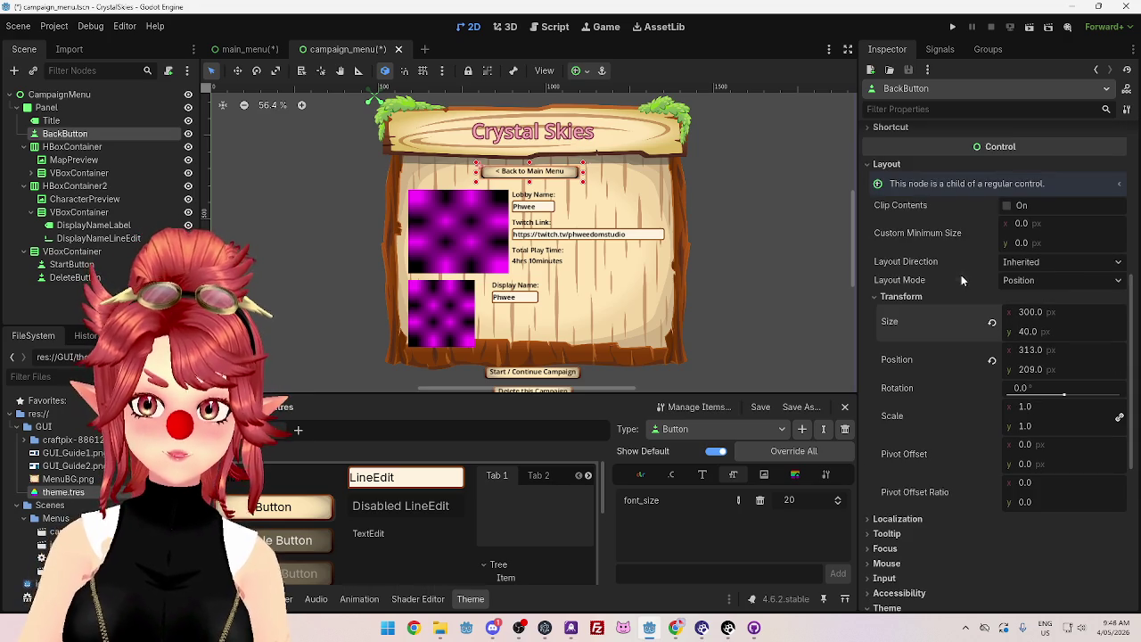
pyautogui.click(1054, 284)
pyautogui.click(1040, 314)
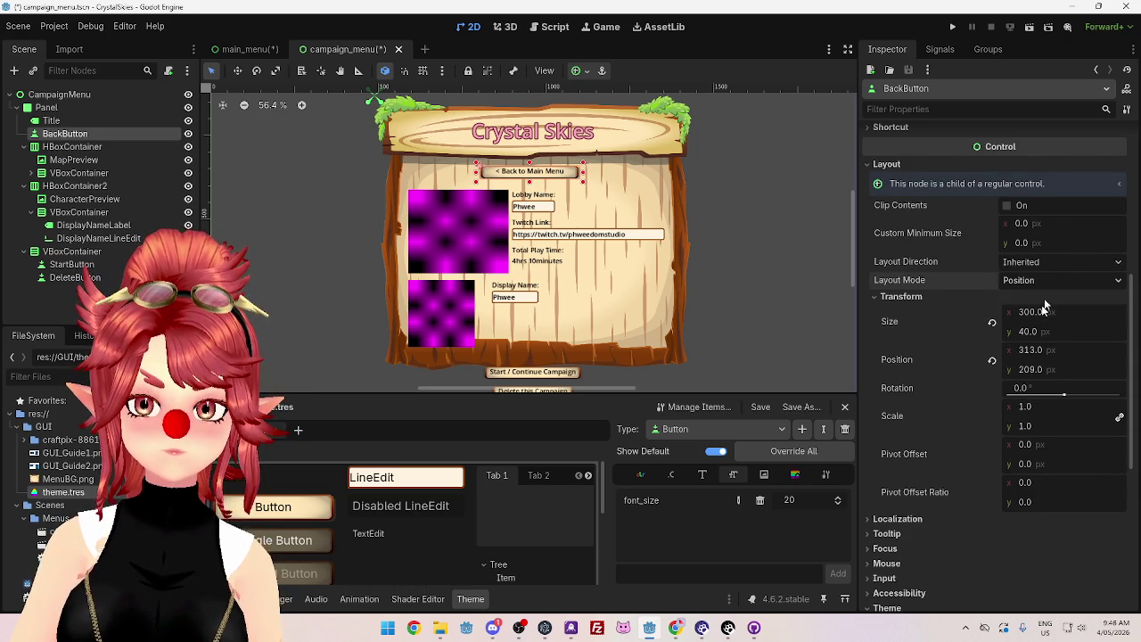
# Step: Give the BackButton Anchors layout with the Center Top anchor preset
pyautogui.click(1039, 302)
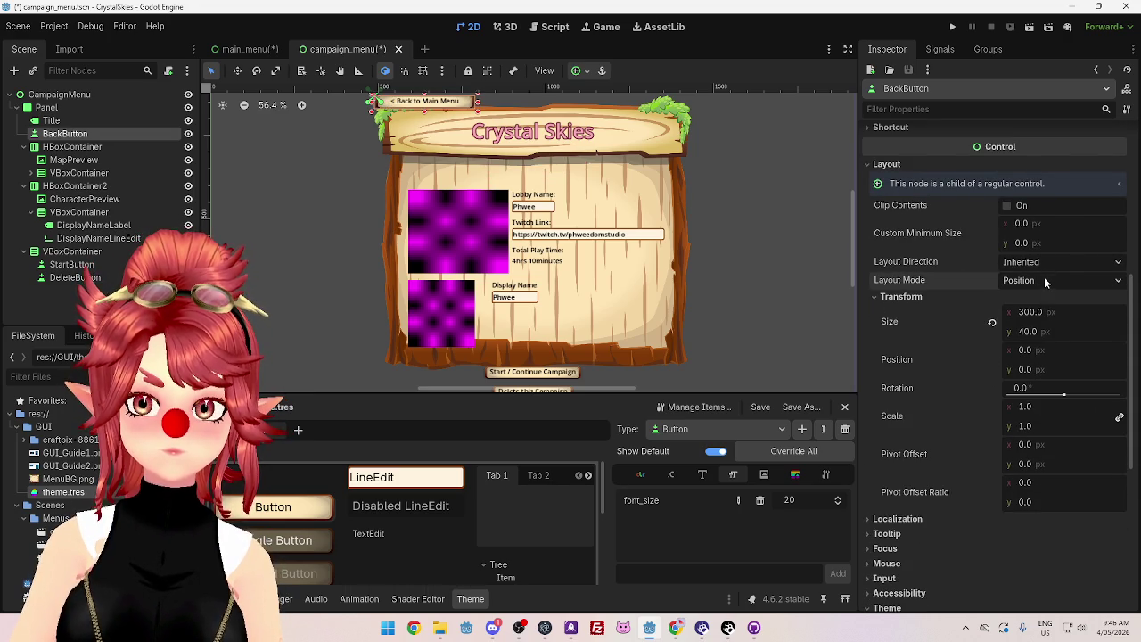
pyautogui.click(1044, 280)
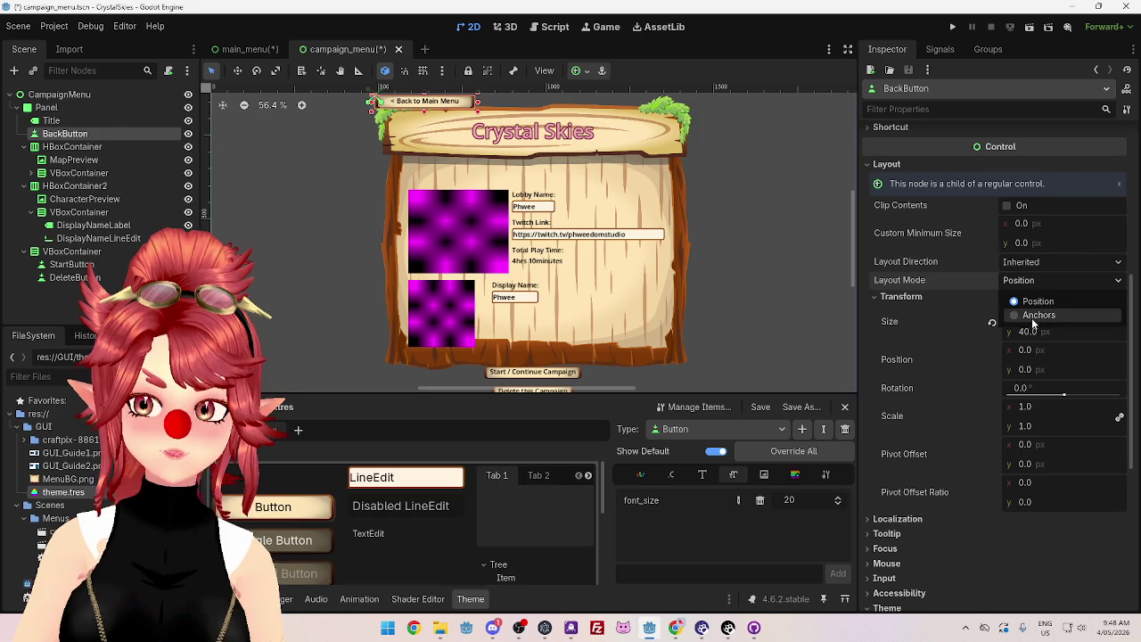
pyautogui.click(1031, 316)
pyautogui.click(1030, 304)
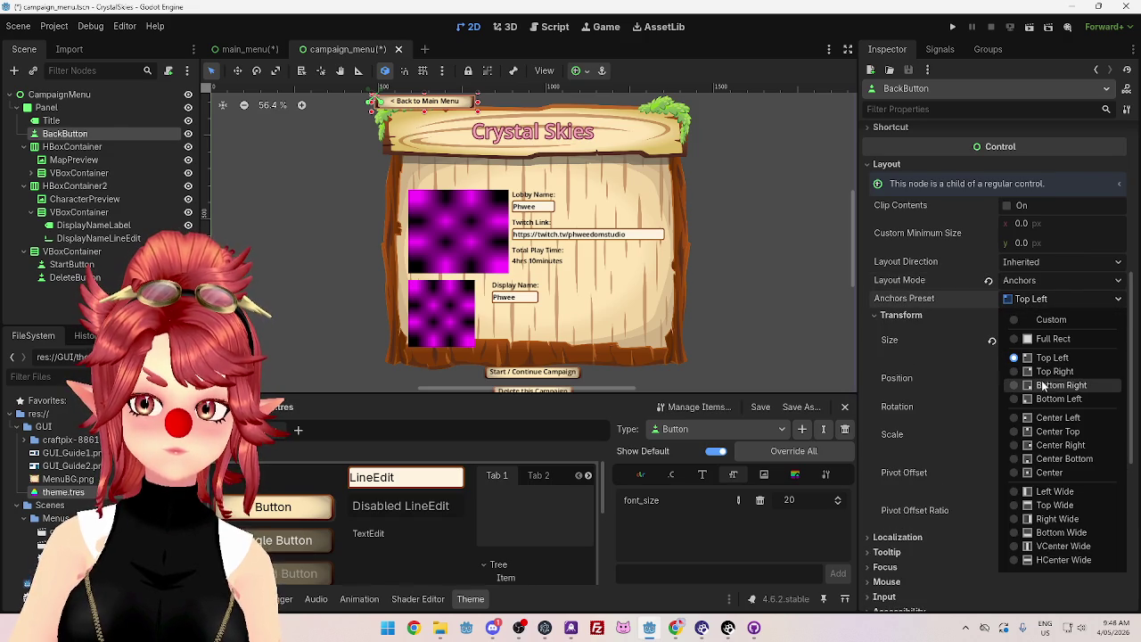
pyautogui.click(1040, 433)
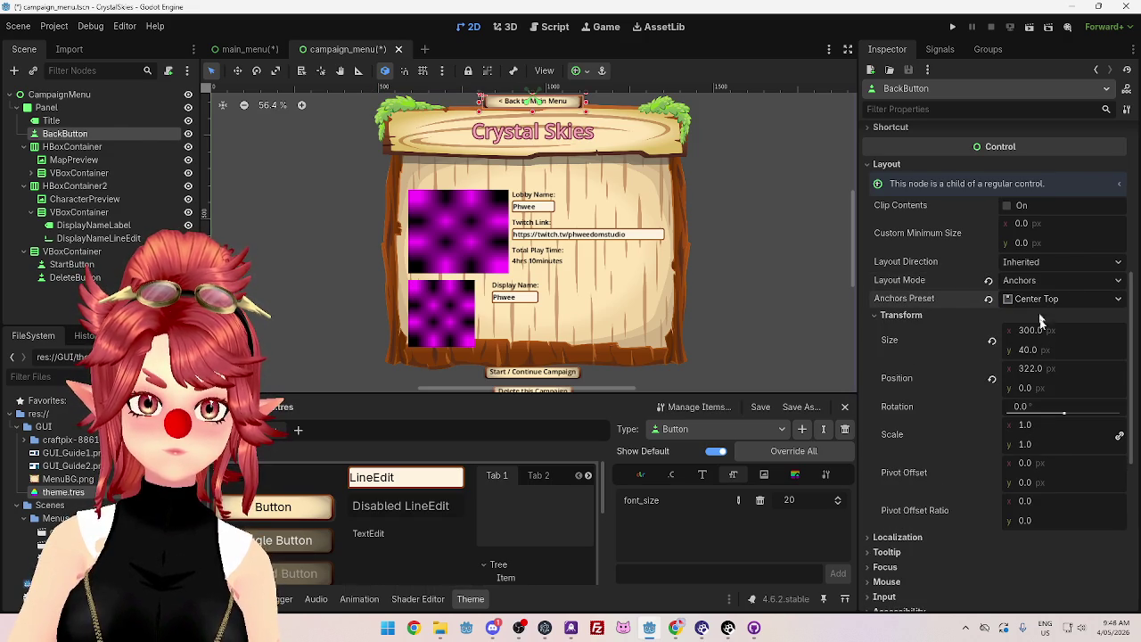
# Step: Set the BackButton's y position to 210, just below the title
pyautogui.scroll(-2, 1026, 343)
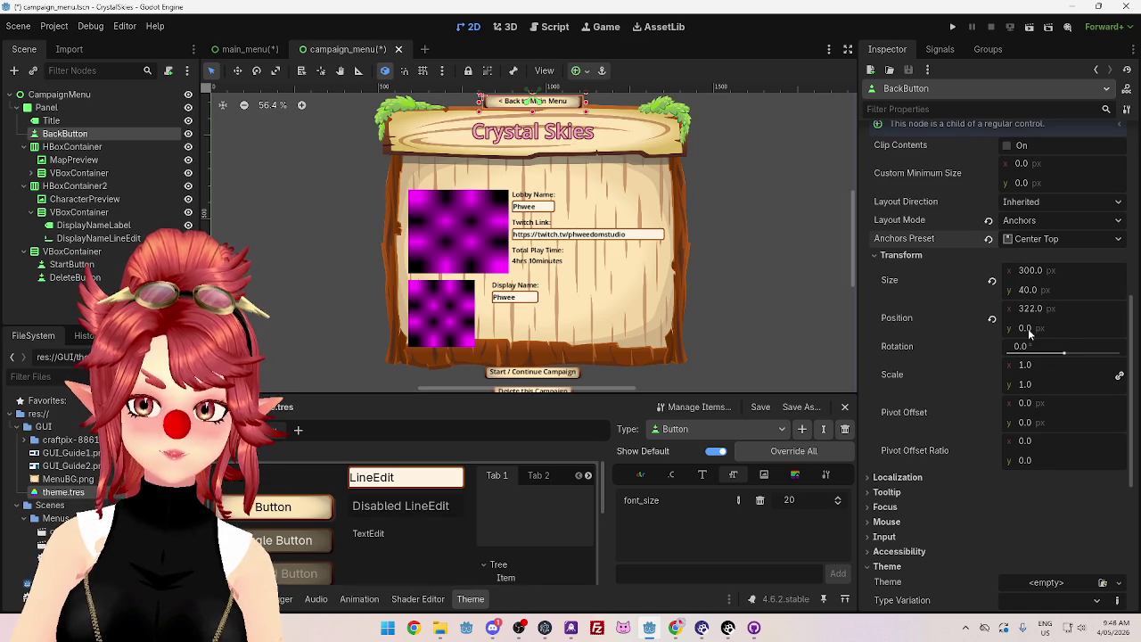
pyautogui.click(1026, 329)
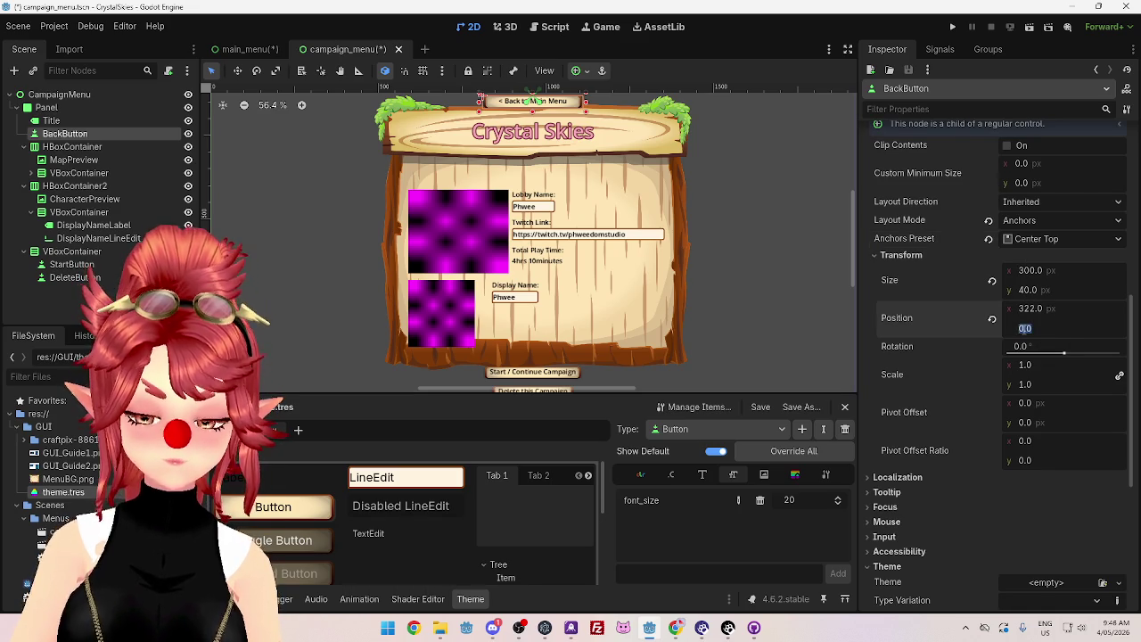
pyautogui.write('500')
pyautogui.press('Return')
pyautogui.click(1026, 329)
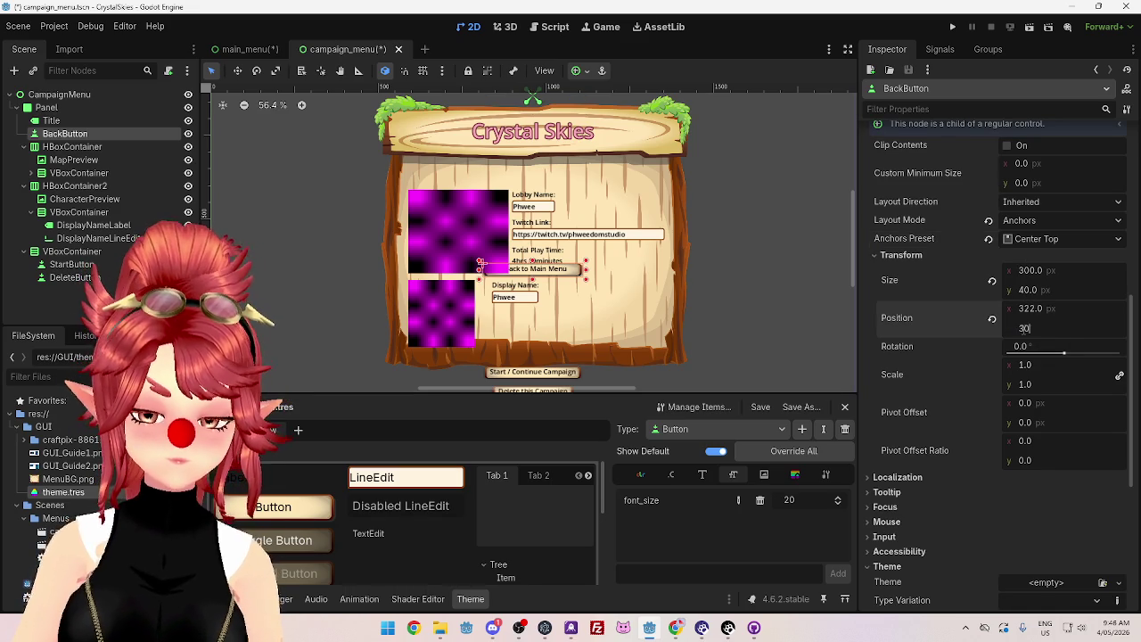
pyautogui.write('0')
pyautogui.press('Return')
pyautogui.click(1026, 329)
pyautogui.write('0')
pyautogui.press('Return')
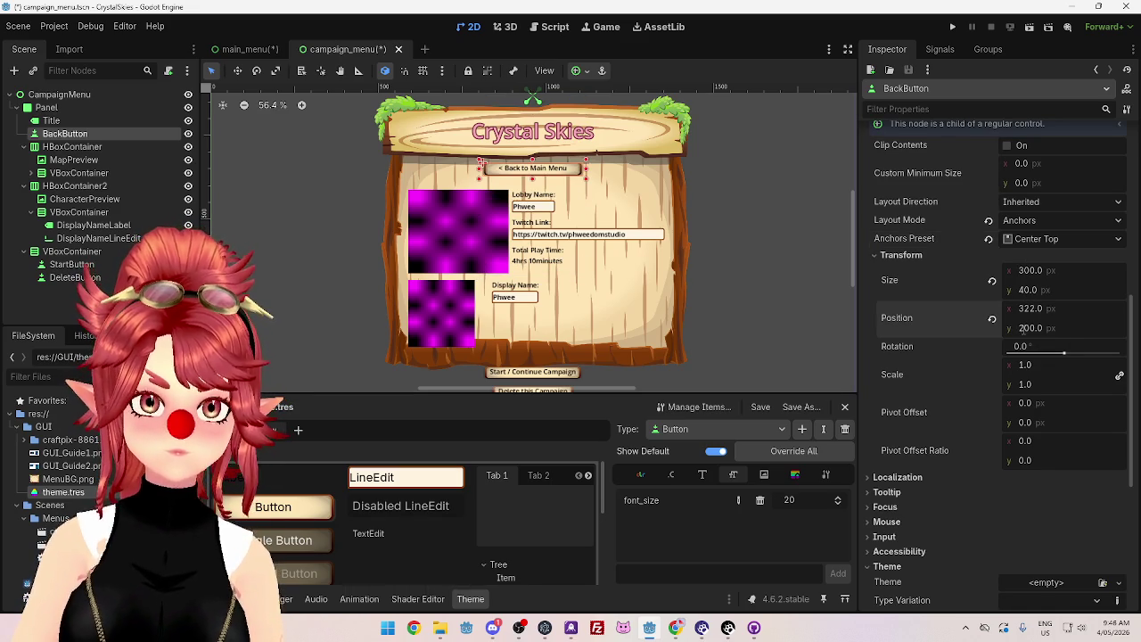
pyautogui.click(1027, 329)
pyautogui.write('20')
pyautogui.press('Return')
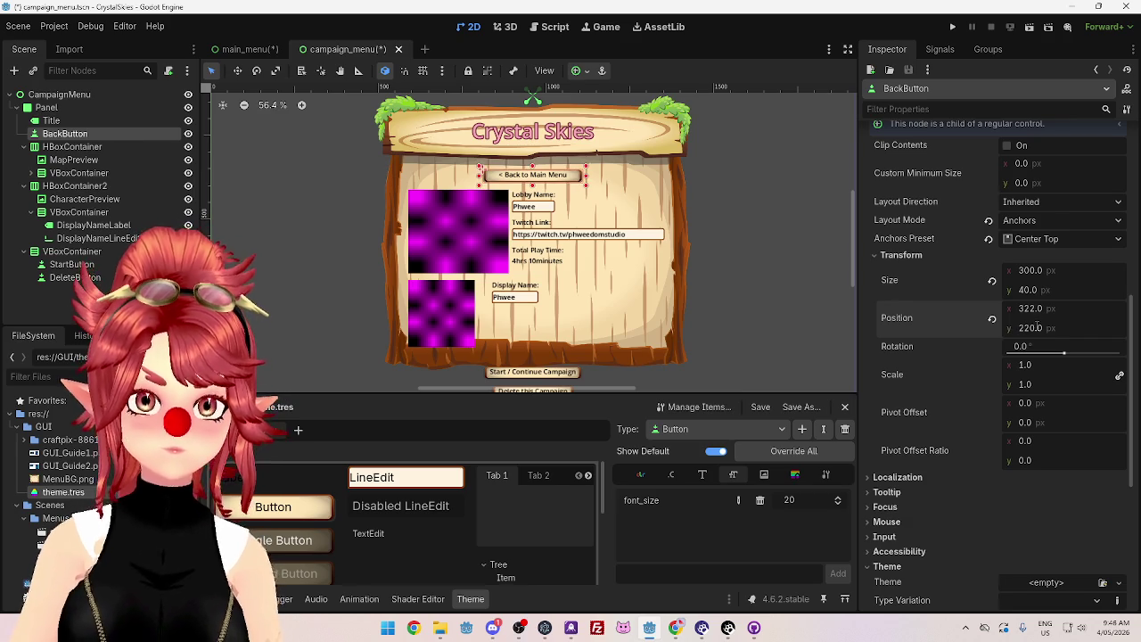
pyautogui.click(1037, 328)
pyautogui.write('210')
pyautogui.press('Return')
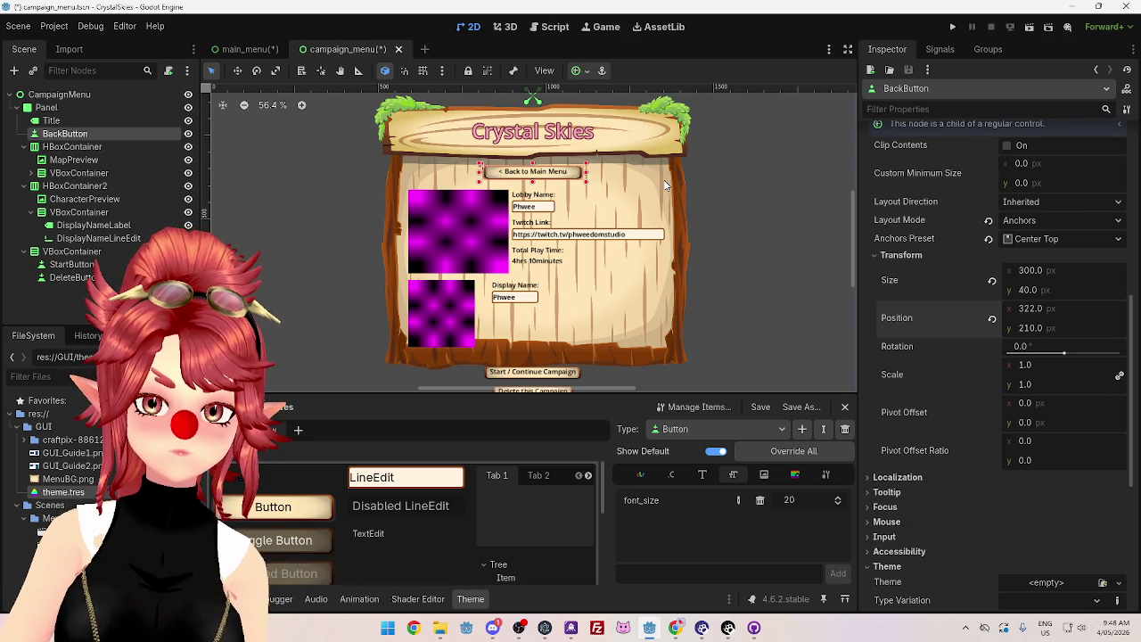
pyautogui.scroll(-2, 730, 277)
pyautogui.scroll(1, 730, 273)
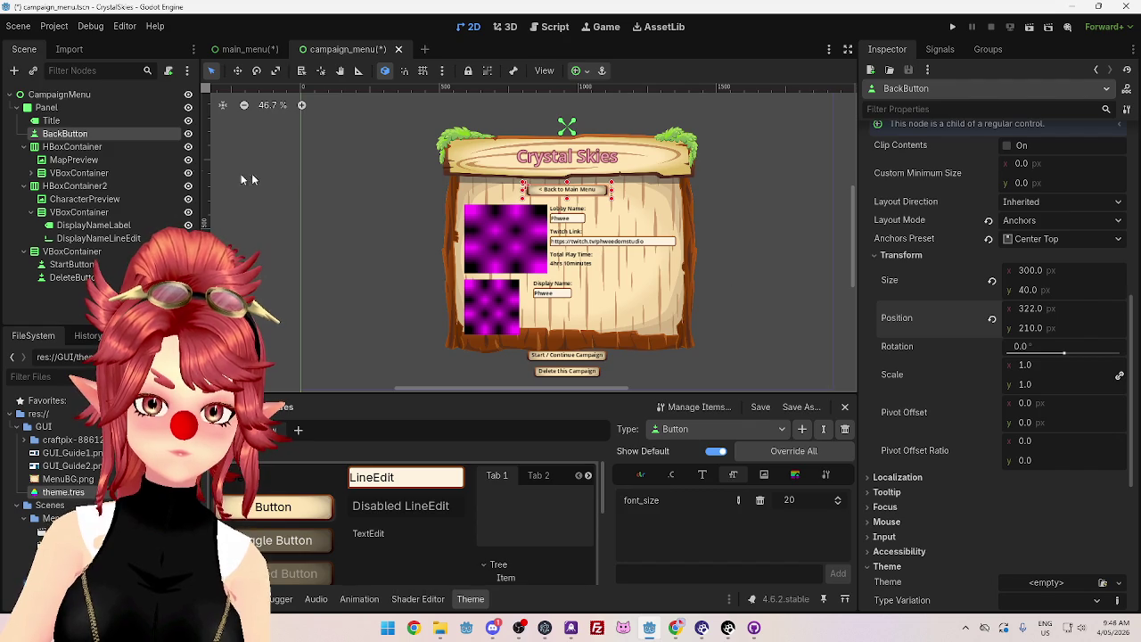
# Step: In the main_menu scene, select CenterContainer and then its GridContainer
pyautogui.click(239, 50)
pyautogui.scroll(-4, 424, 262)
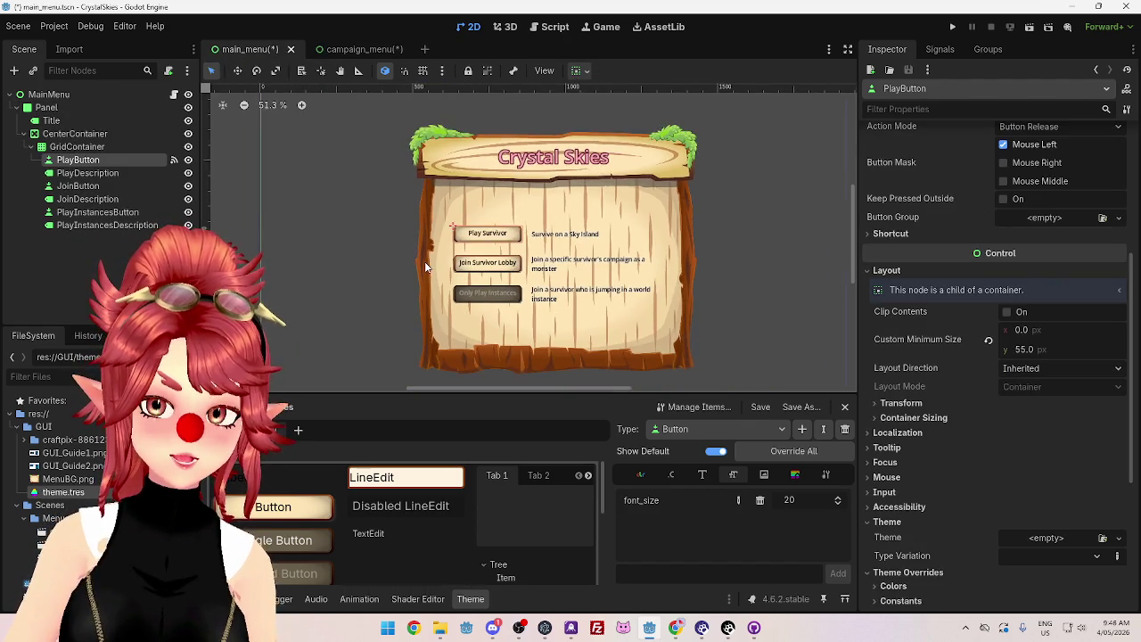
pyautogui.scroll(1, 425, 259)
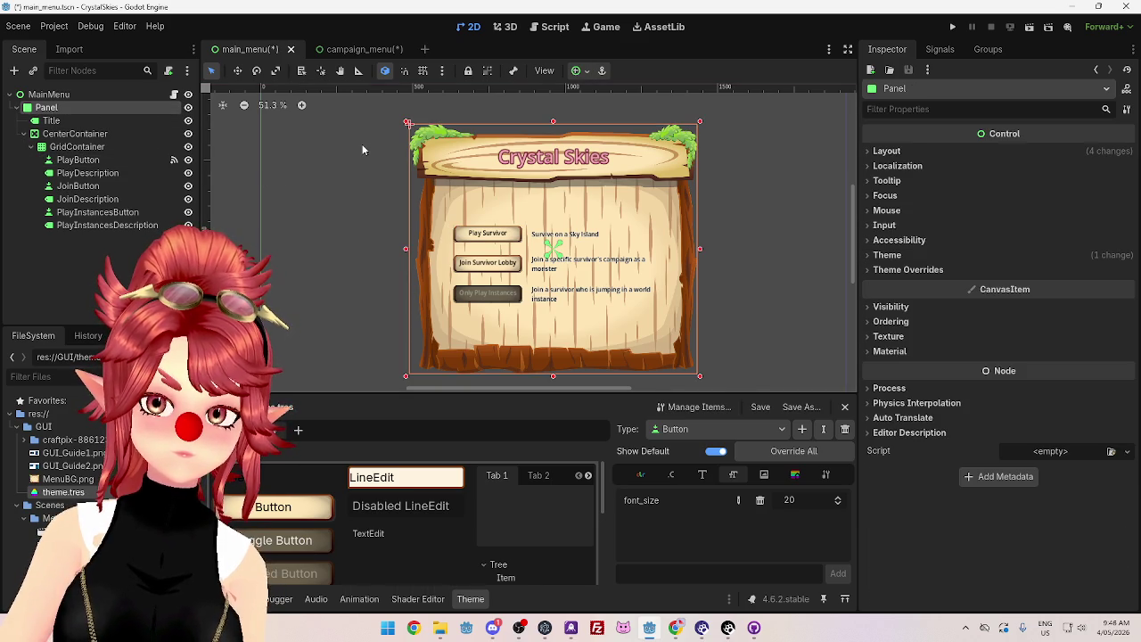
pyautogui.click(75, 134)
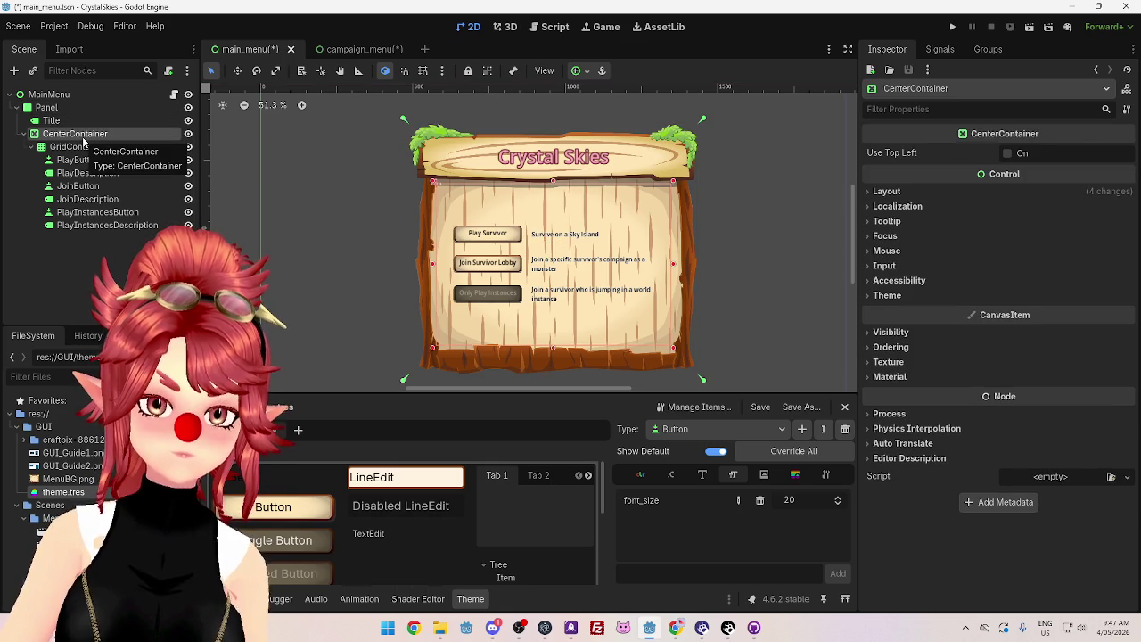
pyautogui.click(80, 147)
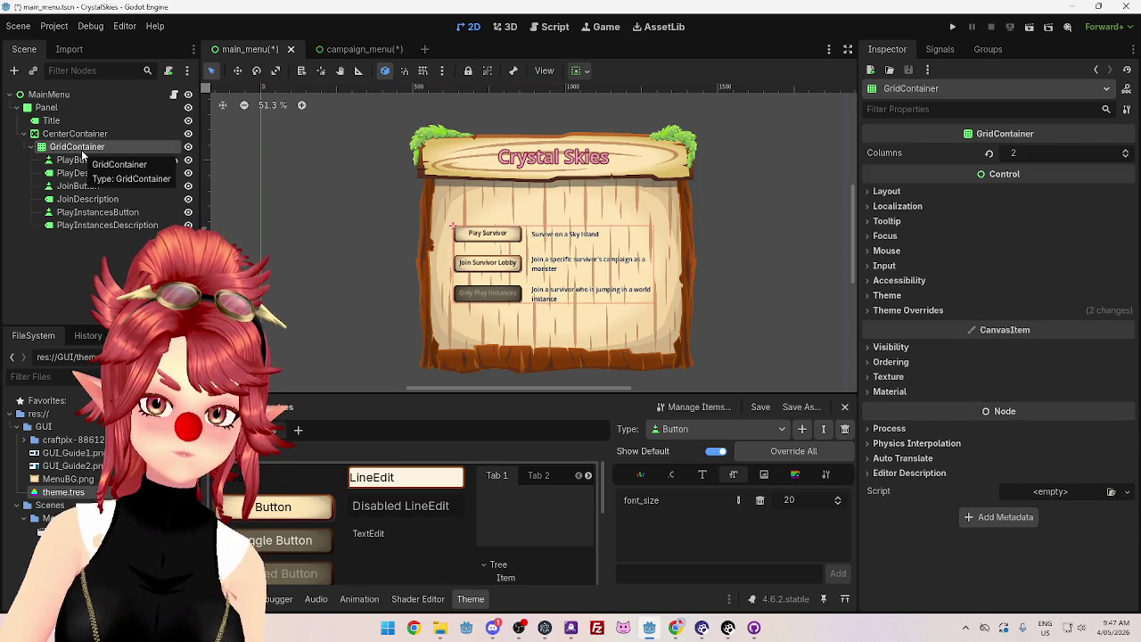
# Step: Review the GridContainer's Layout and Transform size, position and direction values without changing them
pyautogui.click(886, 192)
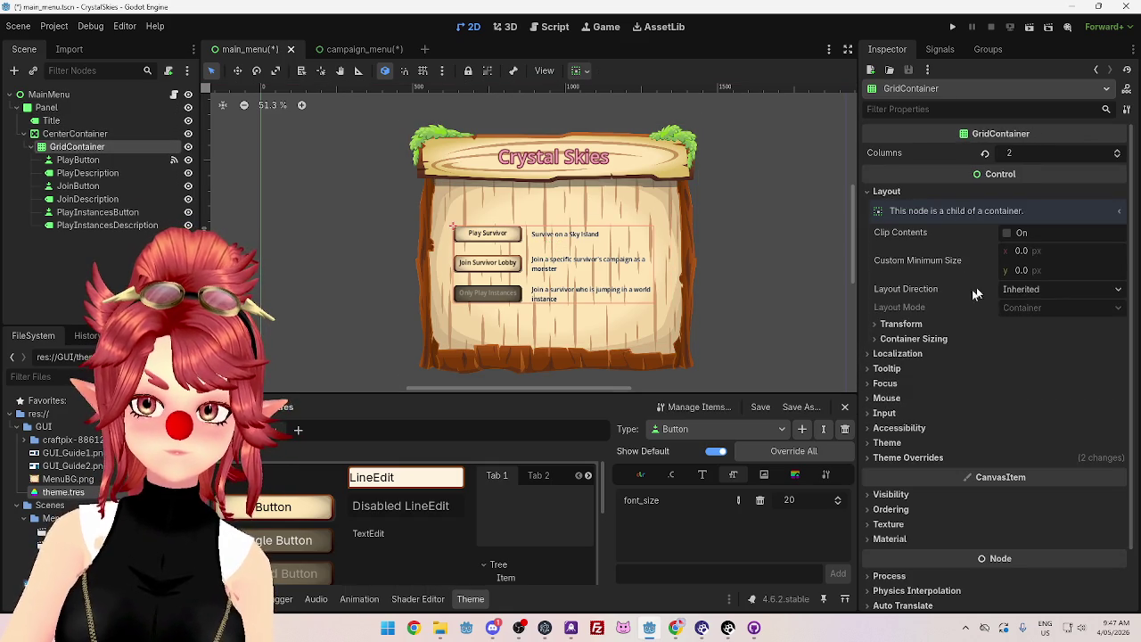
pyautogui.click(925, 324)
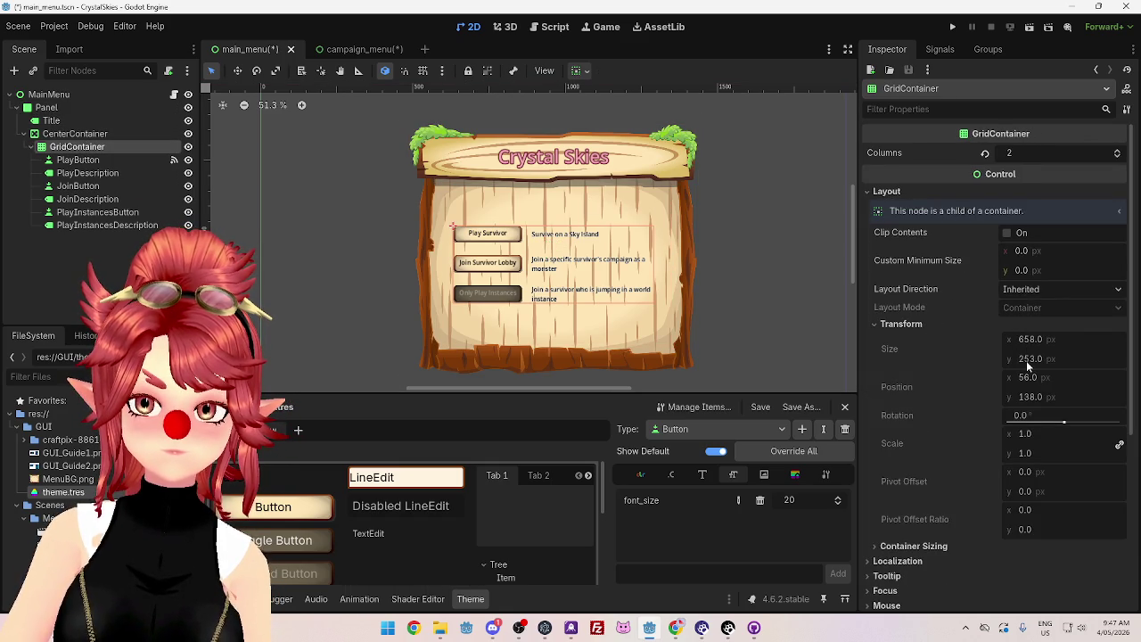
pyautogui.click(888, 193)
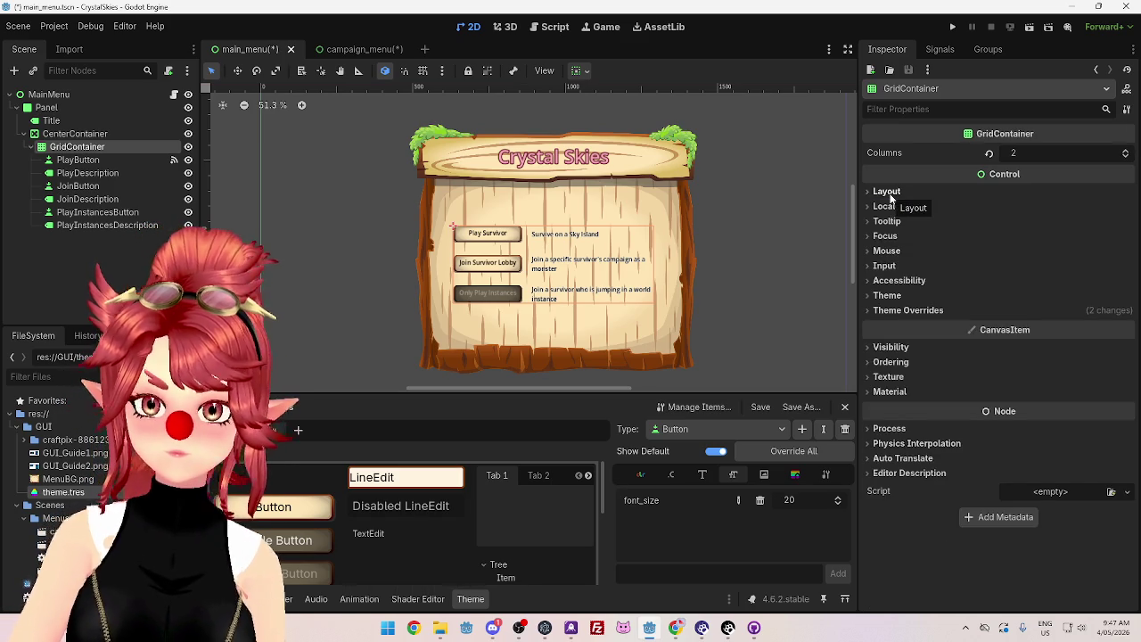
pyautogui.click(889, 192)
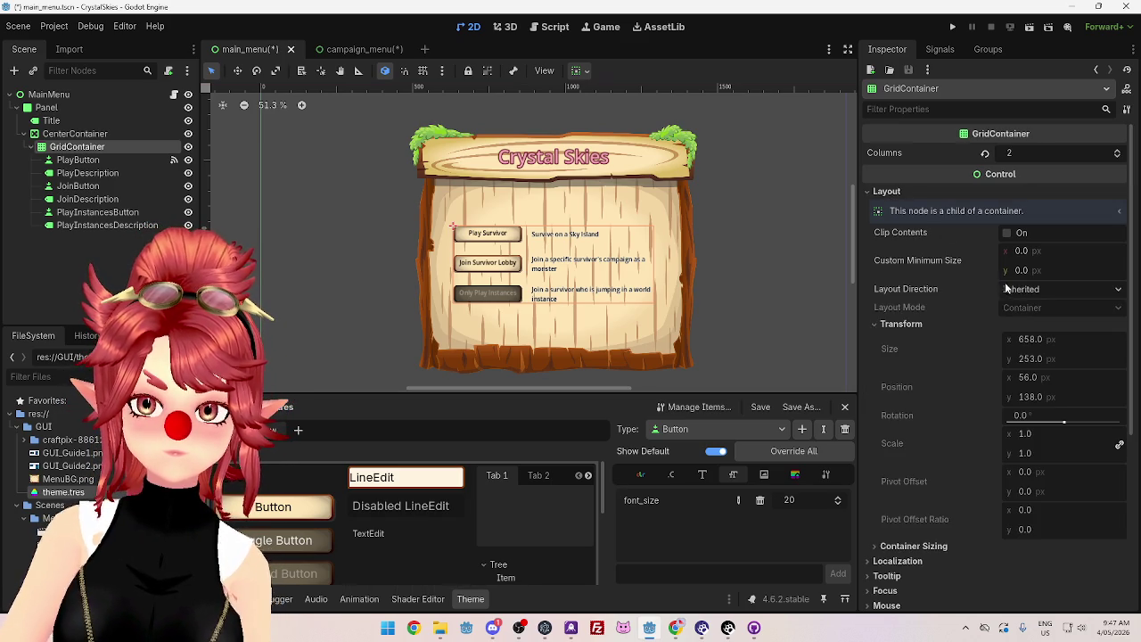
pyautogui.click(1032, 292)
pyautogui.click(1031, 292)
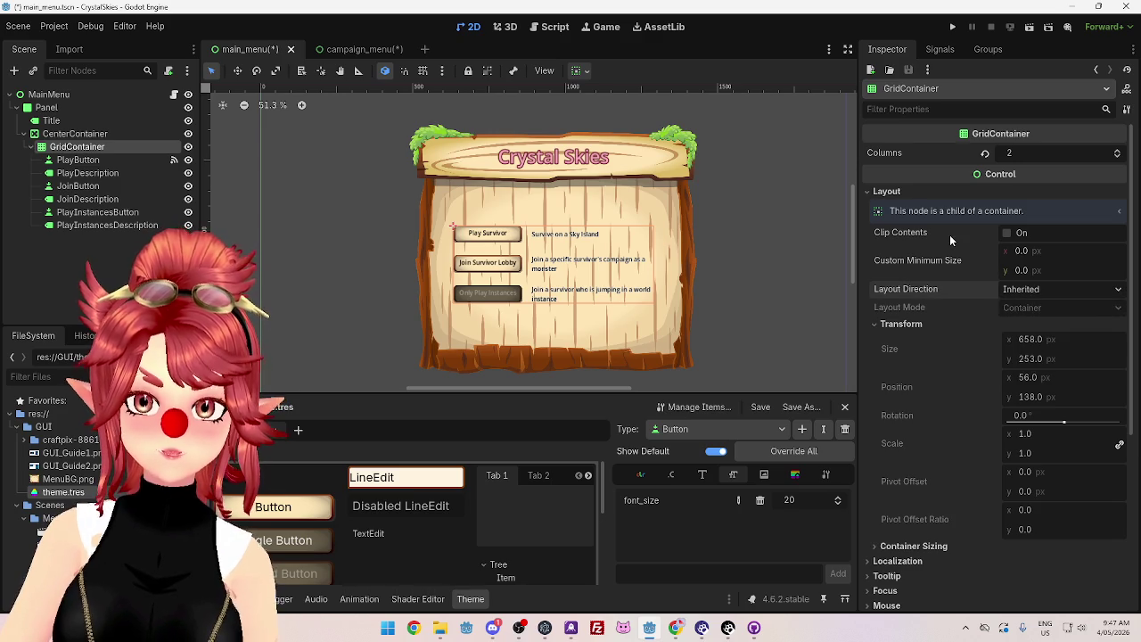
pyautogui.scroll(-5, 920, 224)
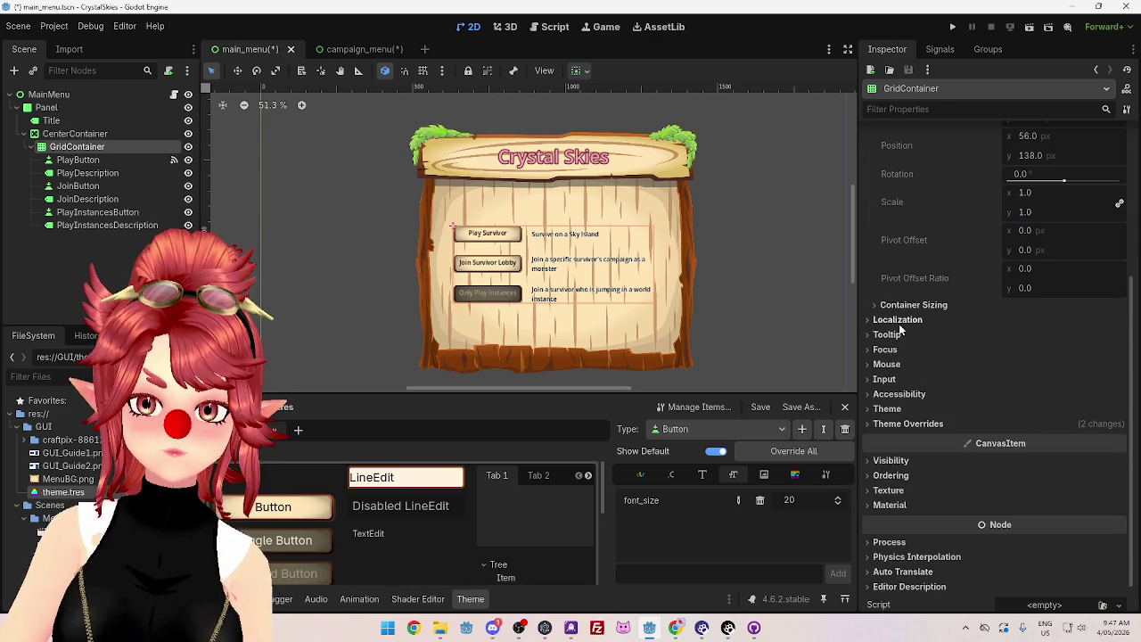
pyautogui.scroll(5, 911, 370)
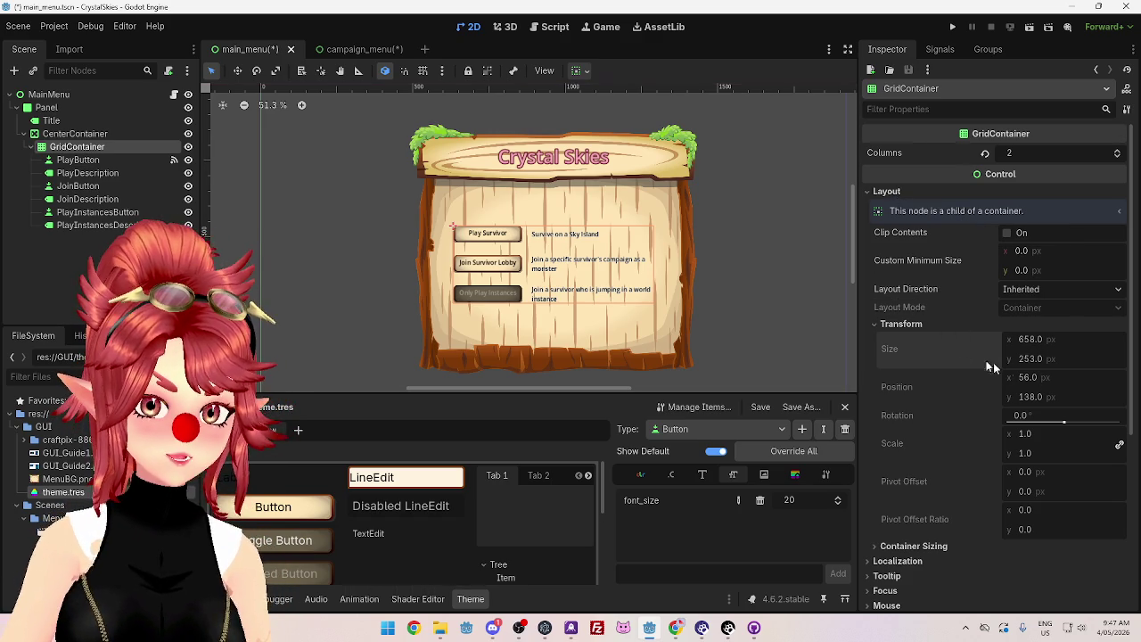
# Step: Recheck CenterContainer, GridContainer container sizing and the Title label, then move to campaign_menu
pyautogui.click(102, 134)
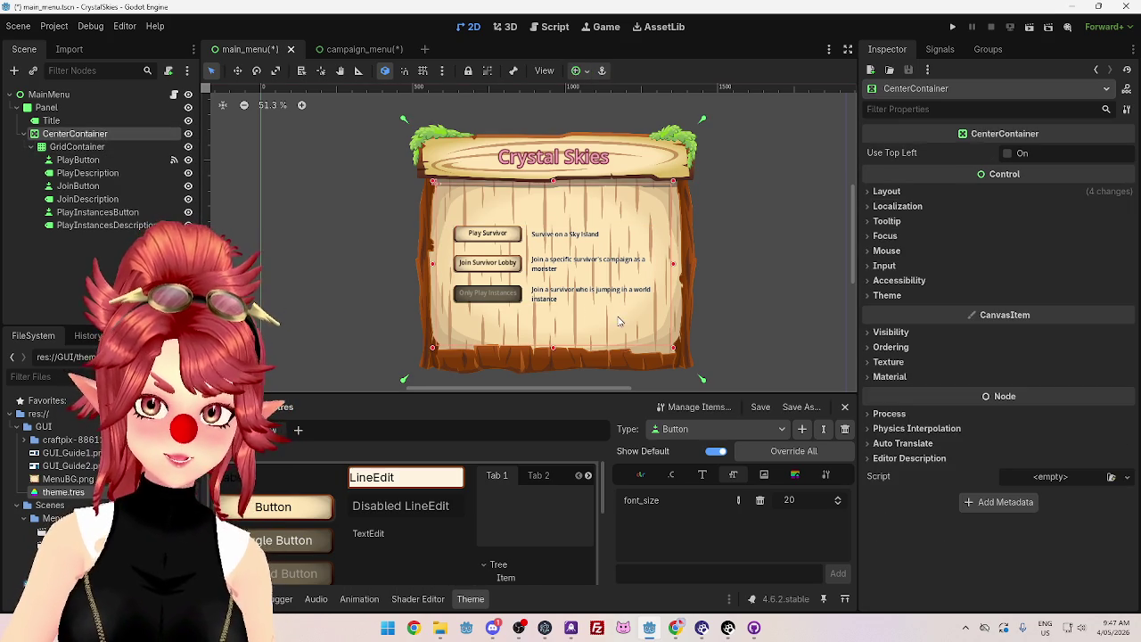
pyautogui.click(91, 150)
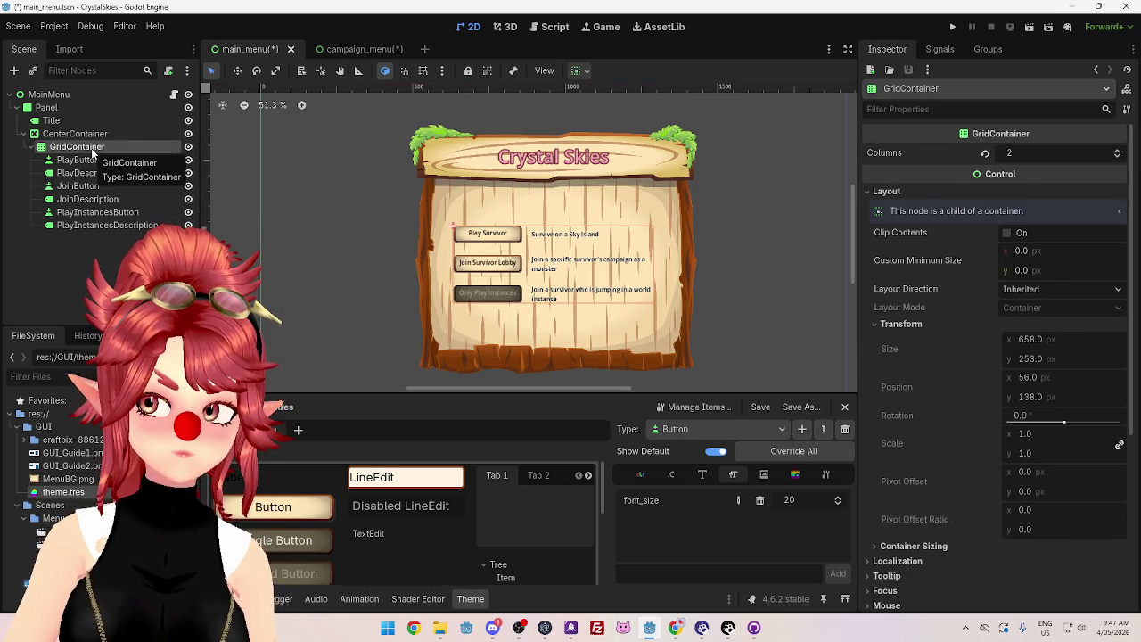
pyautogui.scroll(-5, 1017, 355)
pyautogui.click(886, 306)
pyautogui.click(887, 306)
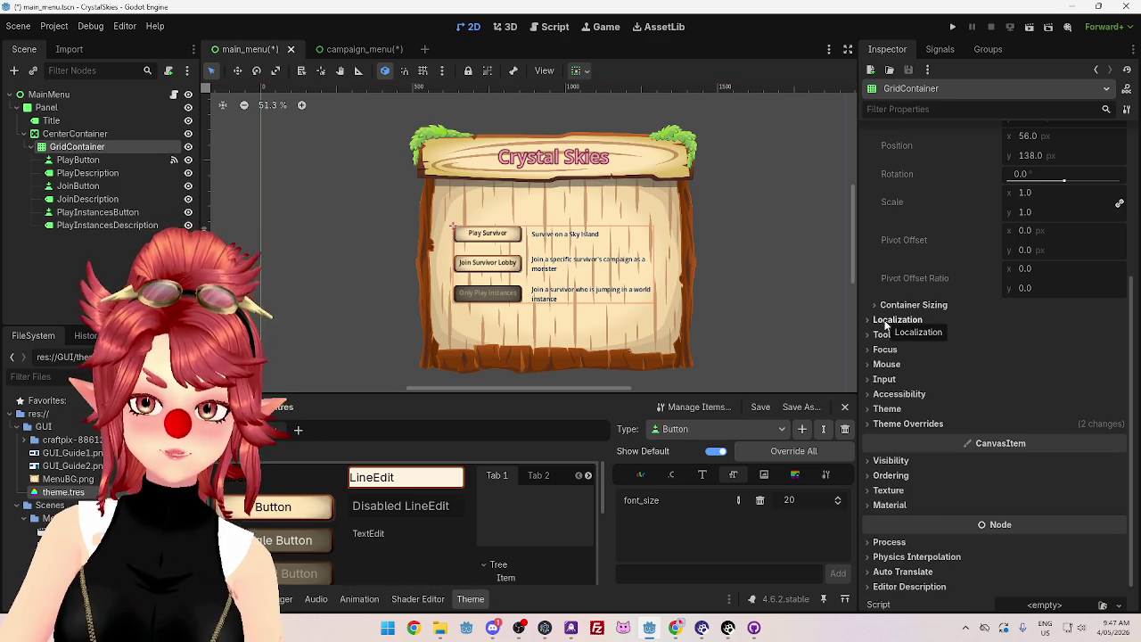
pyautogui.click(81, 120)
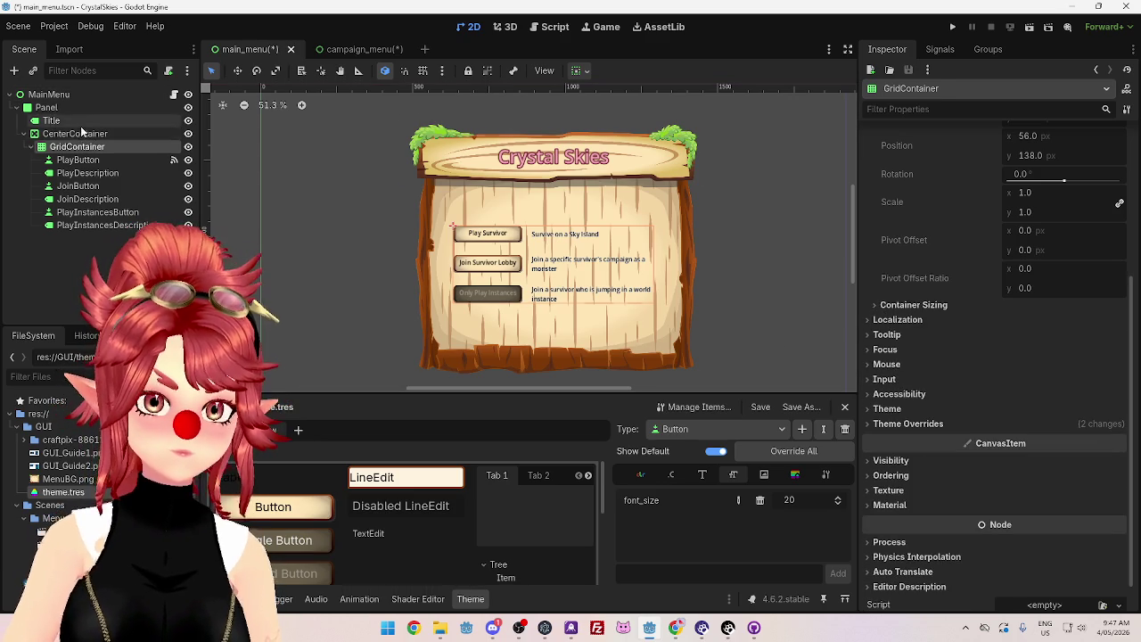
pyautogui.click(85, 135)
pyautogui.click(85, 147)
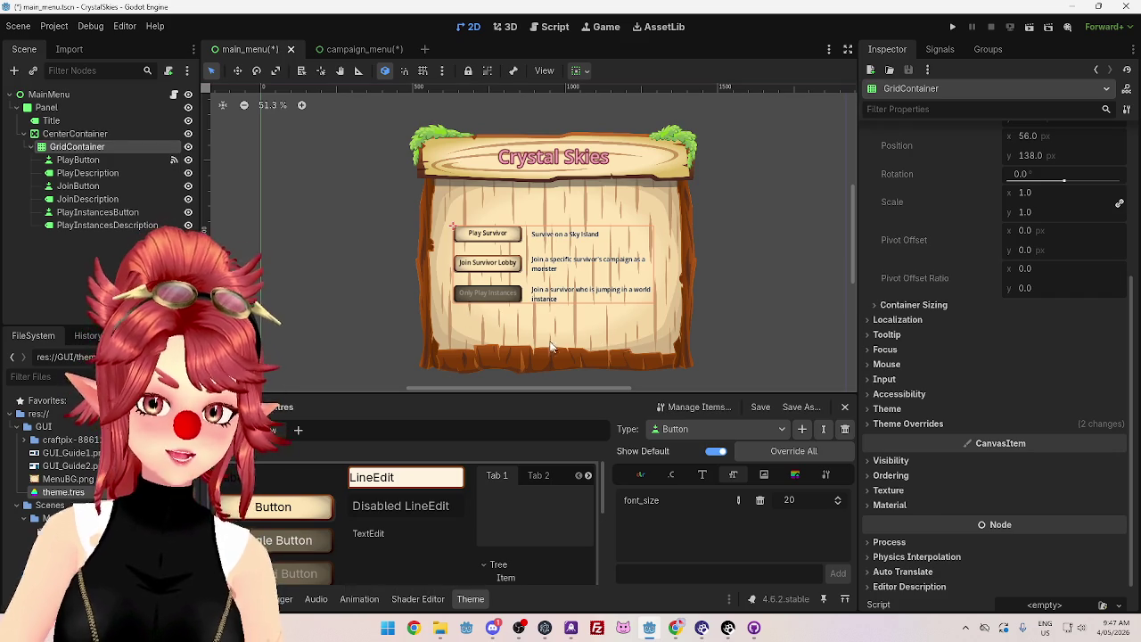
pyautogui.click(355, 51)
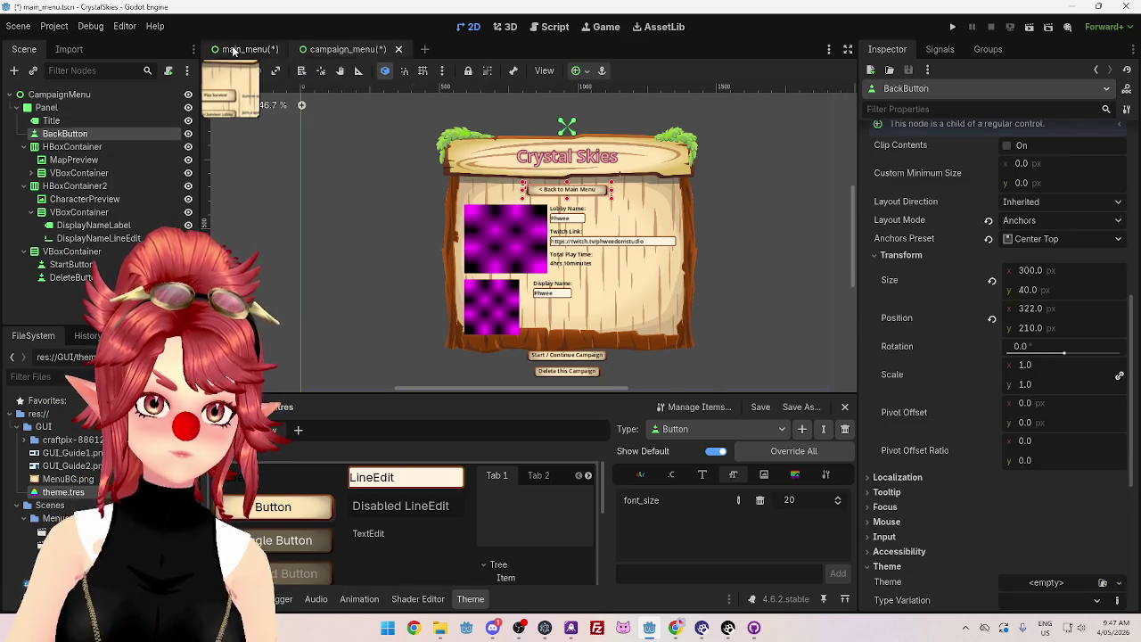
# Step: Raise the BackButton's Transform Position y to 205 in the campaign_menu scene
pyautogui.click(248, 49)
pyautogui.click(355, 49)
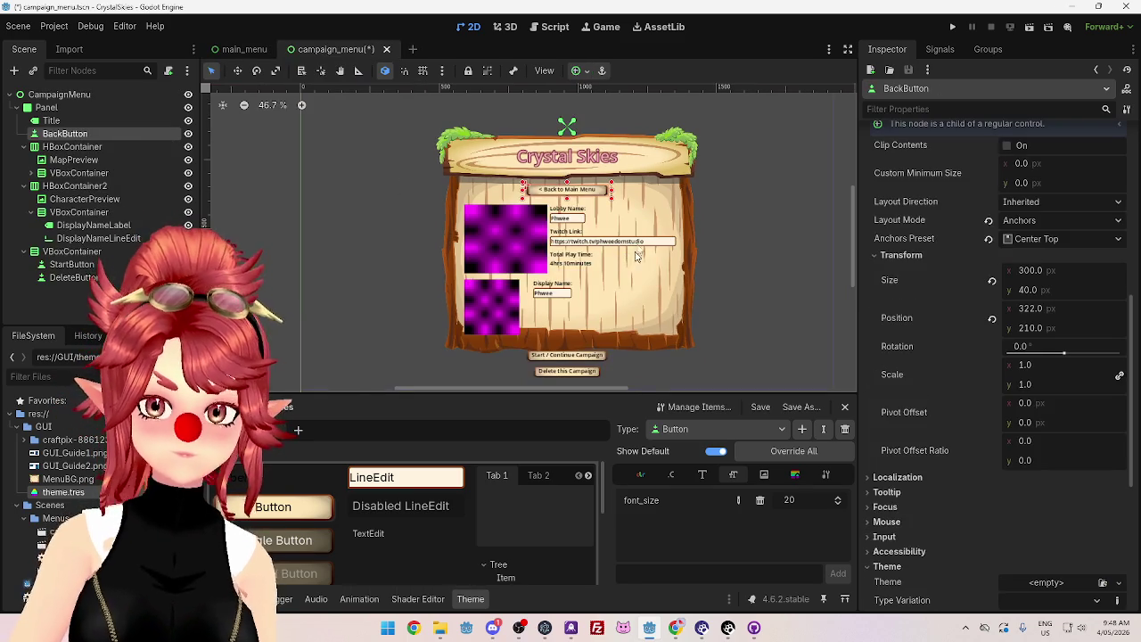
pyautogui.moveTo(853, 254); pyautogui.dragTo(852, 266)
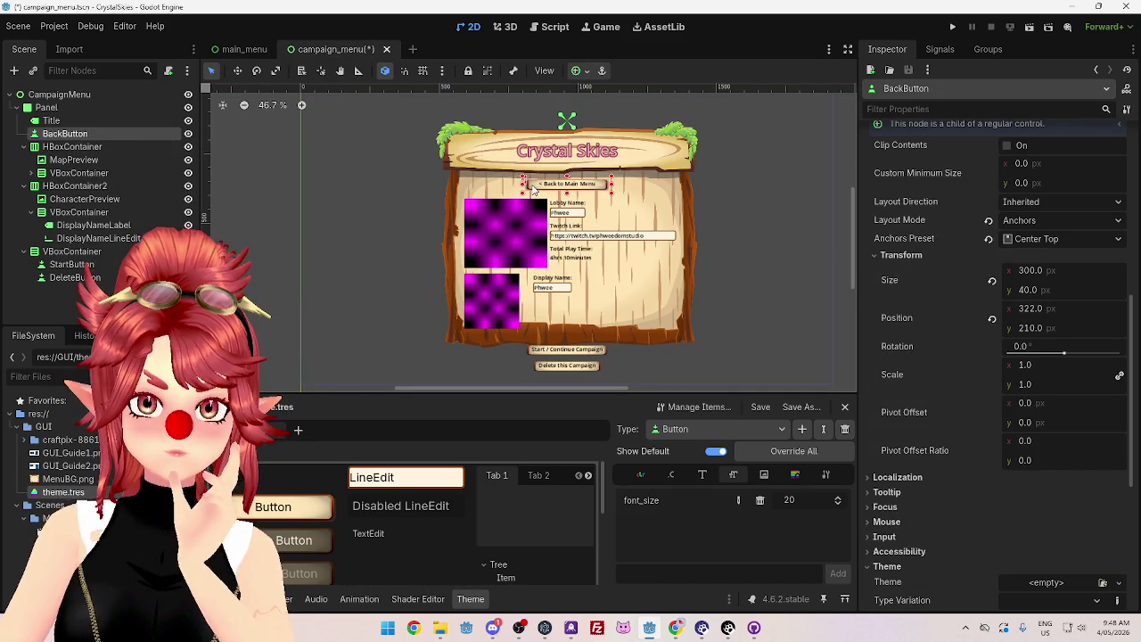
pyautogui.click(1030, 328)
pyautogui.write('208')
pyautogui.press('Return')
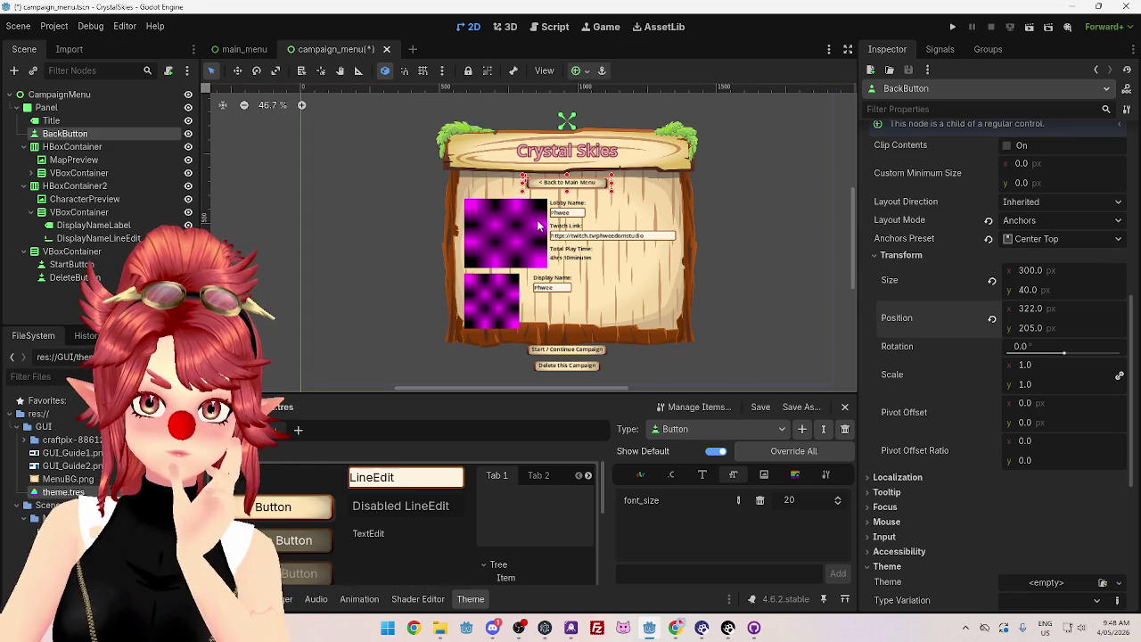
# Step: Select the map-row HBoxContainer, keep its height at 250, and move it to y 270
pyautogui.click(109, 147)
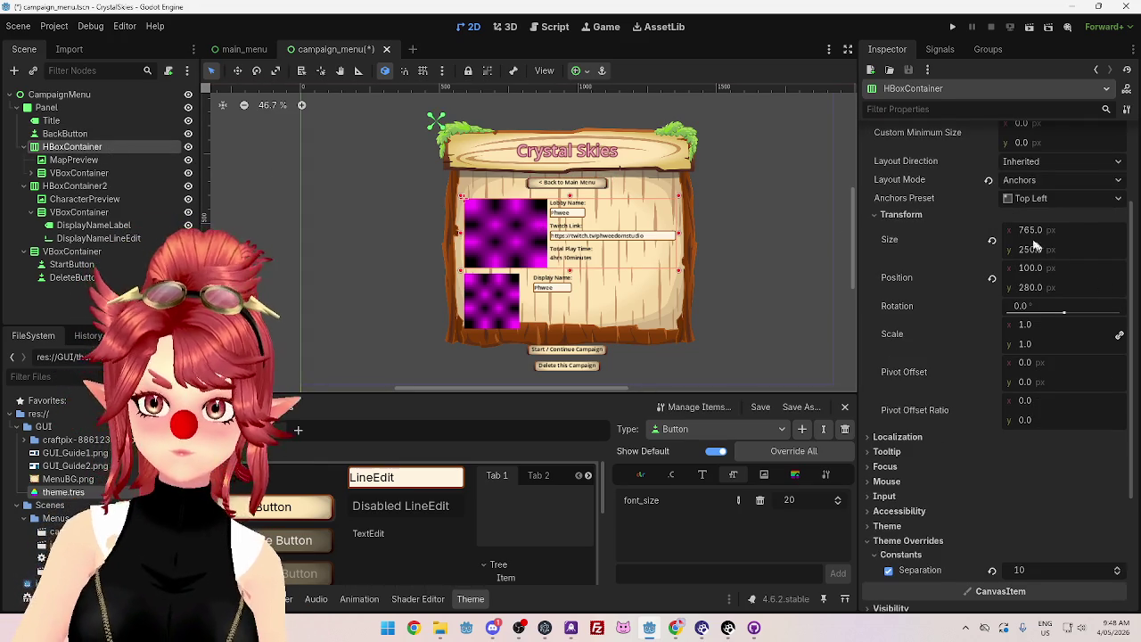
pyautogui.click(1033, 251)
pyautogui.press('Return')
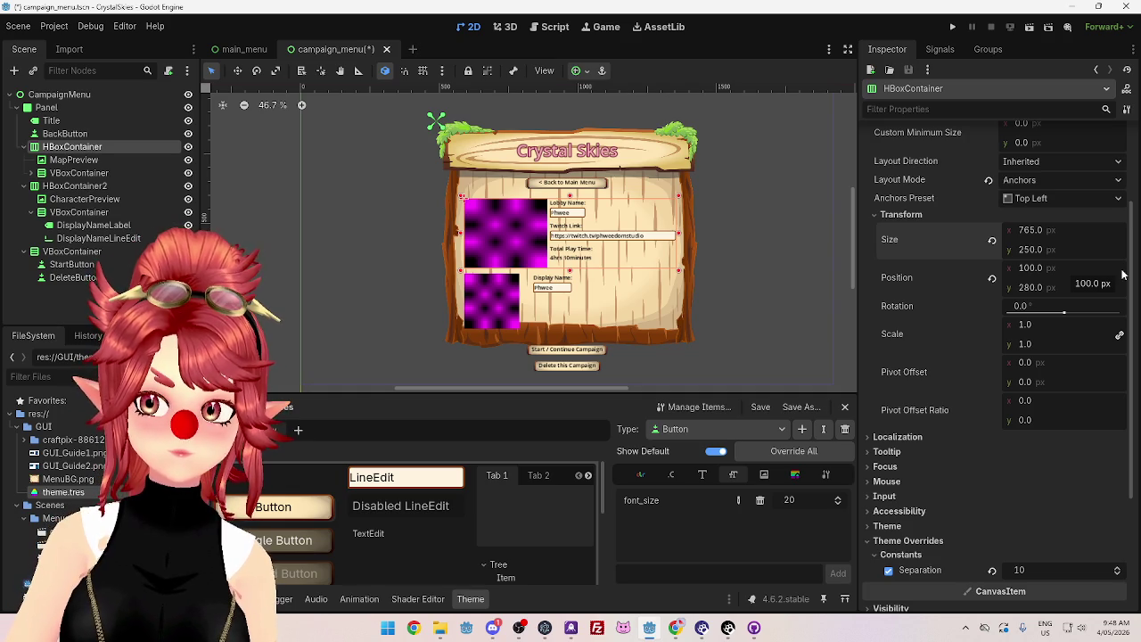
pyautogui.click(1030, 288)
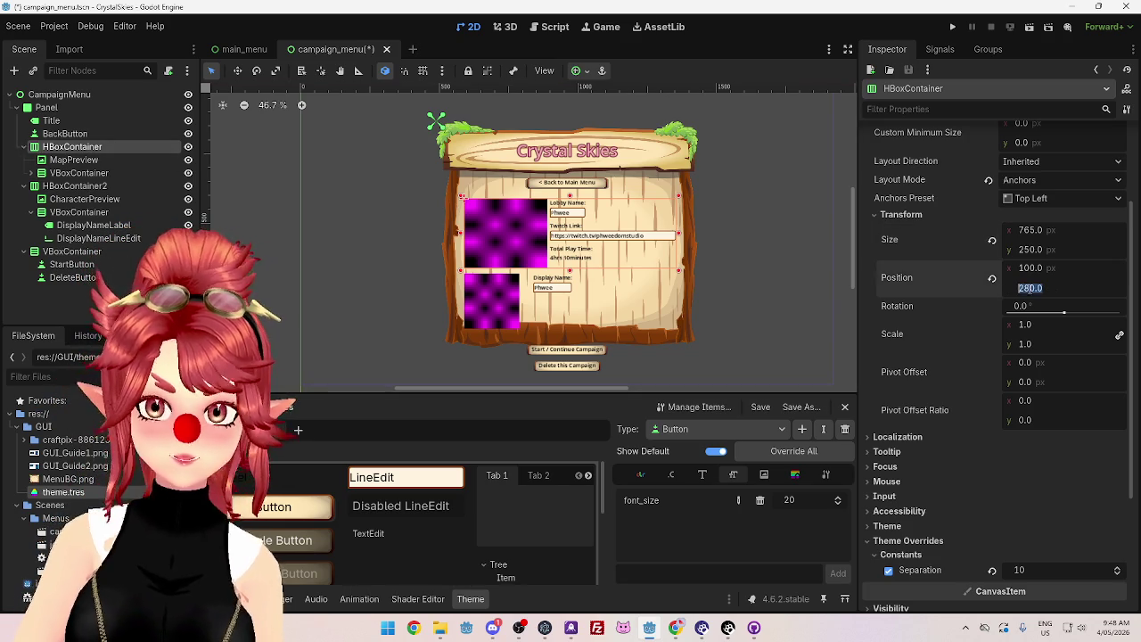
pyautogui.write('270')
pyautogui.press('Return')
# Step: Try map-row positions y 260 and 250, settle on 260, then run with F6
pyautogui.click(1030, 288)
pyautogui.write('260')
pyautogui.press('Return')
pyautogui.click(1030, 288)
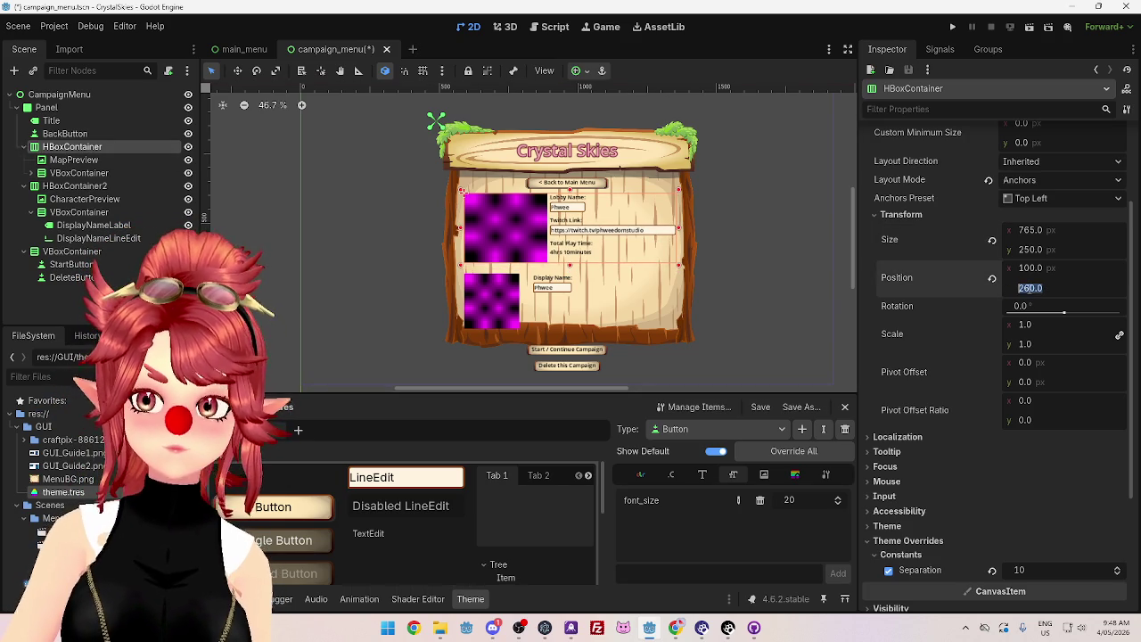
pyautogui.write('250')
pyautogui.press('Return')
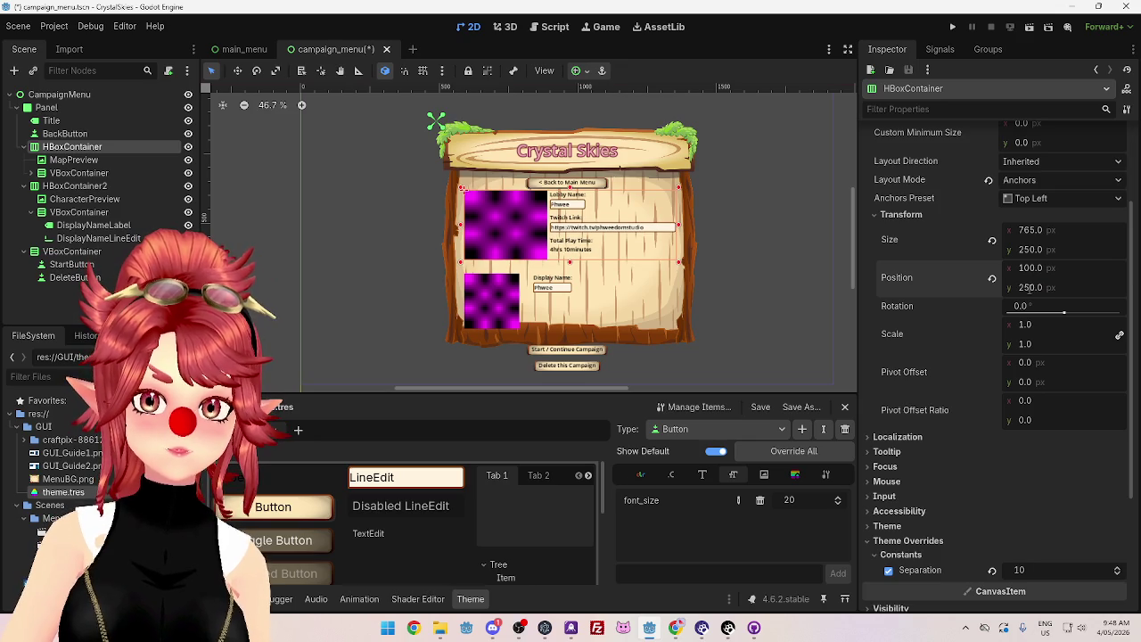
pyautogui.click(1031, 288)
pyautogui.write('260')
pyautogui.press('Return')
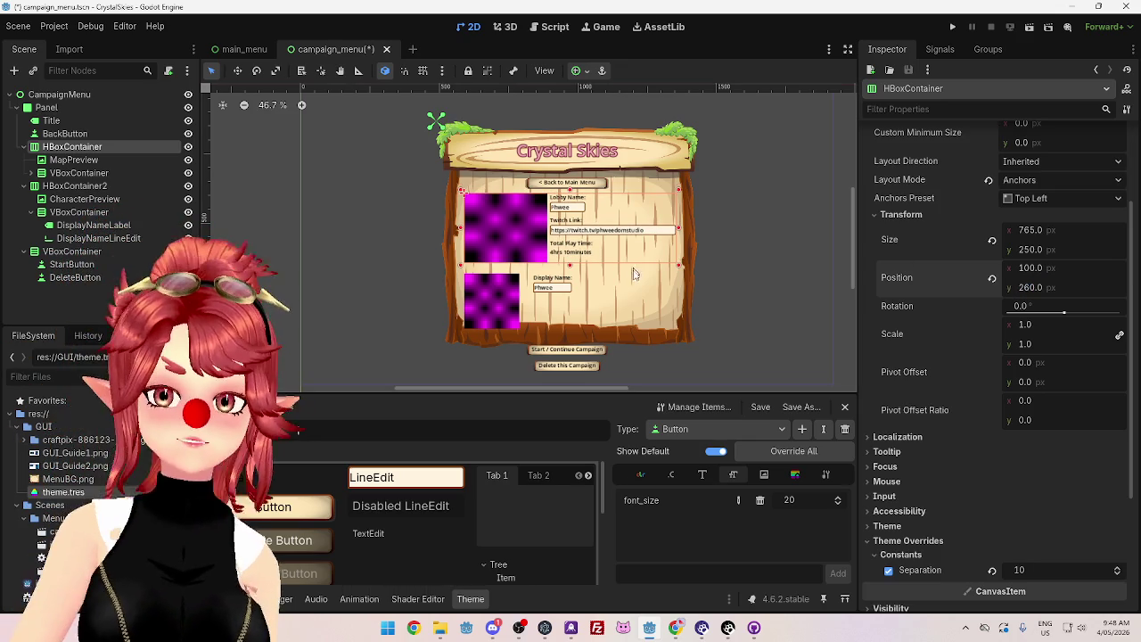
pyautogui.press('F6')
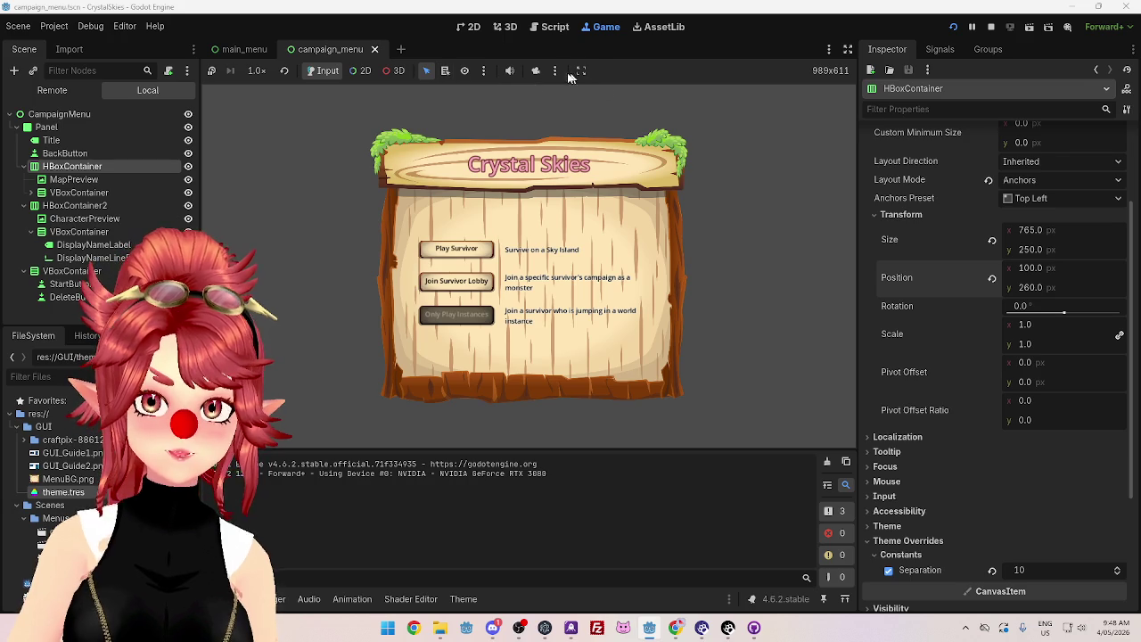
# Step: Enable 'Make Game Workspace Floating on Next Play' in the Game view's embedding options
pyautogui.click(555, 72)
pyautogui.click(581, 71)
pyautogui.click(581, 72)
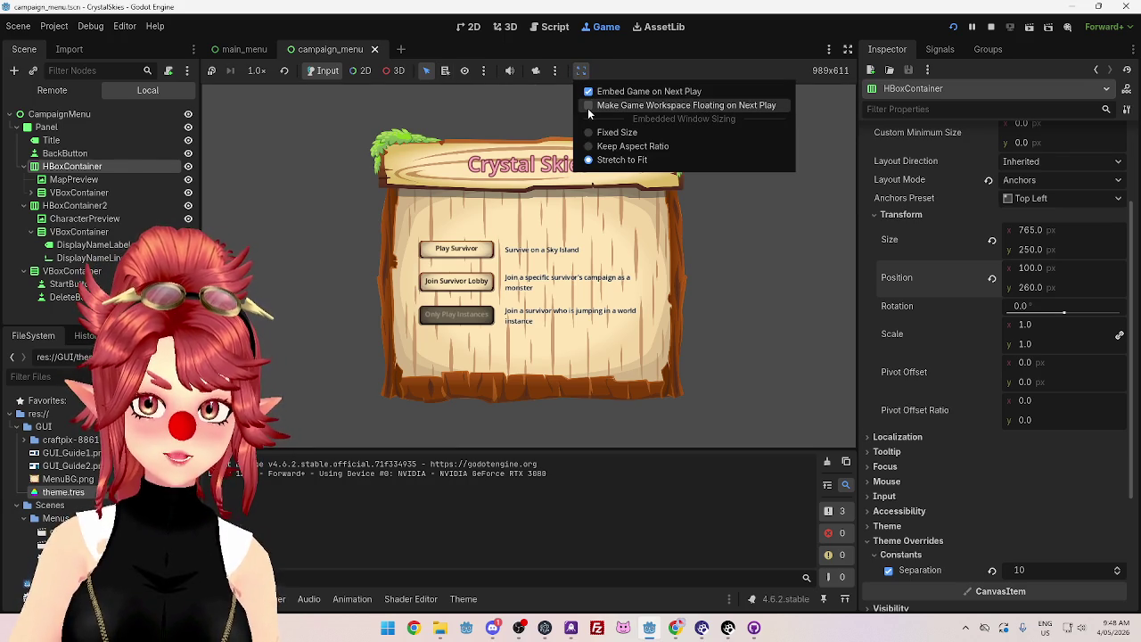
pyautogui.click(587, 111)
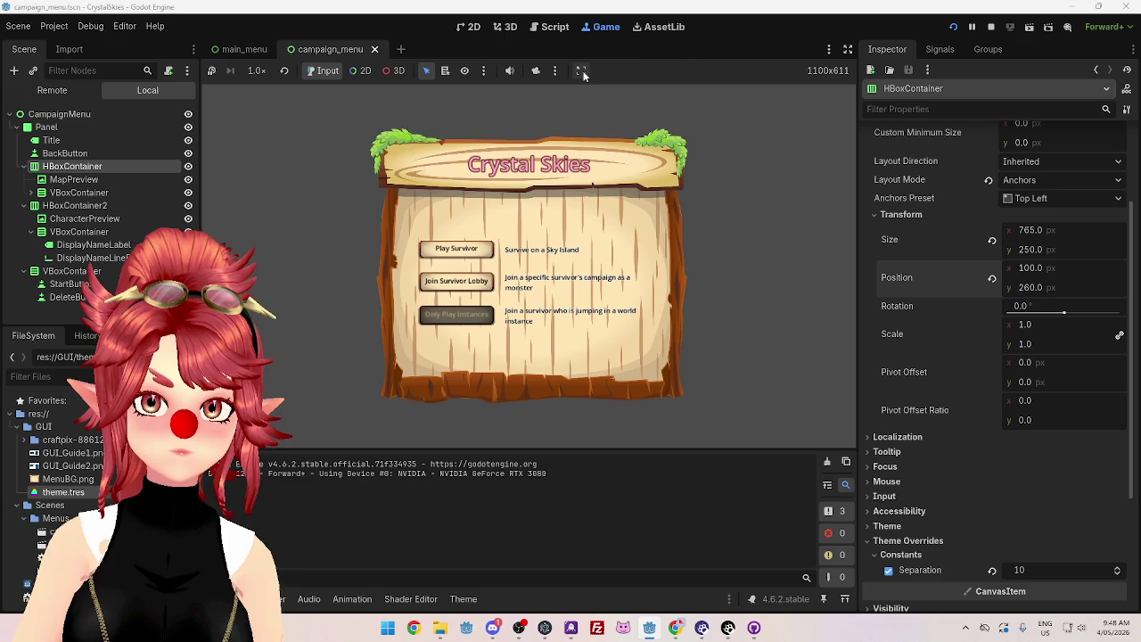
# Step: Stop and relaunch the game in its own window, then open the Play Survivor lobby
pyautogui.click(581, 72)
pyautogui.click(589, 91)
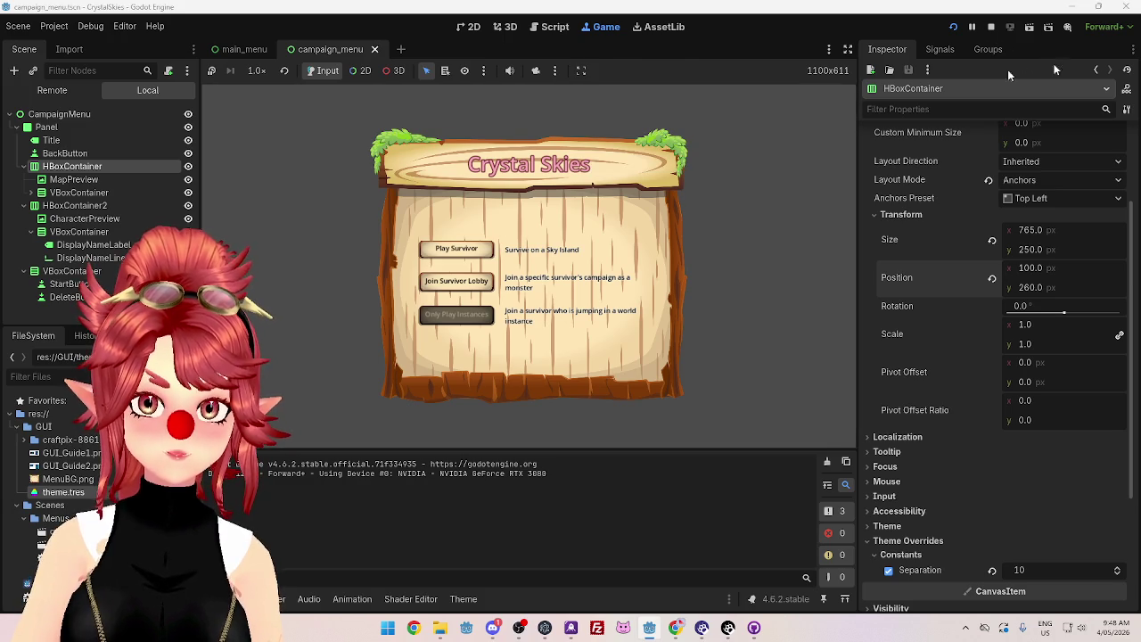
pyautogui.click(991, 27)
pyautogui.click(952, 32)
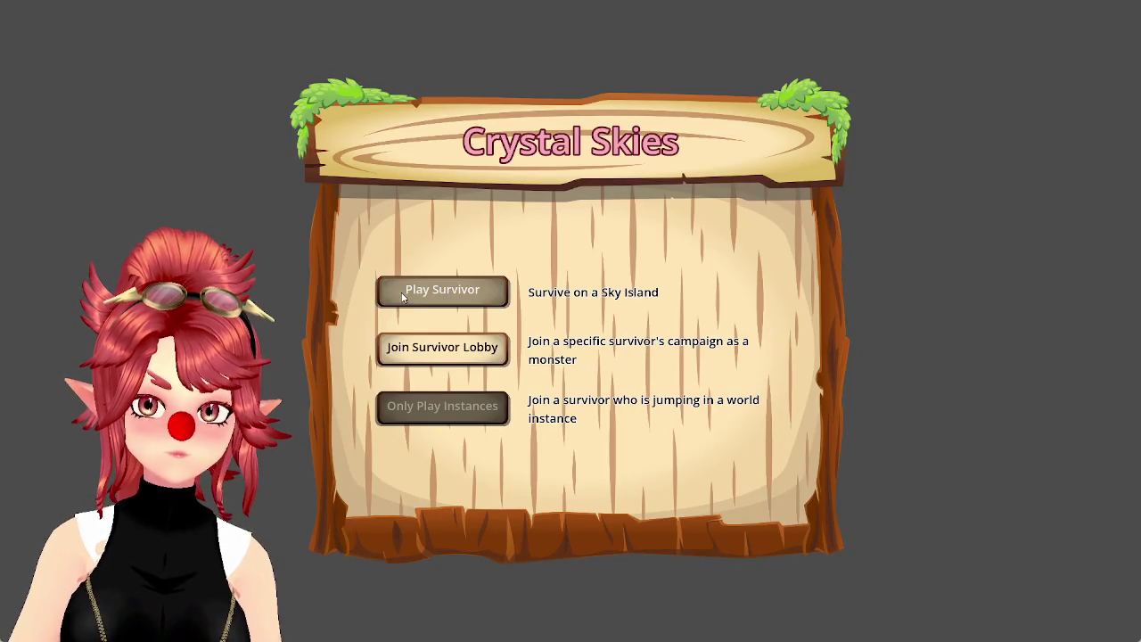
pyautogui.click(421, 292)
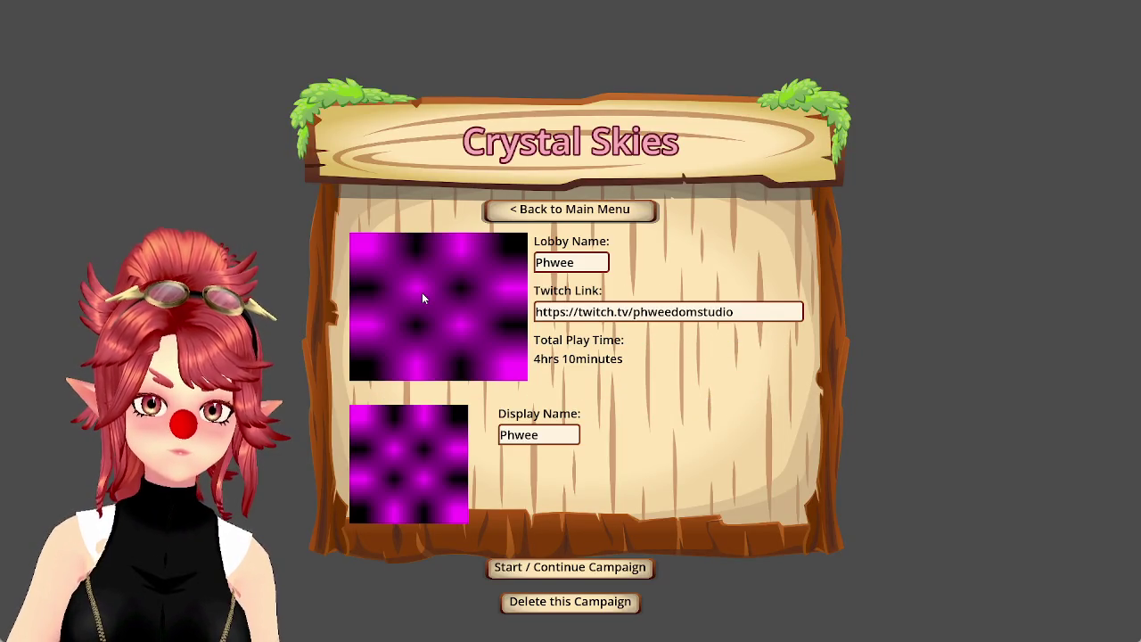
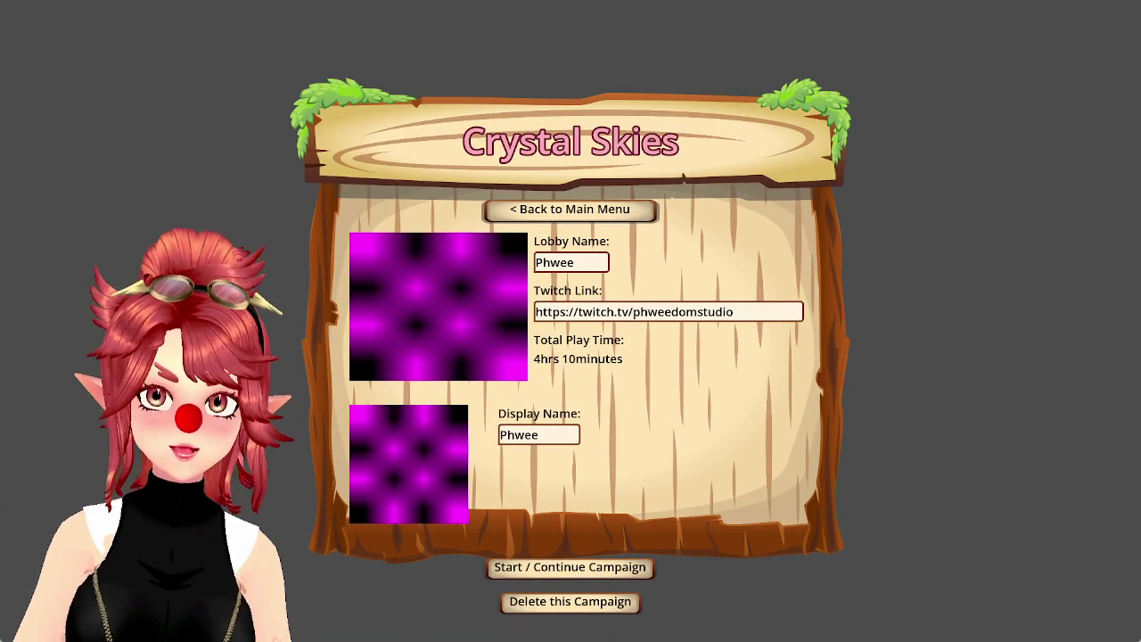
# Step: Stop the running Crystal Skies game from the editor and switch to the main_menu scene tab
pyautogui.press('F8')
pyautogui.press('F6')
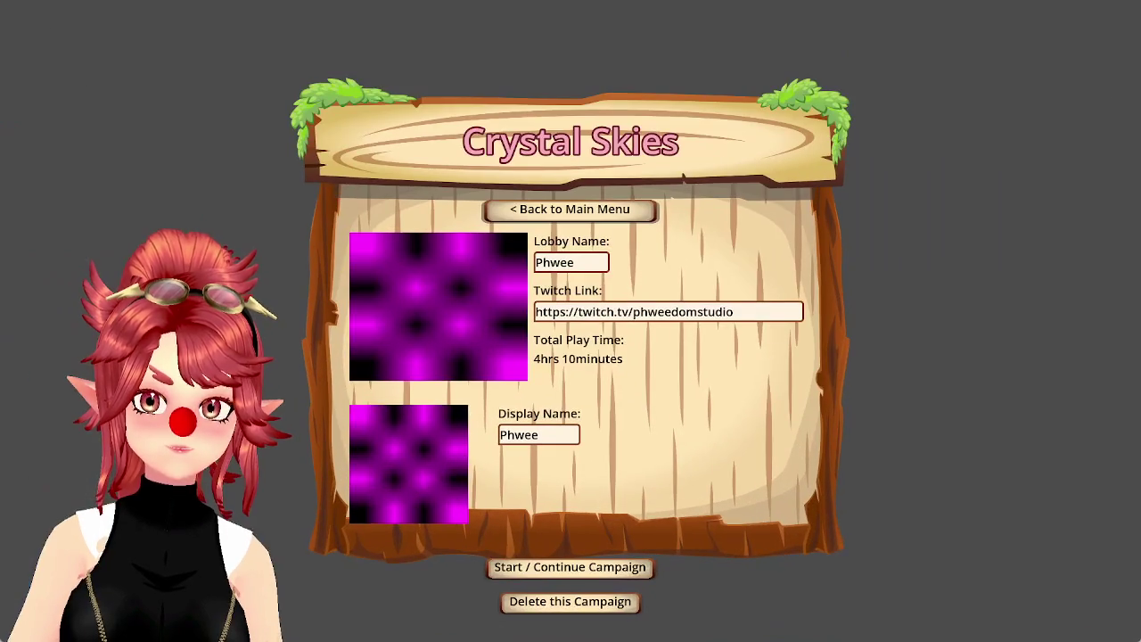
pyautogui.press('F8')
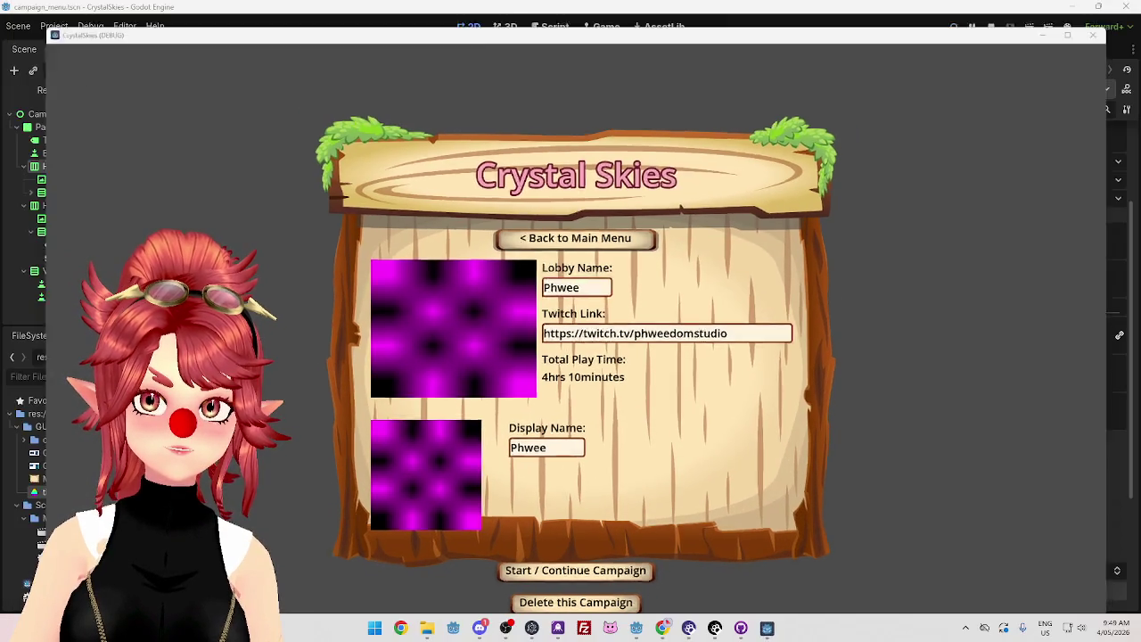
pyautogui.press('F6')
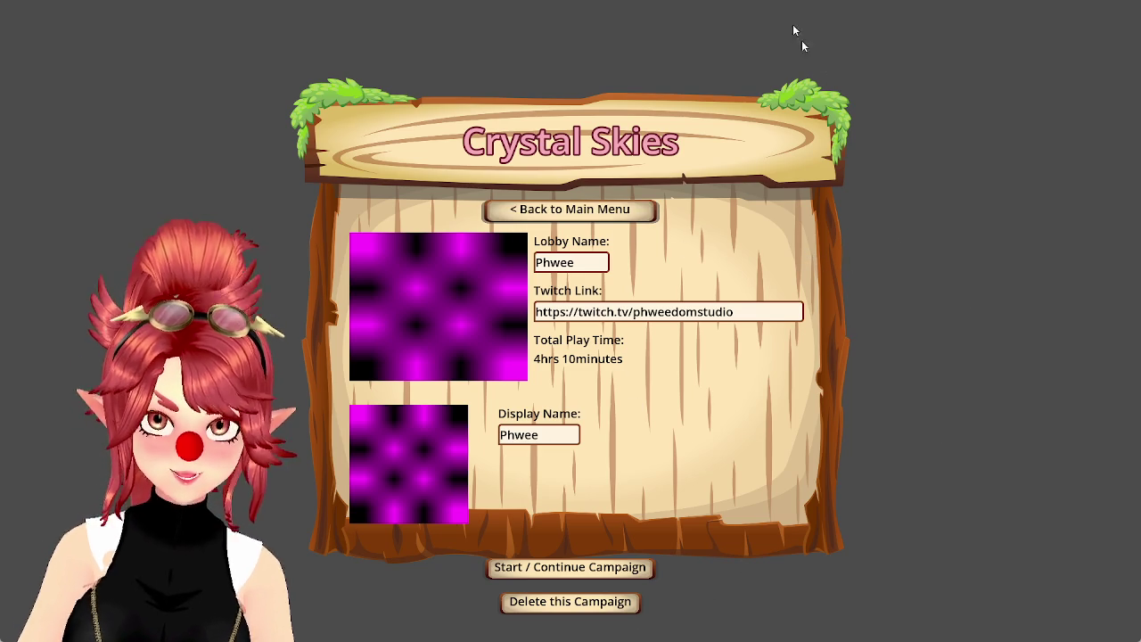
pyautogui.hotkey('alt', 'Tab')
pyautogui.moveTo(769, 628)
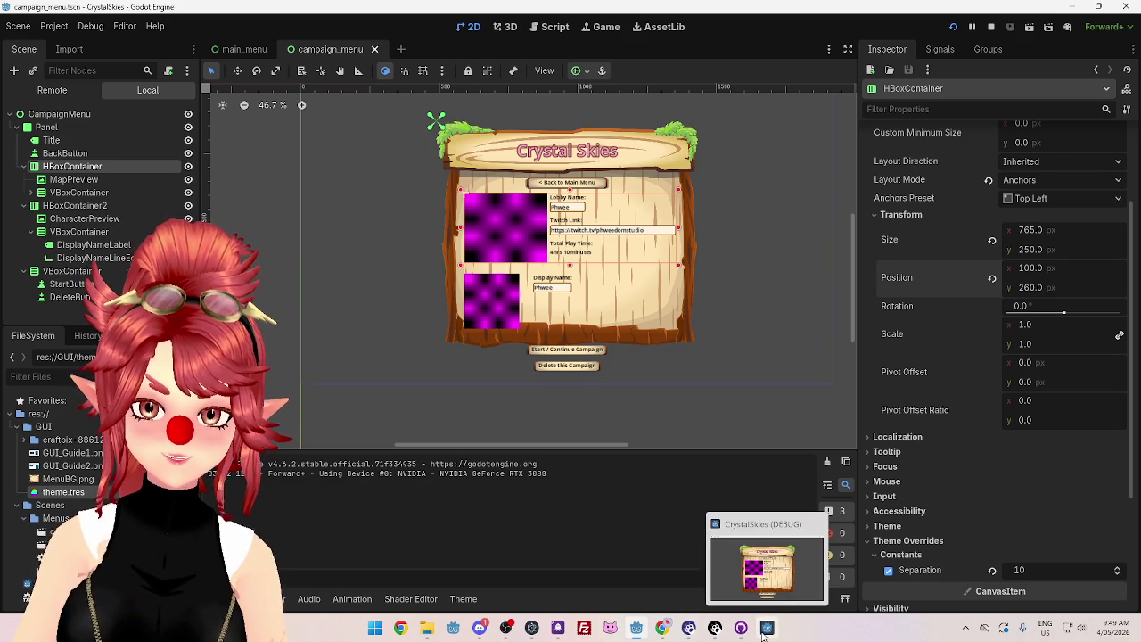
pyautogui.click(815, 524)
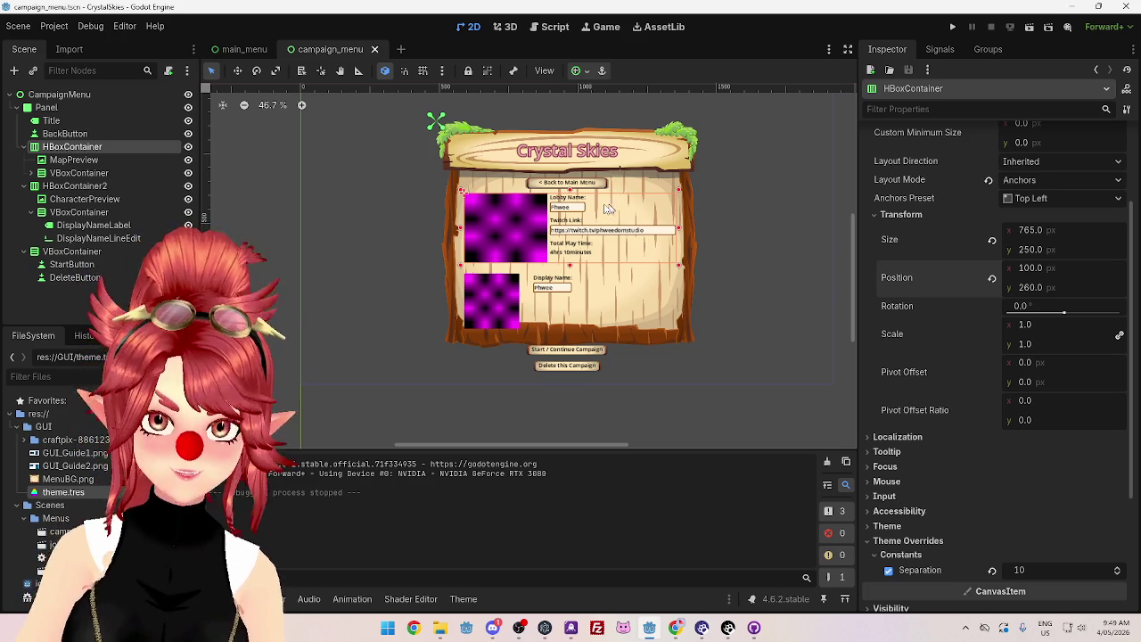
pyautogui.click(241, 51)
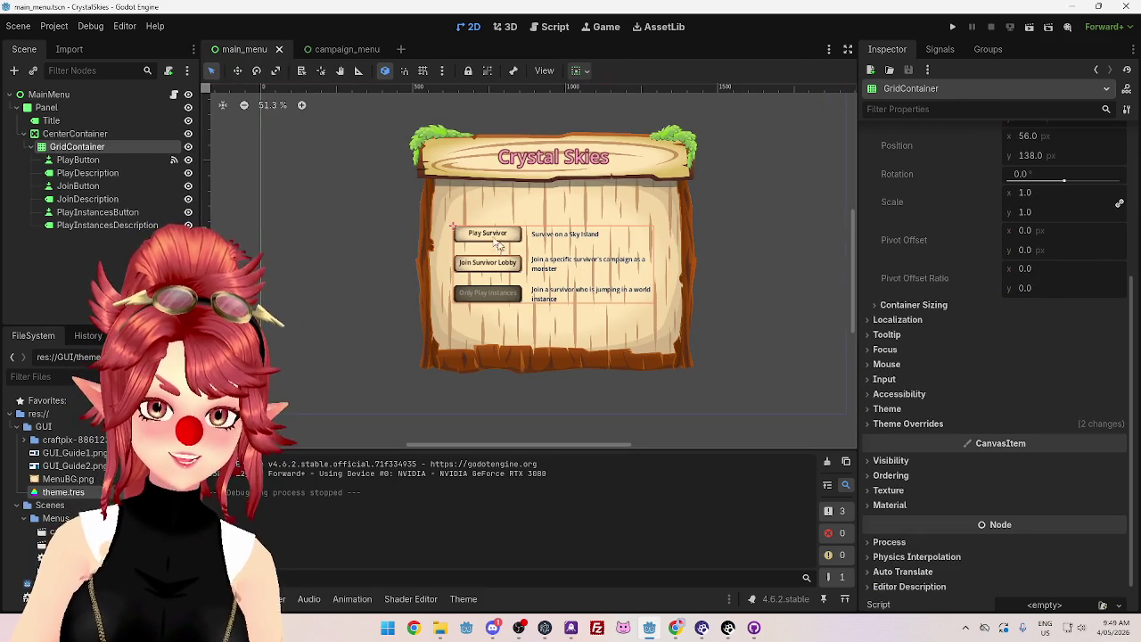
# Step: Copy the PlayInstances button and description pair into GridContainer as a new fourth row
pyautogui.click(612, 236)
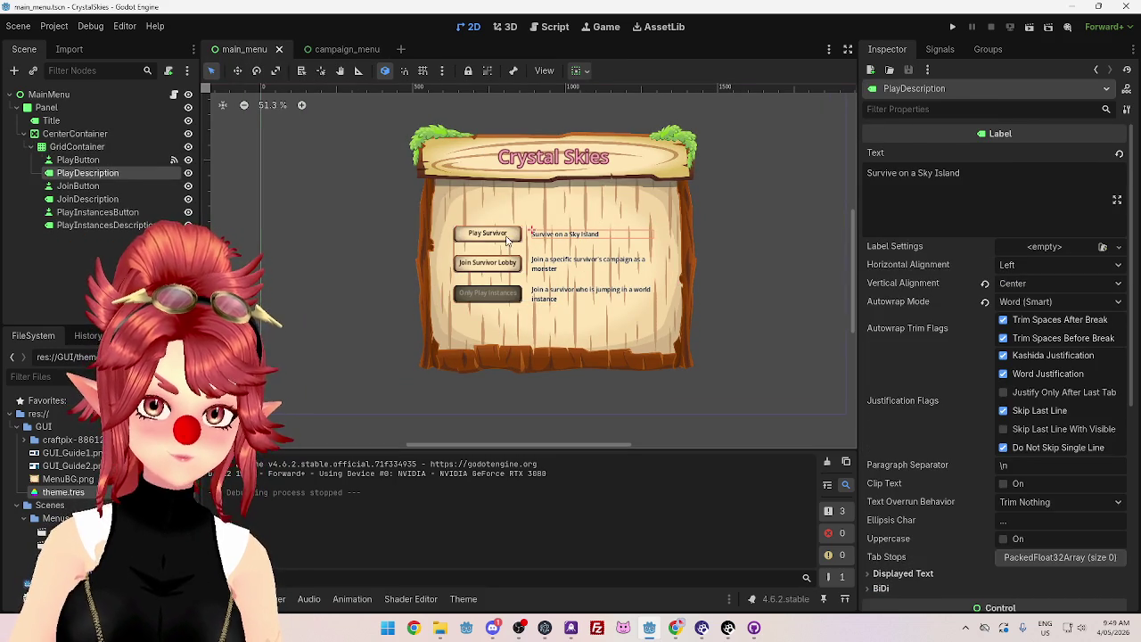
pyautogui.click(77, 161)
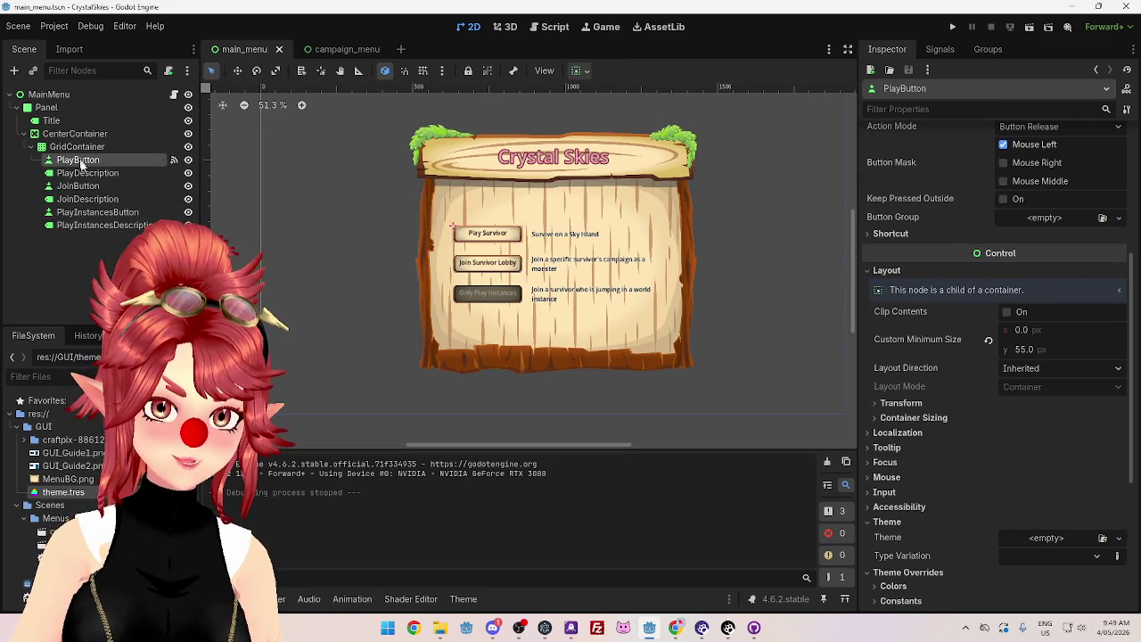
pyautogui.click(90, 214)
pyautogui.hotkey('ctrl', 'x')
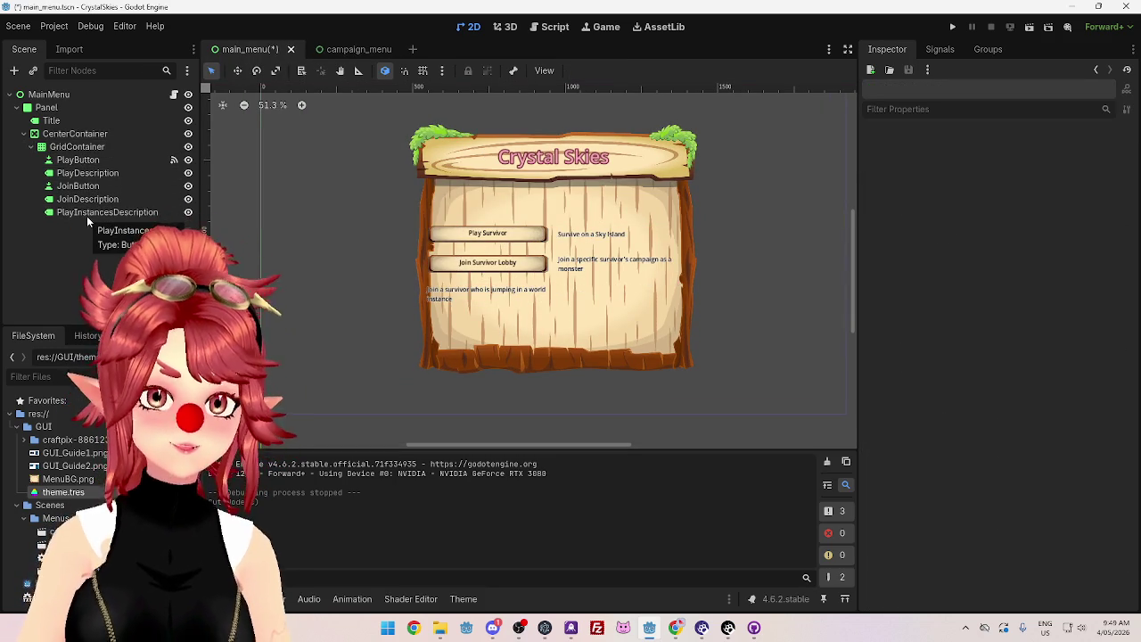
pyautogui.click(94, 224)
pyautogui.hotkey('ctrl', 'v')
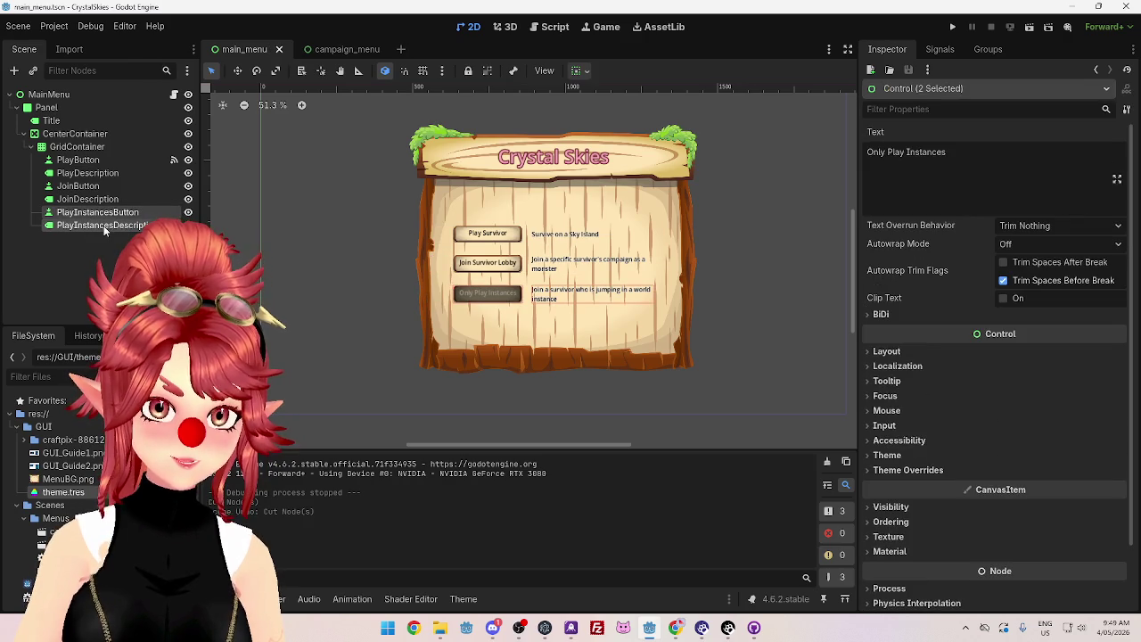
pyautogui.click(86, 238)
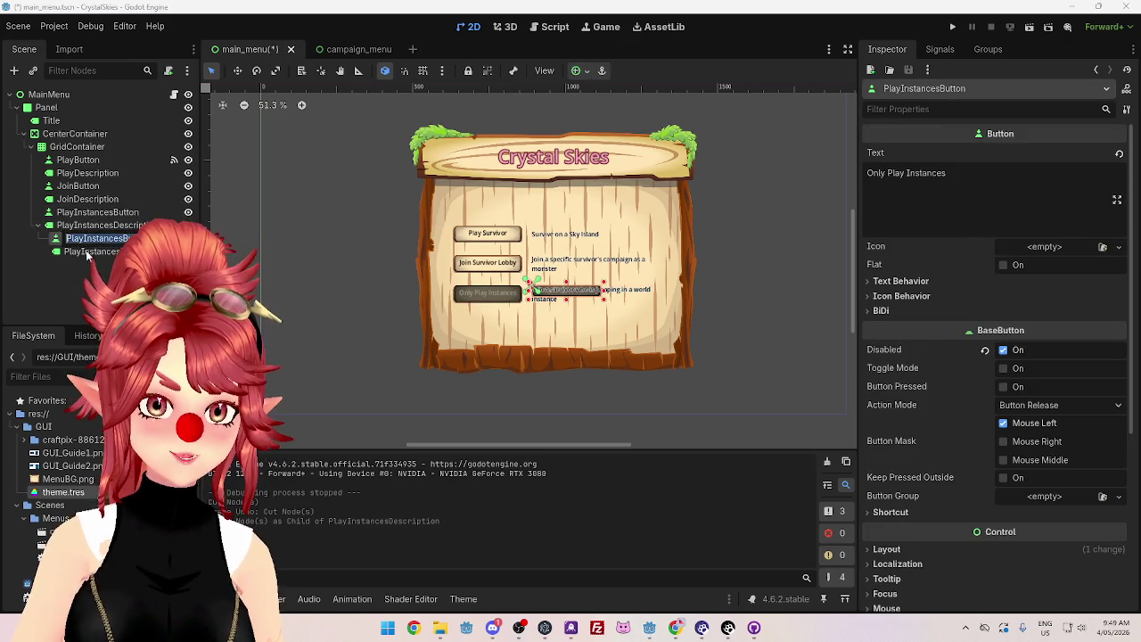
pyautogui.click(85, 251)
pyautogui.keyDown('shift'); pyautogui.click(85, 239); pyautogui.keyUp('shift')
pyautogui.moveTo(84, 239); pyautogui.dragTo(76, 147)
# Step: Rename the copied button ExitGameButton, give it the text 'Exit Game', and untick Disabled
pyautogui.click(95, 239)
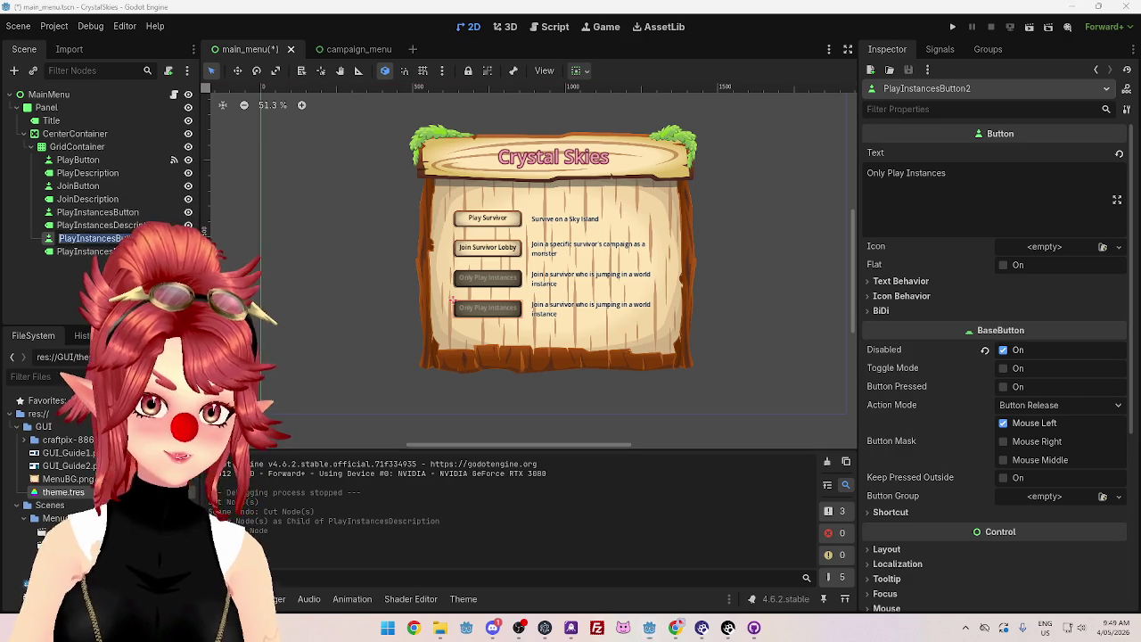
pyautogui.moveTo(55, 238); pyautogui.dragTo(48, 234)
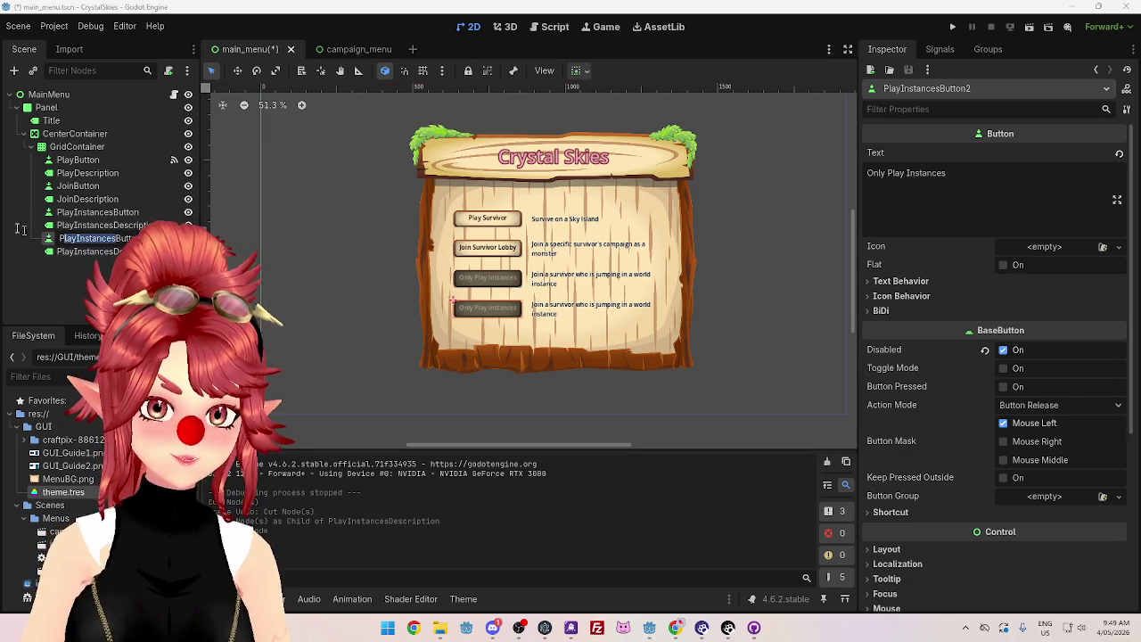
pyautogui.write('ExButtonitGame')
pyautogui.press('Return')
pyautogui.click(108, 254)
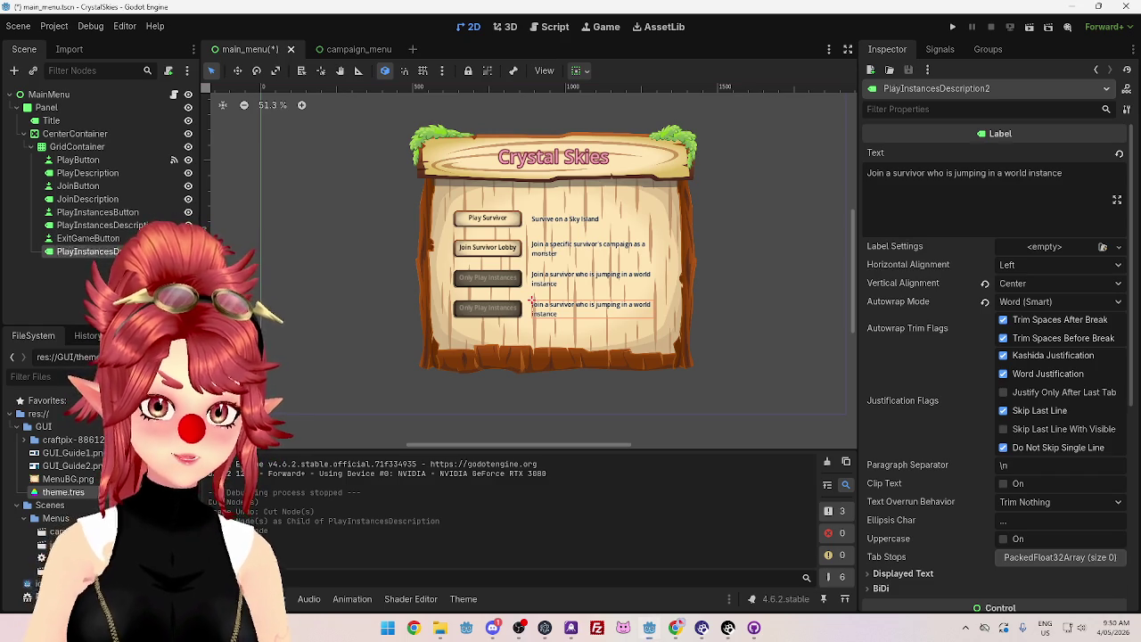
pyautogui.press('Up')
pyautogui.write('E')
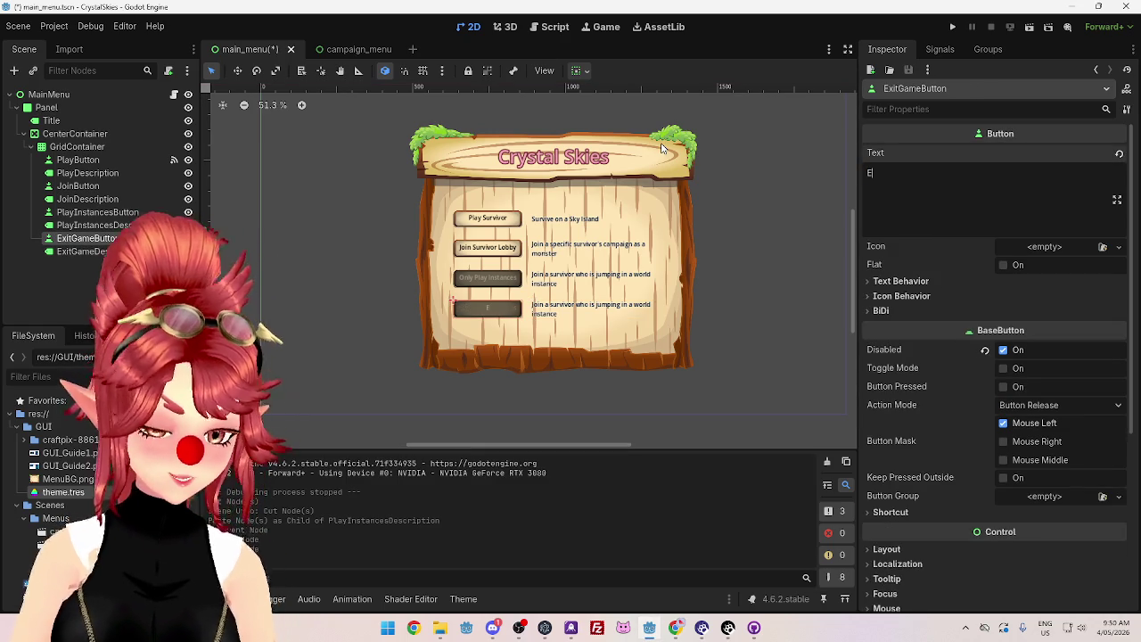
pyautogui.write('xit Game')
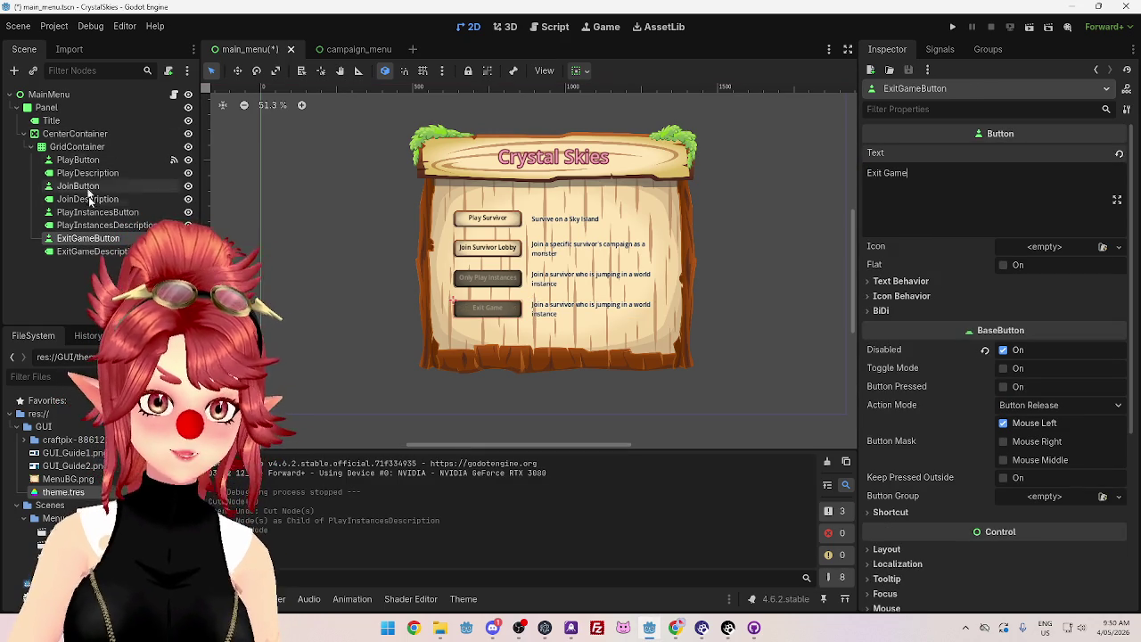
pyautogui.click(1003, 350)
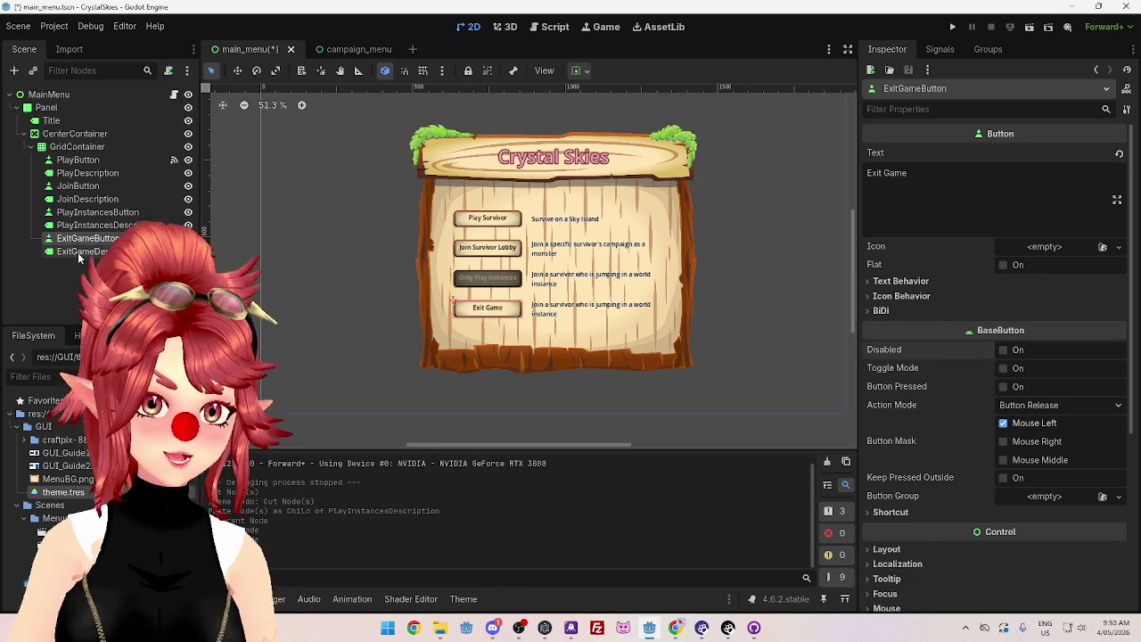
# Step: Set the ExitGameDescription label text to 'Close the gamw'
pyautogui.click(78, 254)
pyautogui.tripleClick(1084, 181)
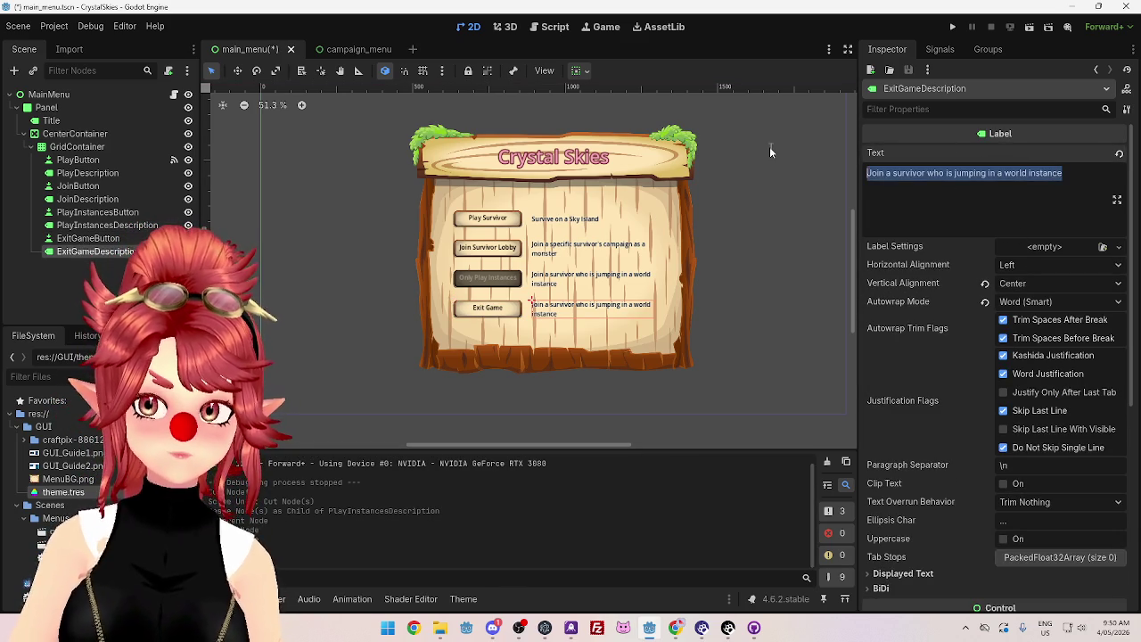
pyautogui.write('Close the gam,e')
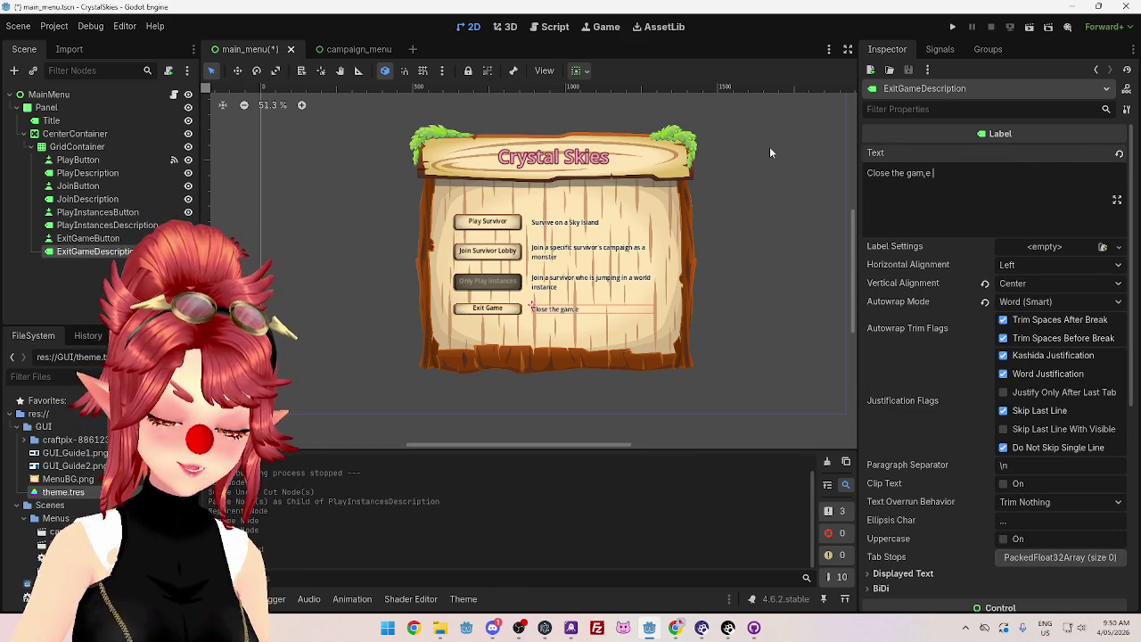
pyautogui.press('BackSpace')
pyautogui.press('BackSpace')
pyautogui.write('w')
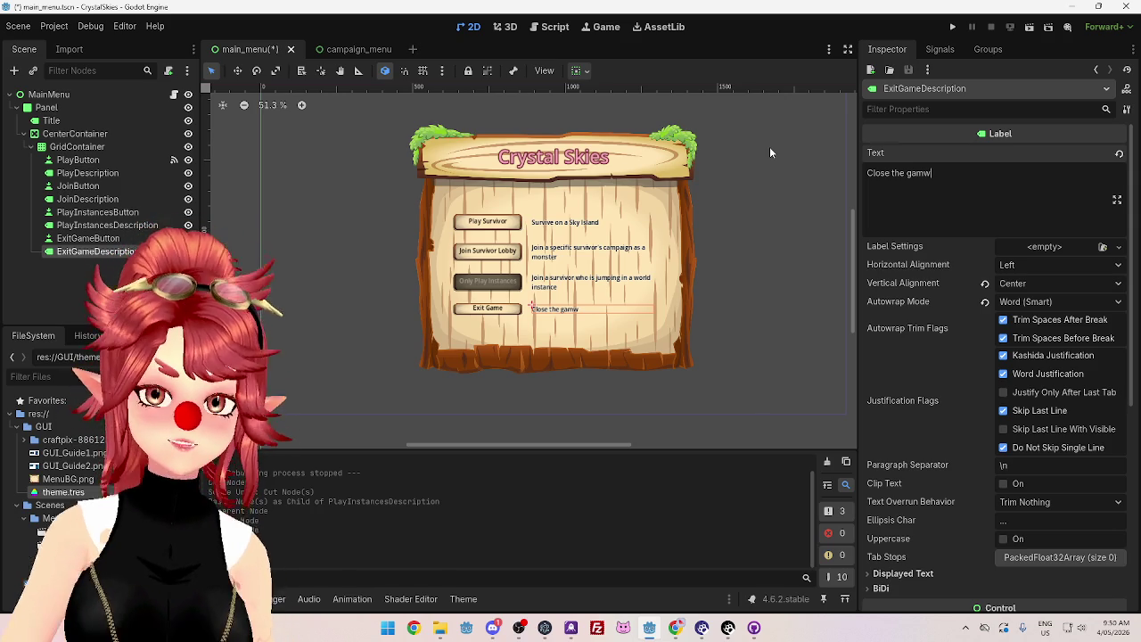
pyautogui.click(337, 247)
# Step: Delete the ExitGameDescription label and move ExitGameButton out of GridContainer
pyautogui.click(89, 251)
pyautogui.press('Delete')
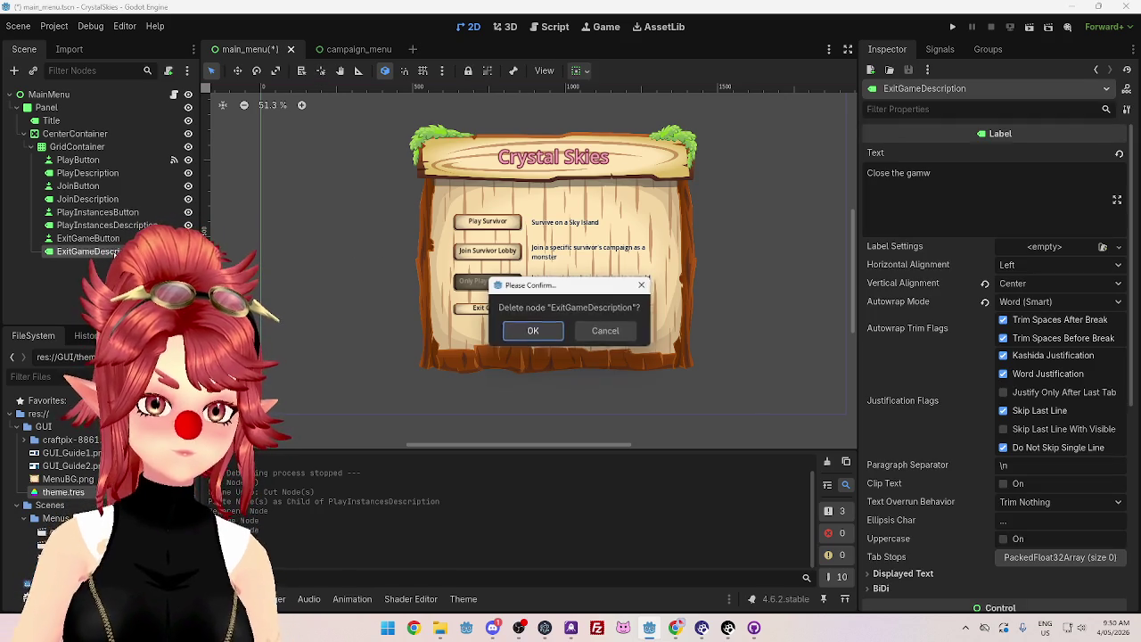
pyautogui.click(558, 342)
pyautogui.moveTo(87, 238); pyautogui.dragTo(49, 109)
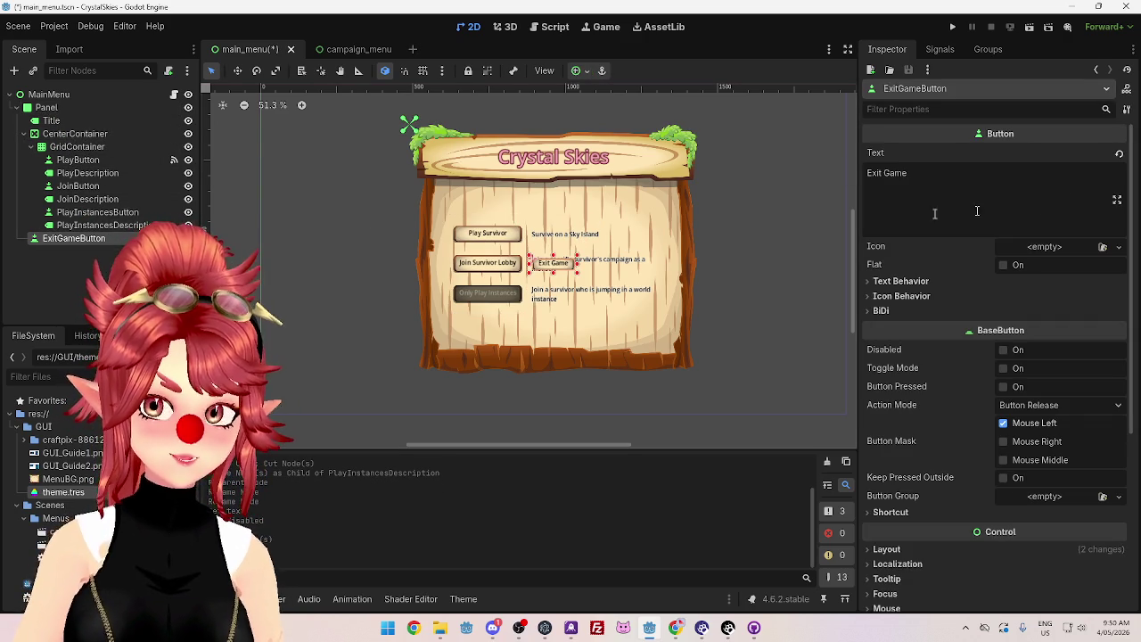
# Step: Set ExitGameButton's Layout > Transform position y to 650
pyautogui.click(887, 550)
pyautogui.scroll(-5, 936, 374)
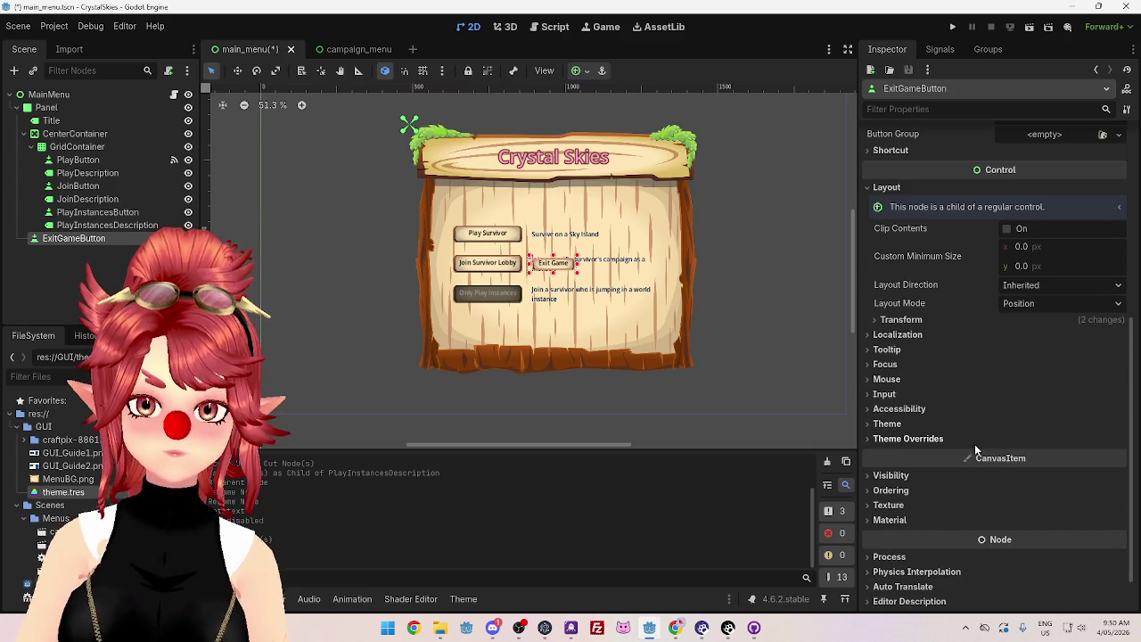
pyautogui.click(899, 319)
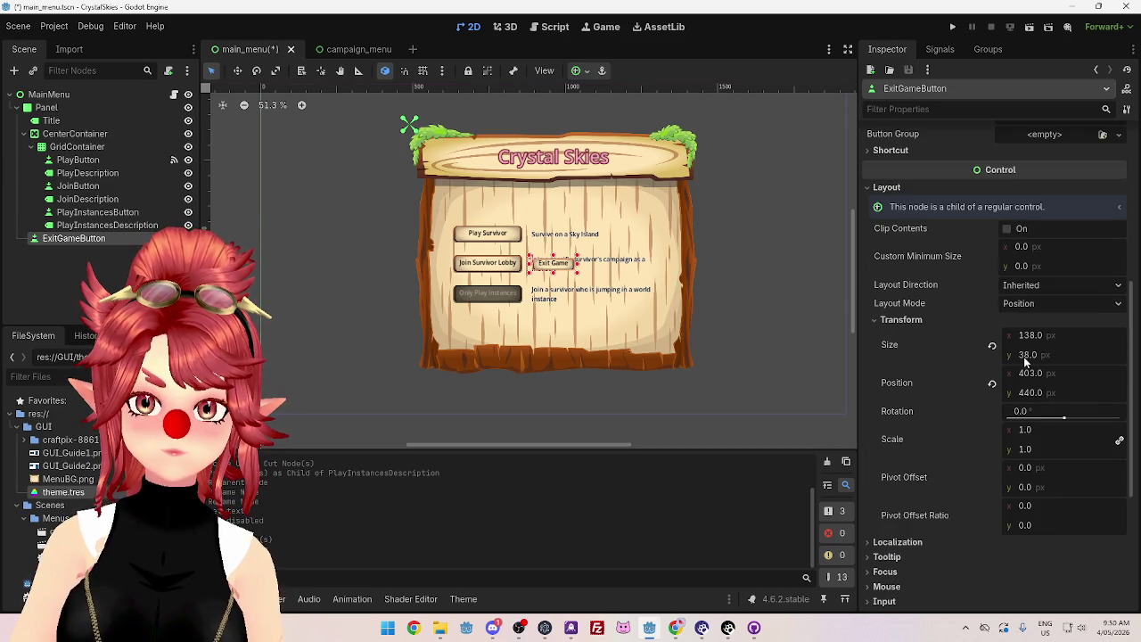
pyautogui.click(1029, 393)
pyautogui.write('800')
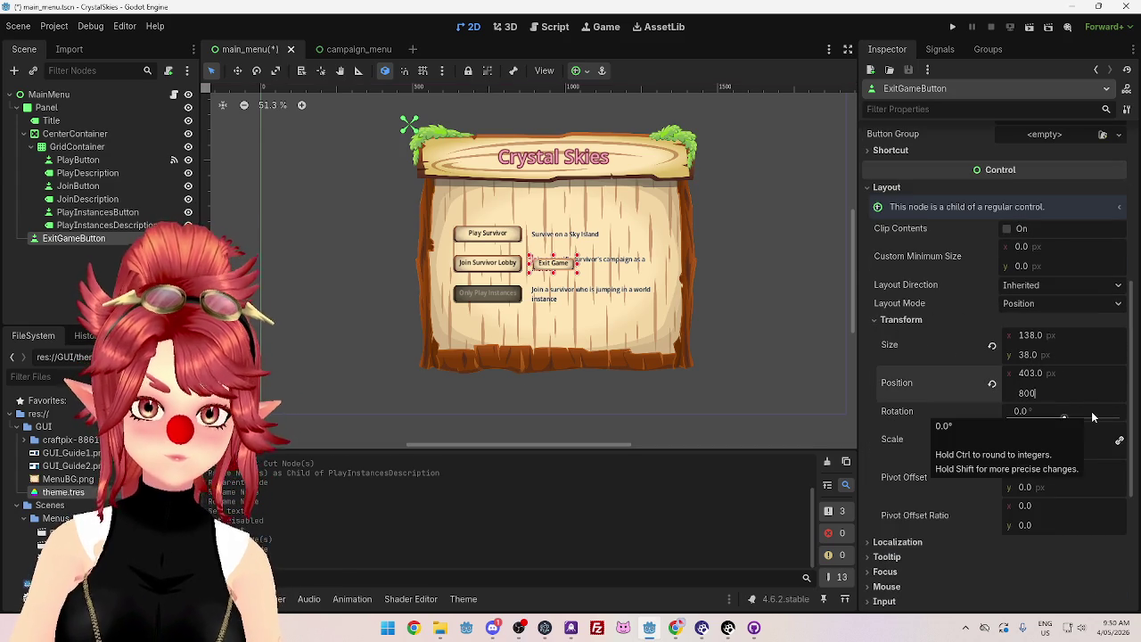
pyautogui.press('Return')
pyautogui.write('600')
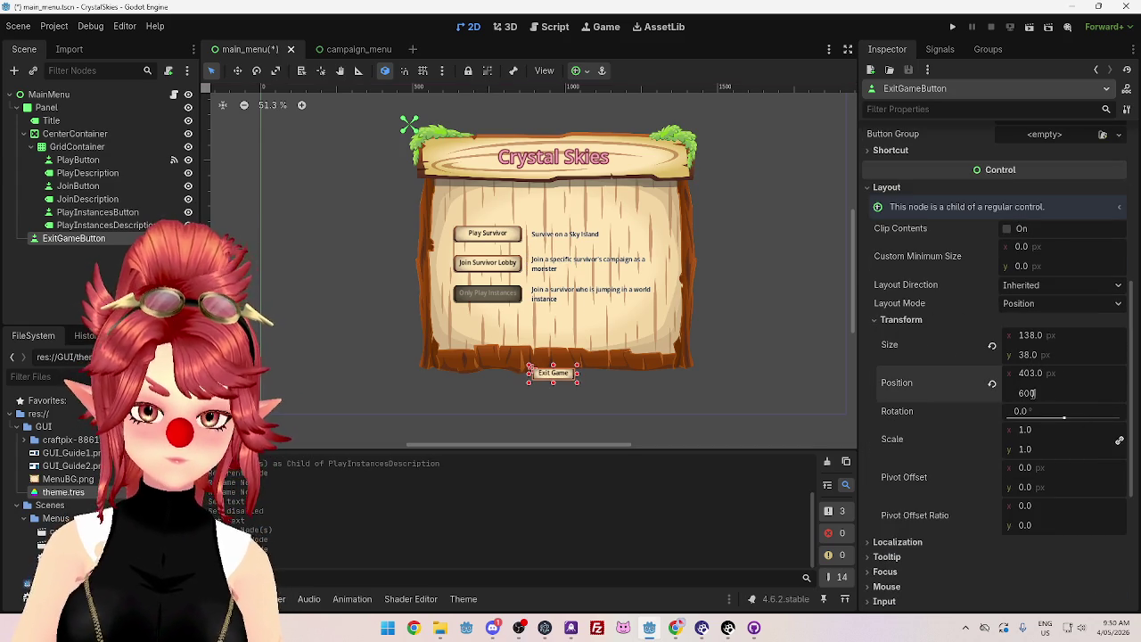
pyautogui.press('Return')
pyautogui.write('650')
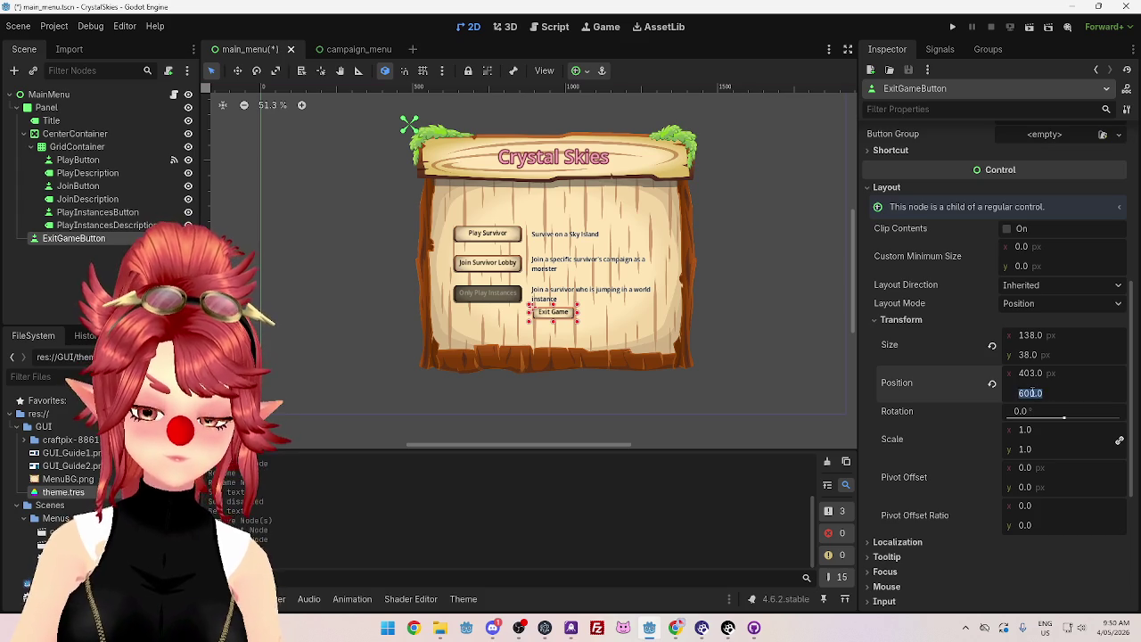
pyautogui.press('Return')
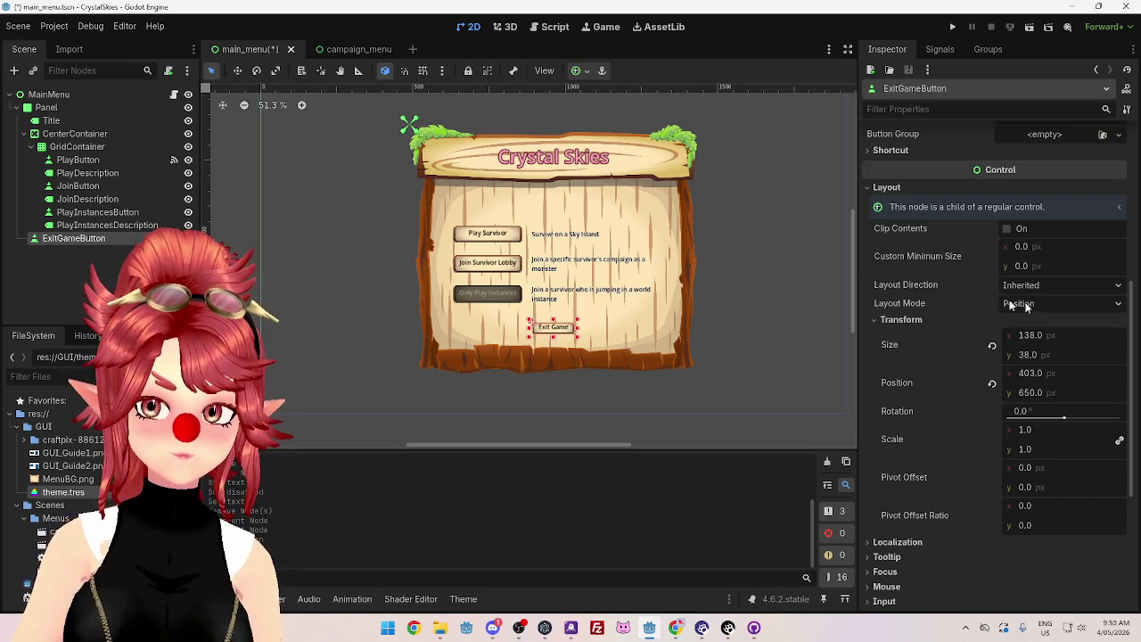
pyautogui.scroll(-5, 965, 457)
pyautogui.click(941, 50)
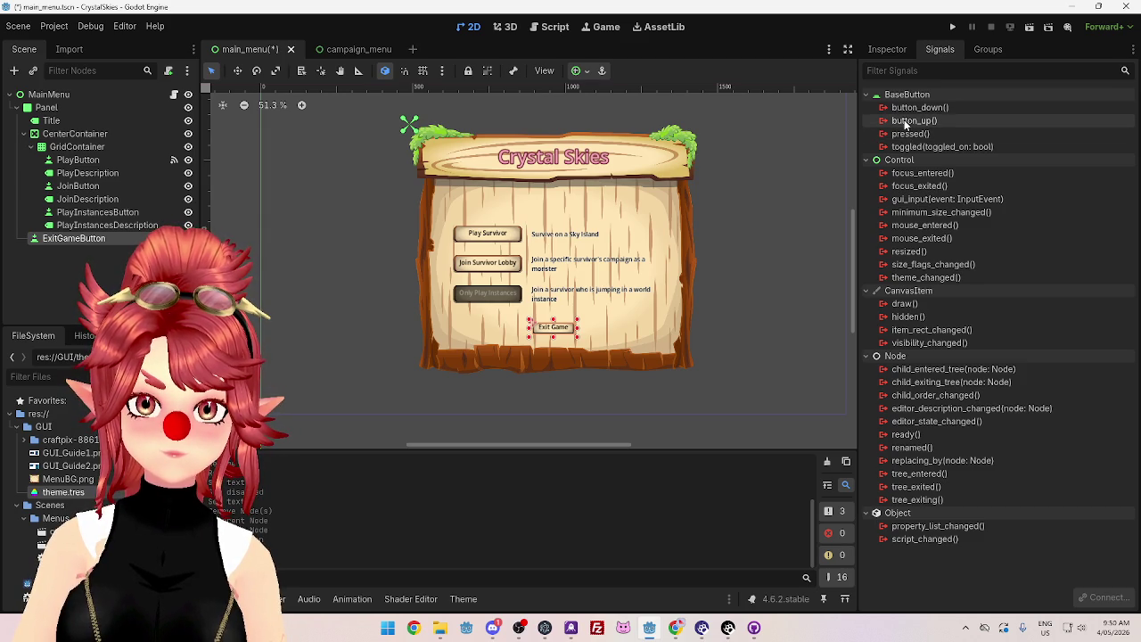
pyautogui.moveTo(906, 125)
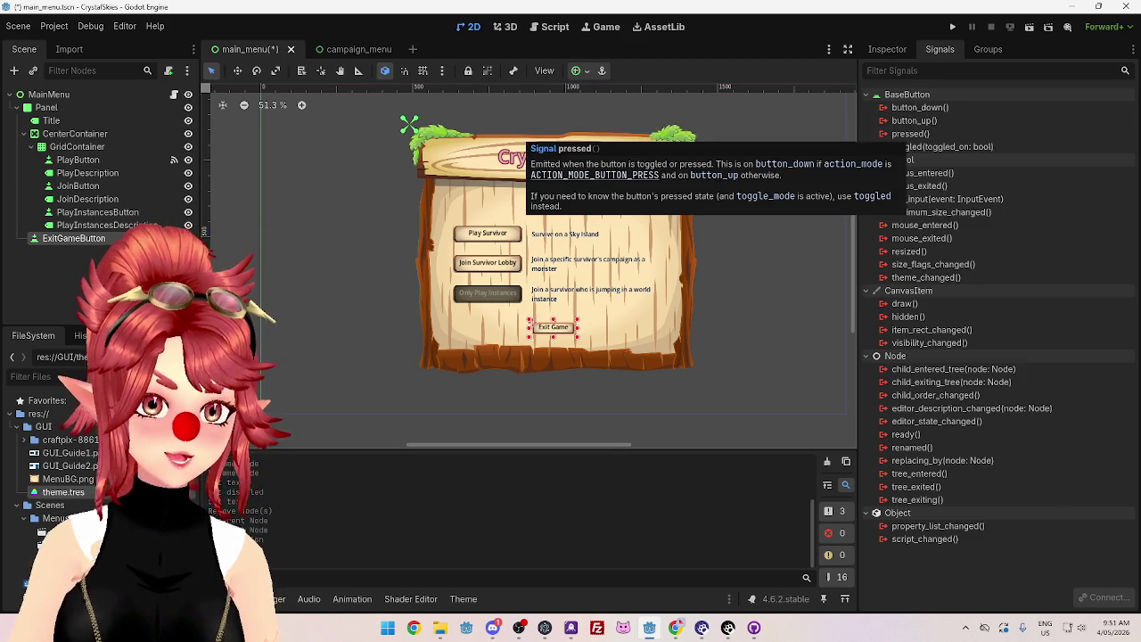
pyautogui.click(482, 242)
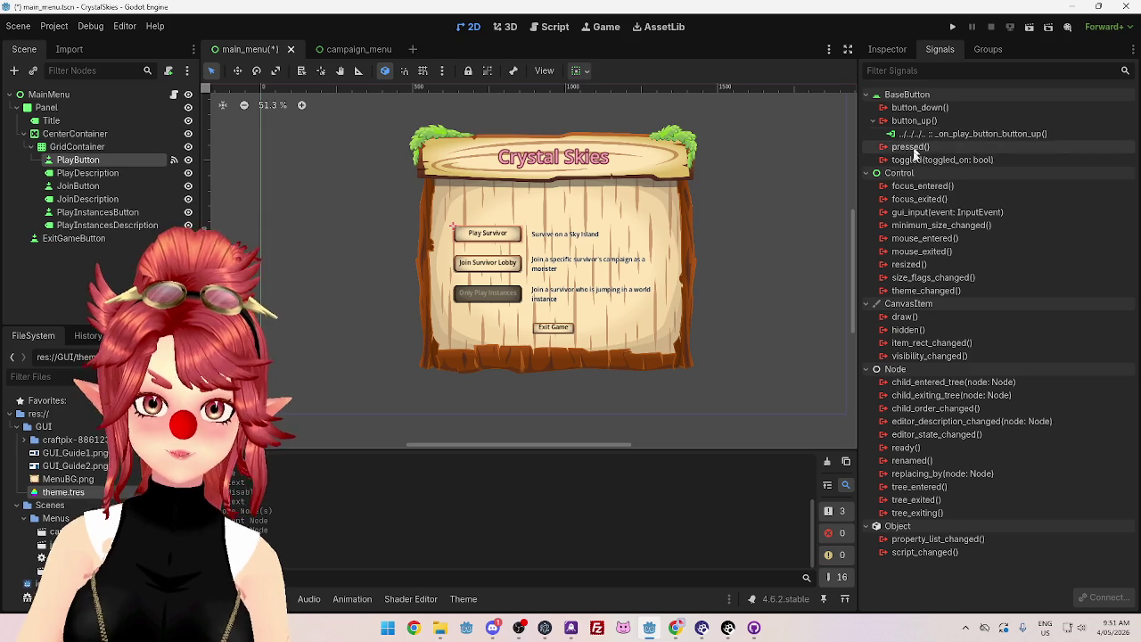
pyautogui.moveTo(918, 162)
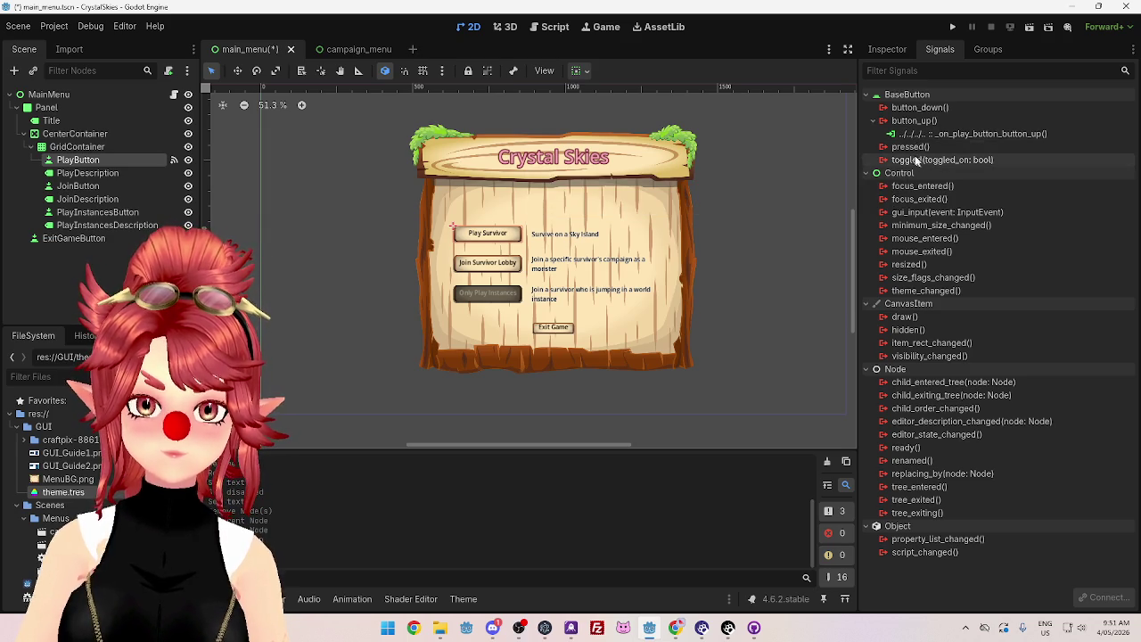
pyautogui.moveTo(917, 125)
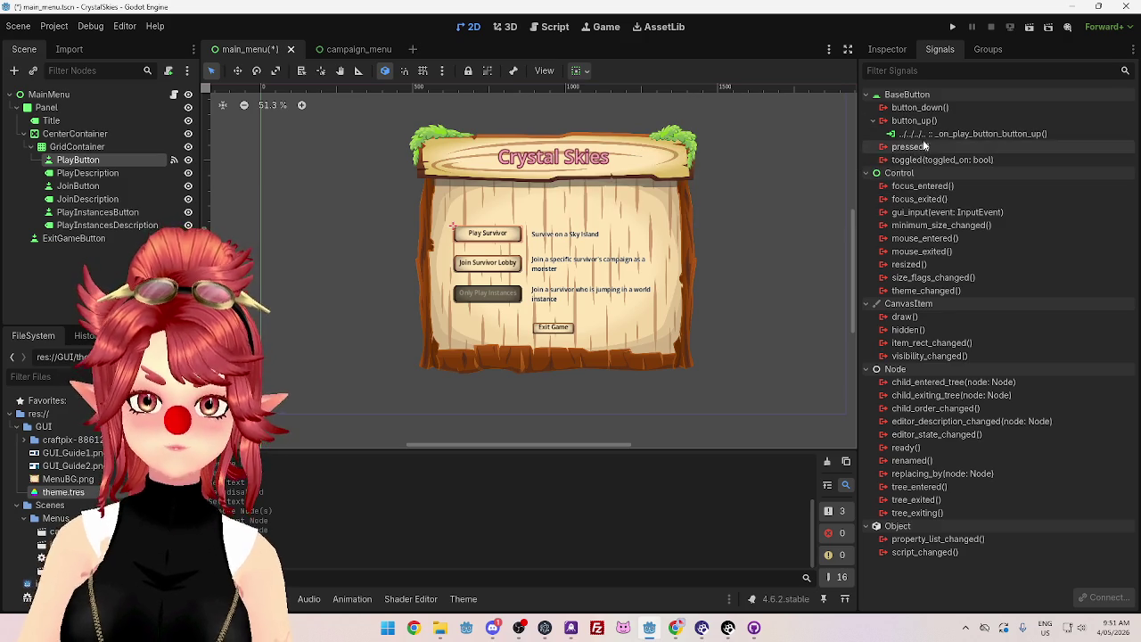
pyautogui.click(961, 133)
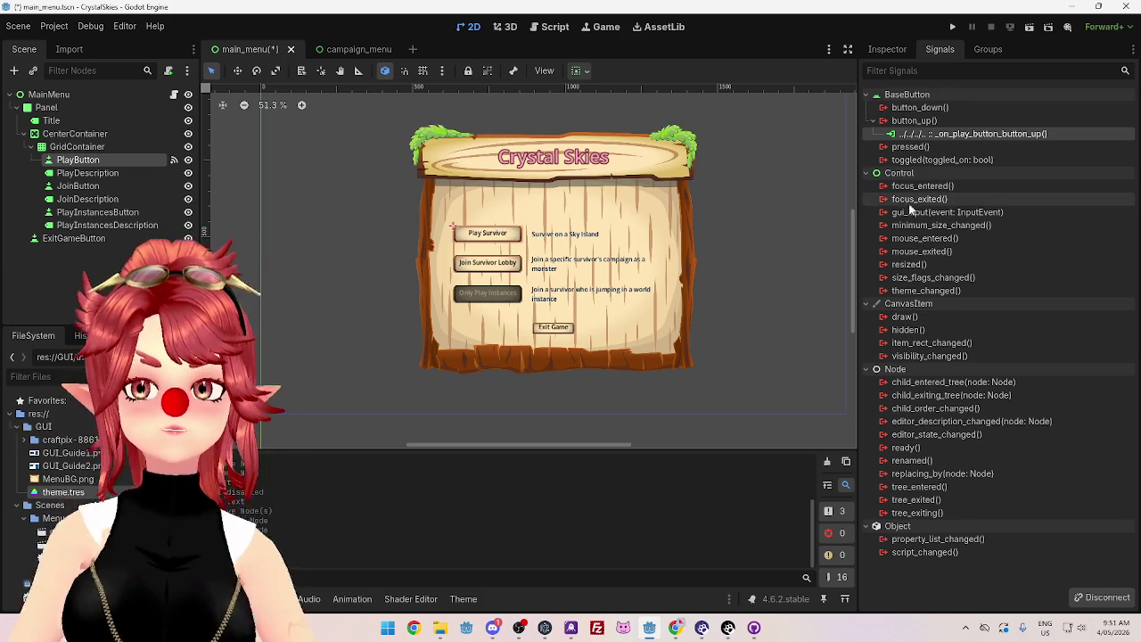
pyautogui.moveTo(901, 155)
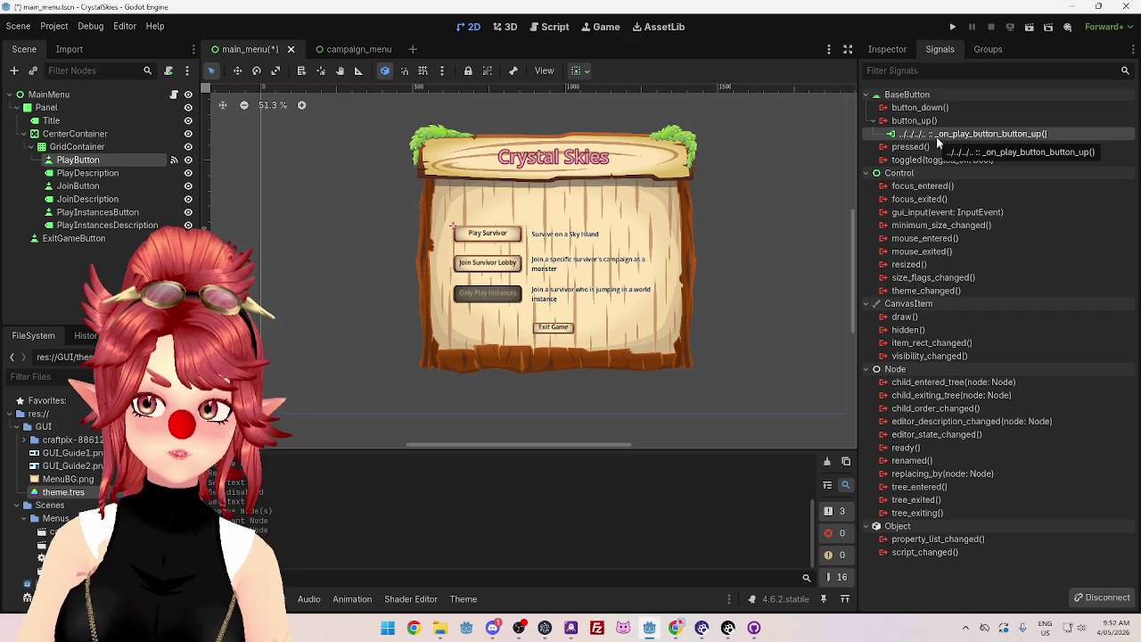
pyautogui.rightClick(909, 148)
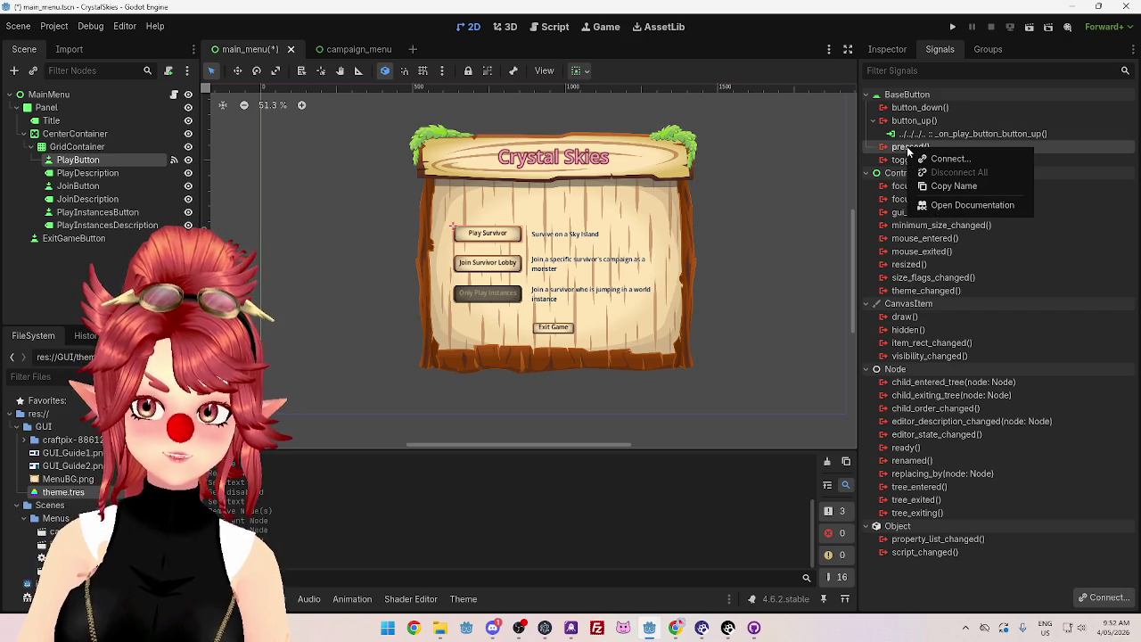
# Step: Move the change_scene code into a new _on_play_button_pressed handler, delete the button_up handler, and save
pyautogui.click(947, 159)
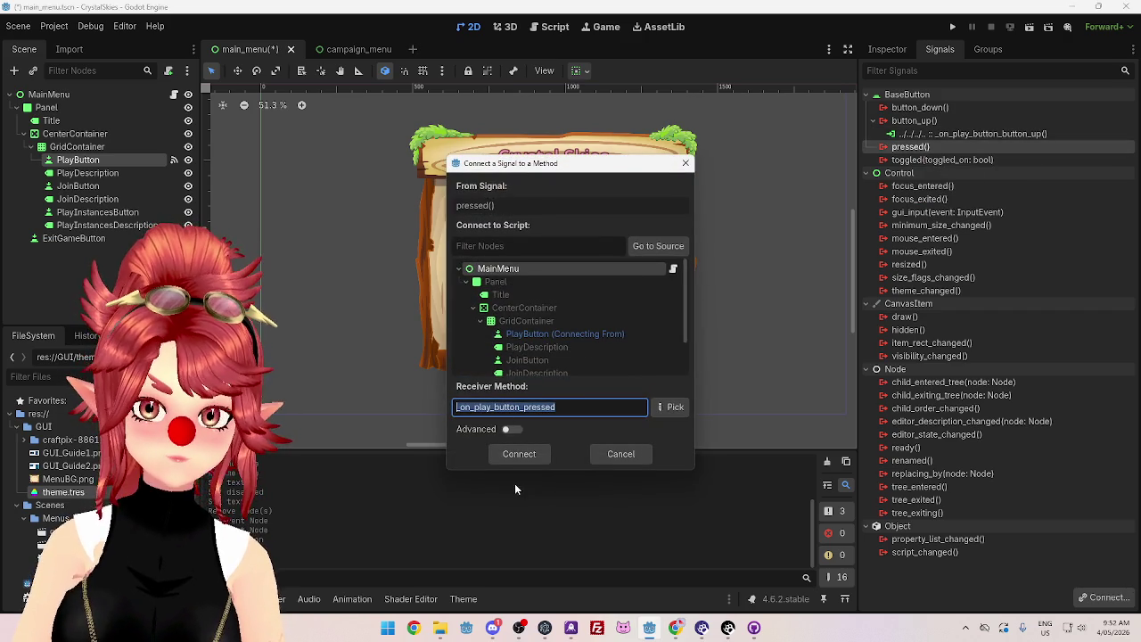
pyautogui.click(517, 454)
pyautogui.moveTo(412, 153); pyautogui.dragTo(792, 151)
pyautogui.hotkey('ctrl', 'c')
pyautogui.moveTo(580, 211); pyautogui.dragTo(410, 212)
pyautogui.hotkey('ctrl', 'v')
pyautogui.click(360, 166)
pyautogui.moveTo(361, 166); pyautogui.dragTo(375, 136)
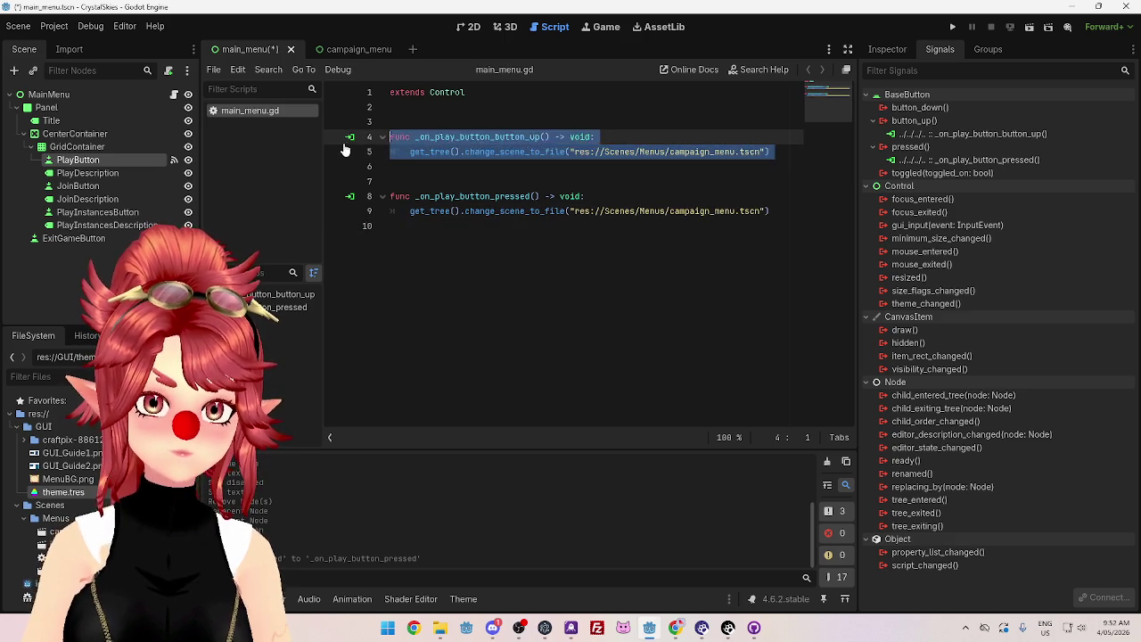
pyautogui.press('BackSpace')
pyautogui.click(445, 154)
pyautogui.hotkey('ctrl', 's')
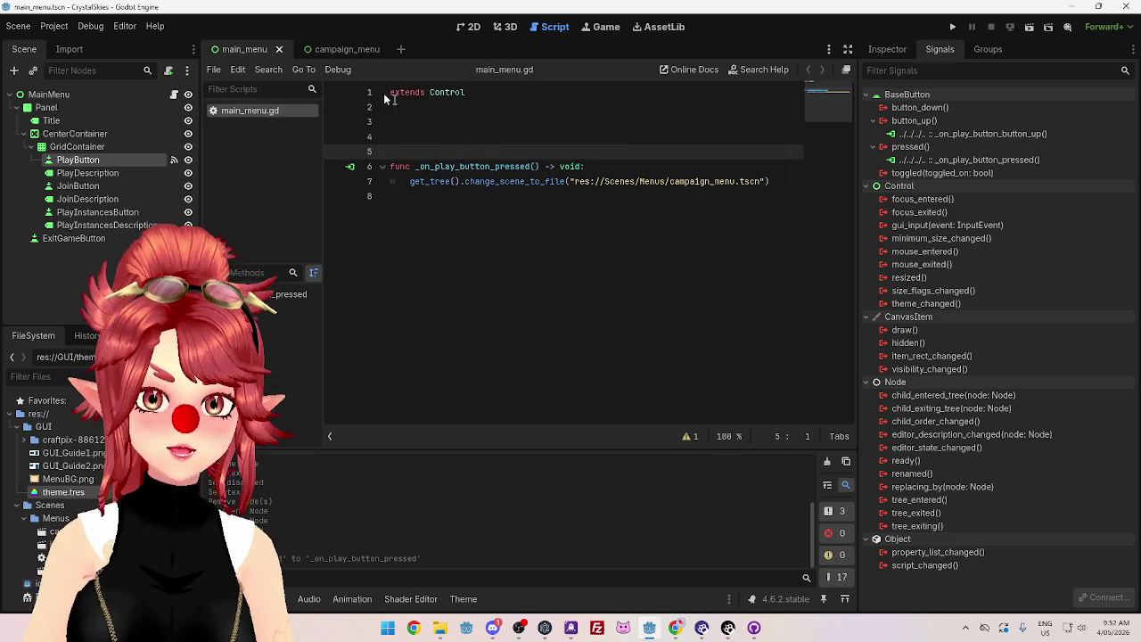
# Step: Connect ExitGameButton's pressed signal to a new _on_exit_game_button_pressed handler
pyautogui.click(469, 27)
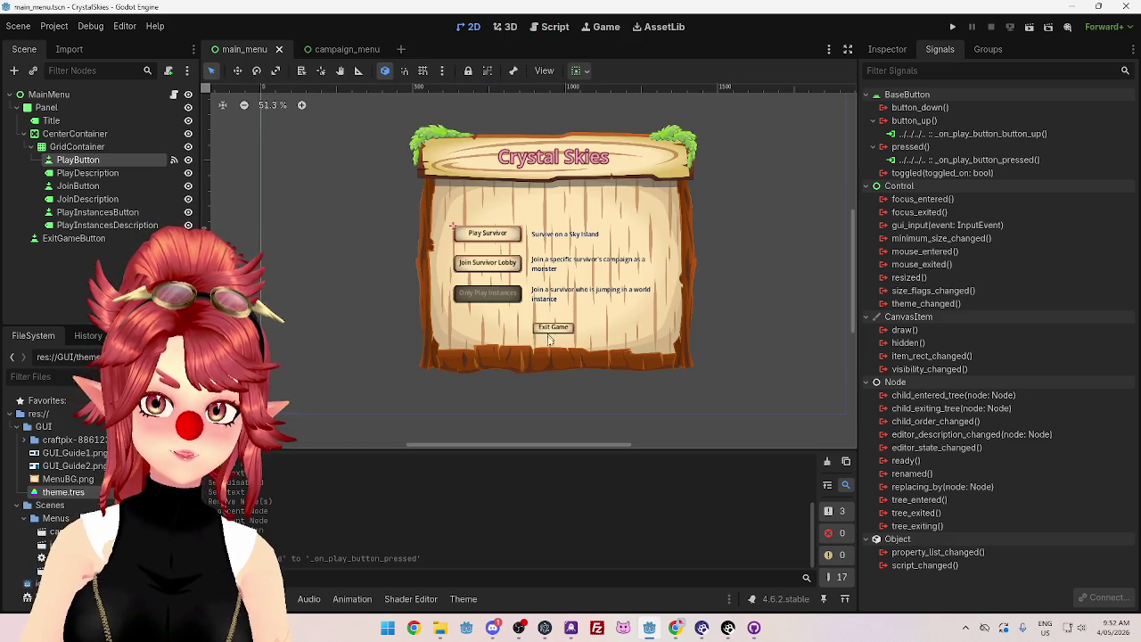
pyautogui.click(553, 327)
pyautogui.rightClick(910, 134)
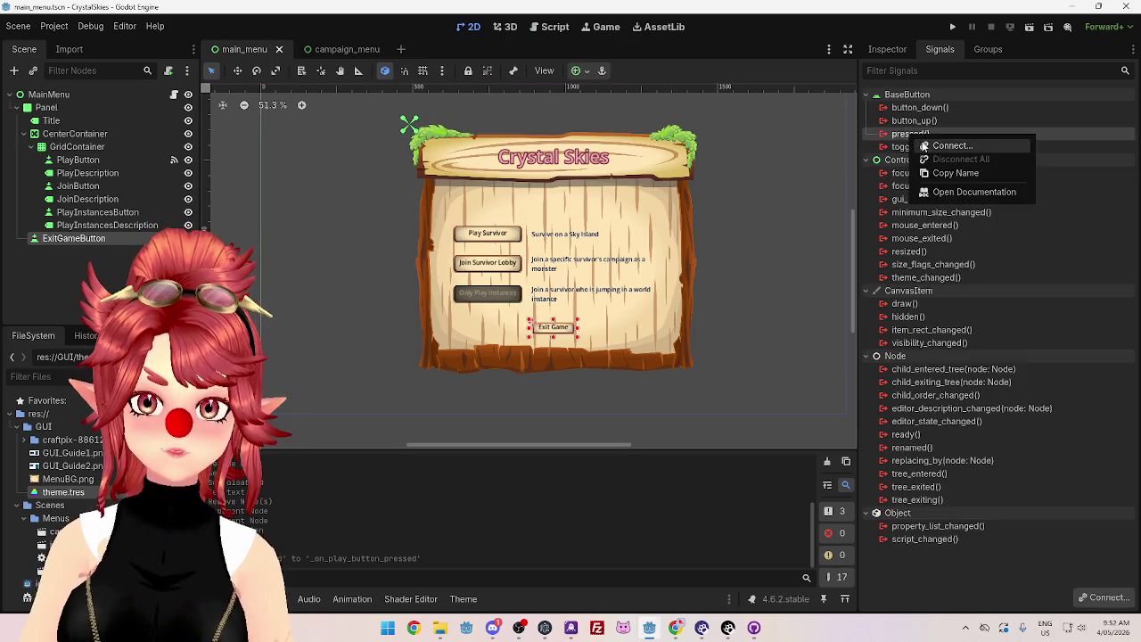
pyautogui.click(945, 146)
pyautogui.click(520, 454)
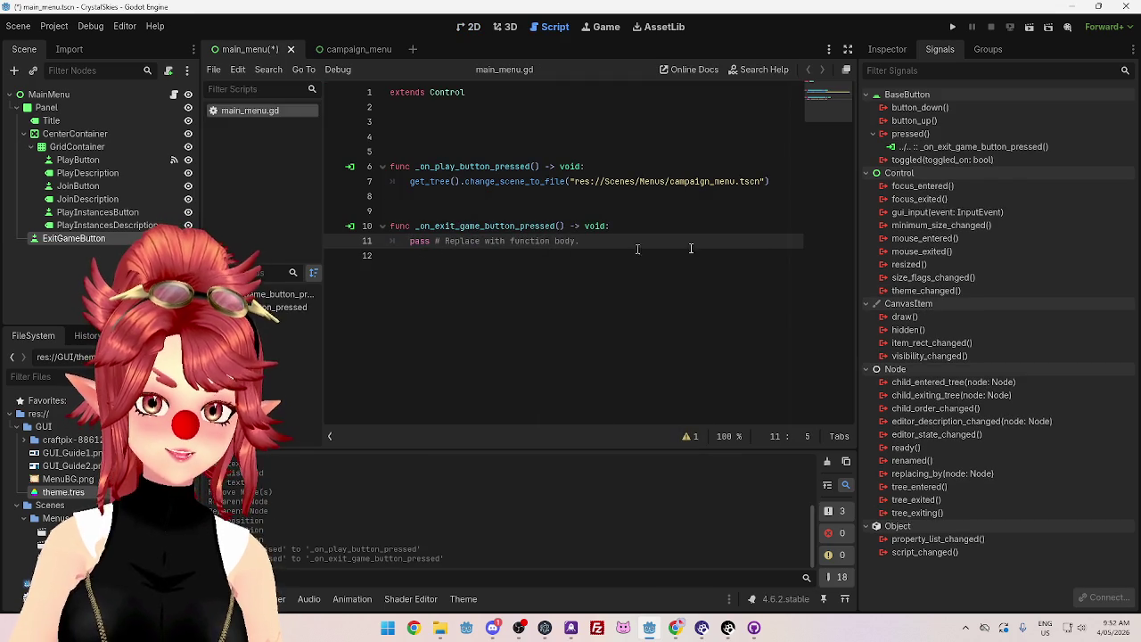
pyautogui.hotkey('alt', 'Tab')
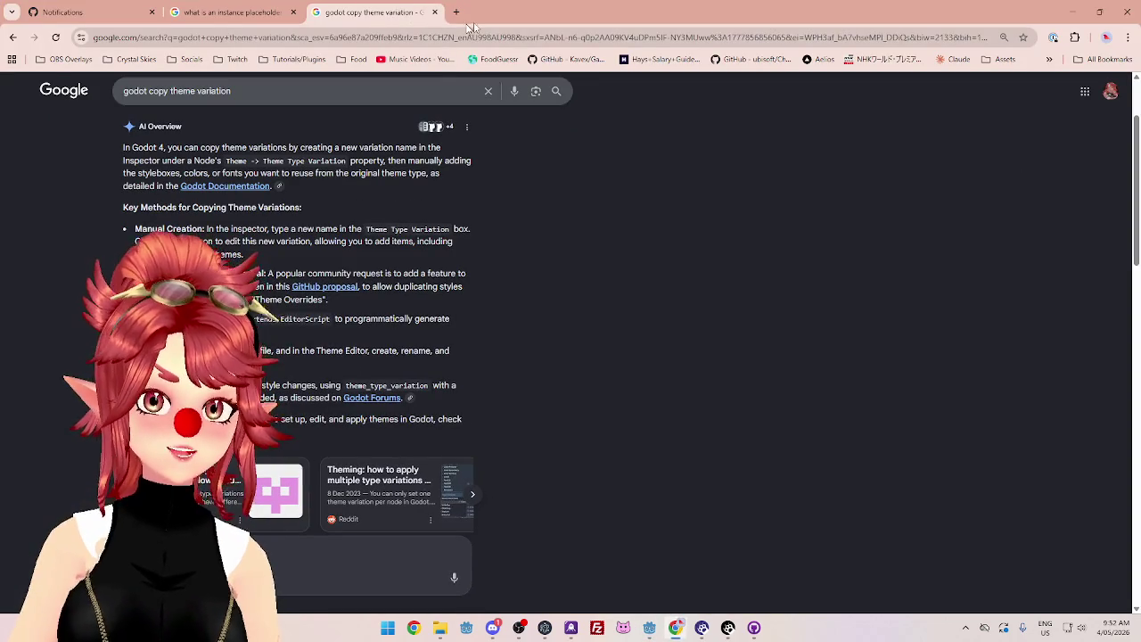
# Step: Search Google for 'godot exit game' and select the get_tree().quit() snippet
pyautogui.moveTo(233, 99); pyautogui.dragTo(147, 97)
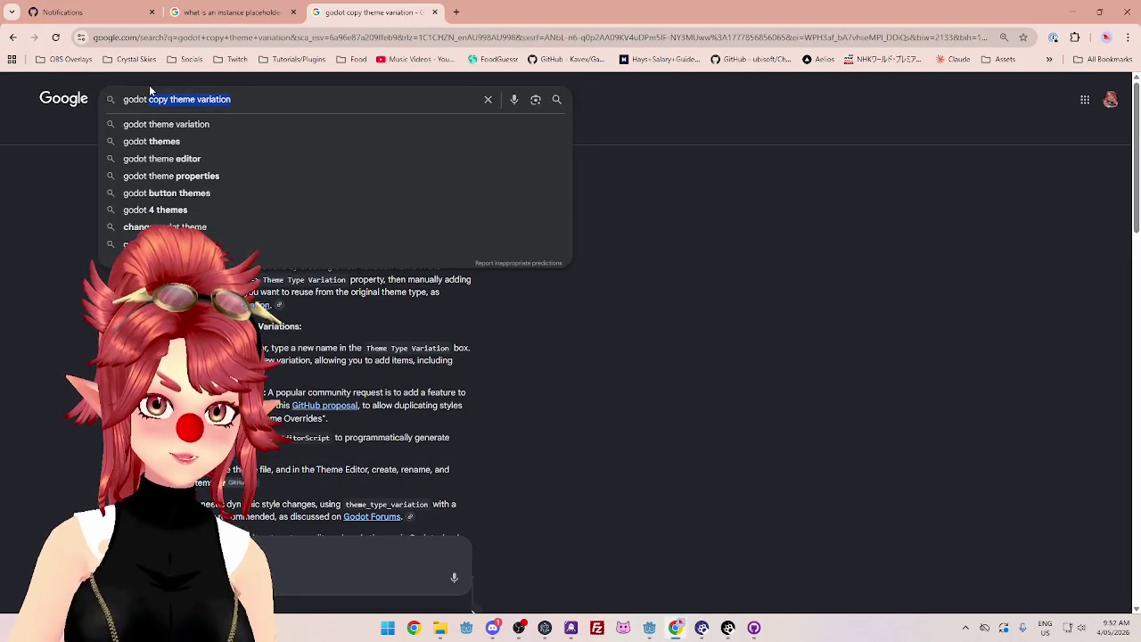
pyautogui.write('exit game')
pyautogui.press('Return')
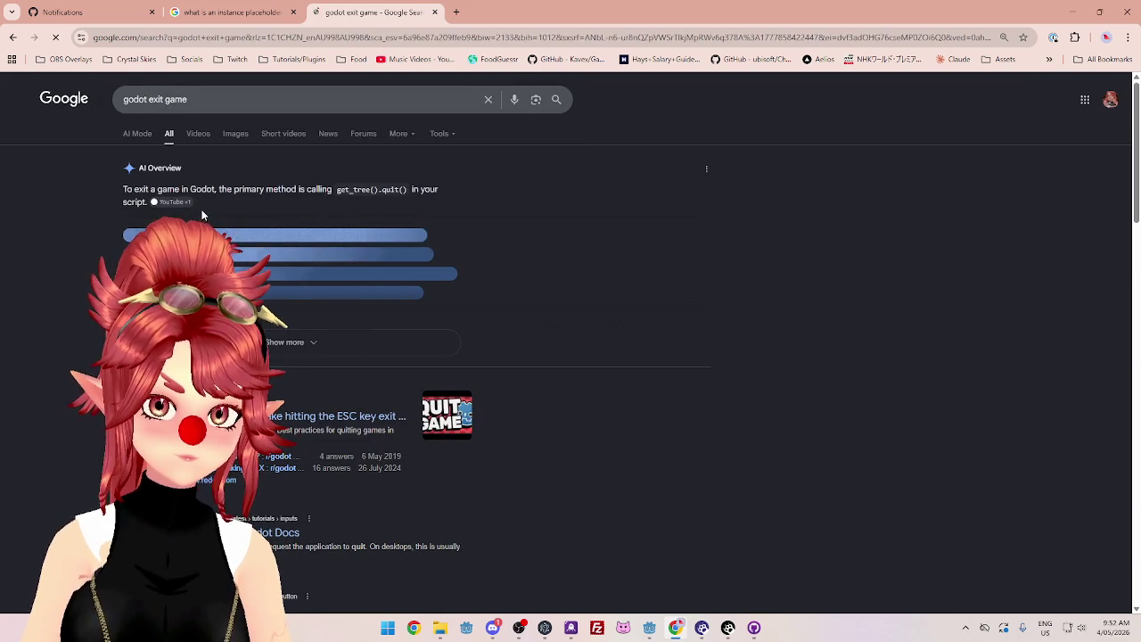
pyautogui.moveTo(337, 189); pyautogui.dragTo(355, 189)
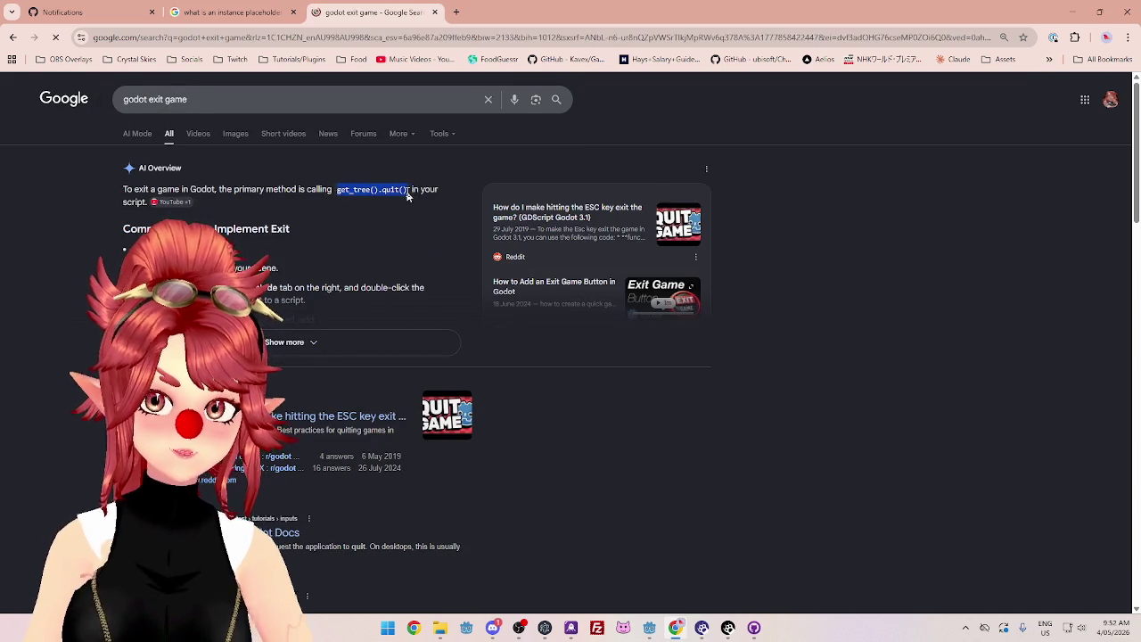
pyautogui.click(1073, 13)
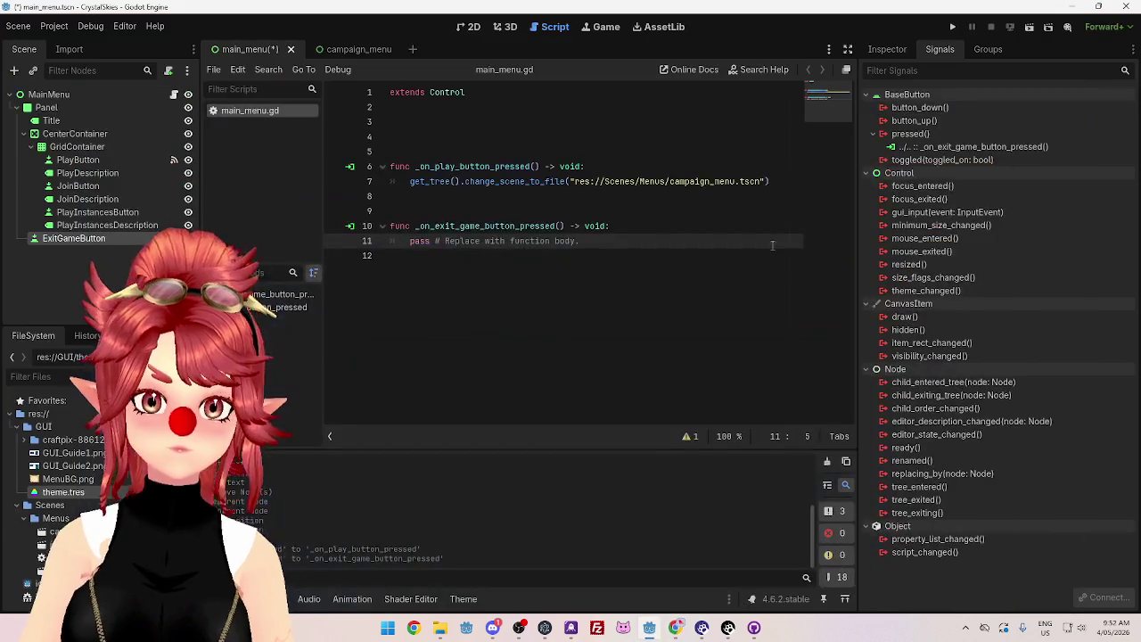
# Step: Replace the exit handler's pass with get_tree().quit() and save main_menu.gd
pyautogui.moveTo(411, 242); pyautogui.dragTo(582, 242)
pyautogui.hotkey('ctrl', 'v')
pyautogui.hotkey('ctrl', 's')
# Step: Run the game and confirm Play Survivor opens the campaign menu, then close it
pyautogui.click(952, 27)
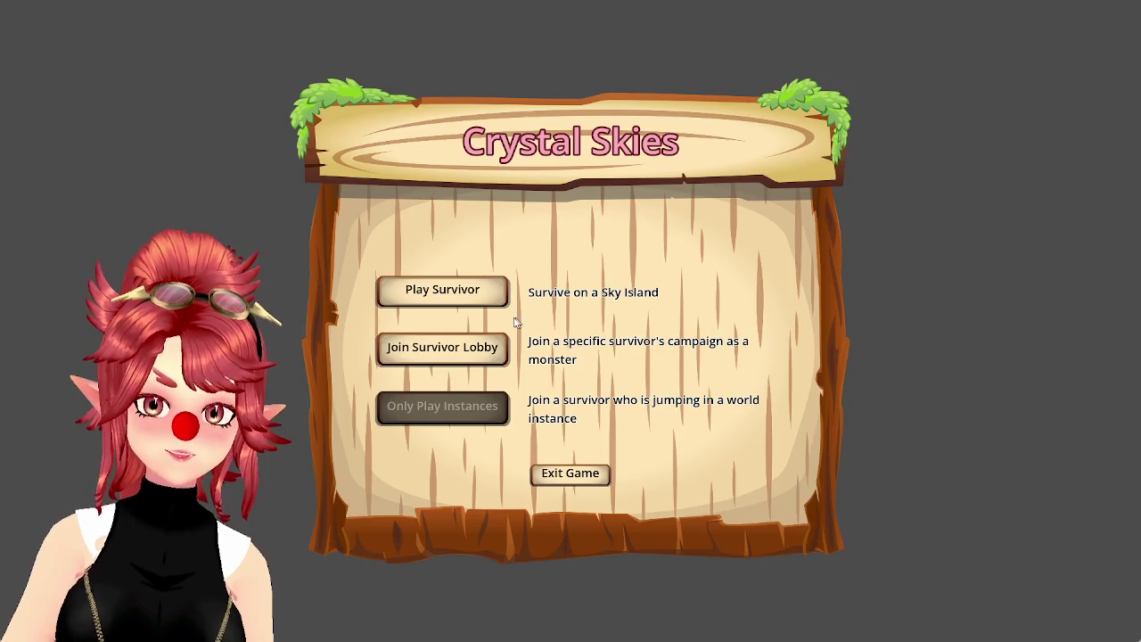
pyautogui.click(482, 303)
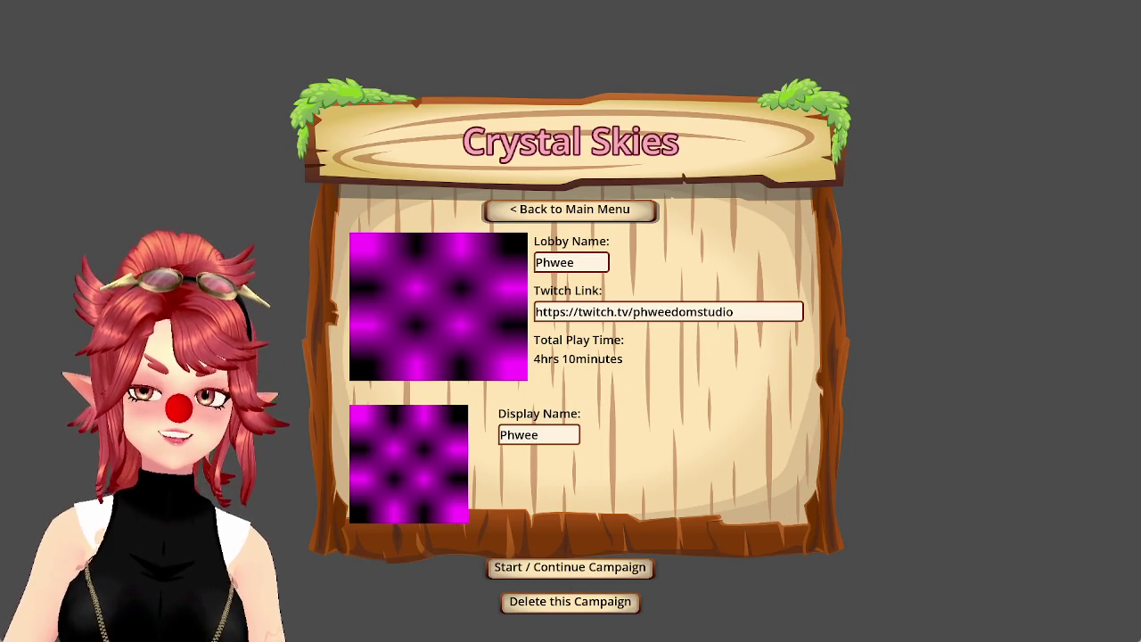
pyautogui.hotkey('alt', 'F4')
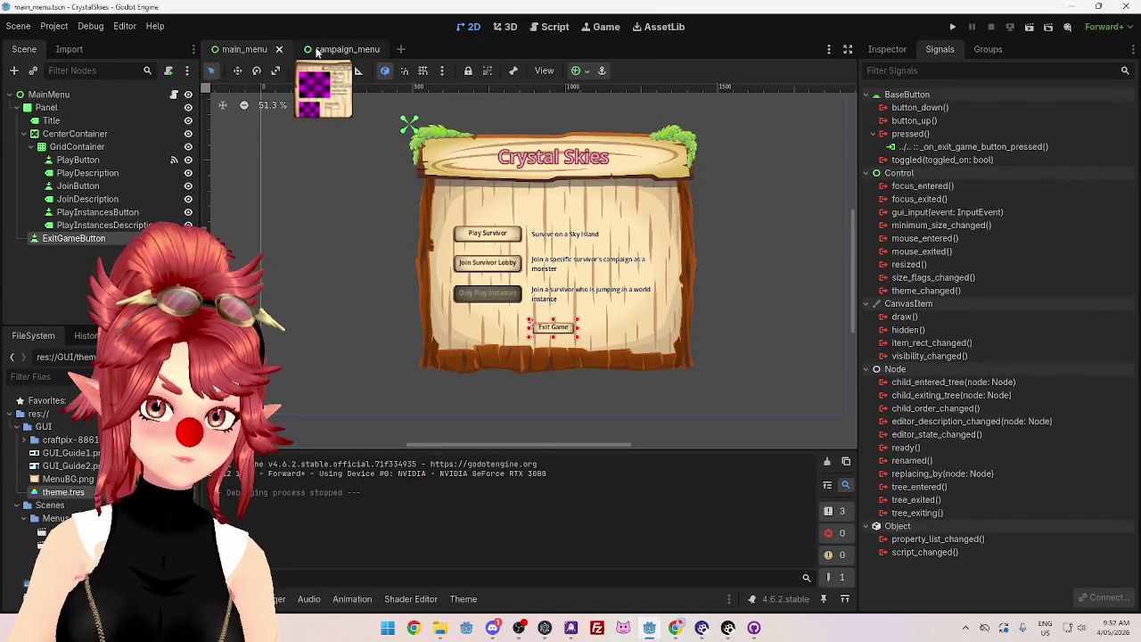
# Step: In campaign_menu, try connecting the Back to Main Menu button's pressed signal, then cancel
pyautogui.click(344, 49)
pyautogui.click(567, 183)
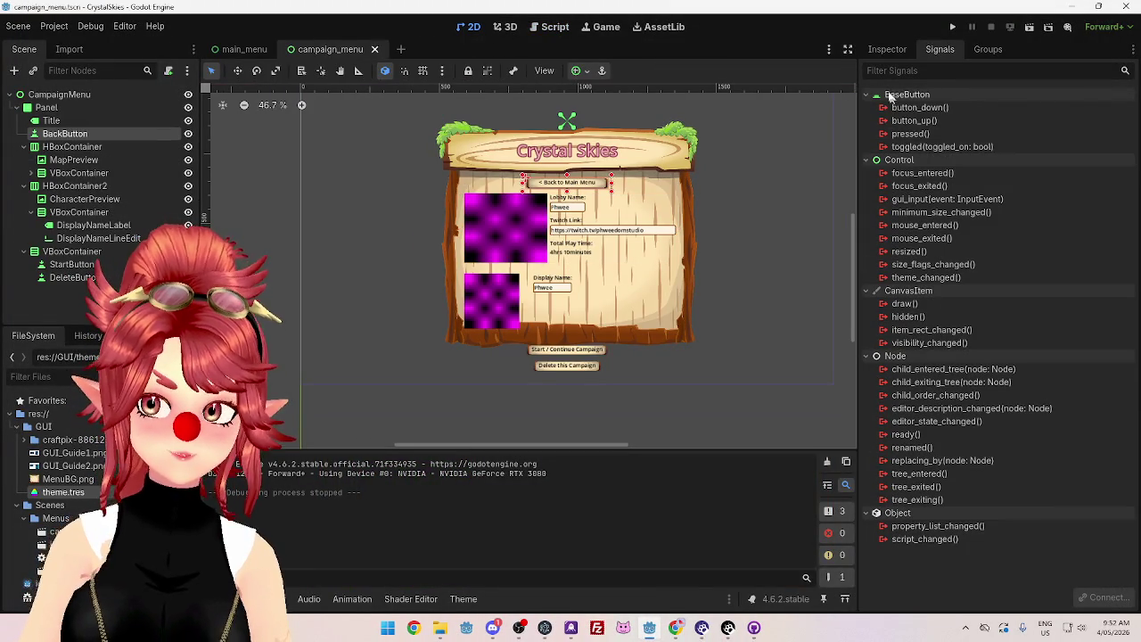
pyautogui.rightClick(918, 135)
pyautogui.click(925, 147)
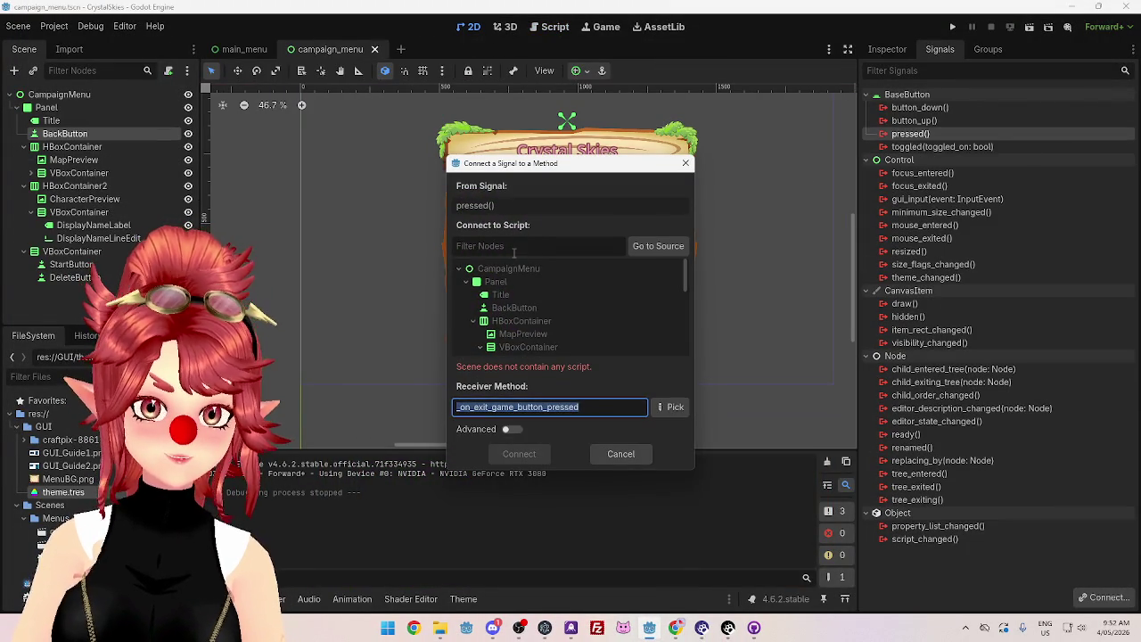
pyautogui.click(488, 276)
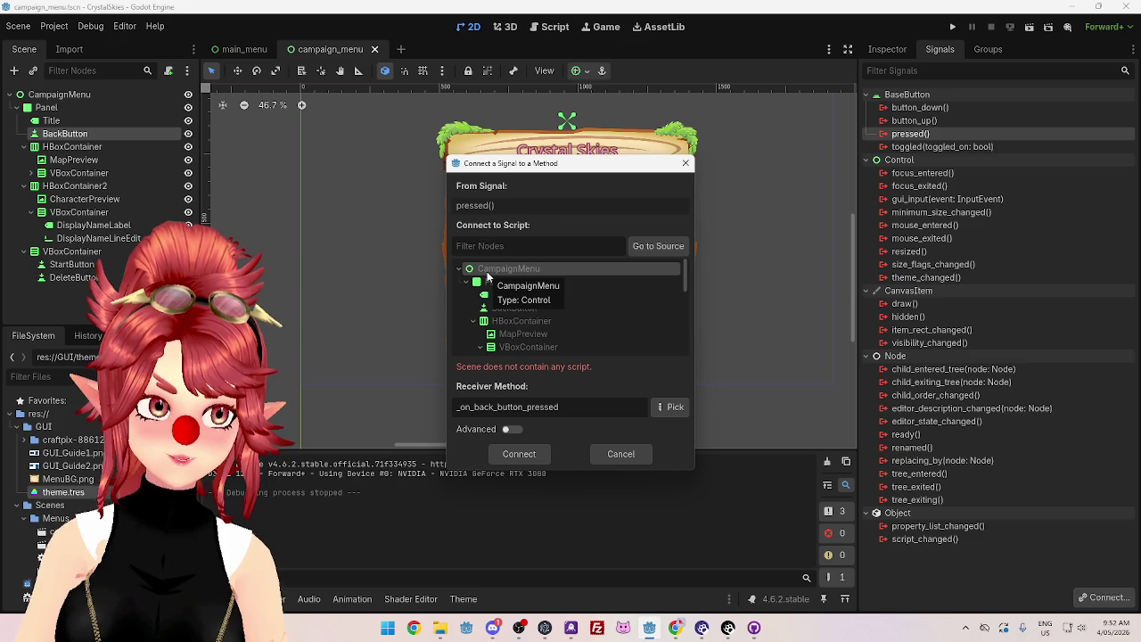
pyautogui.click(612, 456)
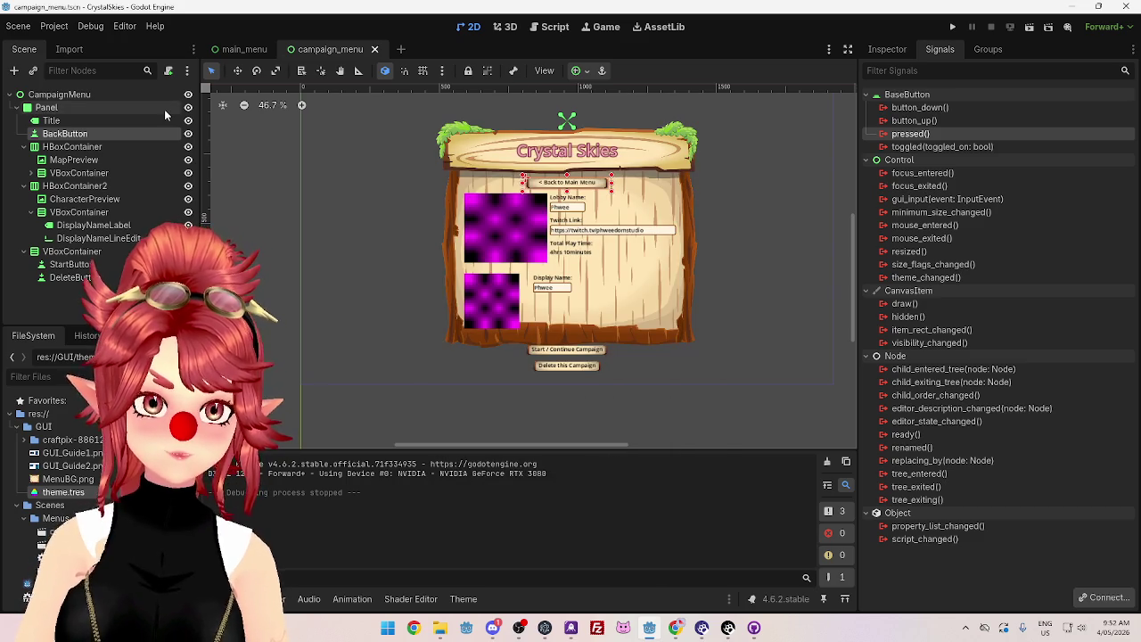
# Step: Attach a new script, res://Scenes/Menus/campaign_menu.gd, to the CampaignMenu root
pyautogui.rightClick(112, 95)
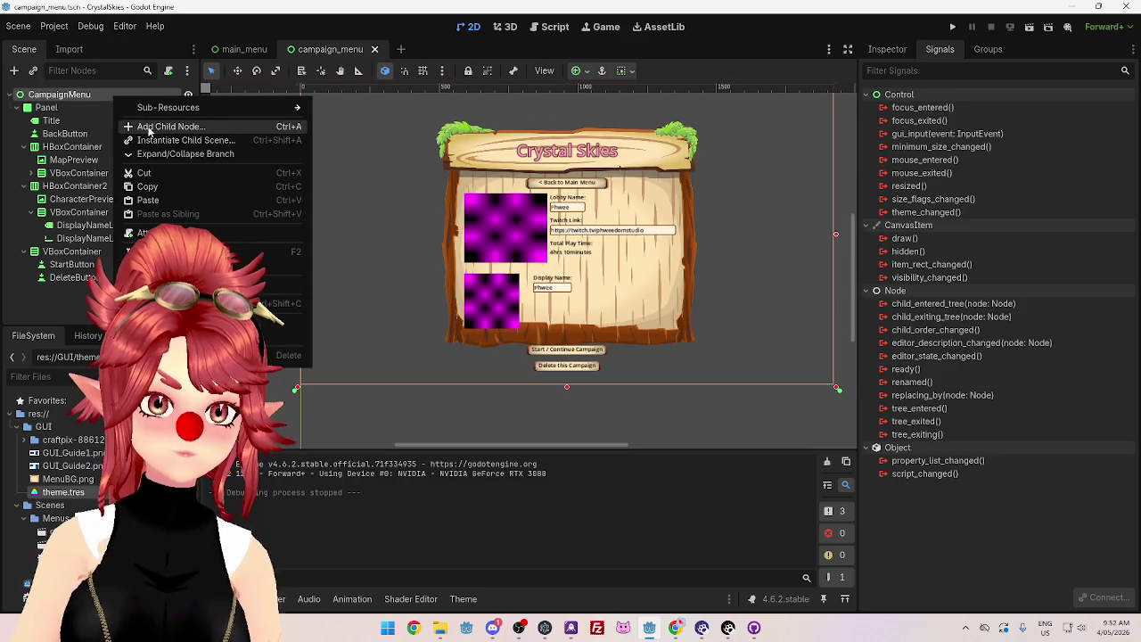
pyautogui.click(156, 232)
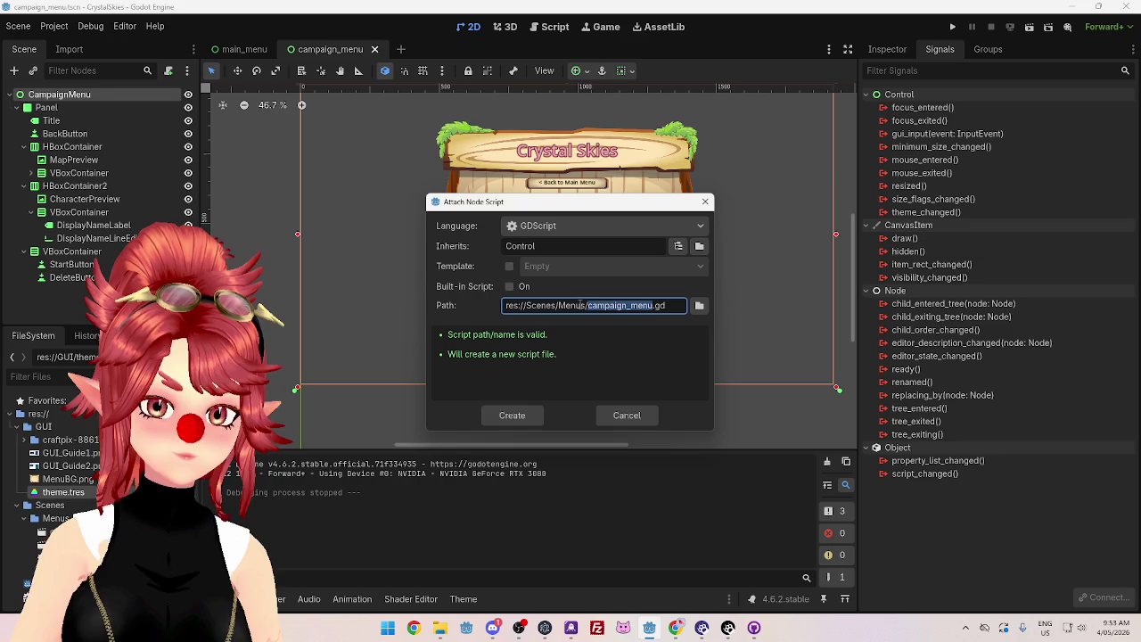
pyautogui.click(522, 416)
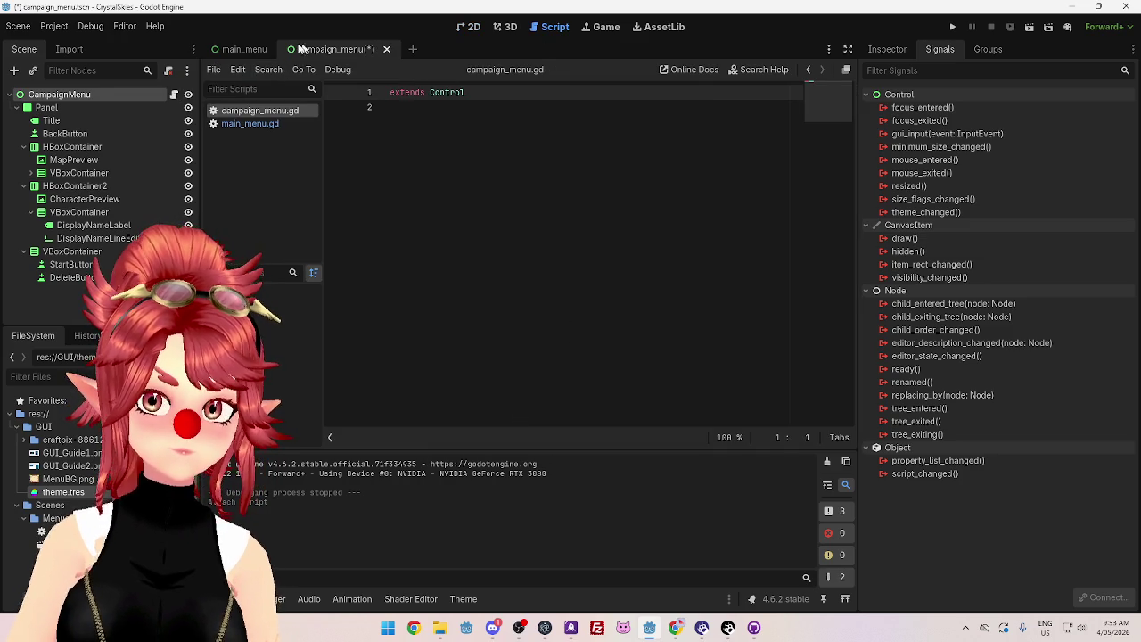
# Step: Select the scene-change line in main_menu.gd for reuse and reselect the Back to Main Menu button
pyautogui.click(246, 124)
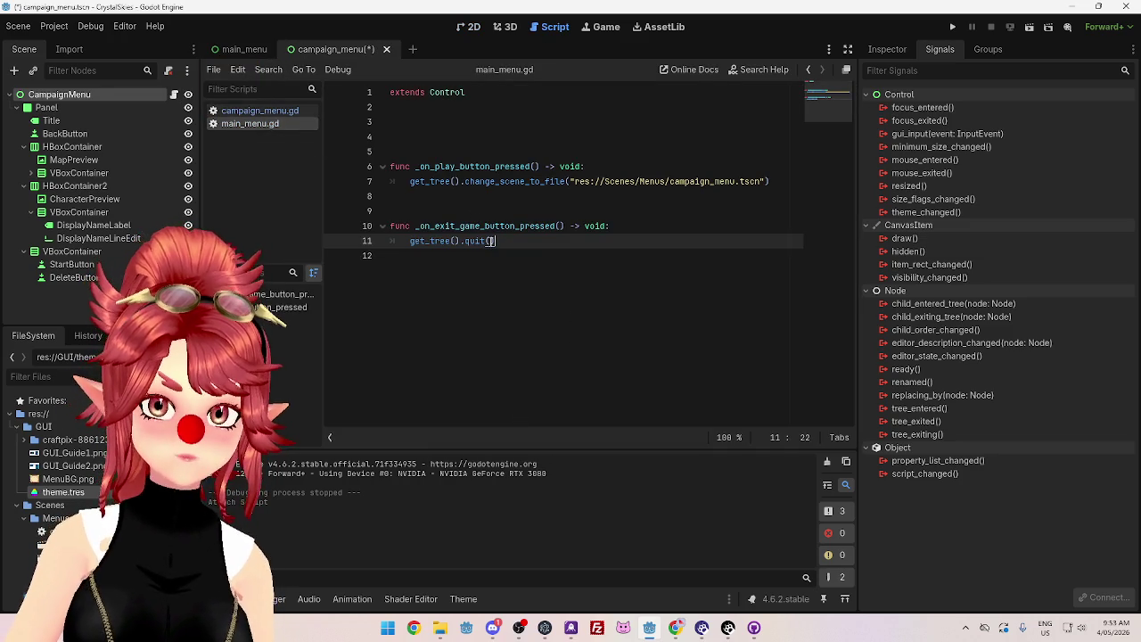
pyautogui.moveTo(412, 181); pyautogui.dragTo(764, 182)
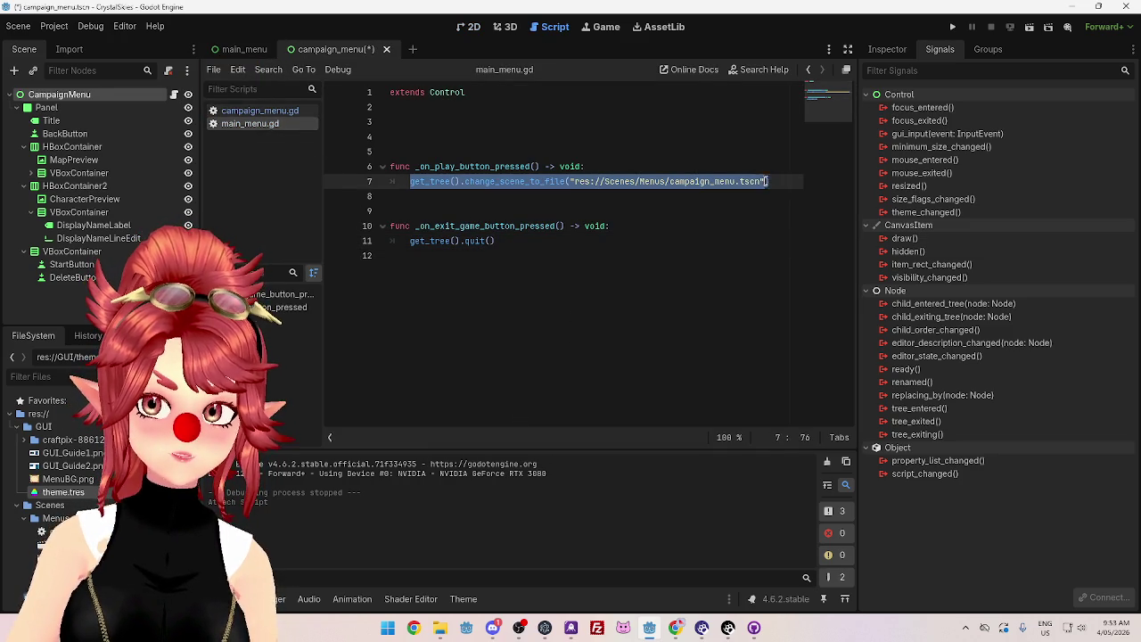
pyautogui.click(251, 110)
pyautogui.click(432, 107)
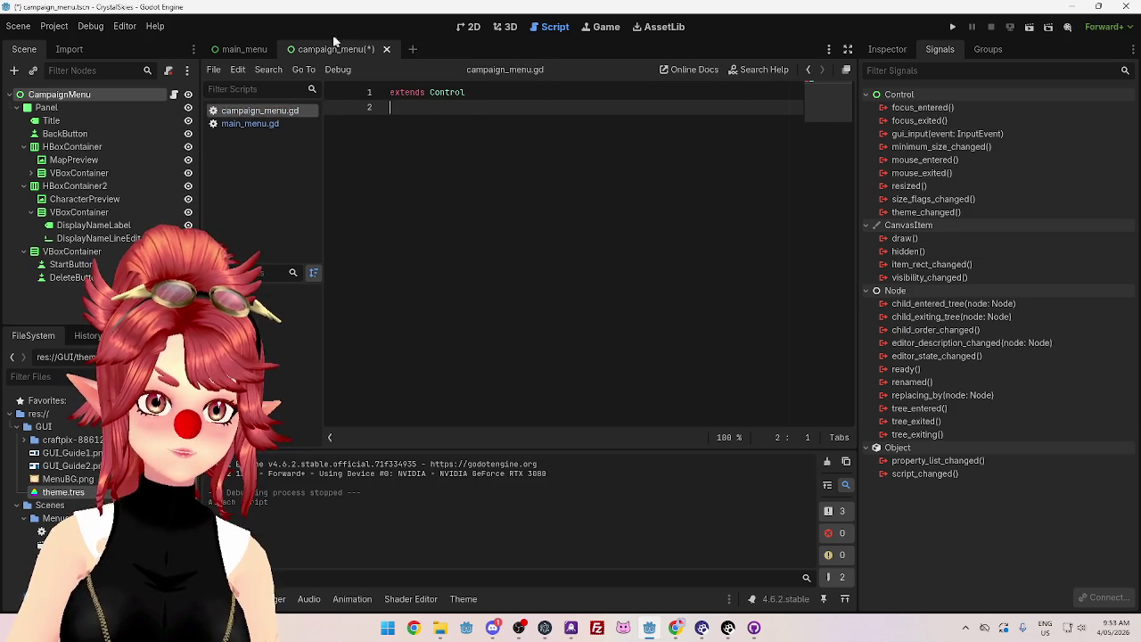
pyautogui.click(469, 27)
pyautogui.click(563, 185)
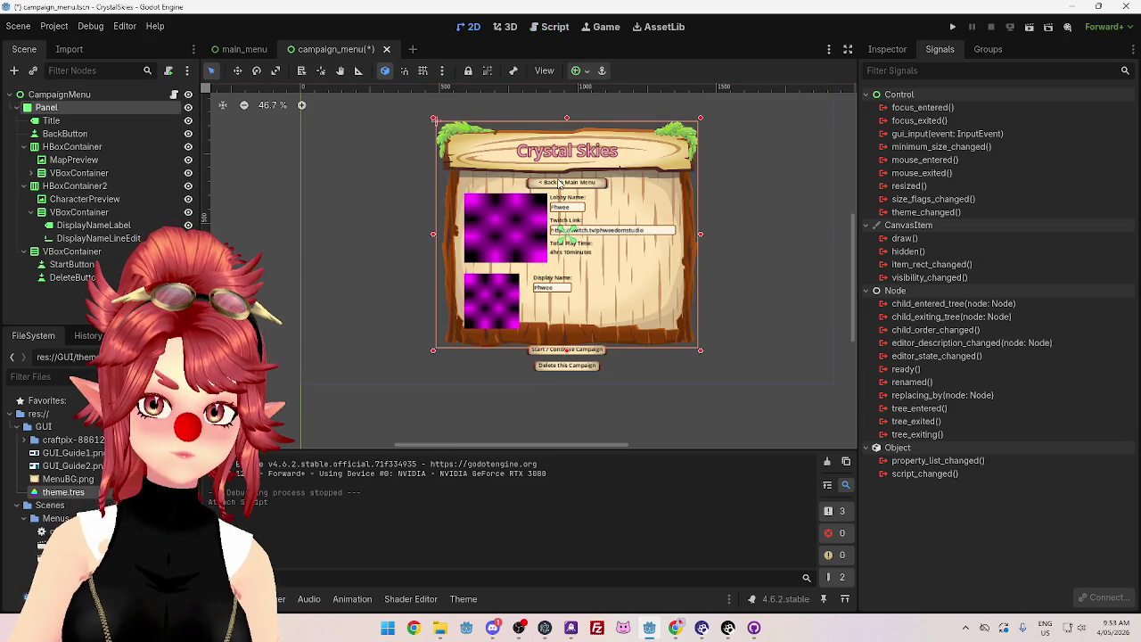
# Step: Connect BackButton's pressed signal to _on_back_button_pressed, loading main_menu.tscn, and save
pyautogui.rightClick(911, 134)
pyautogui.click(963, 146)
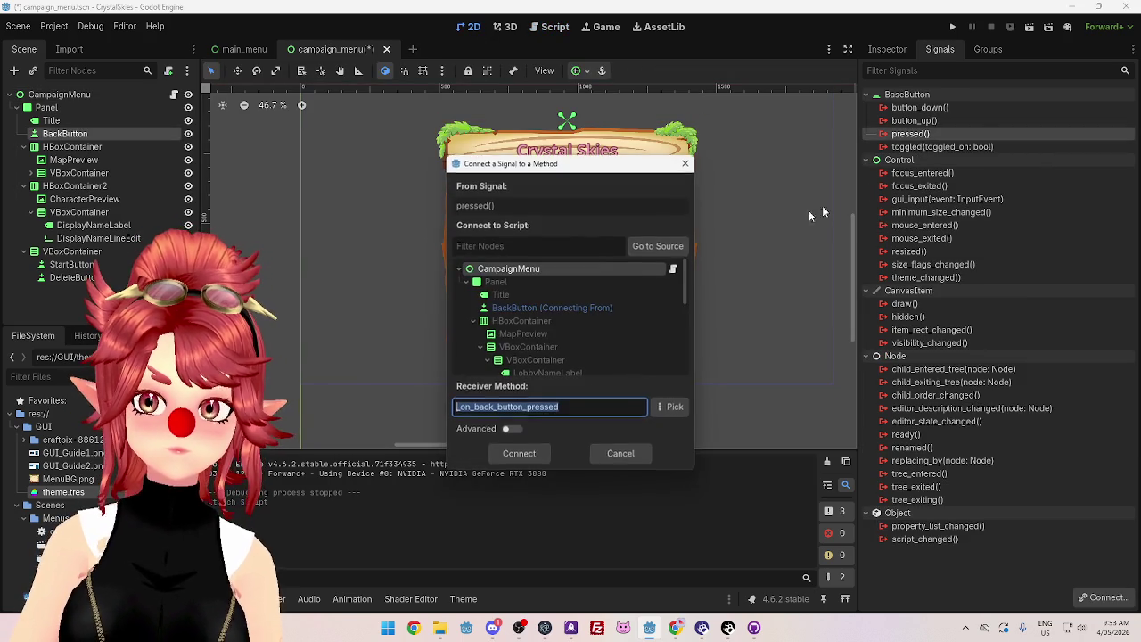
pyautogui.click(531, 454)
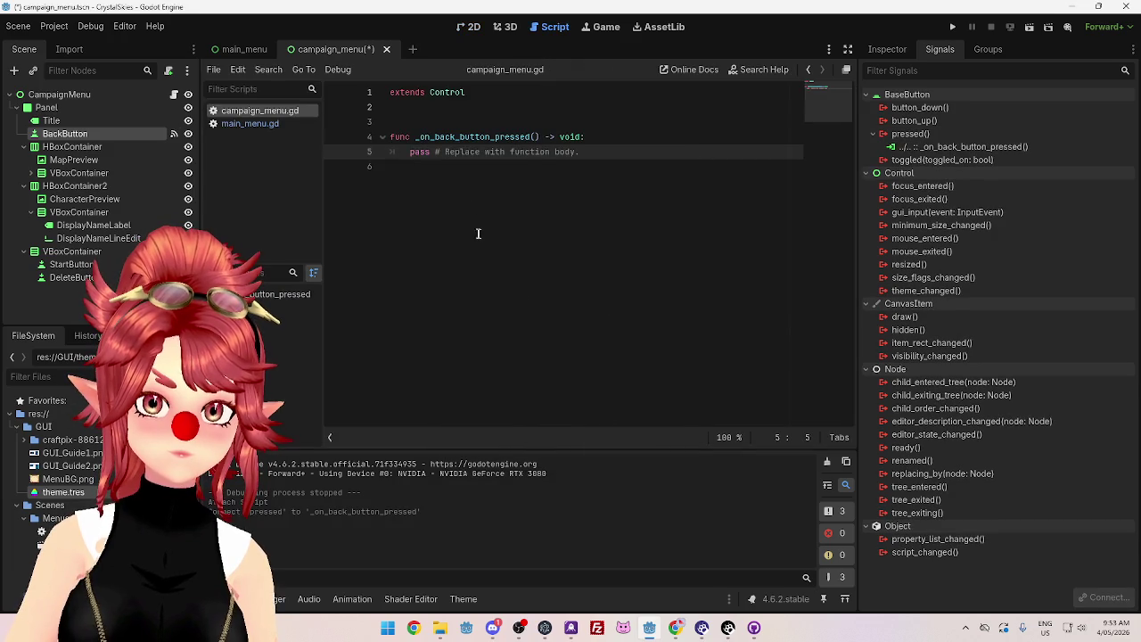
pyautogui.moveTo(408, 155)
pyautogui.mouseDown()
pyautogui.moveTo(583, 153)
pyautogui.moveTo(444, 154)
pyautogui.mouseUp()
pyautogui.write('get_tree().change_scene_to_file("res://Scenes/Menus/campaign_menu.tscn")')
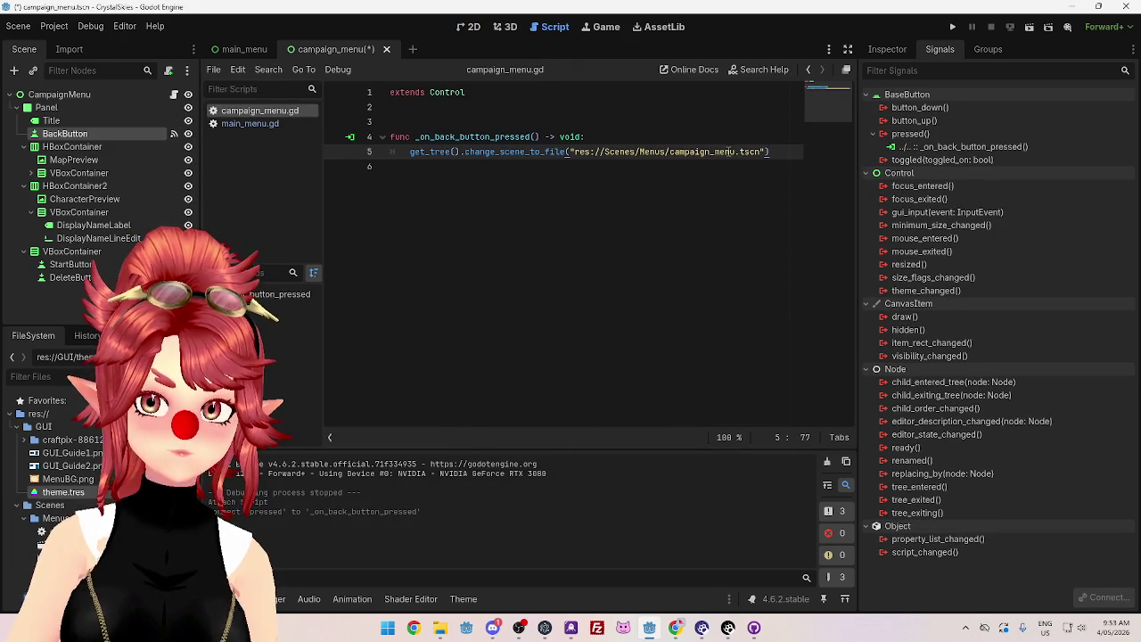
pyautogui.moveTo(671, 151)
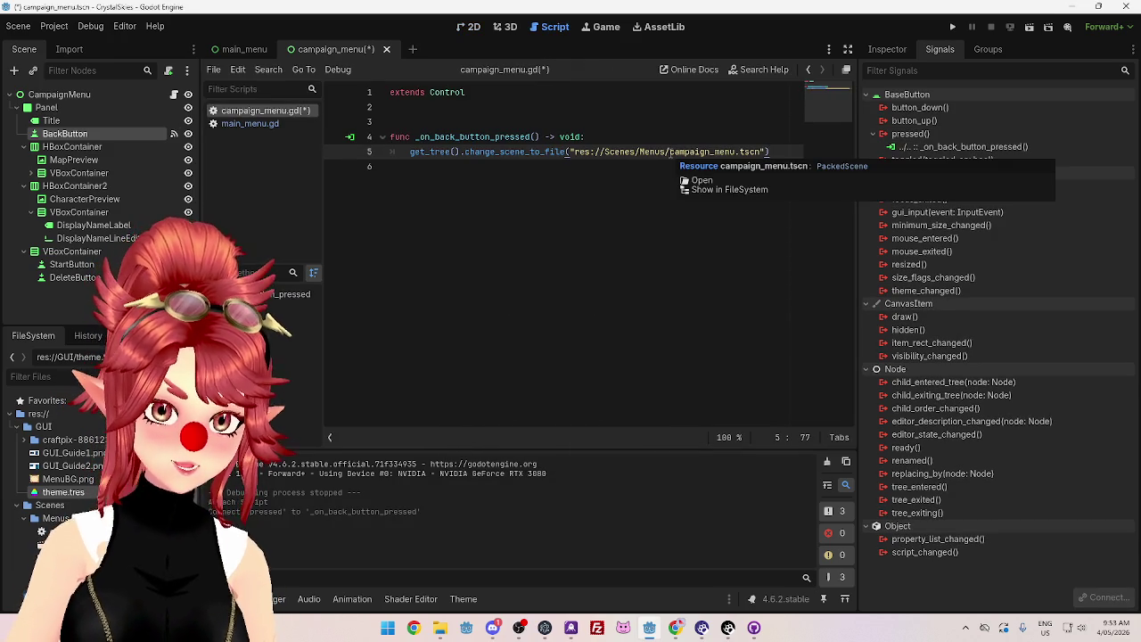
pyautogui.moveTo(669, 151); pyautogui.dragTo(693, 155)
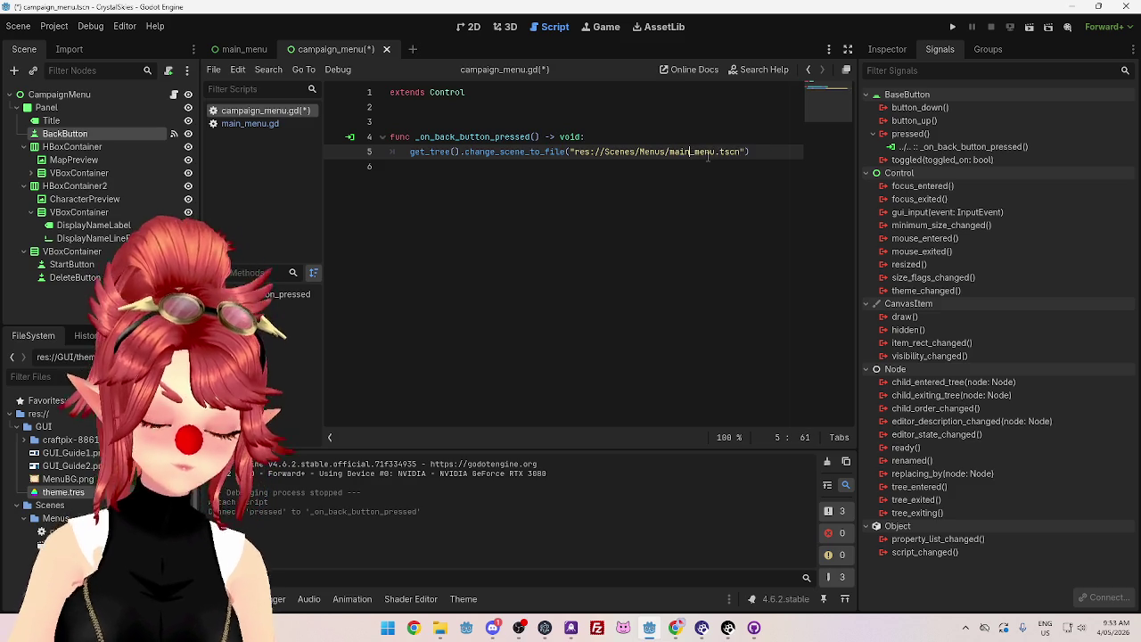
pyautogui.click(499, 164)
pyautogui.hotkey('ctrl', 's')
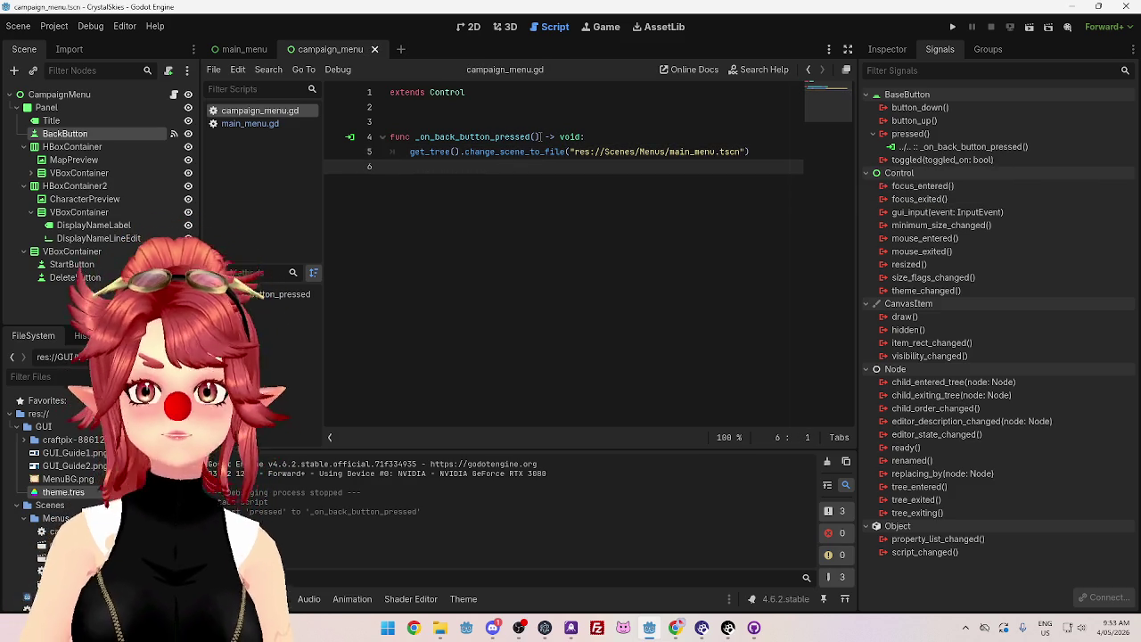
# Step: Run the game and confirm the back button returns from the campaign page to the main menu
pyautogui.click(952, 27)
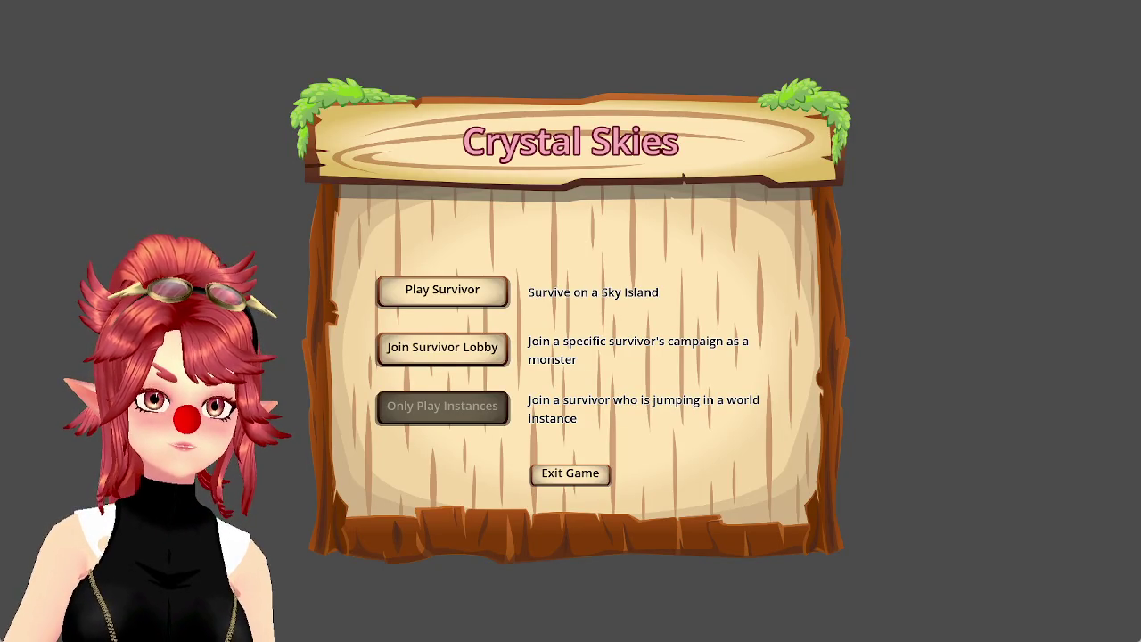
pyautogui.click(455, 292)
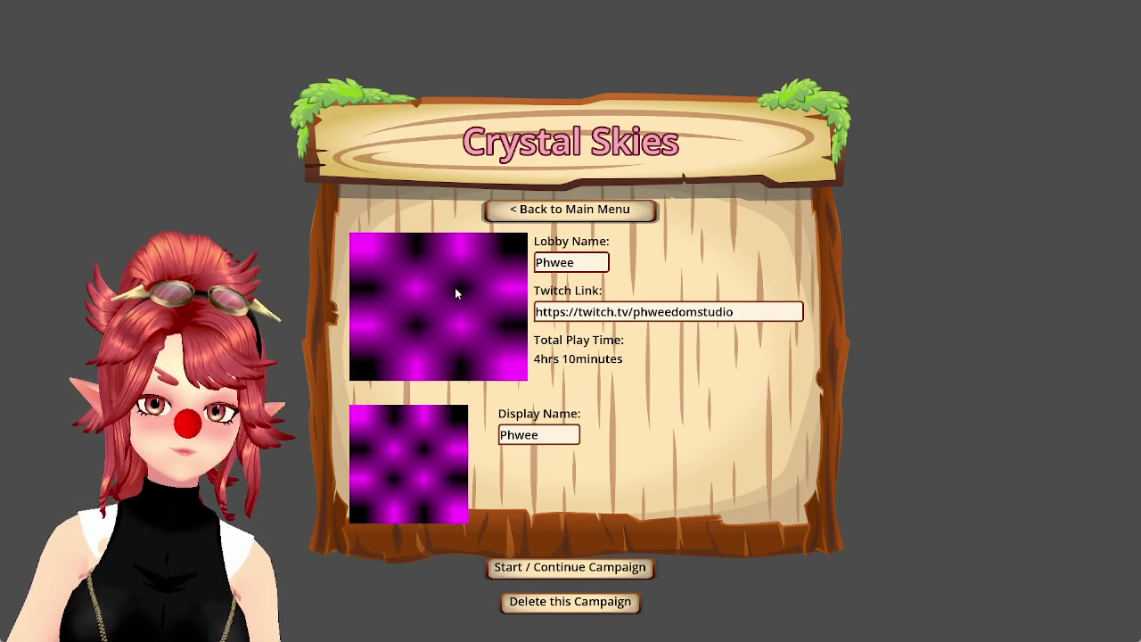
pyautogui.click(575, 214)
pyautogui.click(568, 482)
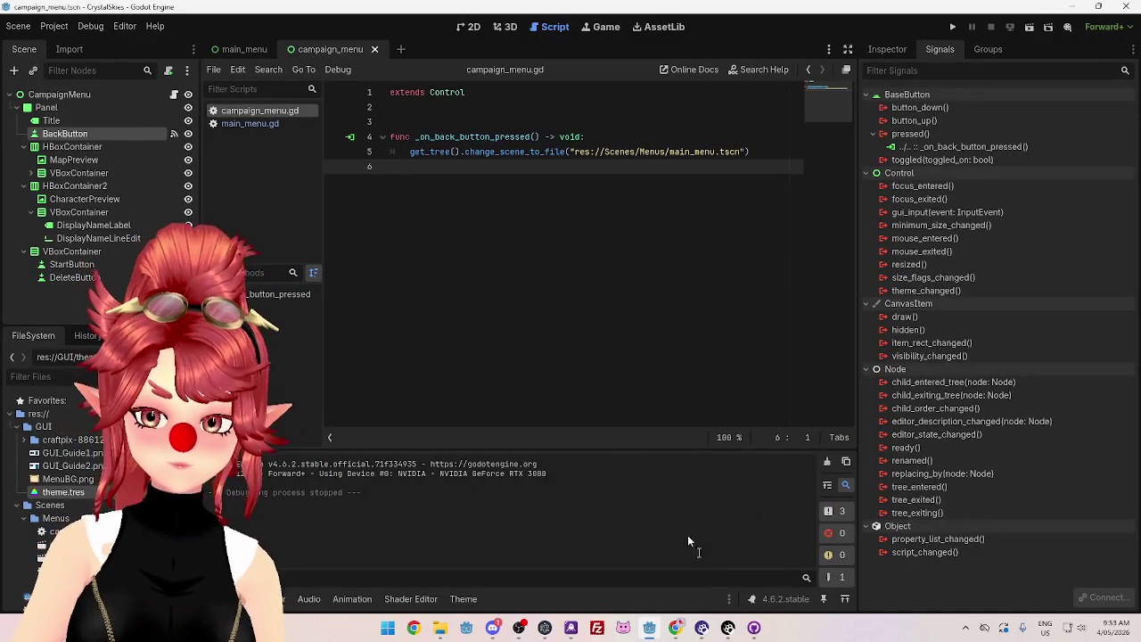
# Step: Delete the extra blank lines above the first function in main_menu.gd
pyautogui.click(253, 126)
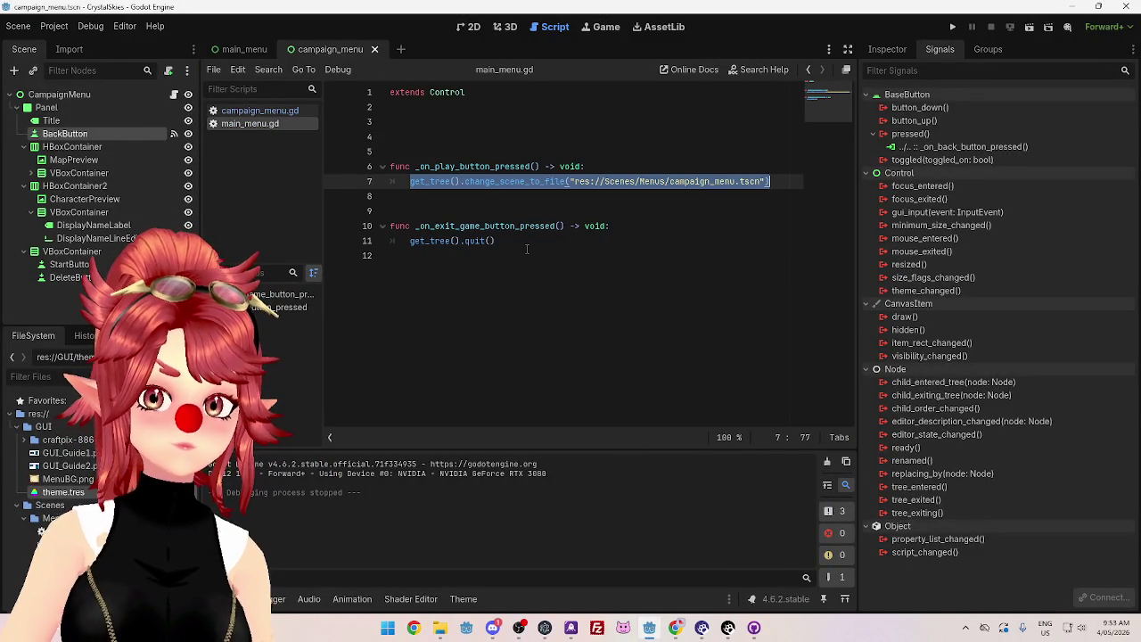
pyautogui.click(460, 125)
pyautogui.press('Delete')
pyautogui.press('Delete')
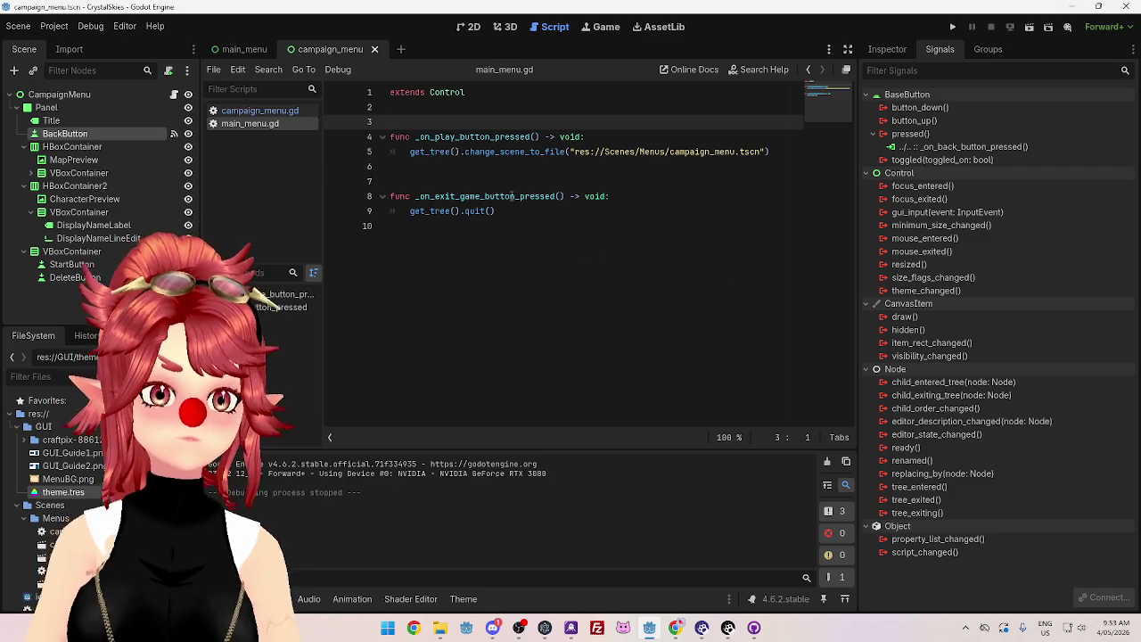
# Step: Switch to the main_menu scene's 2D layout view
pyautogui.click(239, 49)
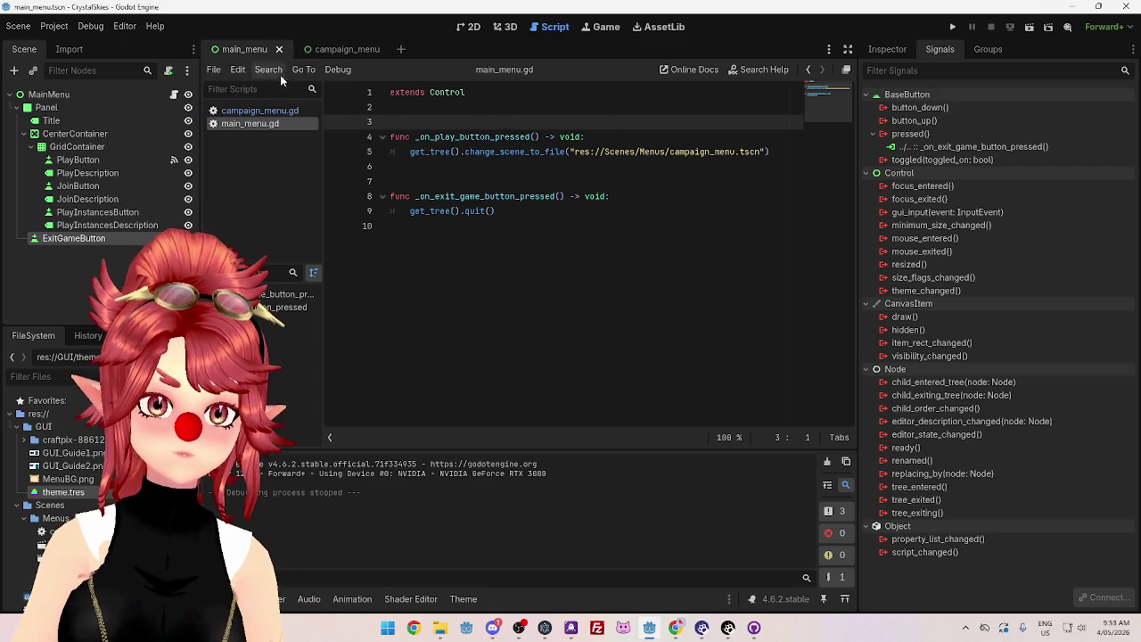
pyautogui.click(330, 49)
pyautogui.click(254, 51)
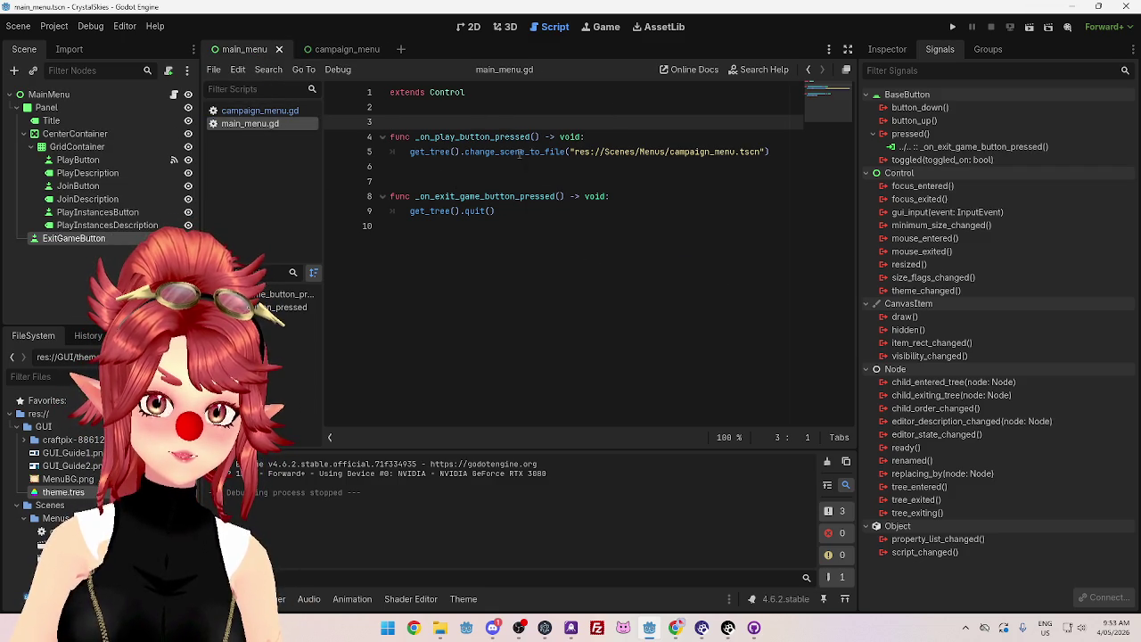
pyautogui.click(470, 27)
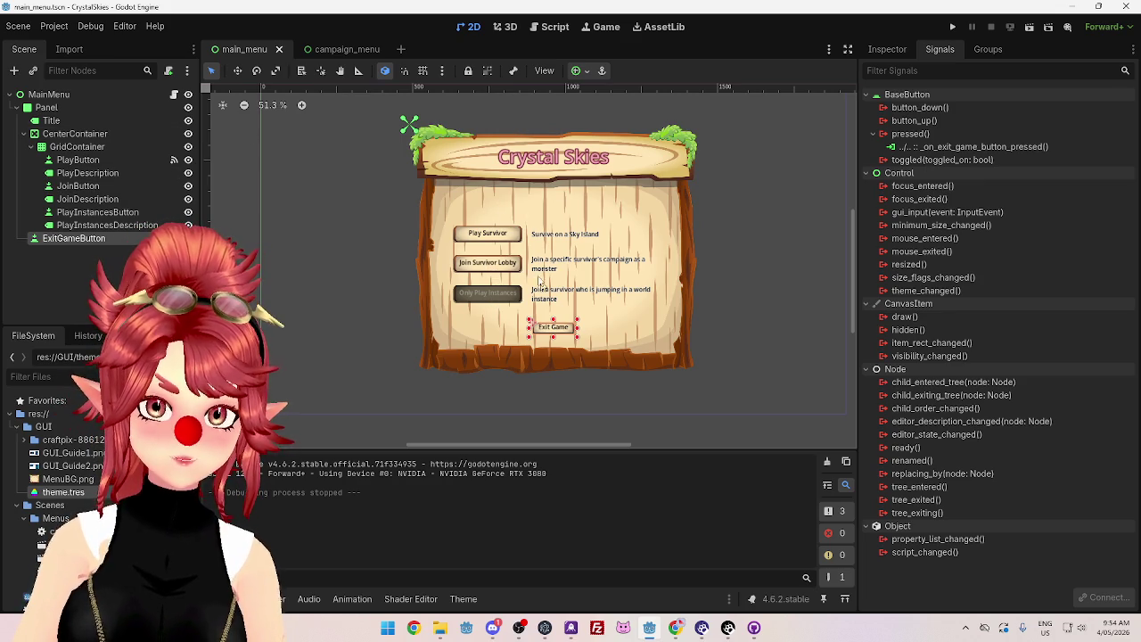
# Step: Compare the Join Survivor Lobby and Only Play Instances buttons' properties in the Inspector
pyautogui.click(510, 268)
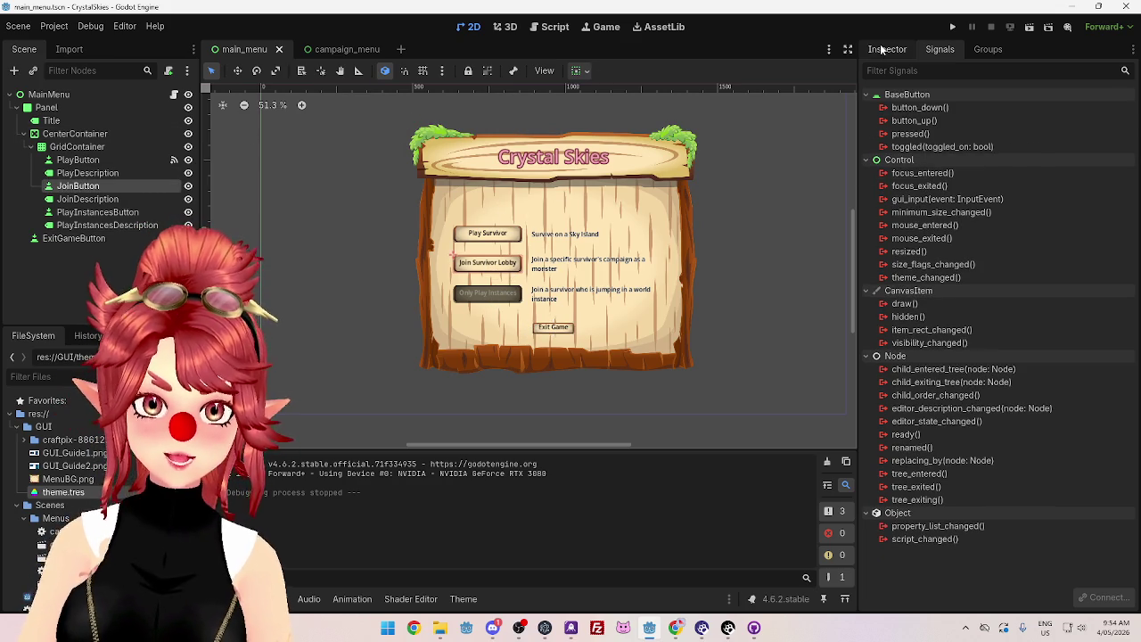
pyautogui.click(881, 49)
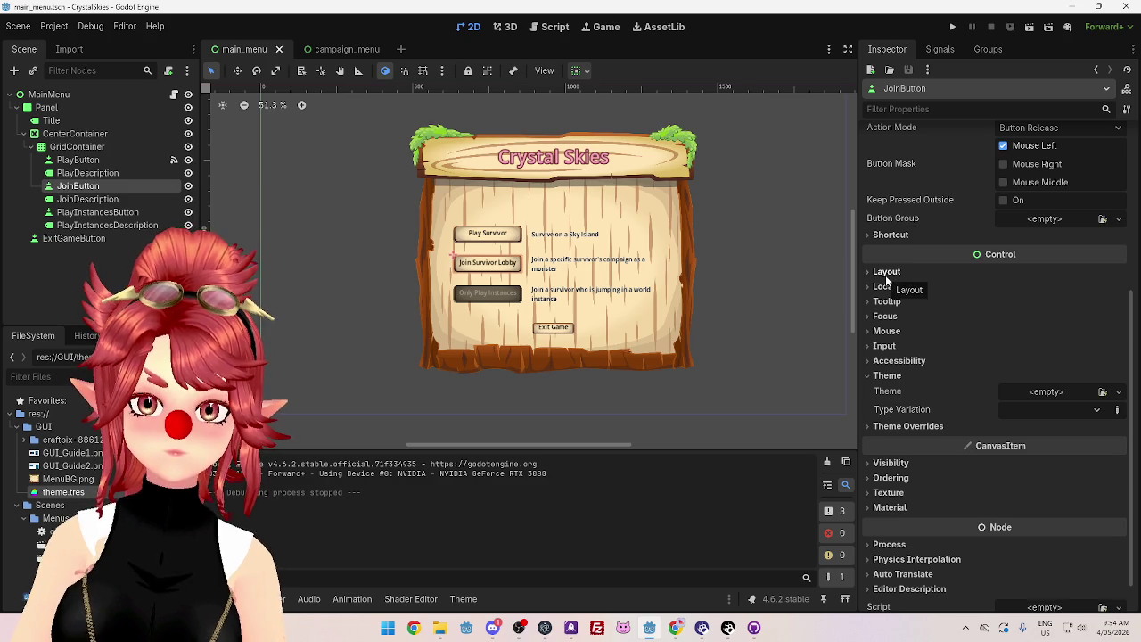
pyautogui.click(505, 303)
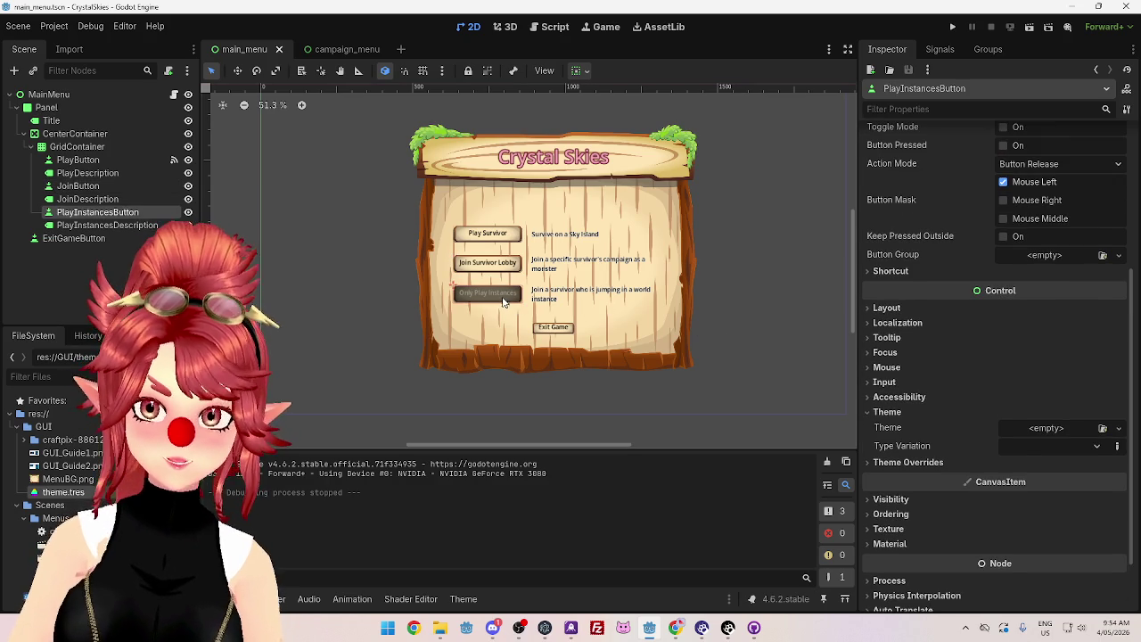
pyautogui.scroll(3, 981, 370)
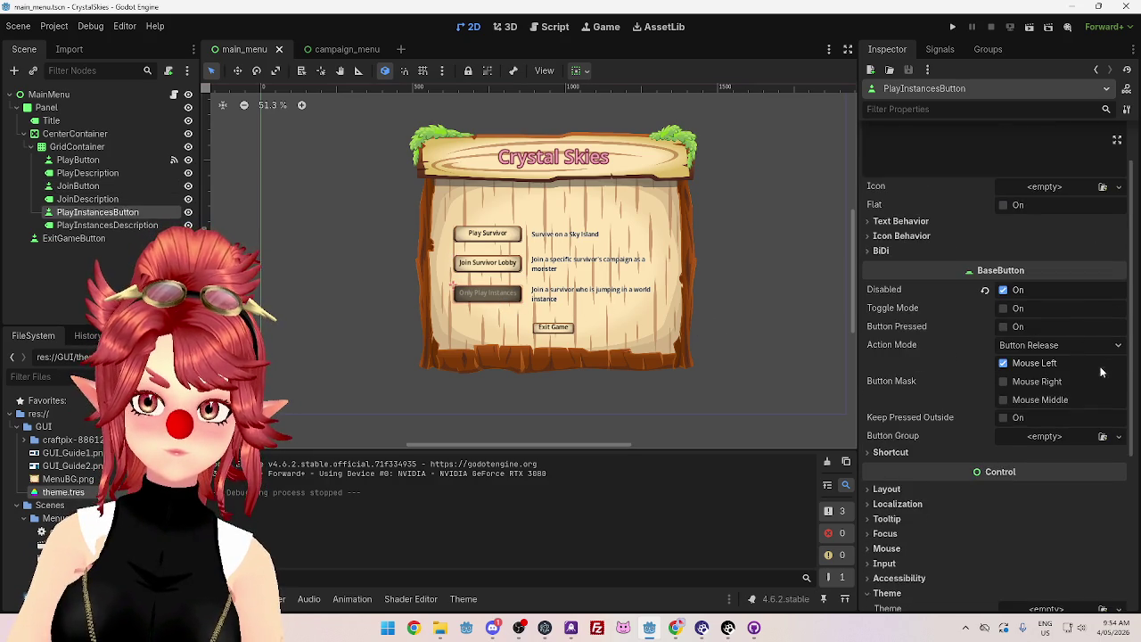
pyautogui.scroll(-4, 981, 379)
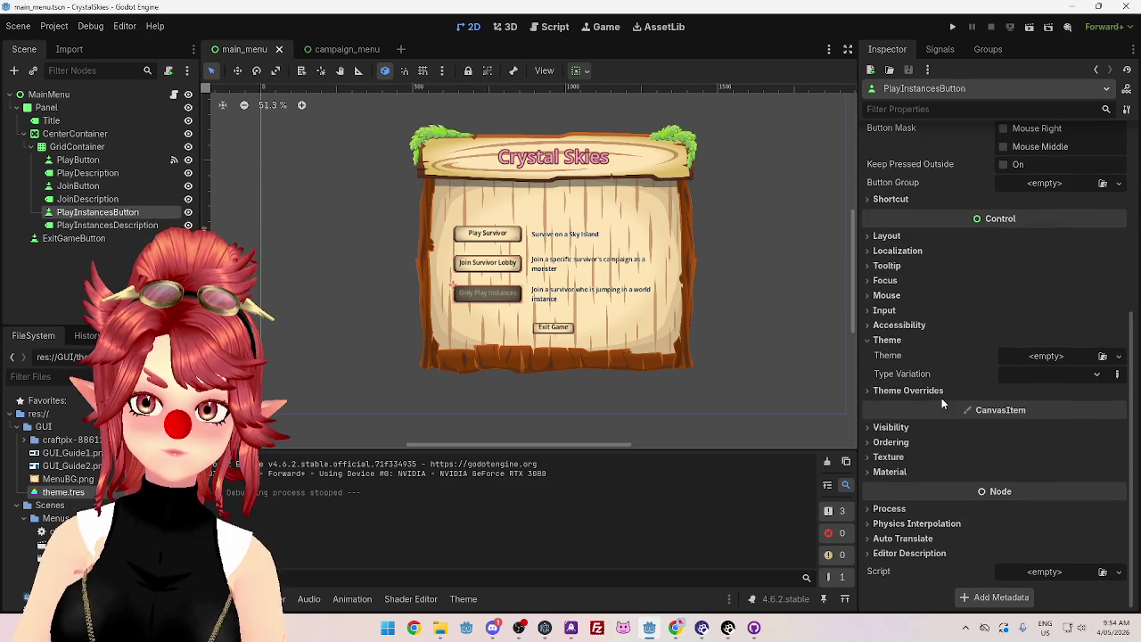
pyautogui.scroll(1, 943, 398)
# Step: Inspect the Join Survivor Lobby button's Layout, Focus, Mouse, Input, Accessibility and Visibility sections
pyautogui.click(489, 264)
pyautogui.click(884, 272)
pyautogui.click(883, 273)
pyautogui.click(886, 315)
pyautogui.click(885, 316)
pyautogui.click(889, 331)
pyautogui.click(888, 330)
pyautogui.click(885, 346)
pyautogui.click(886, 346)
pyautogui.click(888, 361)
pyautogui.click(887, 361)
pyautogui.click(889, 462)
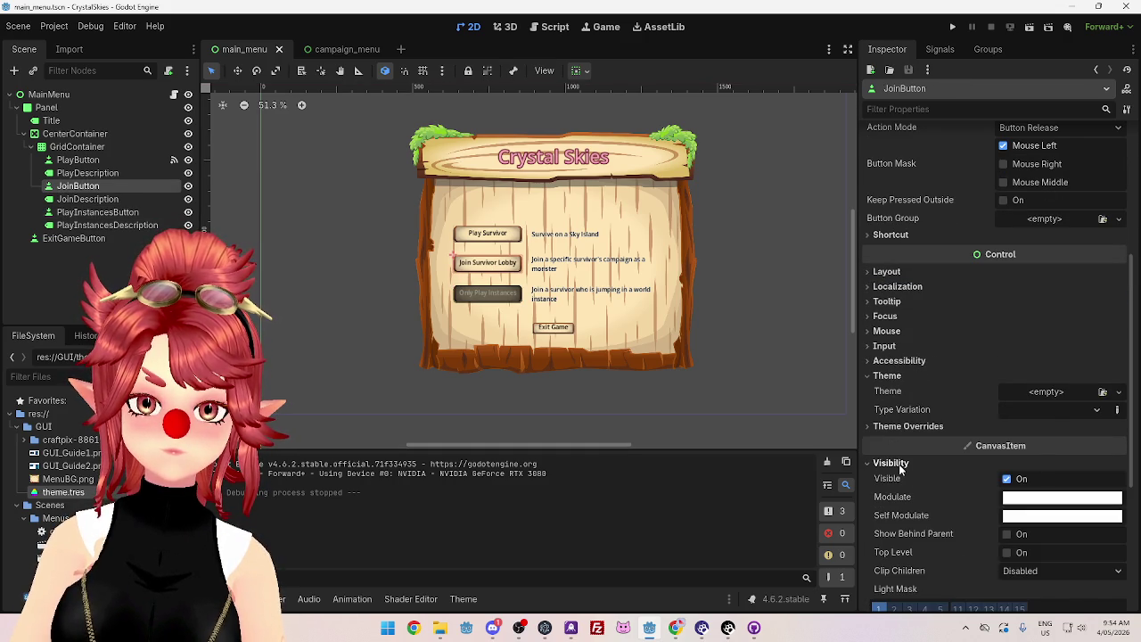
pyautogui.click(889, 463)
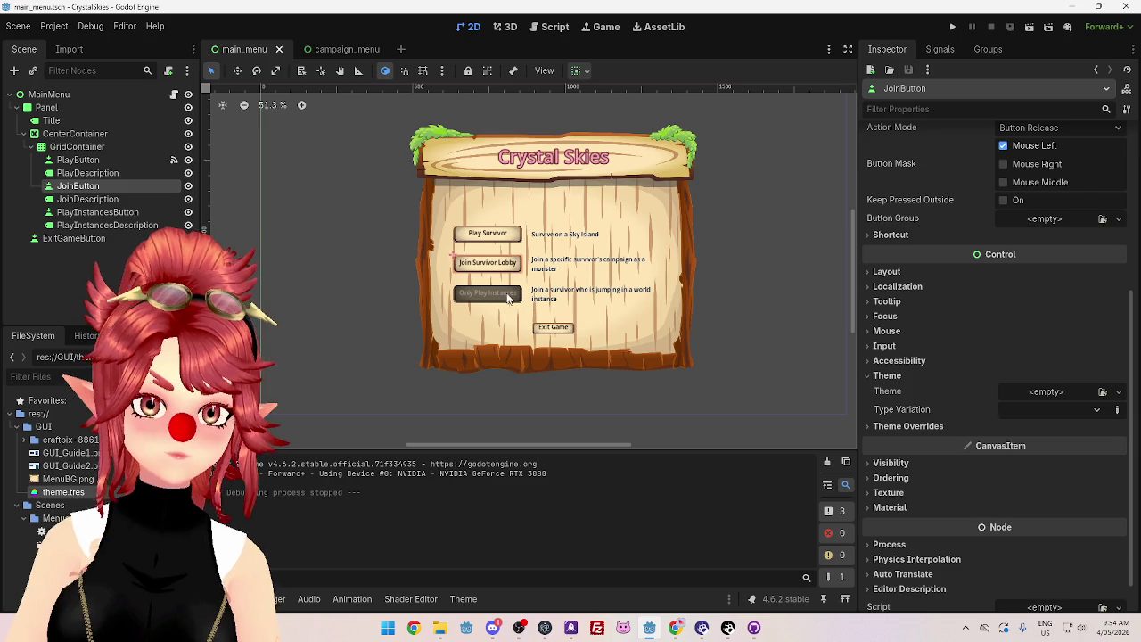
# Step: Tick Disabled on the Join Survivor Lobby button so it greys out
pyautogui.click(510, 299)
pyautogui.scroll(5, 1052, 281)
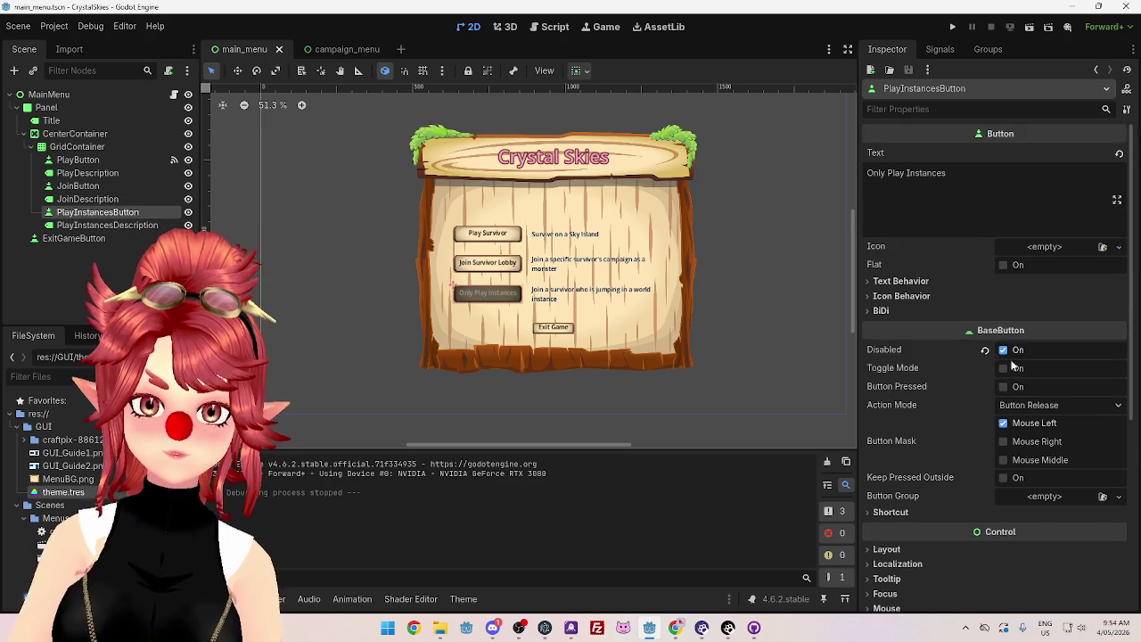
pyautogui.click(507, 267)
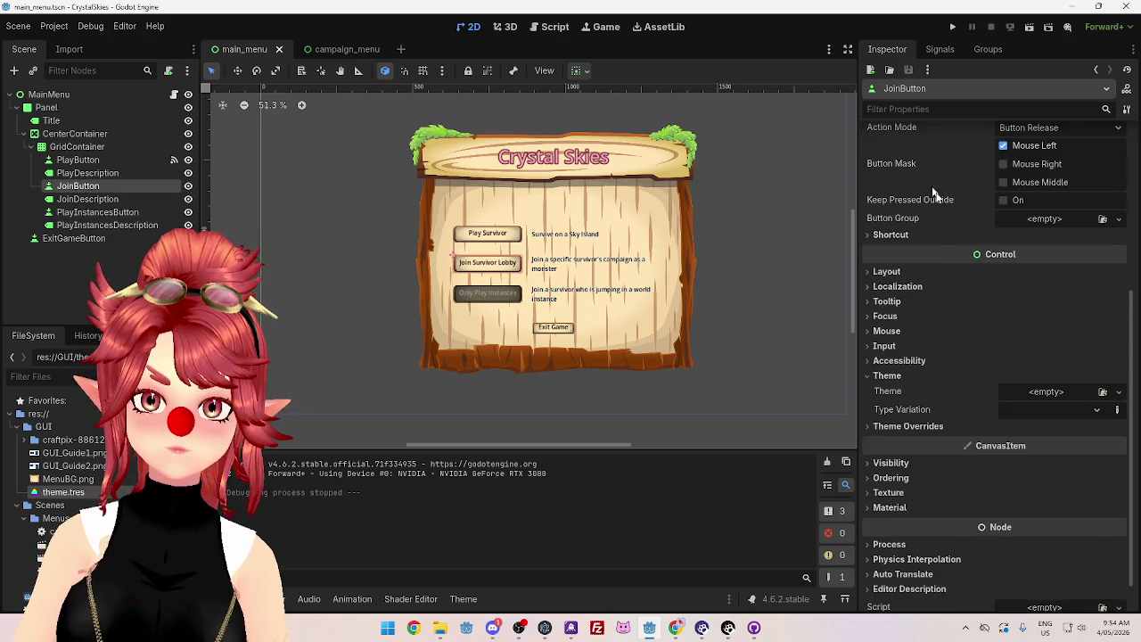
pyautogui.scroll(5, 928, 181)
pyautogui.click(1004, 349)
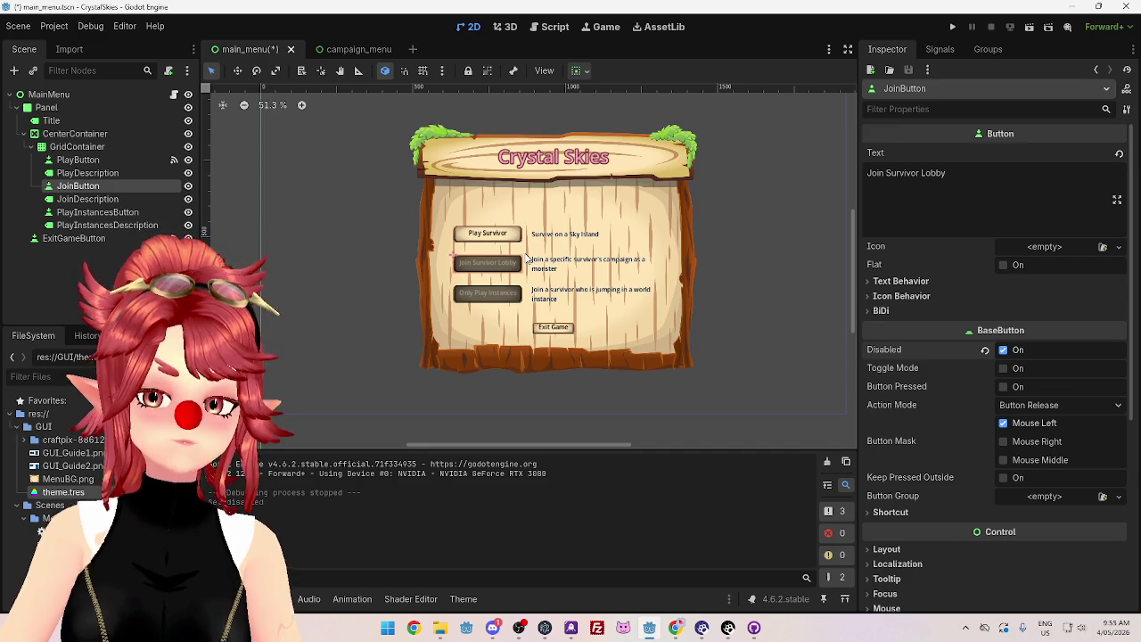
pyautogui.click(539, 247)
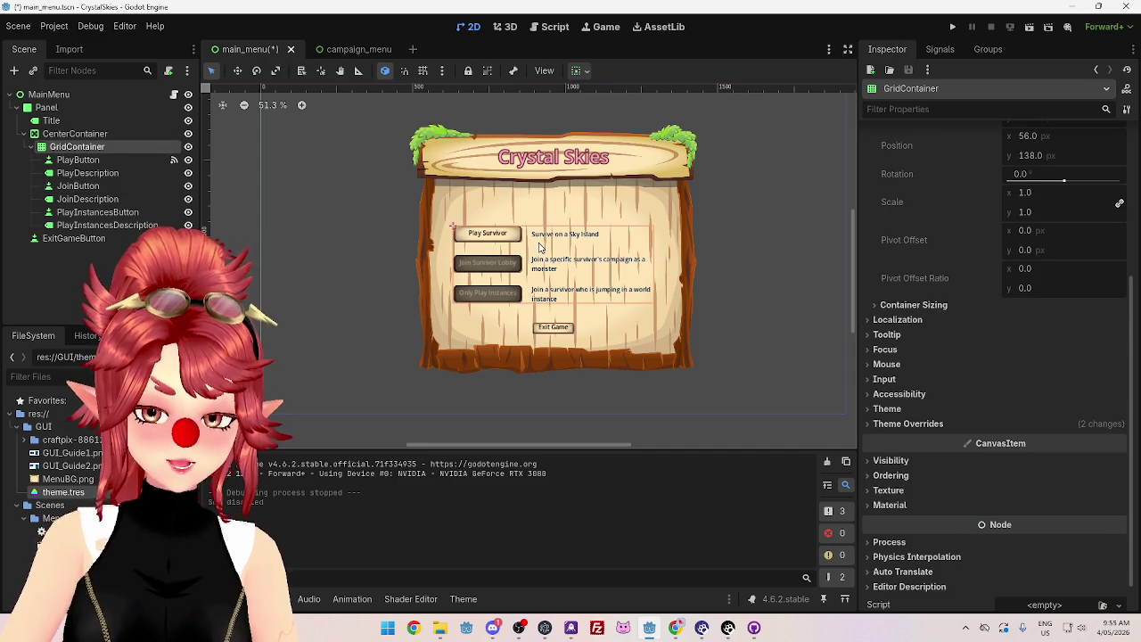
# Step: Move the Exit Game button to y 700, then lower to y 750
pyautogui.click(549, 330)
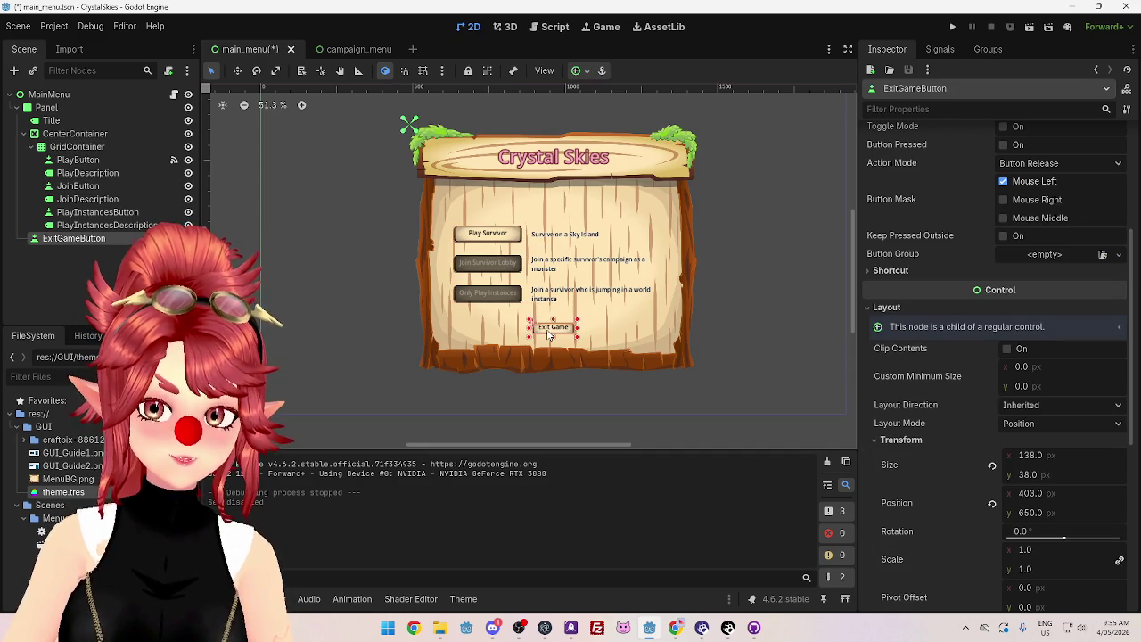
pyautogui.click(1029, 513)
pyautogui.write('700')
pyautogui.press('Return')
pyautogui.click(1027, 515)
pyautogui.write('750')
pyautogui.press('Return')
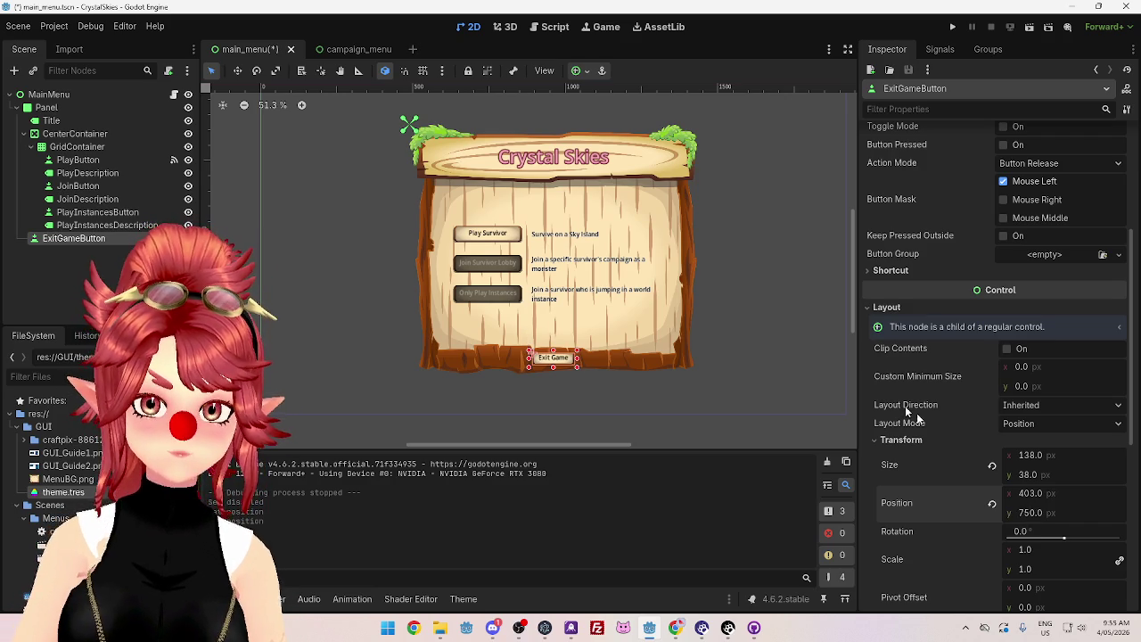
# Step: Reselect the Exit Game button and set its Position y to 650
pyautogui.click(781, 339)
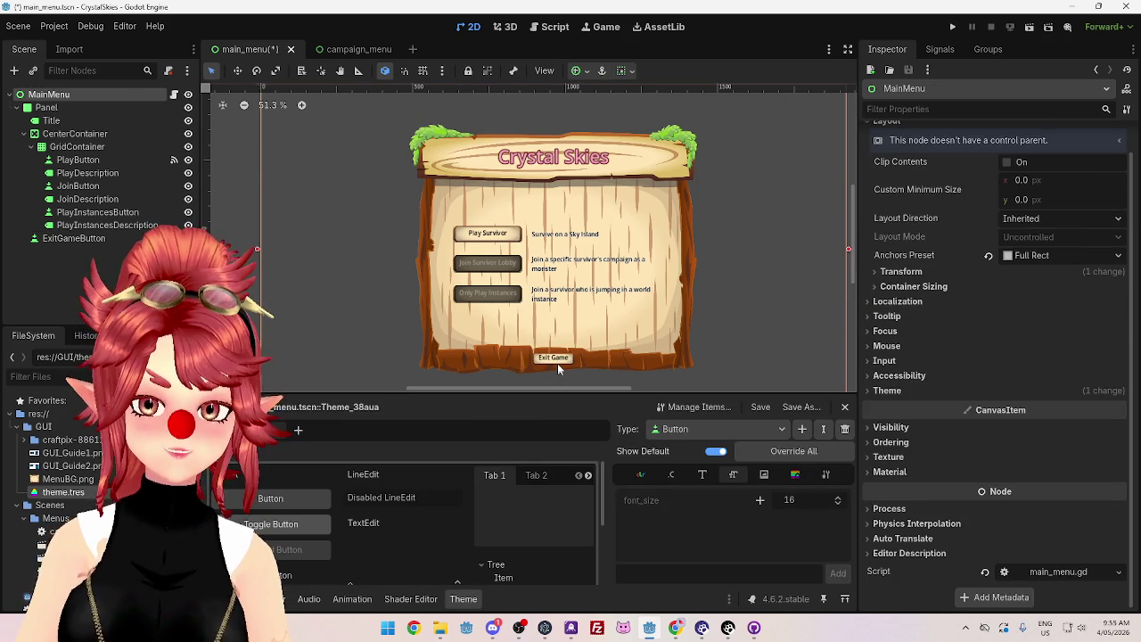
pyautogui.click(557, 361)
pyautogui.click(1028, 513)
pyautogui.write('650')
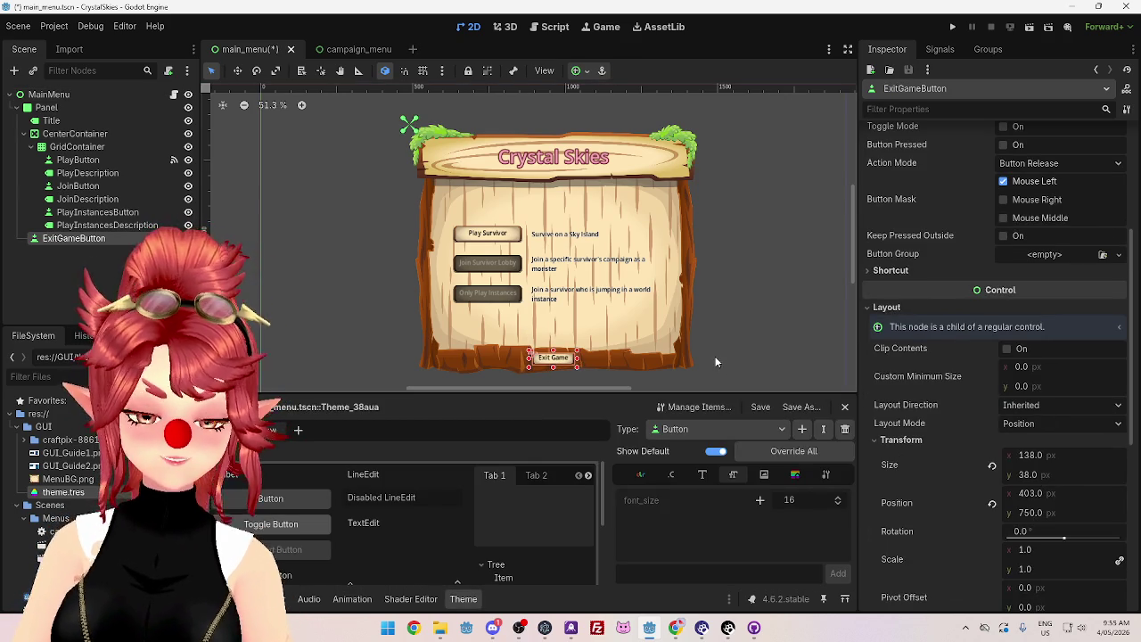
pyautogui.press('Return')
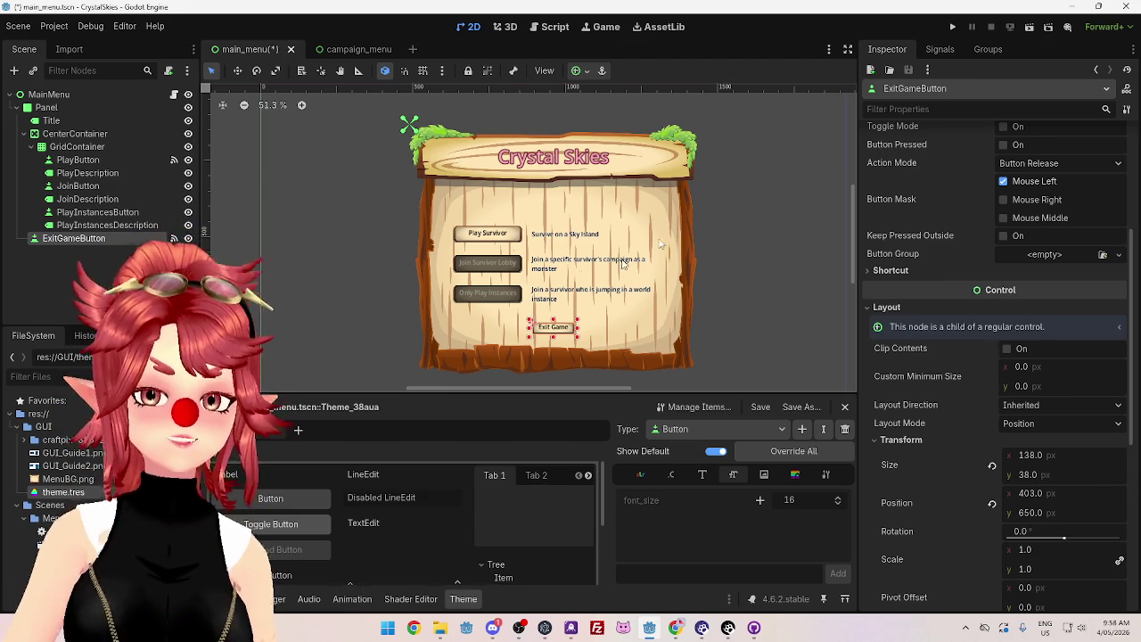
# Step: Save main_menu.tscn with the Exit Game button at y 650
pyautogui.hotkey('ctrl', 's')
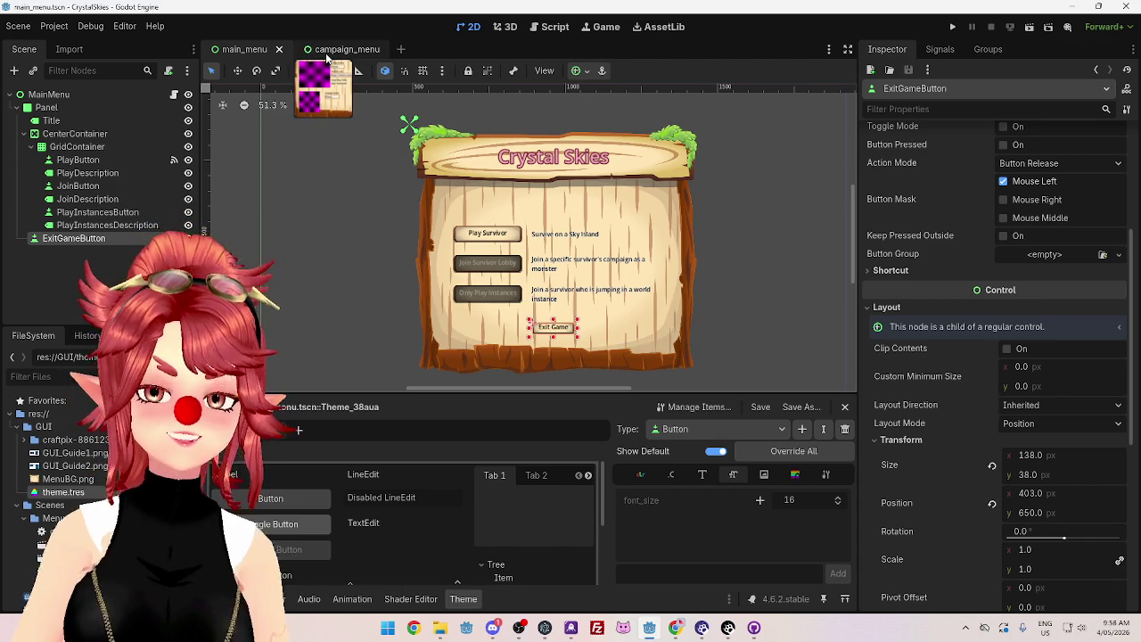
# Step: Switch between the main_menu and campaign_menu scenes, ending on campaign_menu
pyautogui.click(327, 52)
pyautogui.click(247, 51)
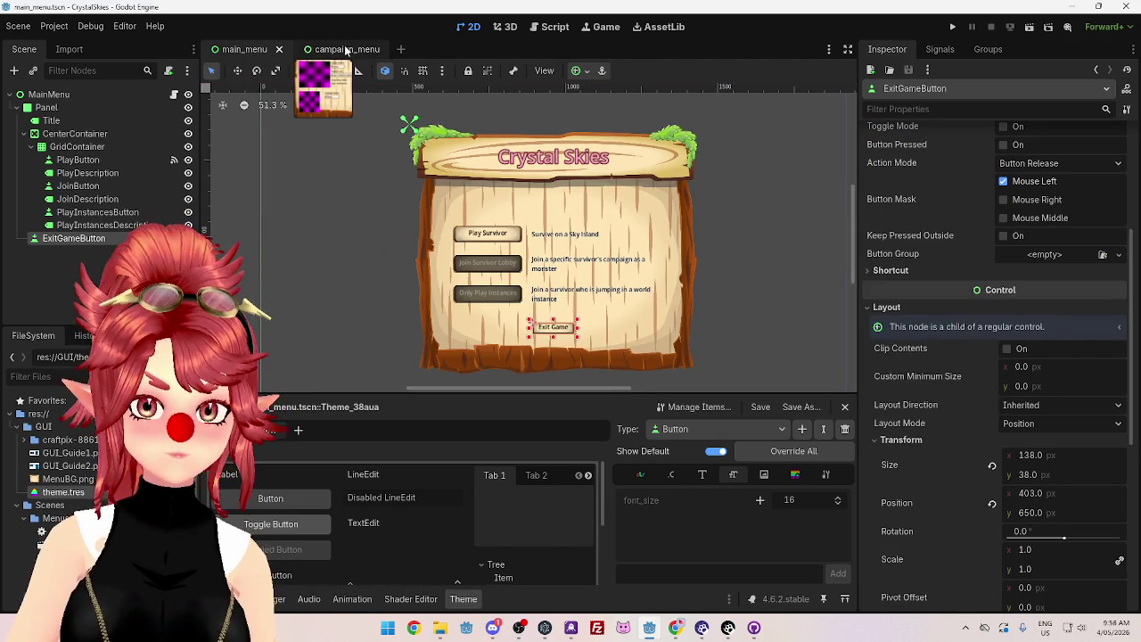
pyautogui.click(348, 51)
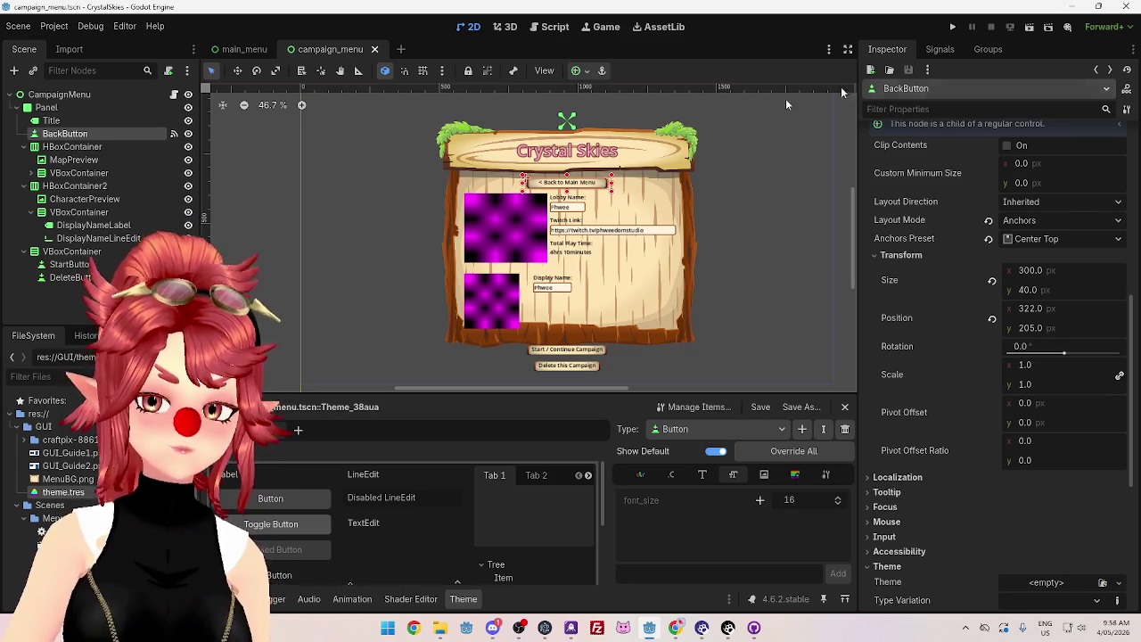
# Step: Run the project, go Back to Main Menu, Play Survivor, back again, then Exit Game
pyautogui.click(953, 27)
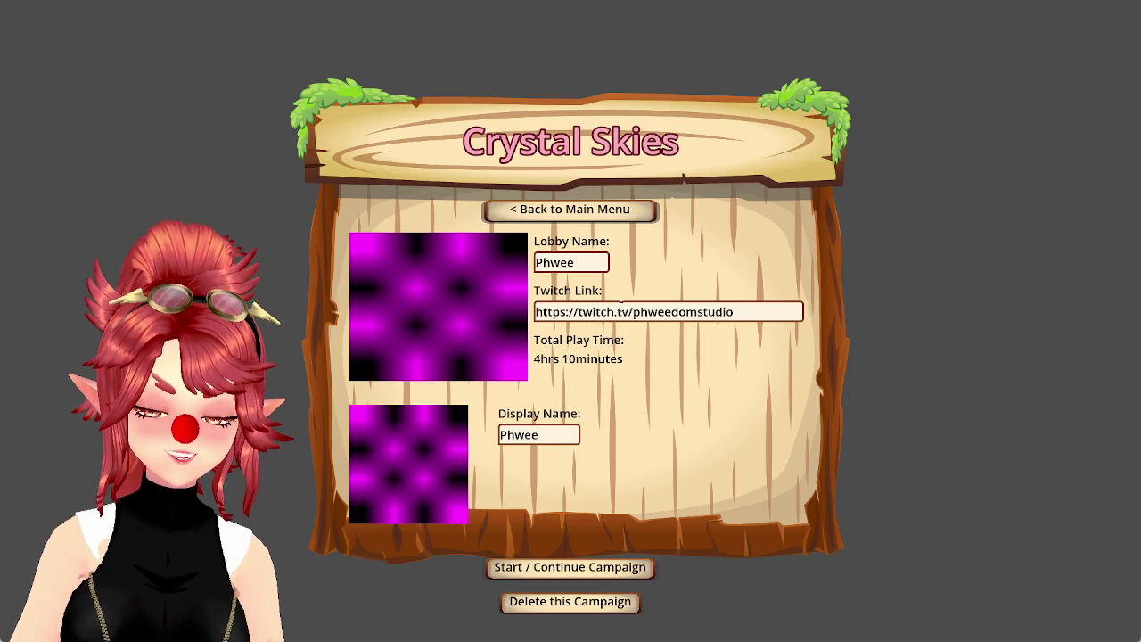
pyautogui.click(558, 210)
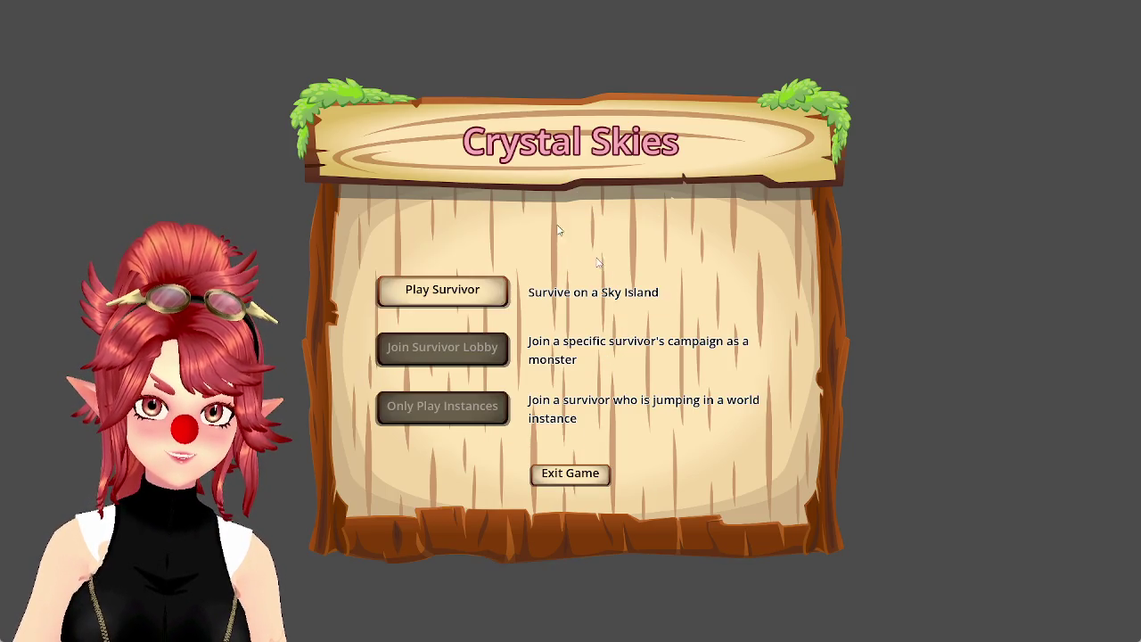
pyautogui.click(450, 292)
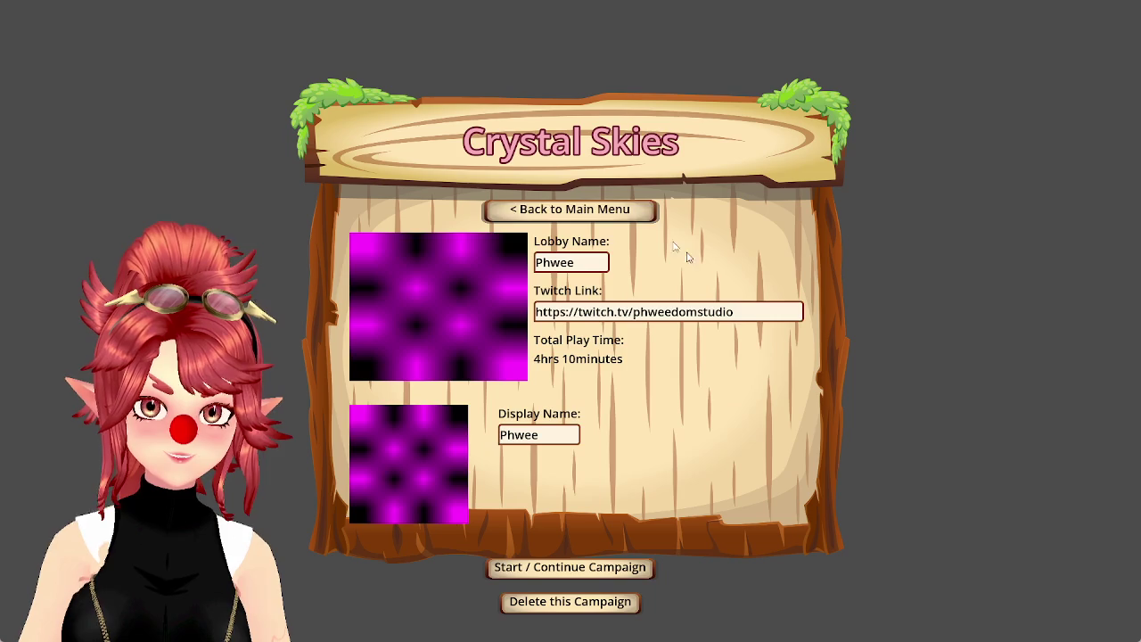
pyautogui.click(544, 211)
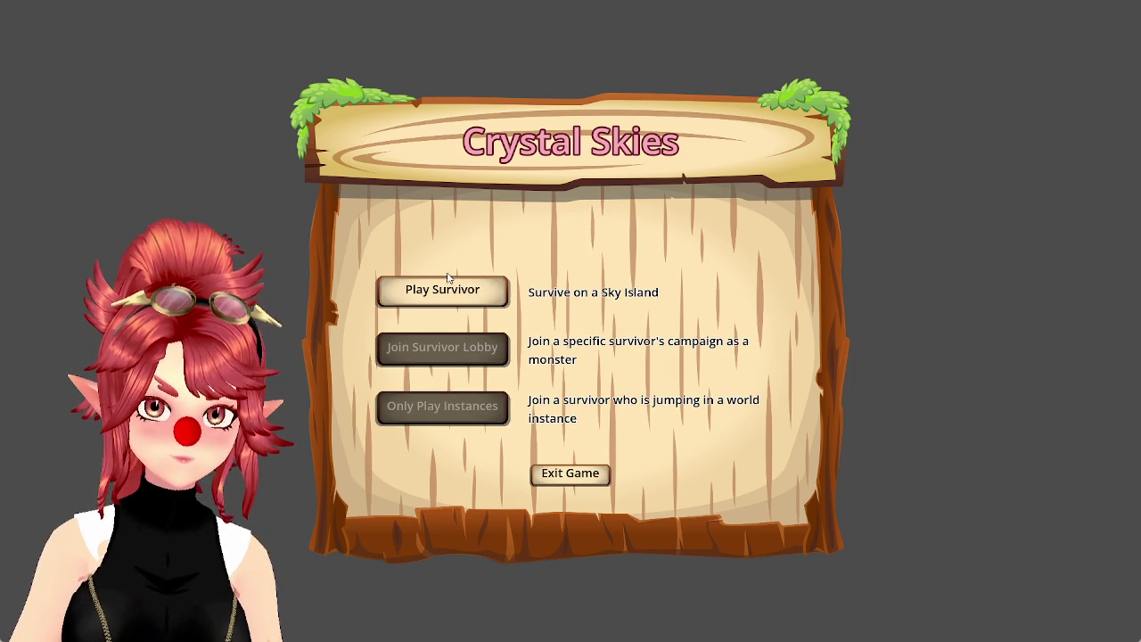
pyautogui.click(567, 474)
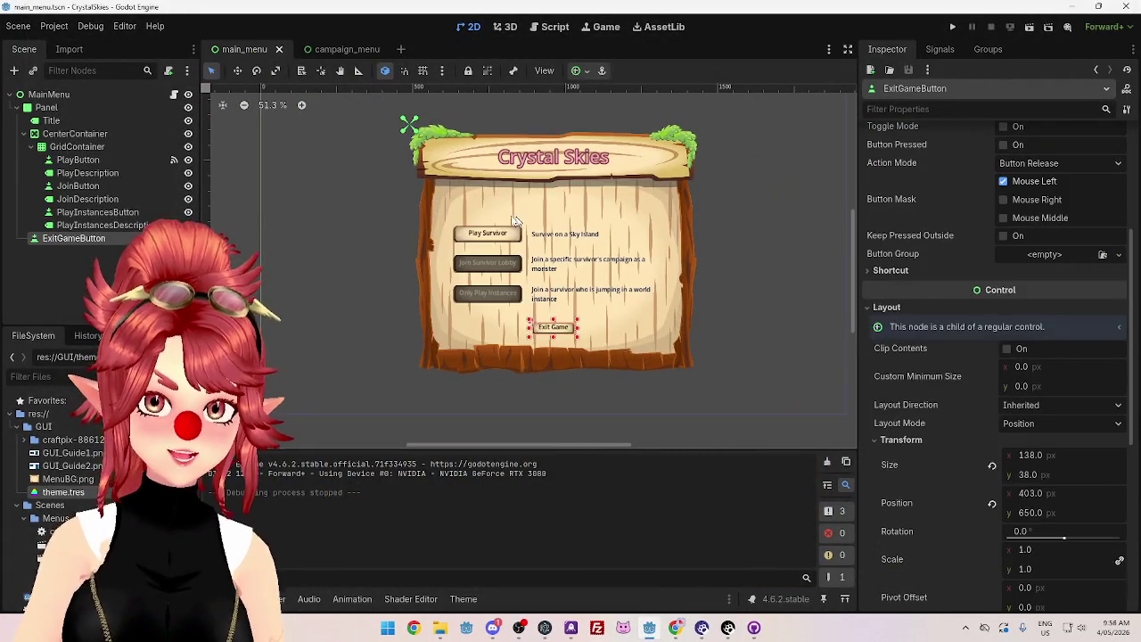
# Step: Set the Play Survivor button's Custom Minimum Size y to 56 in main_menu
pyautogui.click(239, 49)
pyautogui.click(1054, 357)
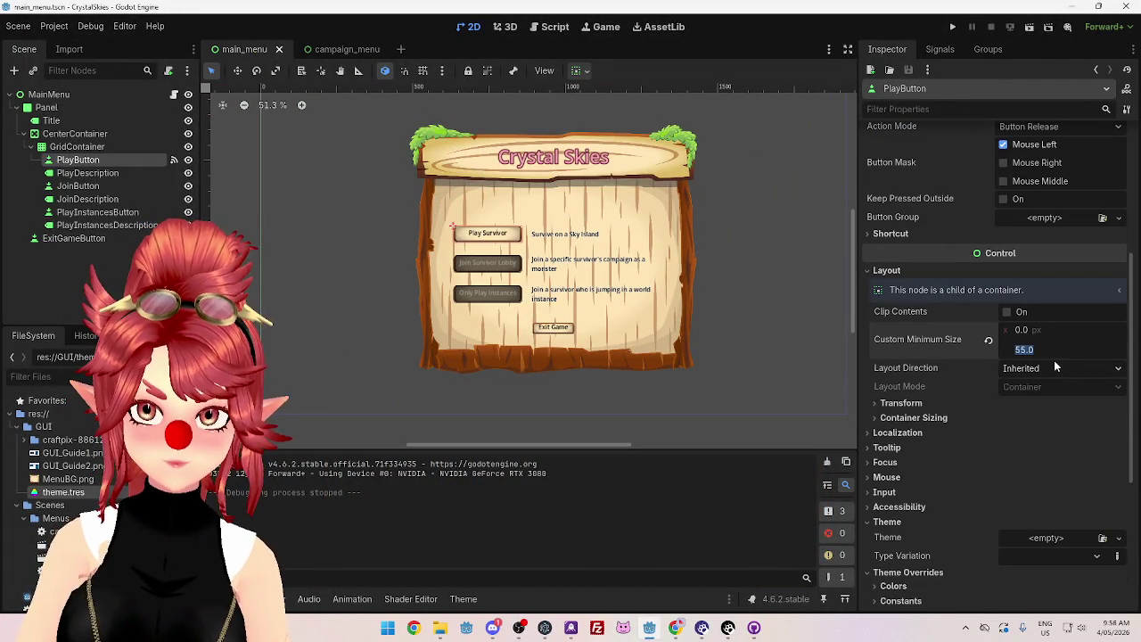
pyautogui.write('56')
pyautogui.press('Return')
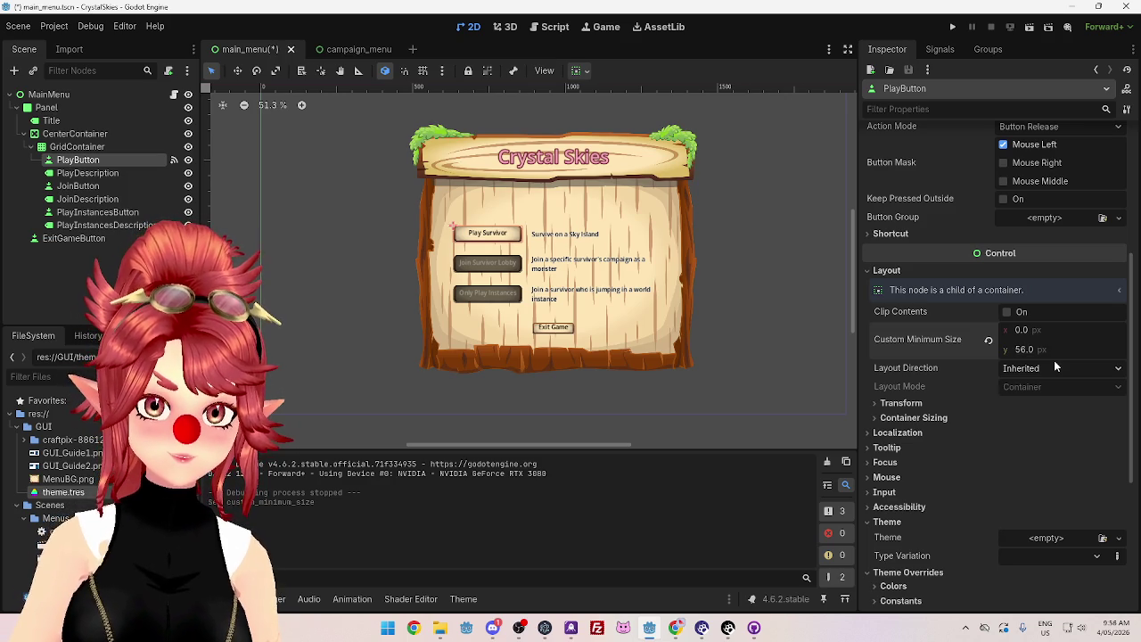
# Step: Save and close main_menu, then select LobbyNameLabel in campaign_menu
pyautogui.hotkey('ctrl', 's')
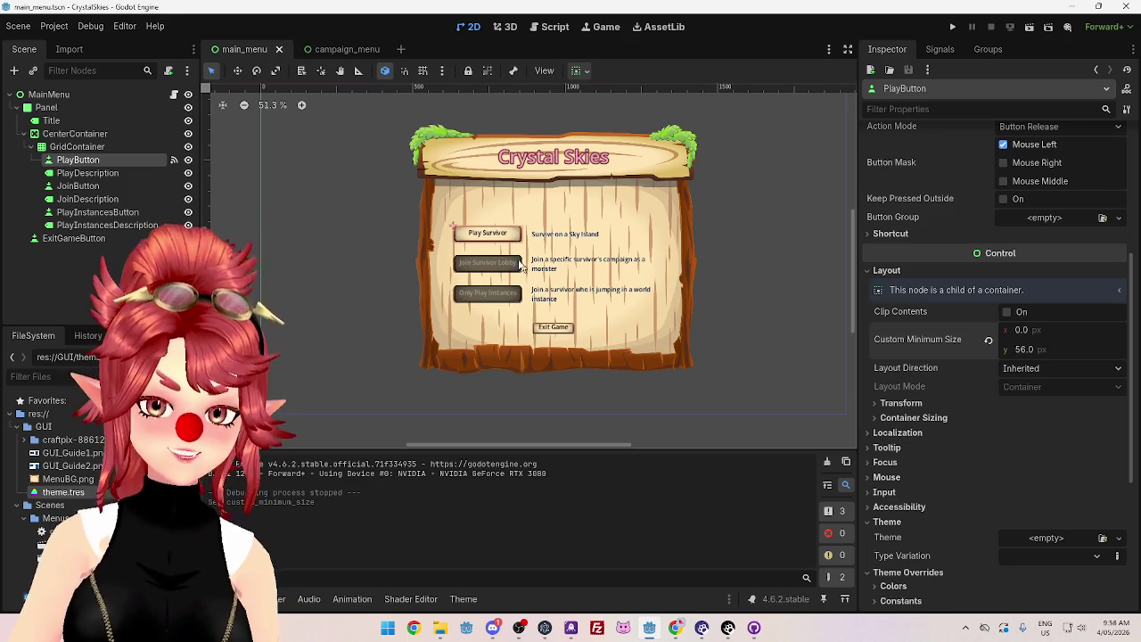
pyautogui.click(279, 49)
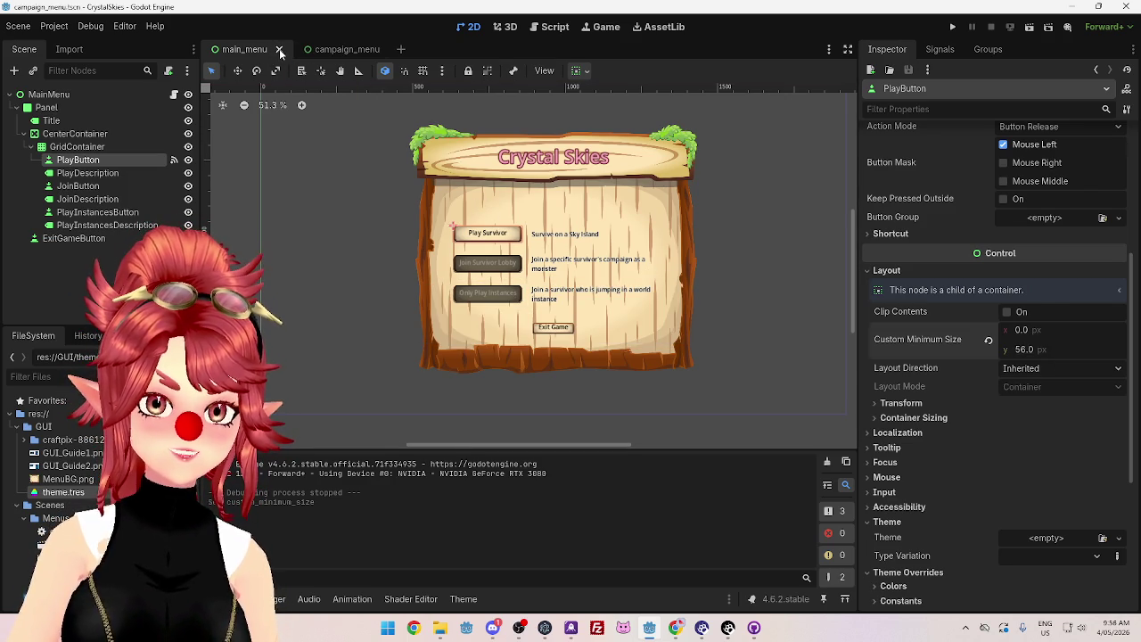
pyautogui.scroll(5, 636, 280)
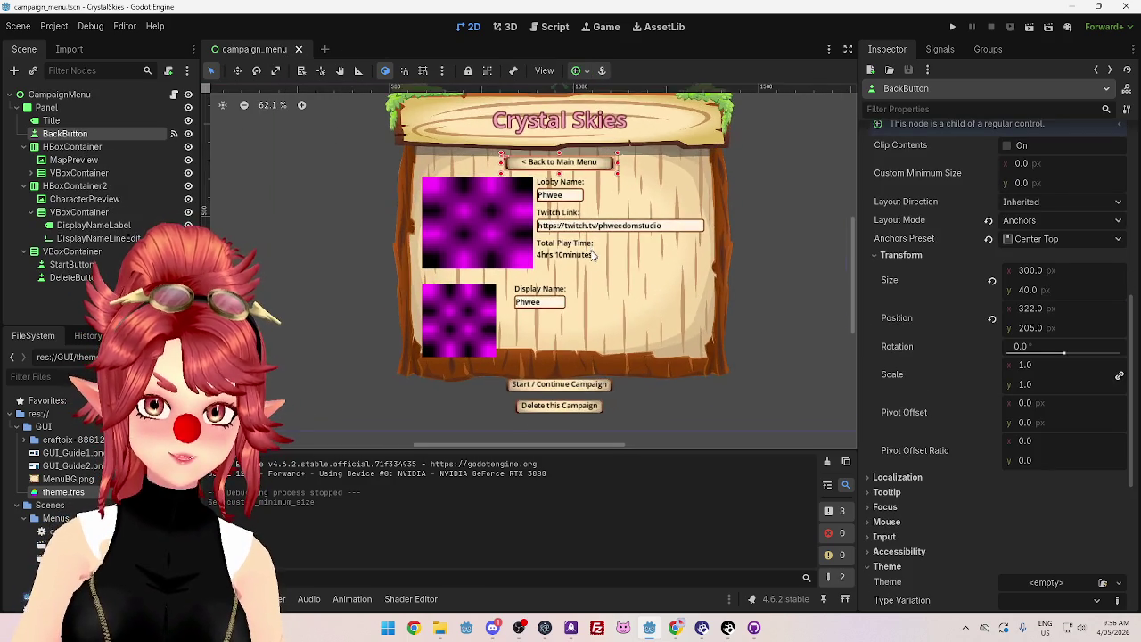
pyautogui.scroll(-5, 630, 226)
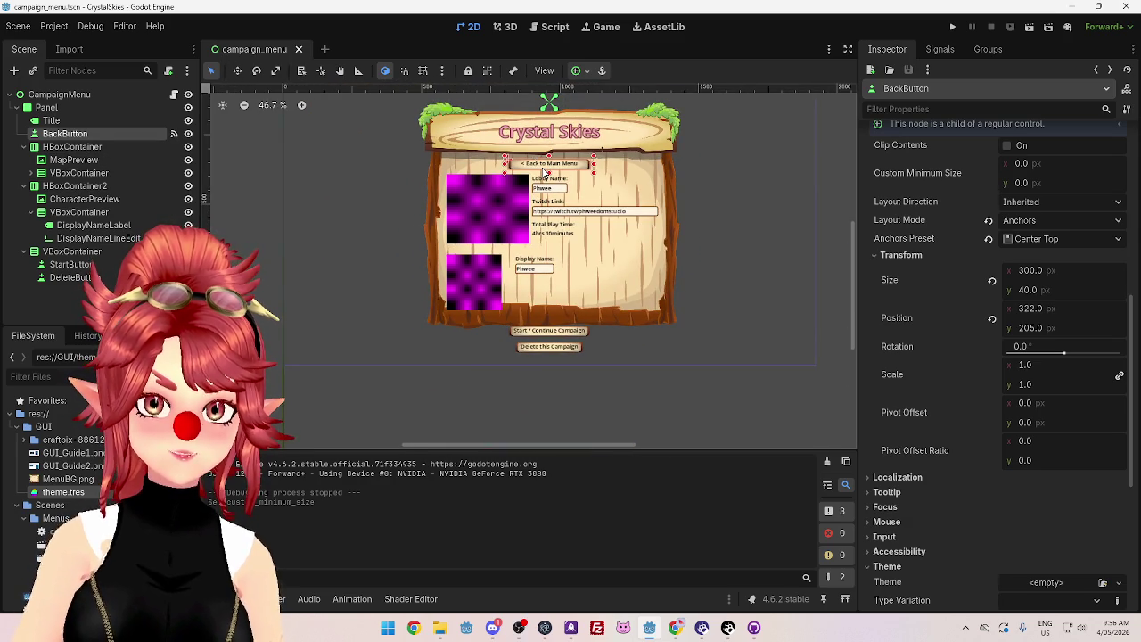
pyautogui.scroll(5, 541, 163)
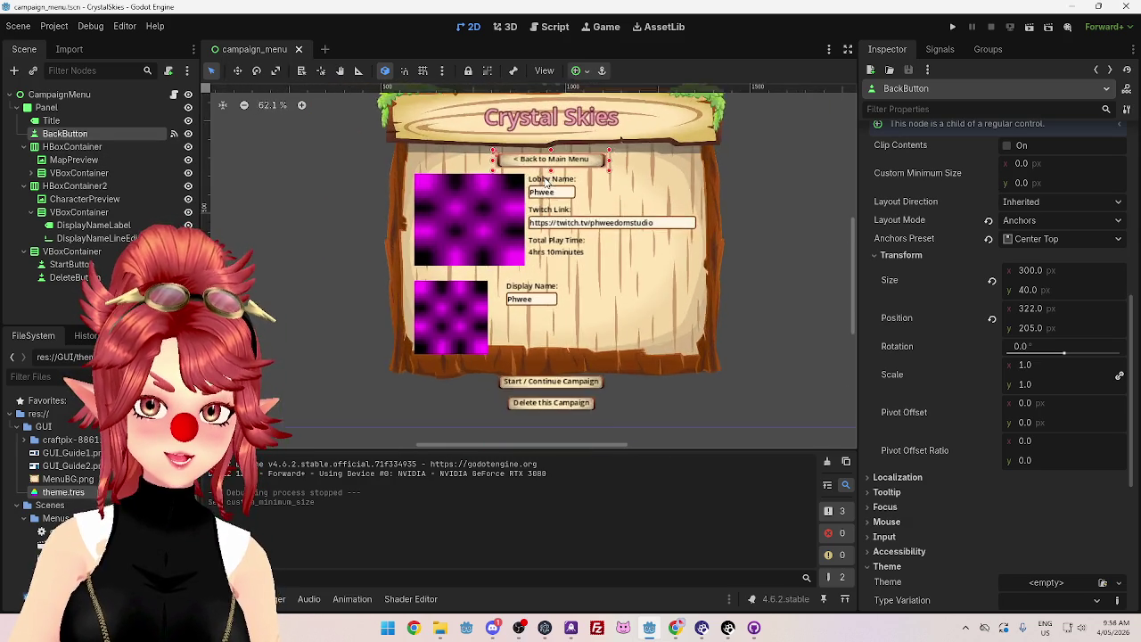
pyautogui.click(567, 182)
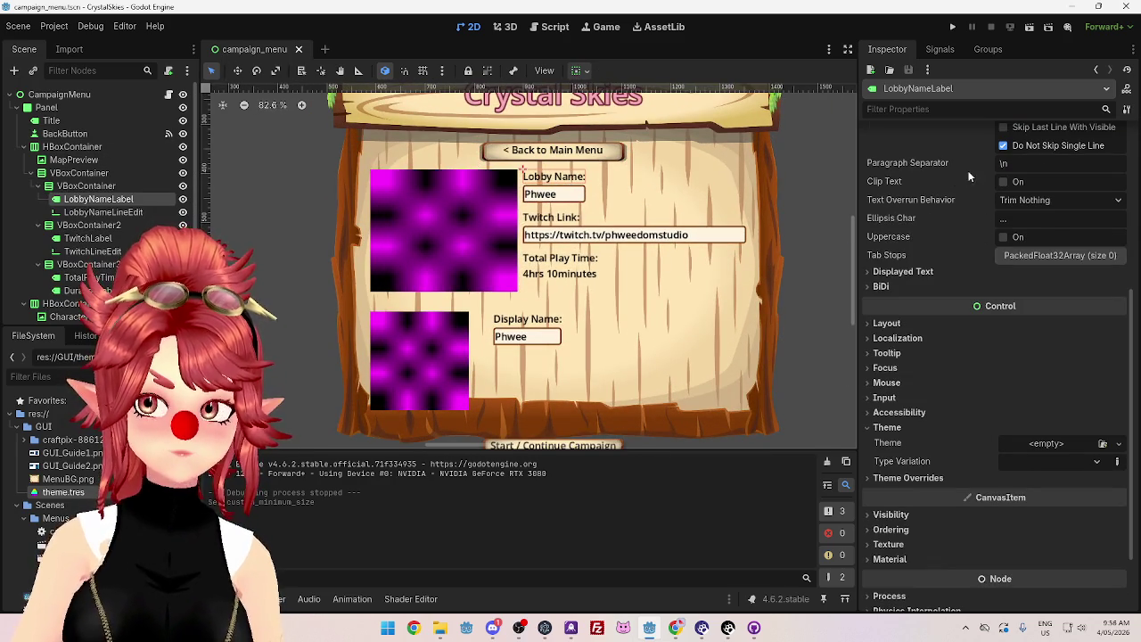
# Step: Inspect the campaign_menu nodes, ending with the root CampaignMenu selected
pyautogui.click(63, 107)
pyautogui.click(59, 94)
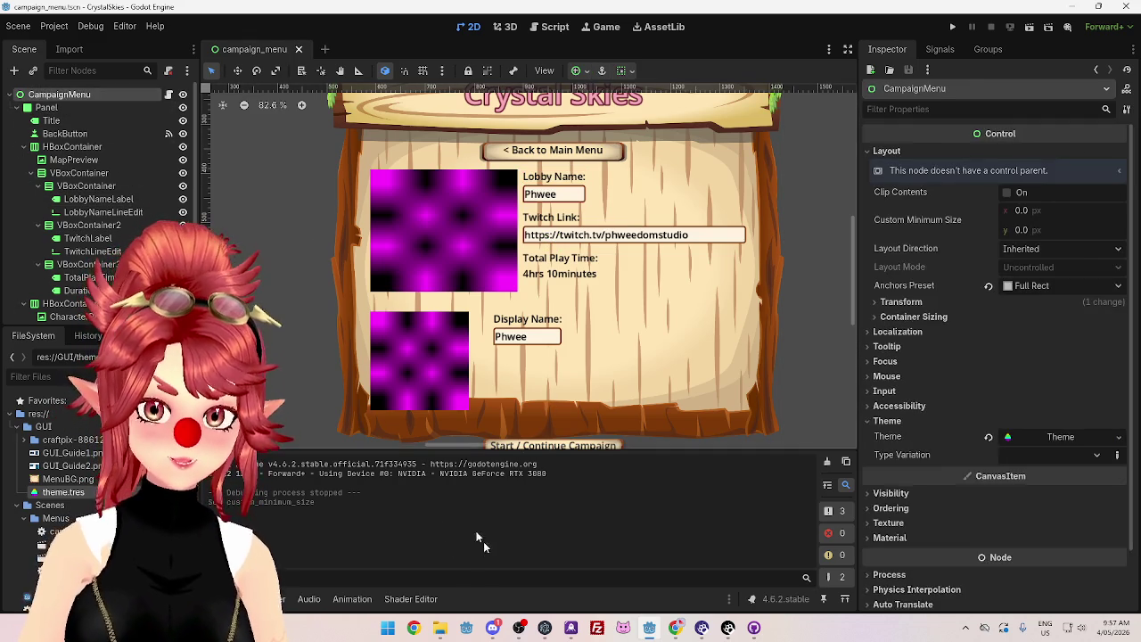
pyautogui.click(64, 147)
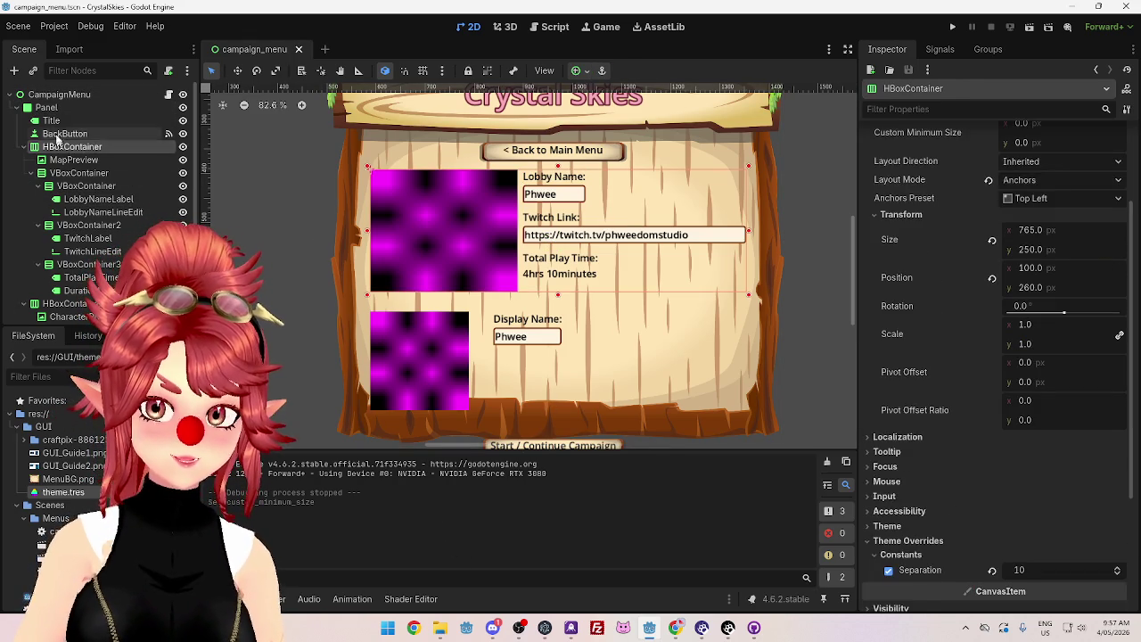
pyautogui.click(59, 134)
pyautogui.click(51, 121)
pyautogui.click(49, 108)
pyautogui.click(53, 95)
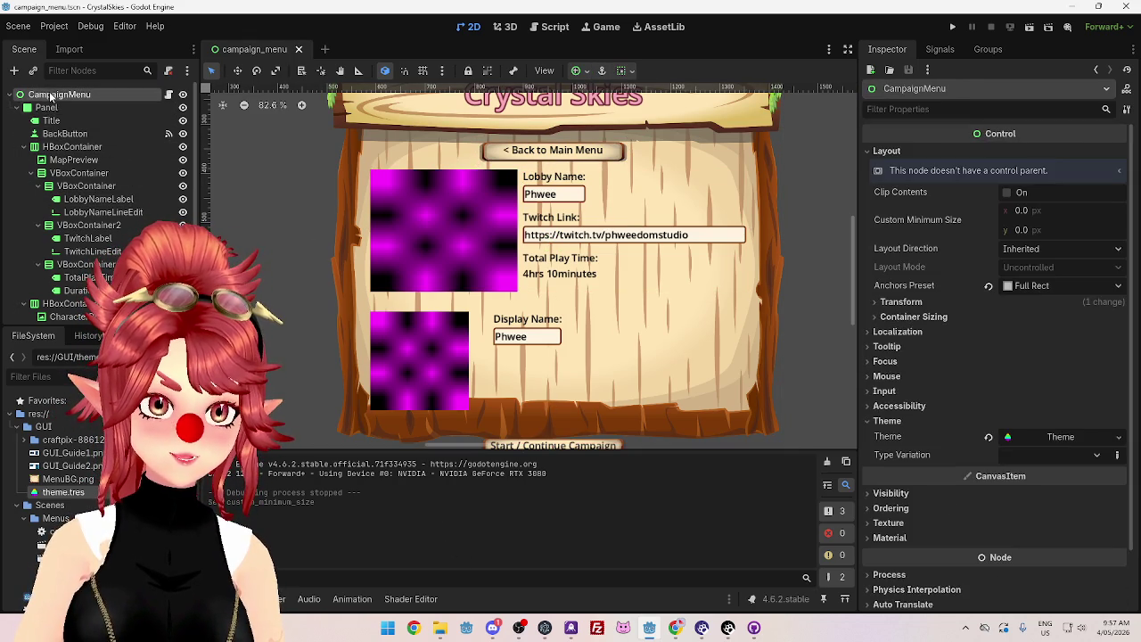
# Step: Open the project theme and try a Button font size of 18, then undo it
pyautogui.click(64, 493)
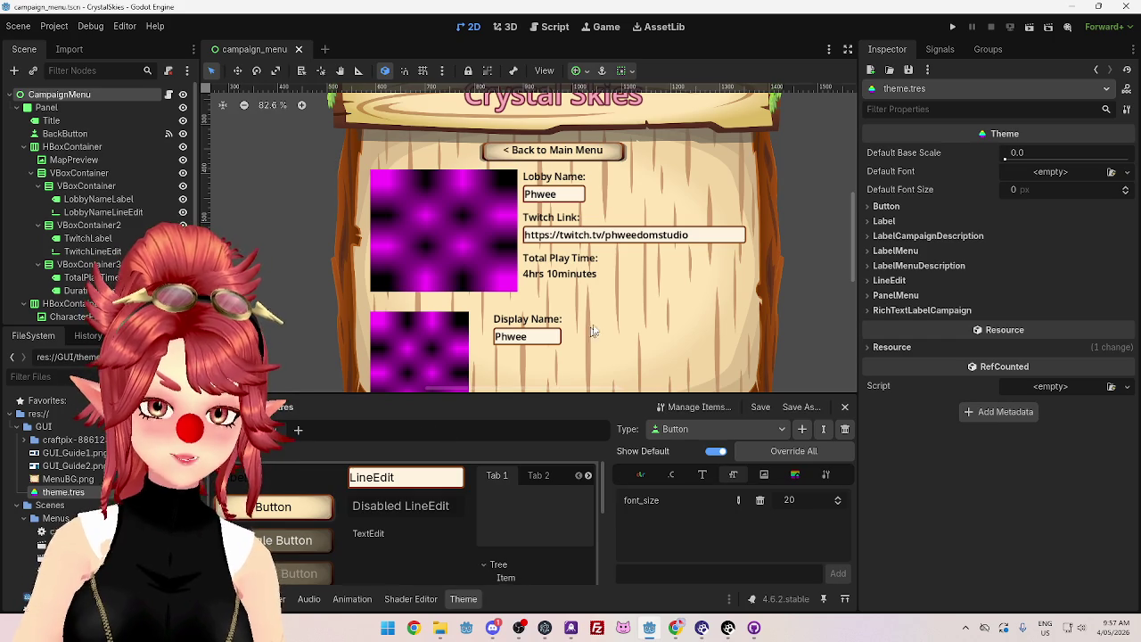
pyautogui.click(551, 181)
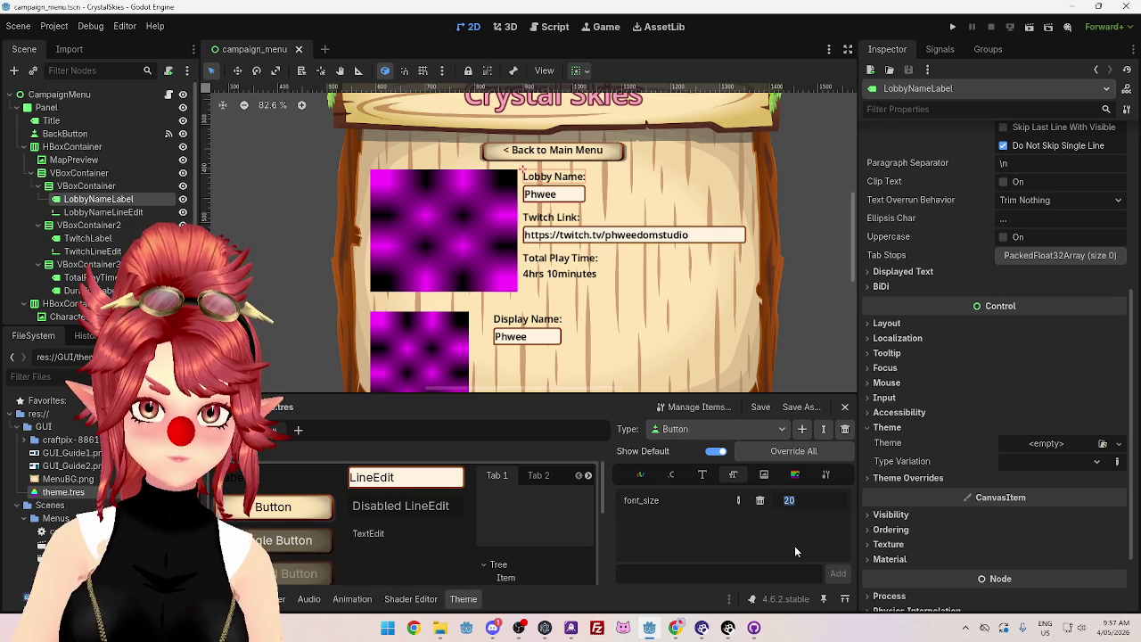
pyautogui.write('18')
pyautogui.press('Return')
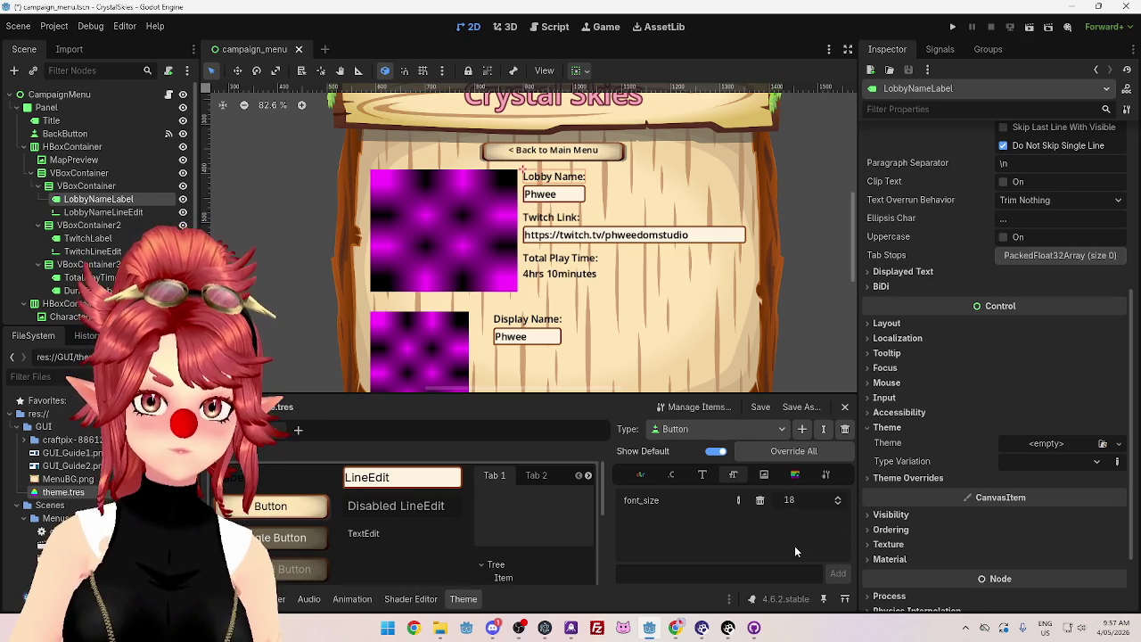
pyautogui.hotkey('ctrl', 'z')
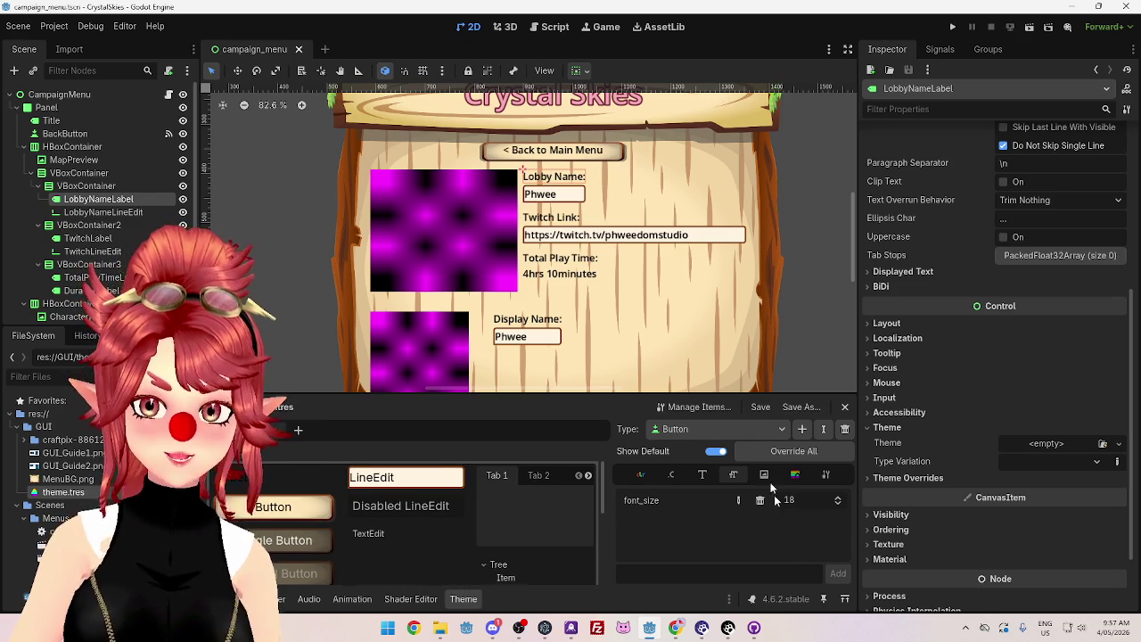
# Step: Switch the Theme editor type to Label and set its font_size to 16
pyautogui.click(736, 431)
pyautogui.click(720, 466)
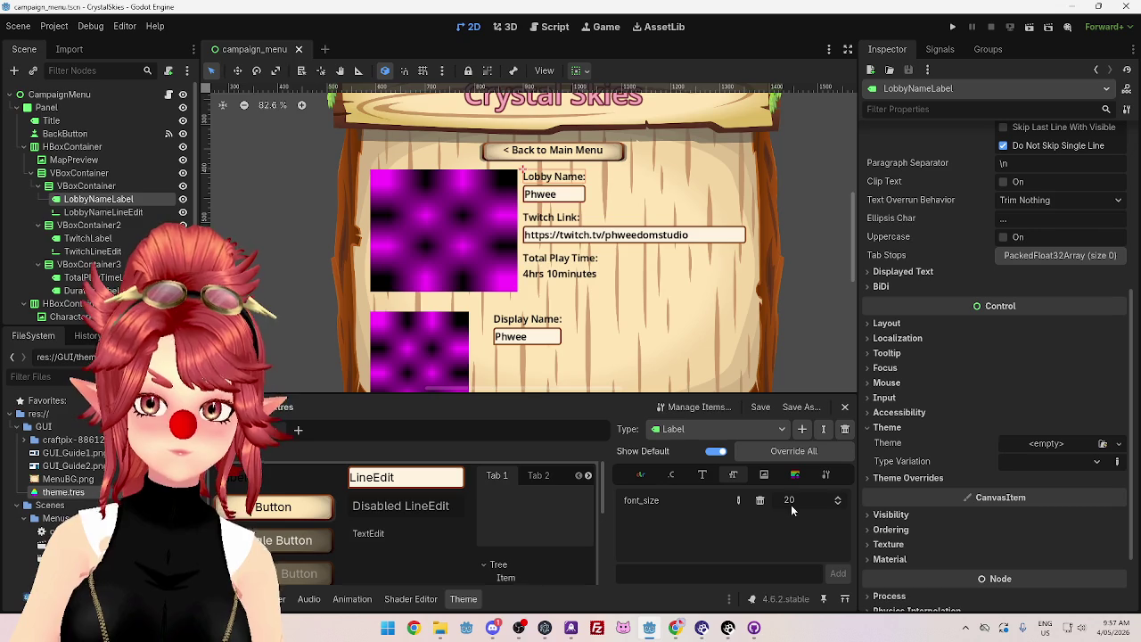
pyautogui.write('18')
pyautogui.press('Return')
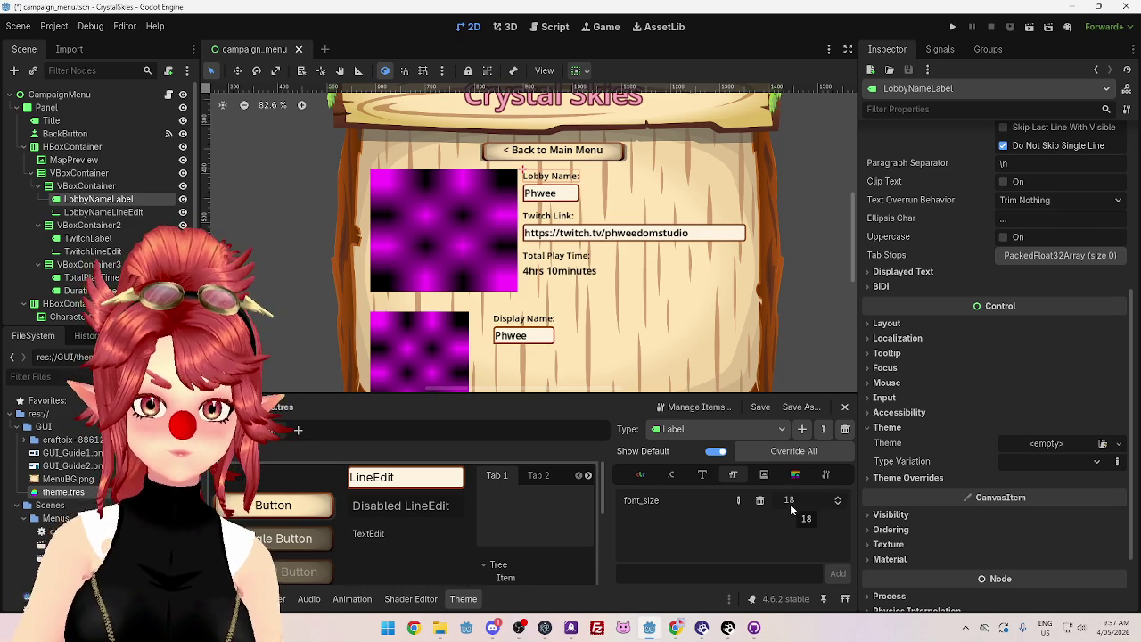
pyautogui.doubleClick(790, 500)
pyautogui.write('16')
pyautogui.press('Return')
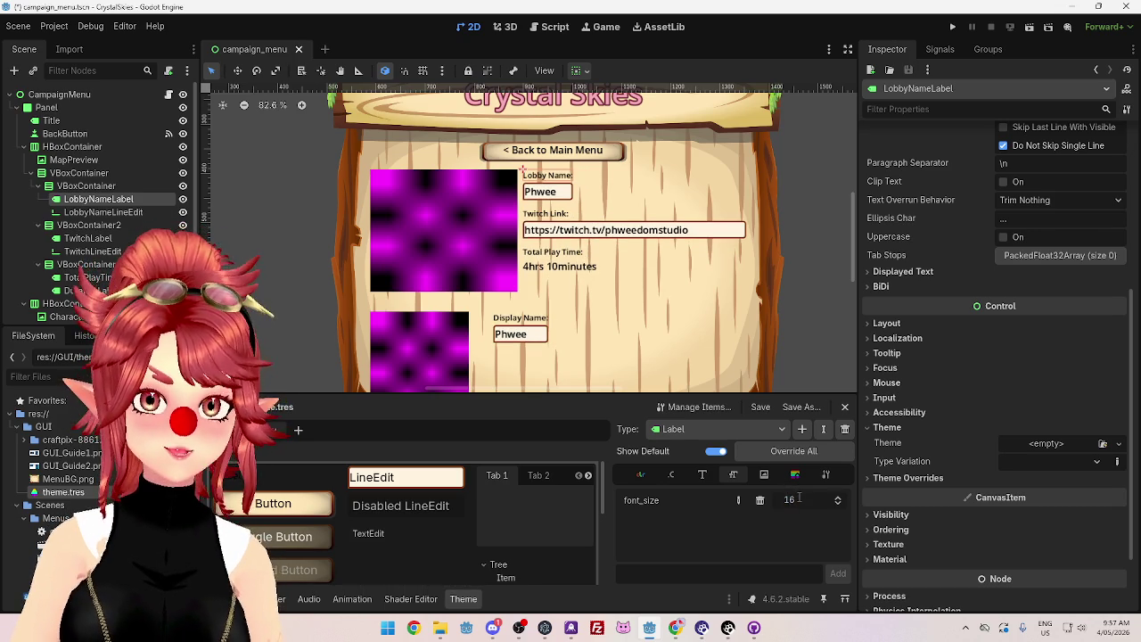
# Step: Override the theme's LineEdit font size to 16
pyautogui.click(567, 197)
pyautogui.click(688, 433)
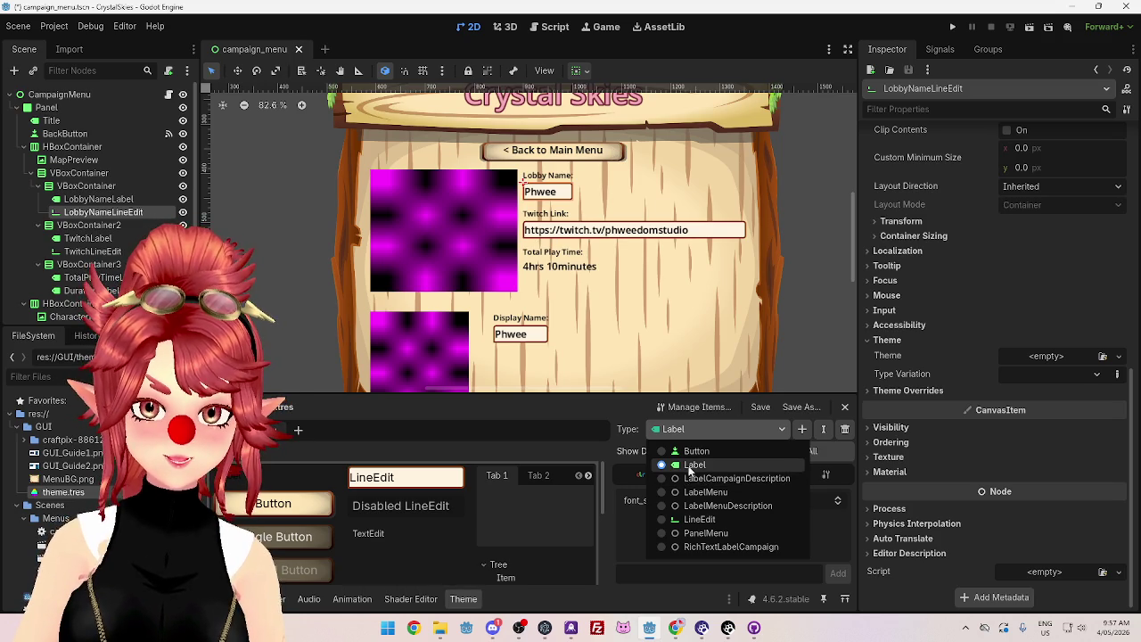
pyautogui.click(661, 525)
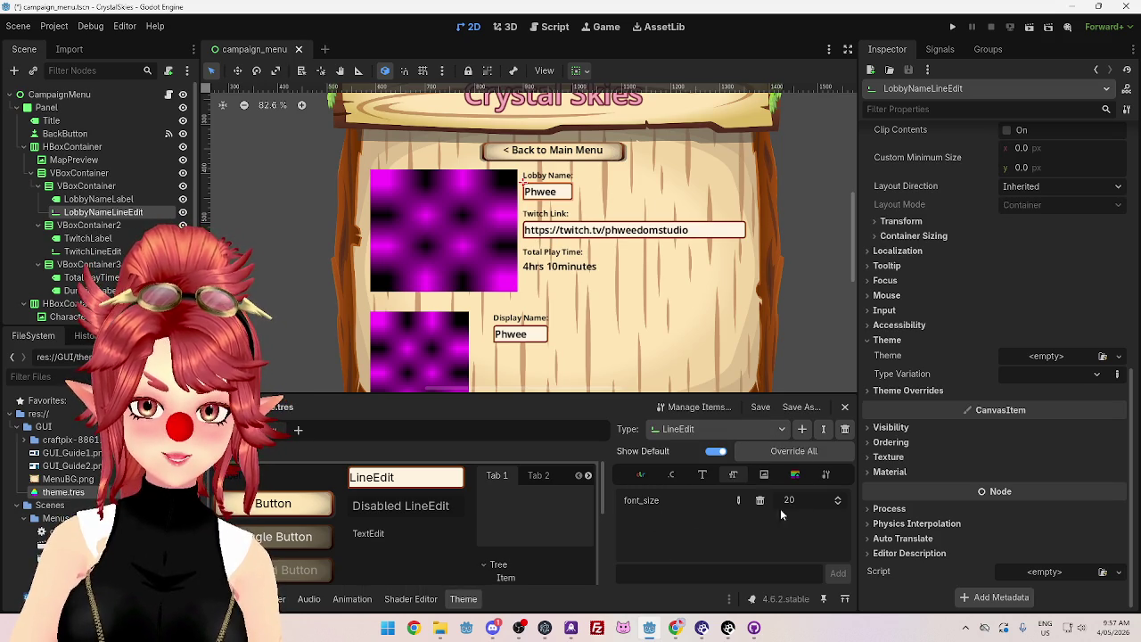
pyautogui.click(791, 501)
pyautogui.write('16')
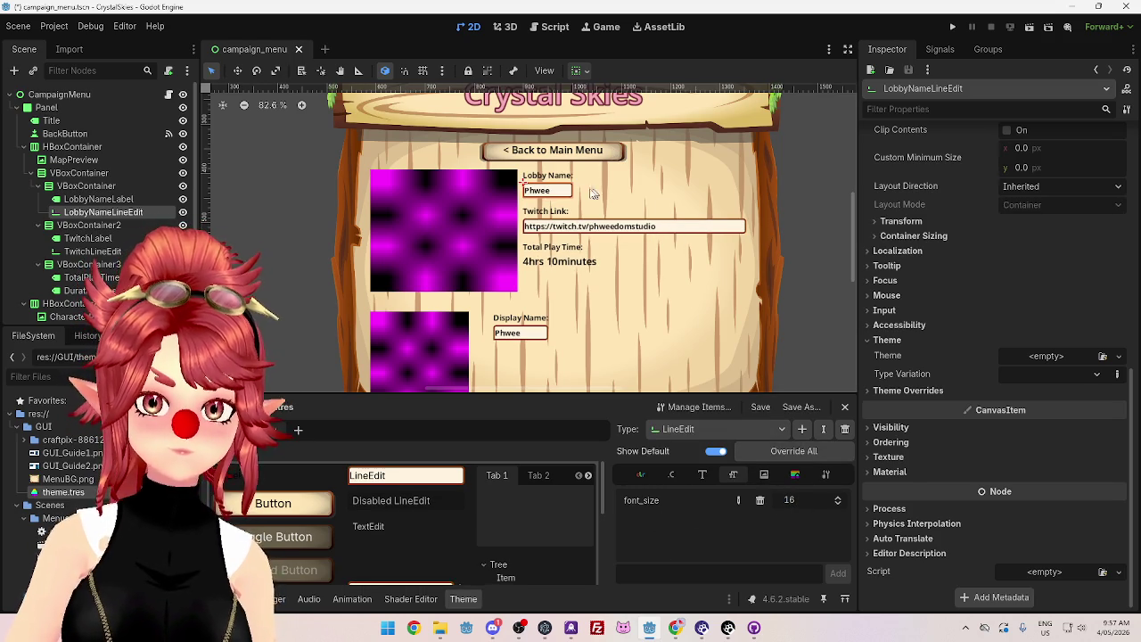
# Step: Set the lobby details VBoxContainer separation to 12, then select DurationLabel
pyautogui.click(589, 185)
pyautogui.click(1042, 339)
pyautogui.write('12')
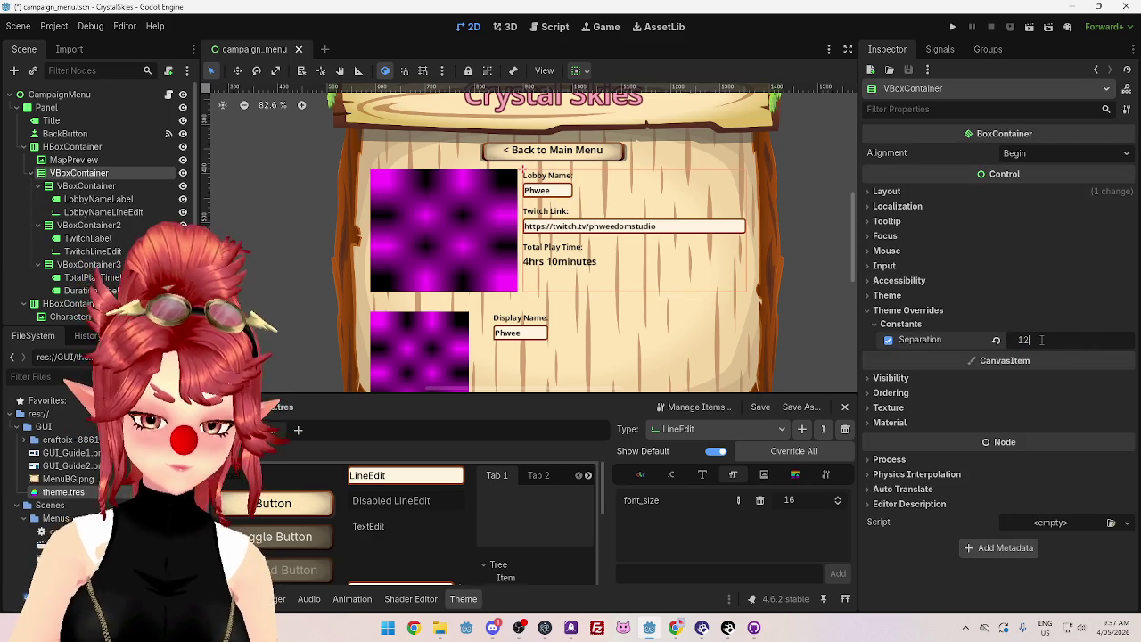
pyautogui.press('Return')
pyautogui.click(583, 260)
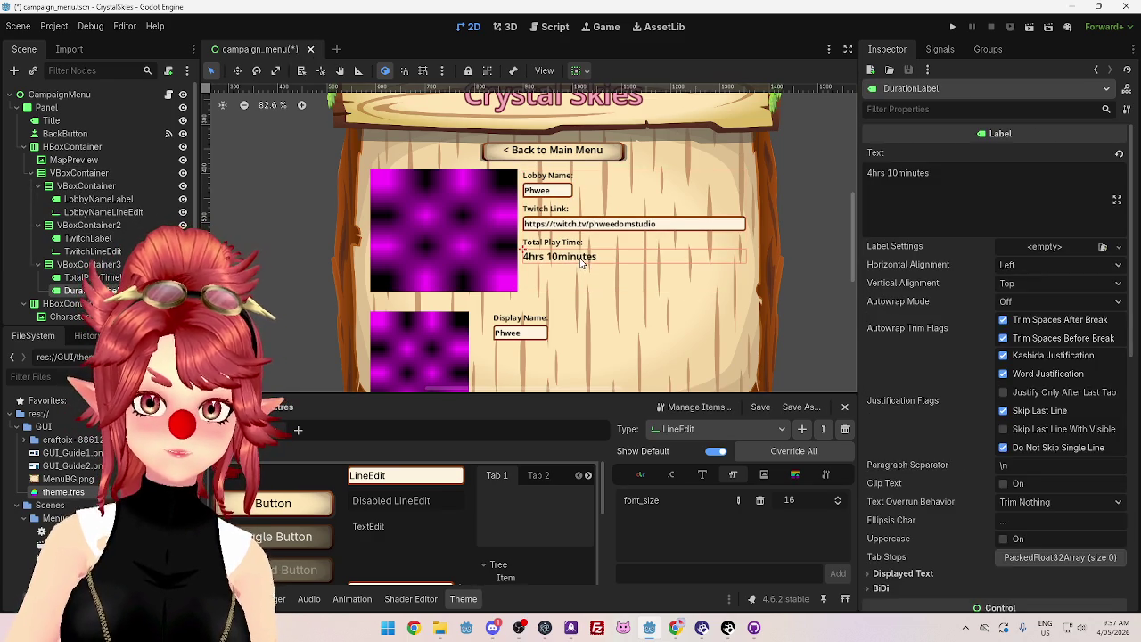
# Step: Set the LabelCampaignDescription theme type's font_size to 16
pyautogui.click(709, 429)
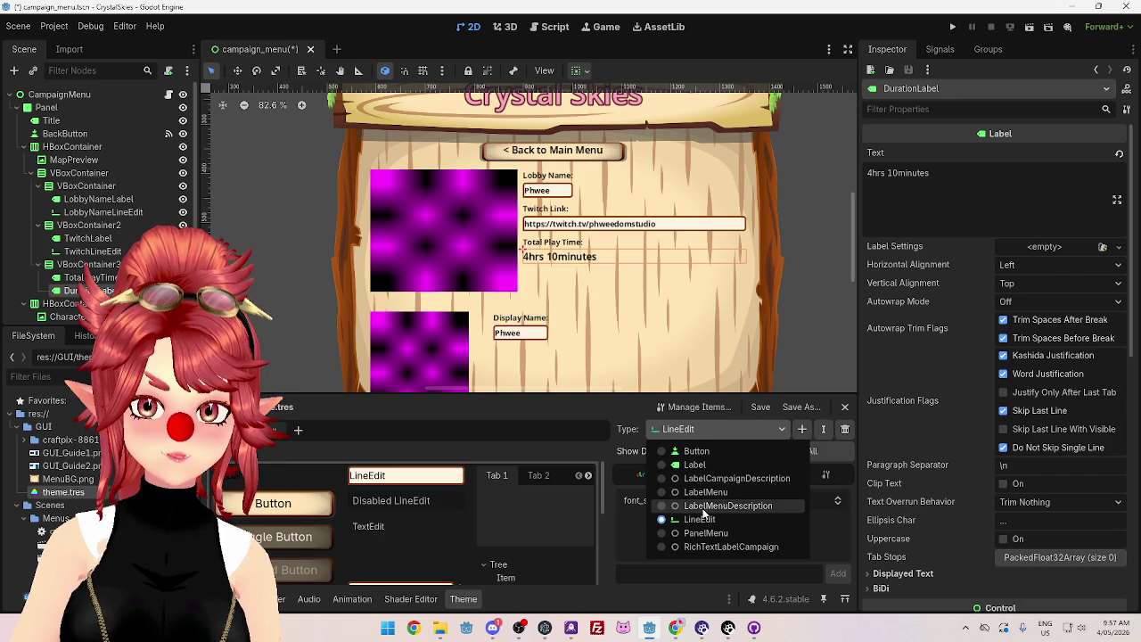
pyautogui.click(689, 479)
pyautogui.click(793, 504)
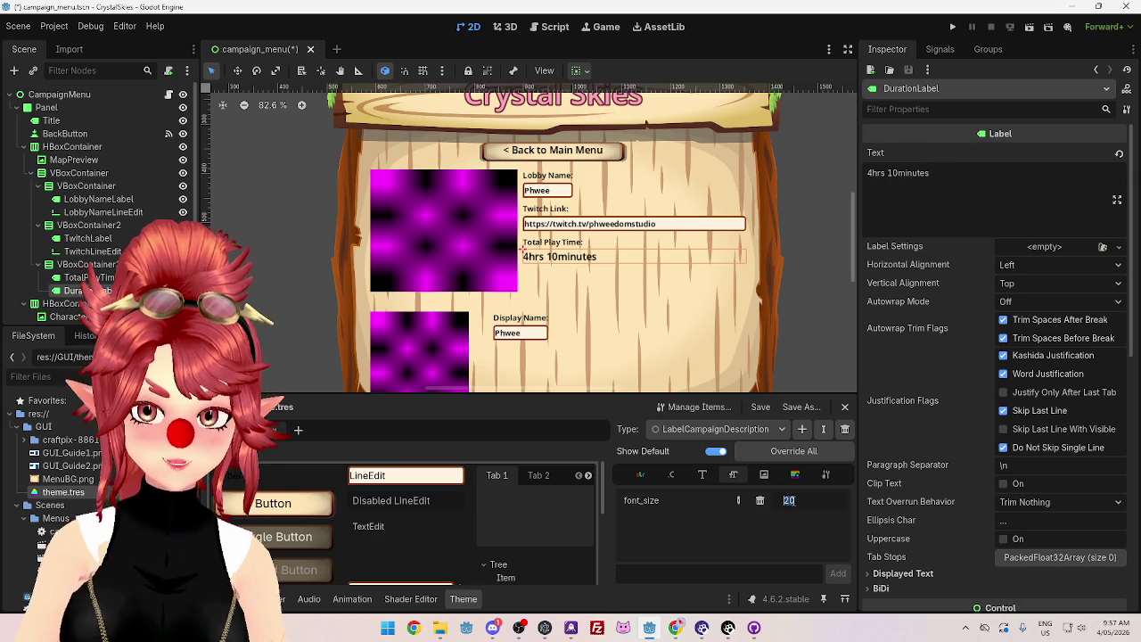
pyautogui.write('16')
pyautogui.press('Return')
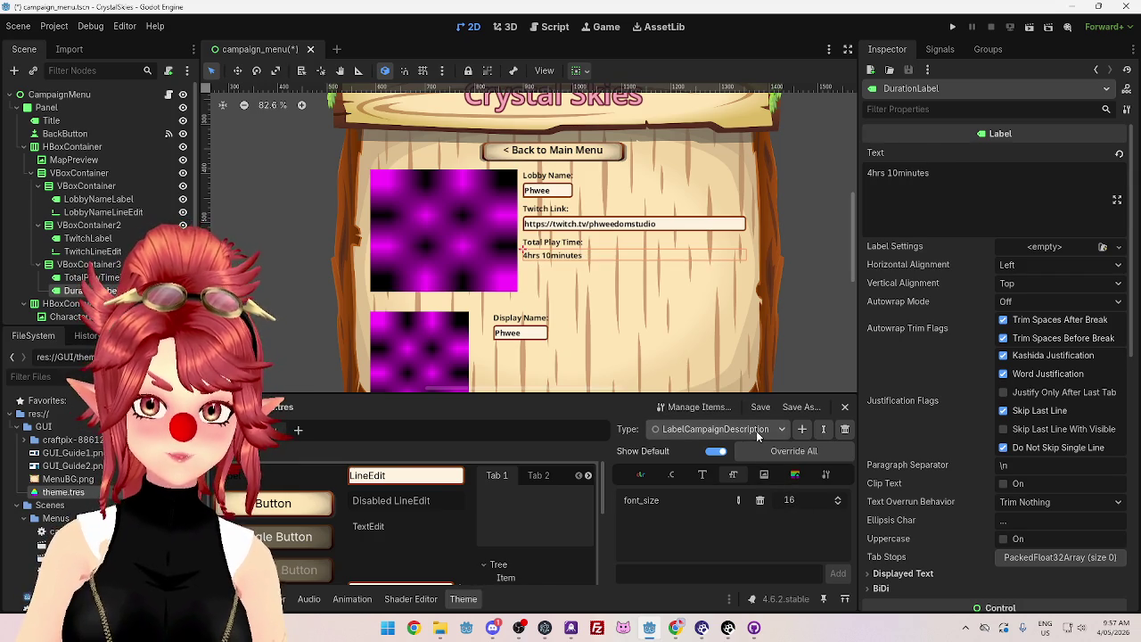
# Step: Rename the LabelCampaignDescription type to LabelDescription by deleting 'Campaign'
pyautogui.click(825, 430)
pyautogui.click(527, 308)
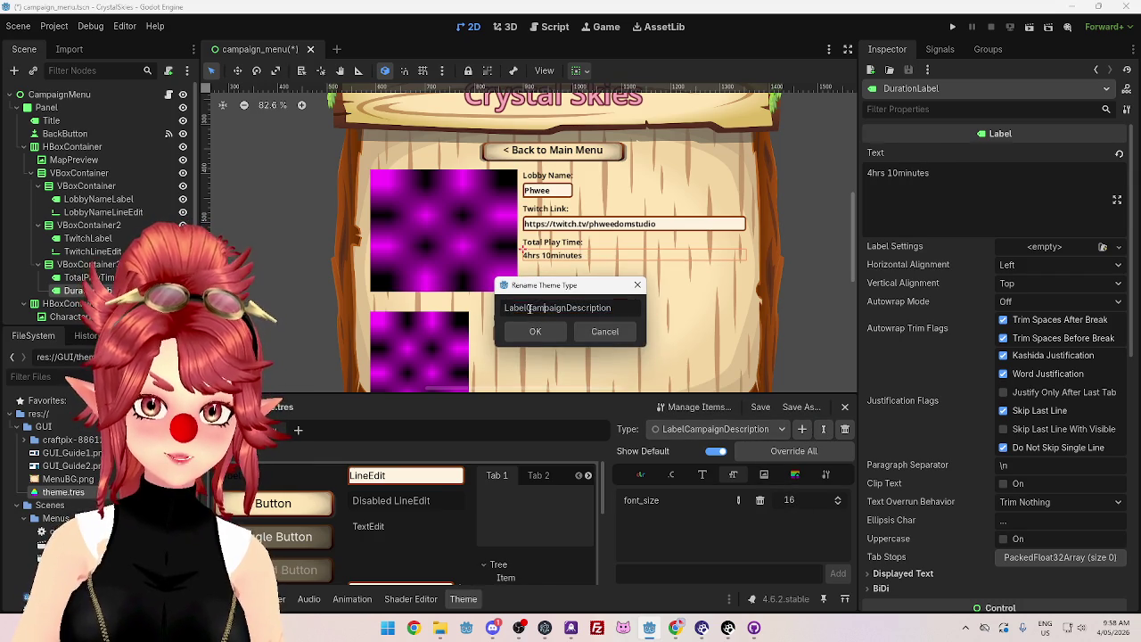
pyautogui.moveTo(527, 307); pyautogui.dragTo(565, 309)
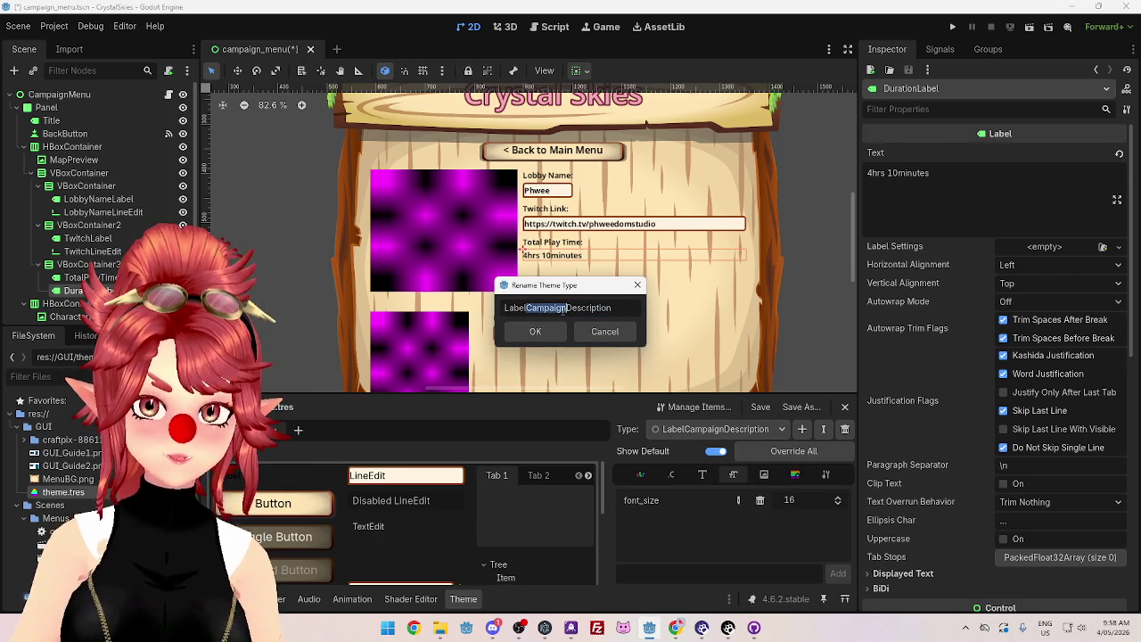
pyautogui.press('BackSpace')
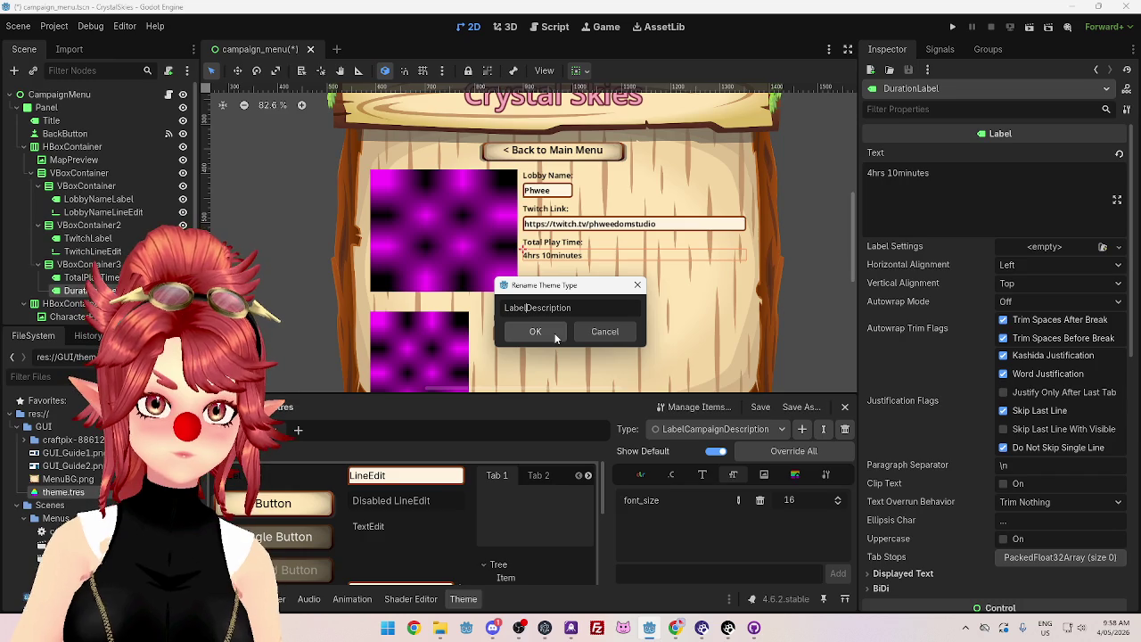
pyautogui.click(553, 339)
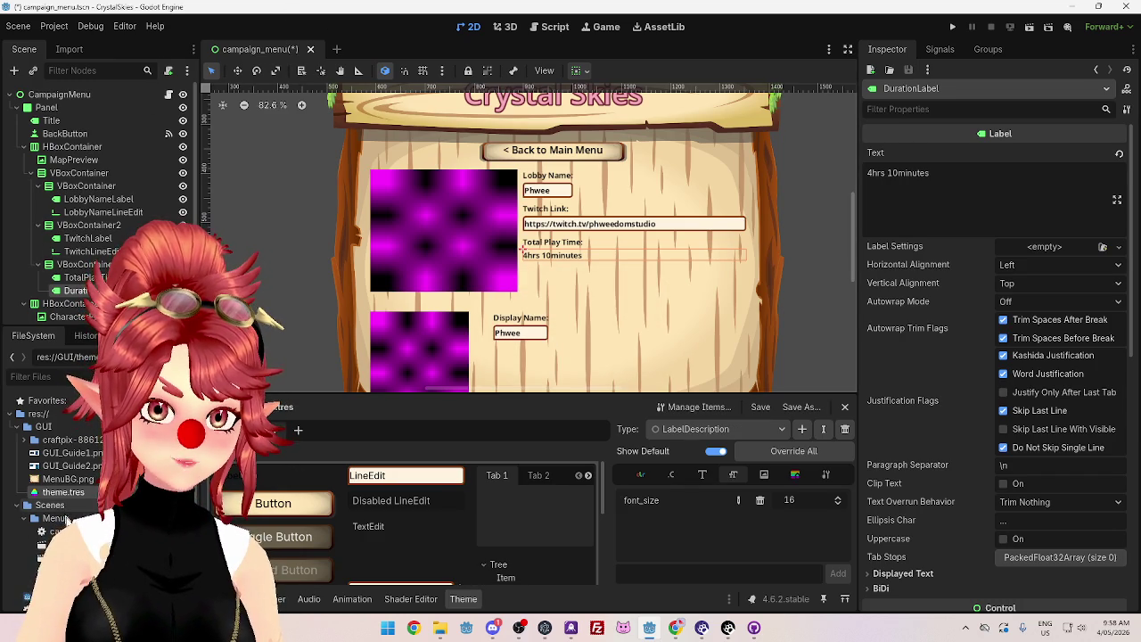
# Step: Return from the script editor to the 2D view and reopen main_menu.tscn
pyautogui.hotkey('ctrl', 'F3')
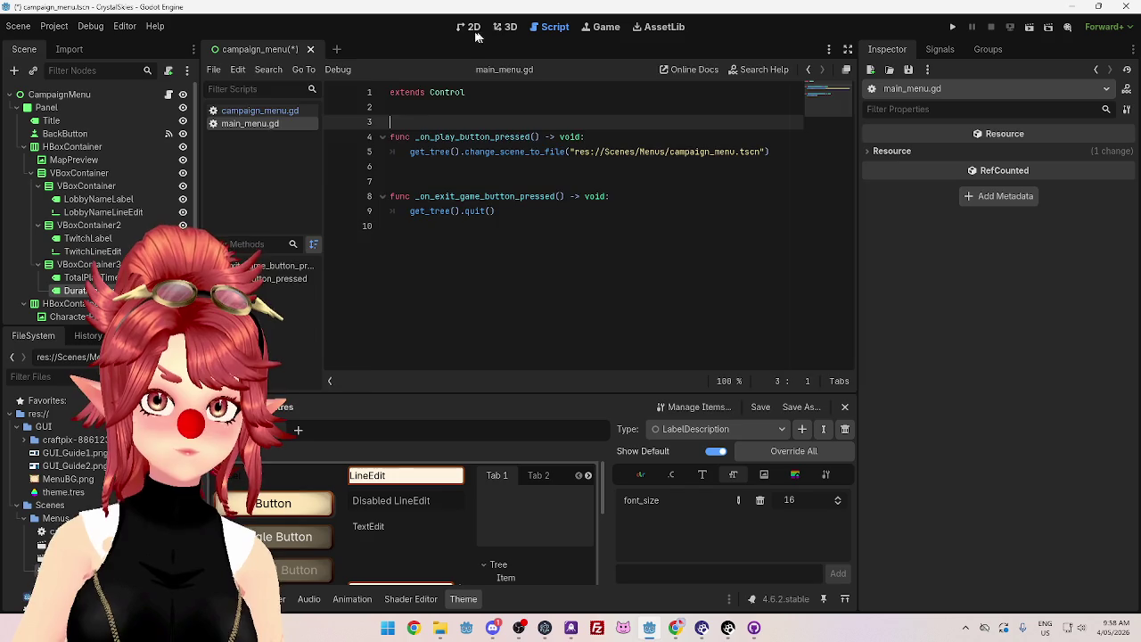
pyautogui.click(470, 26)
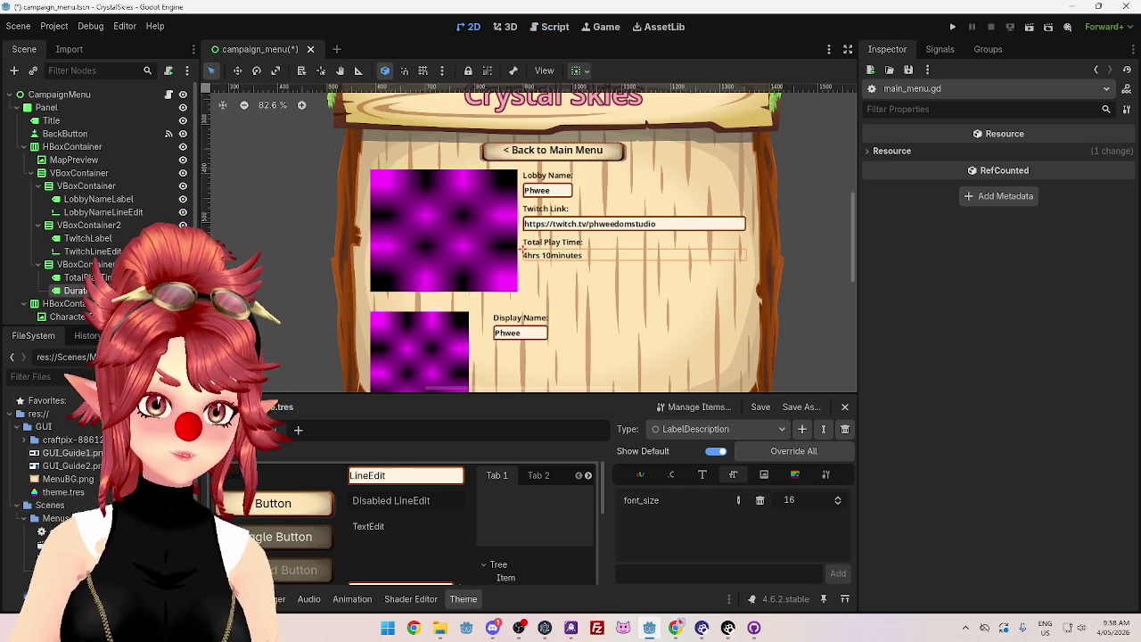
pyautogui.hotkey('ctrl', 'shift', 't')
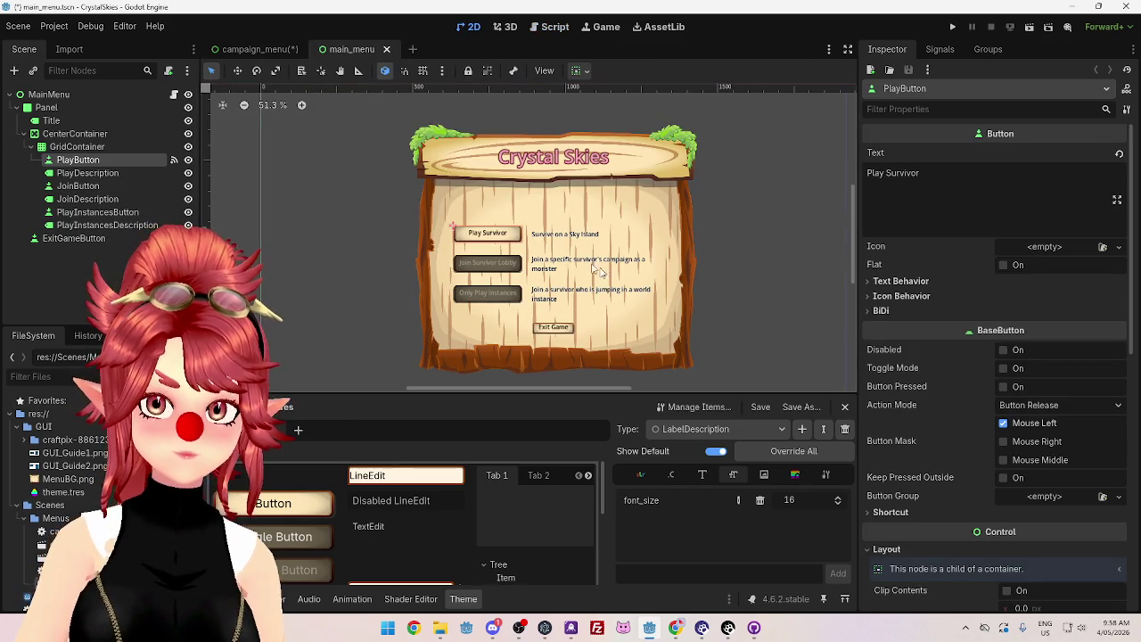
# Step: Check JoinDescription's Control > Theme settings and list the theme's types
pyautogui.click(551, 265)
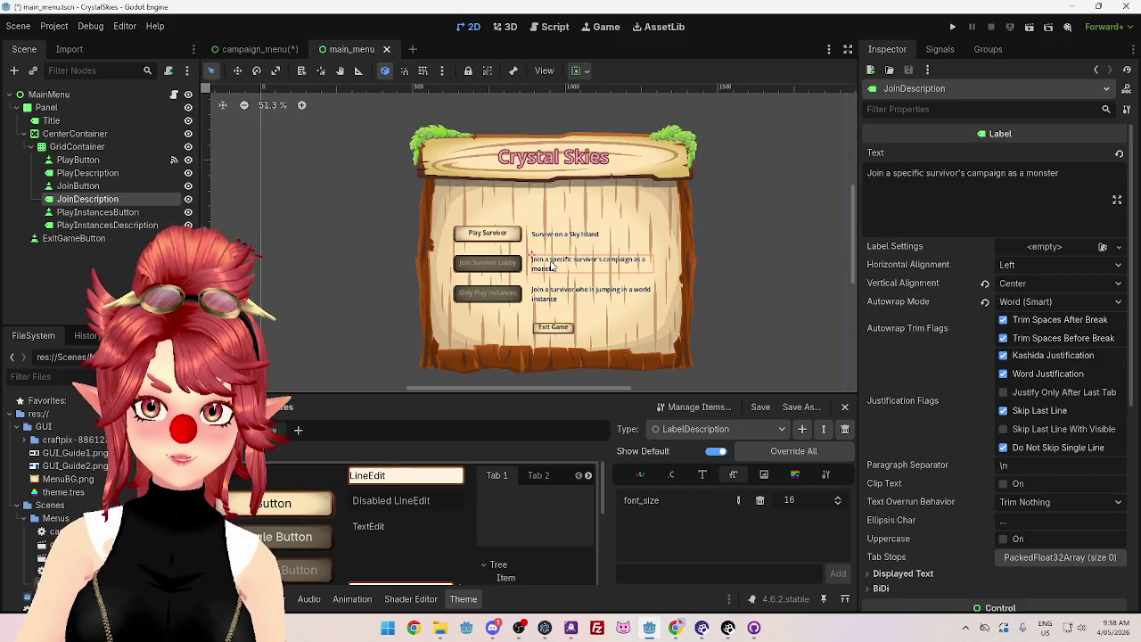
pyautogui.scroll(-3, 954, 372)
pyautogui.scroll(-3, 954, 373)
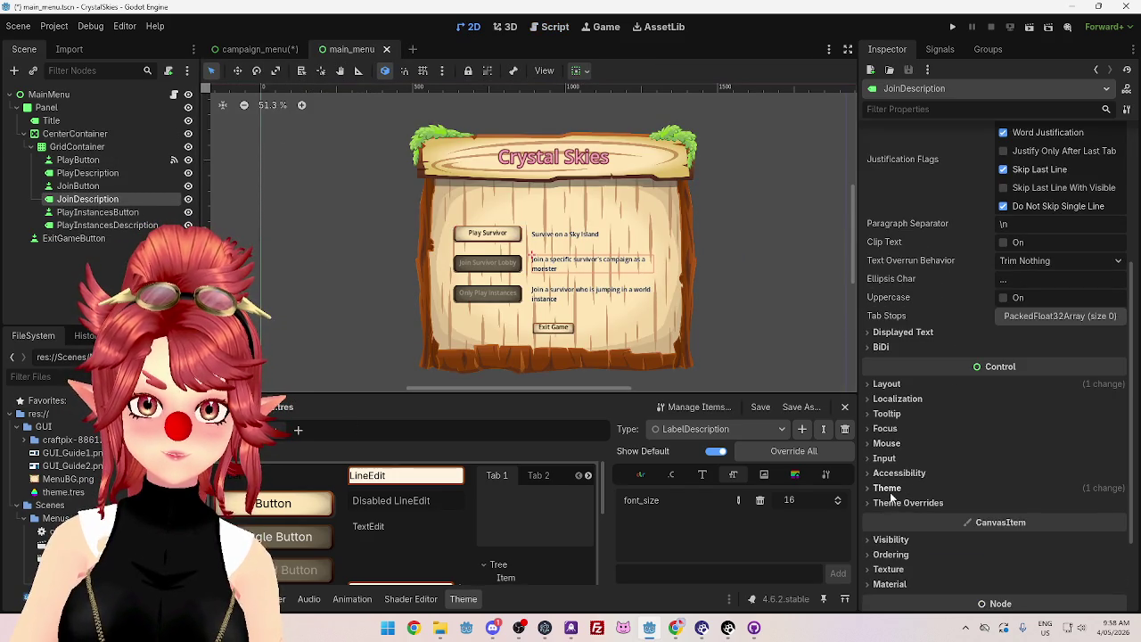
pyautogui.click(887, 487)
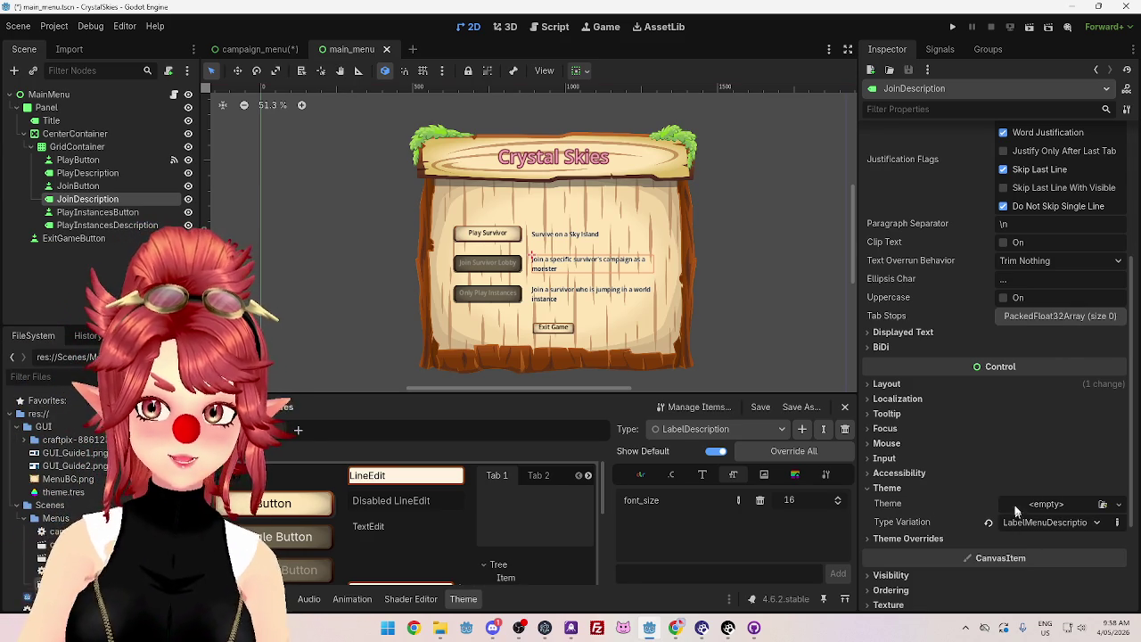
pyautogui.click(676, 434)
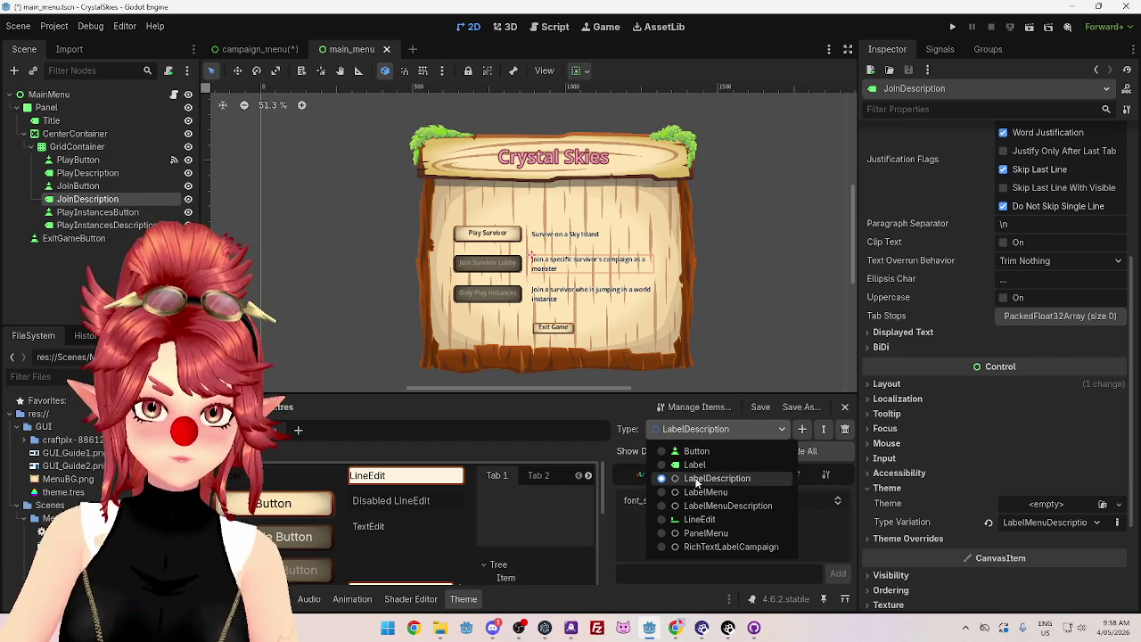
# Step: Rename LabelMenuDescription to ButtonDescription by replacing 'LabelMenu' with 'Button'
pyautogui.click(660, 506)
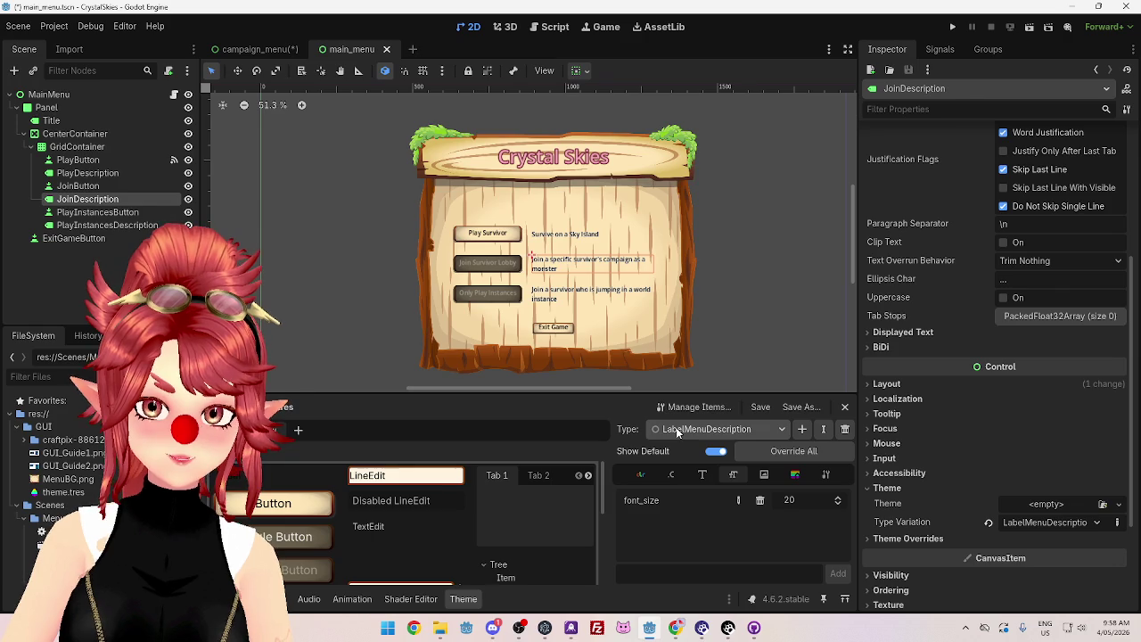
pyautogui.click(822, 431)
pyautogui.click(572, 308)
pyautogui.moveTo(551, 307); pyautogui.dragTo(436, 302)
pyautogui.write('ButtonDescription')
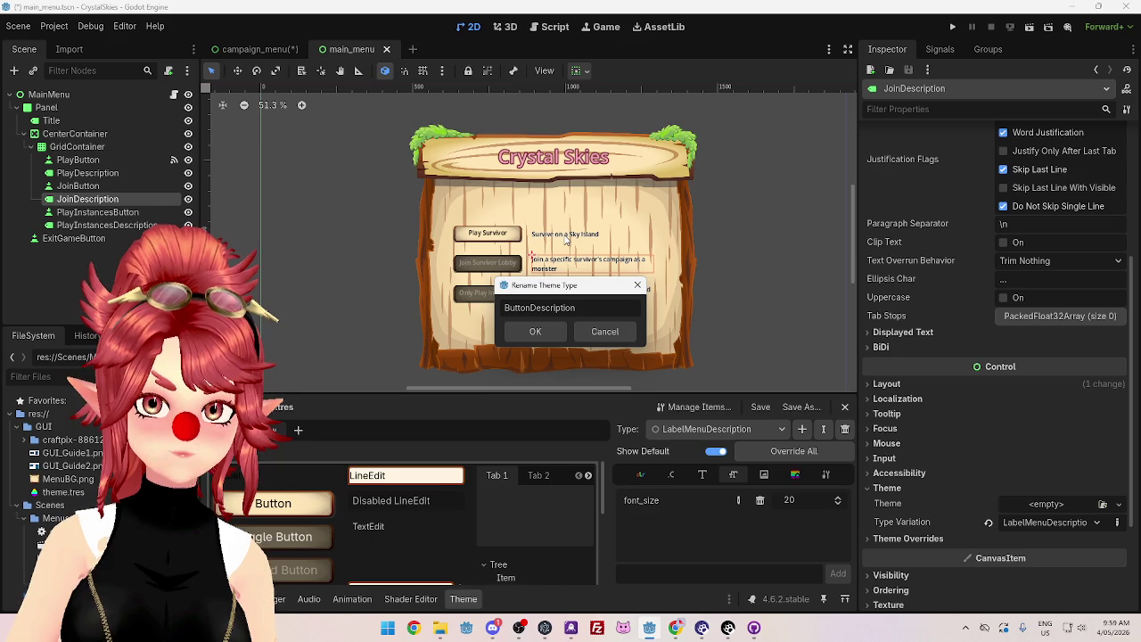
pyautogui.click(535, 331)
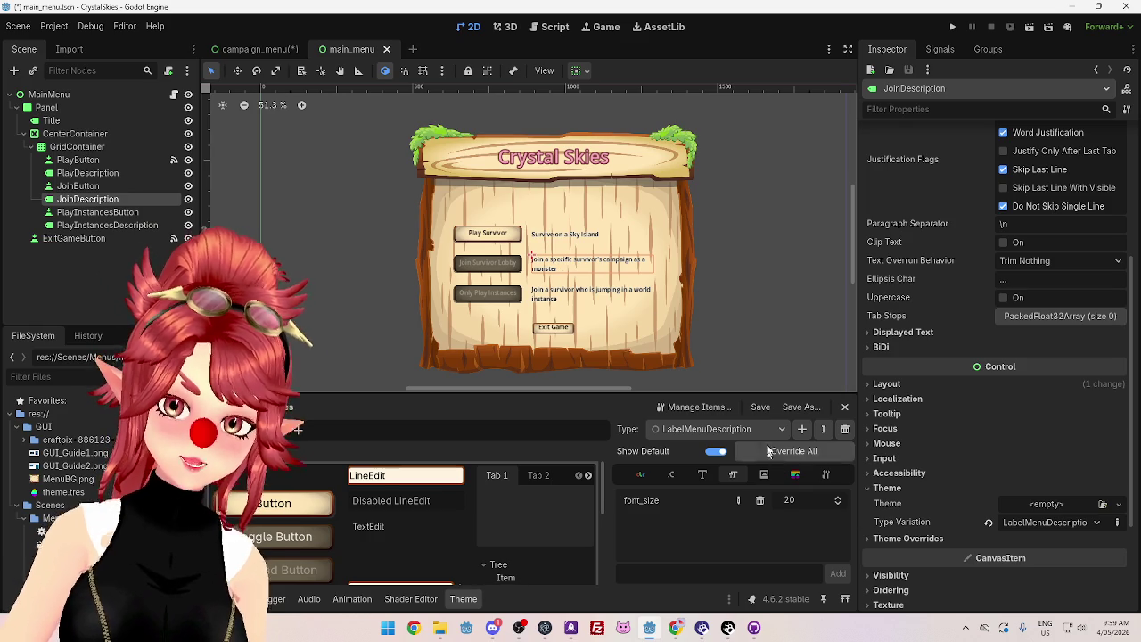
# Step: Redo the ButtonDescription rename, then select the Survive on a Sky Island label
pyautogui.click(824, 429)
pyautogui.click(580, 307)
pyautogui.moveTo(546, 307); pyautogui.dragTo(431, 306)
pyautogui.write('ButtonDescription')
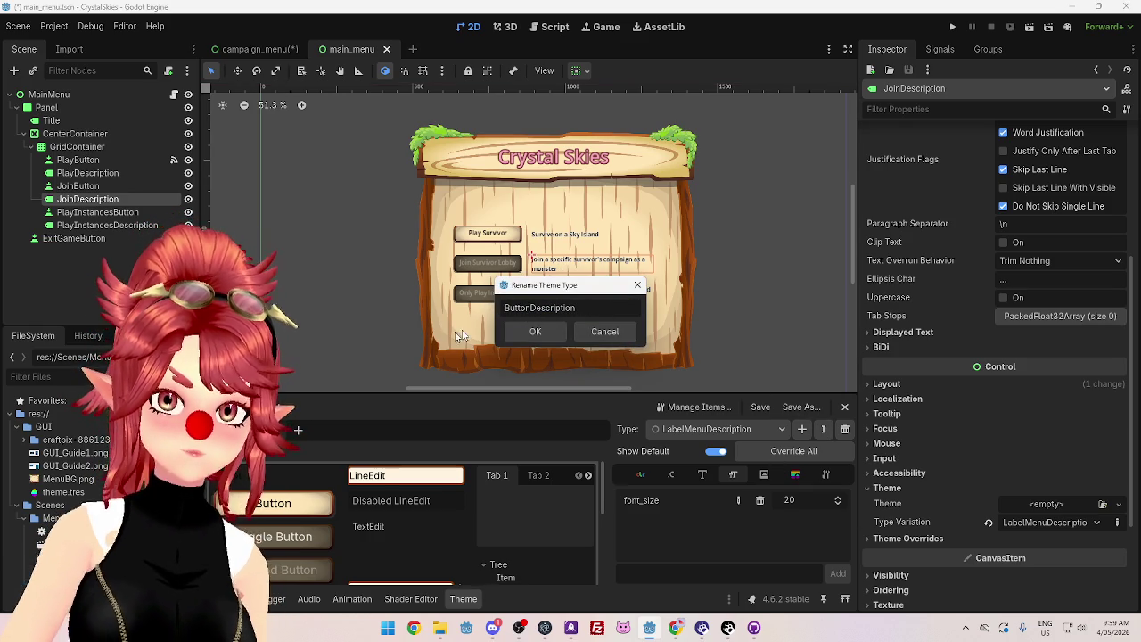
pyautogui.click(533, 330)
pyautogui.click(558, 242)
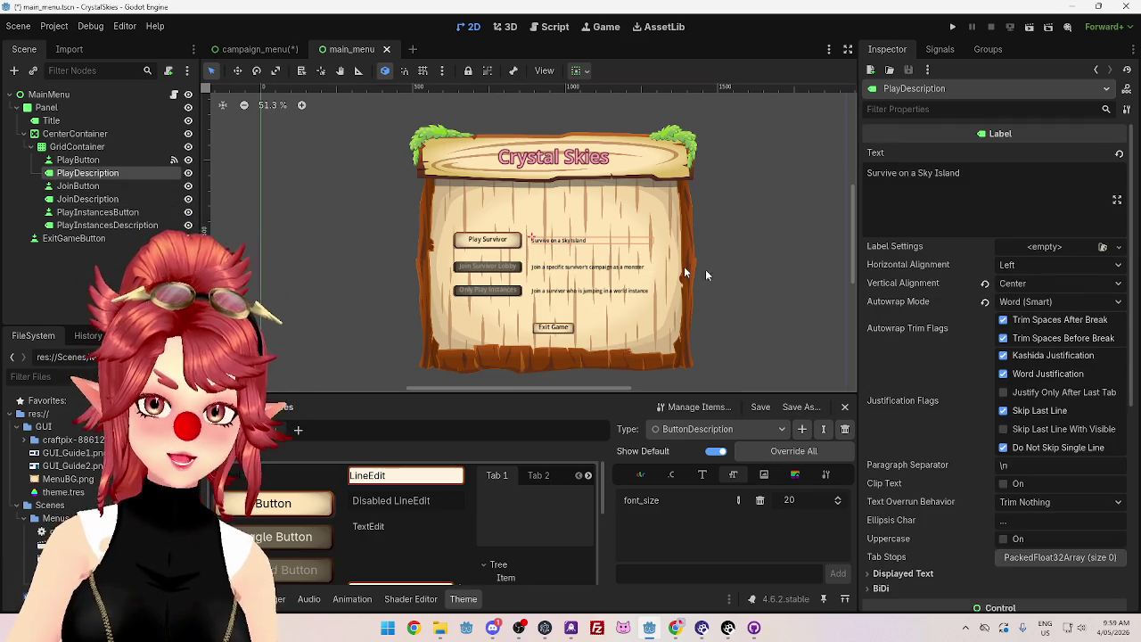
# Step: Set PlayDescription and JoinDescription's Type Variation to ButtonDescription
pyautogui.scroll(-5, 951, 486)
pyautogui.click(888, 376)
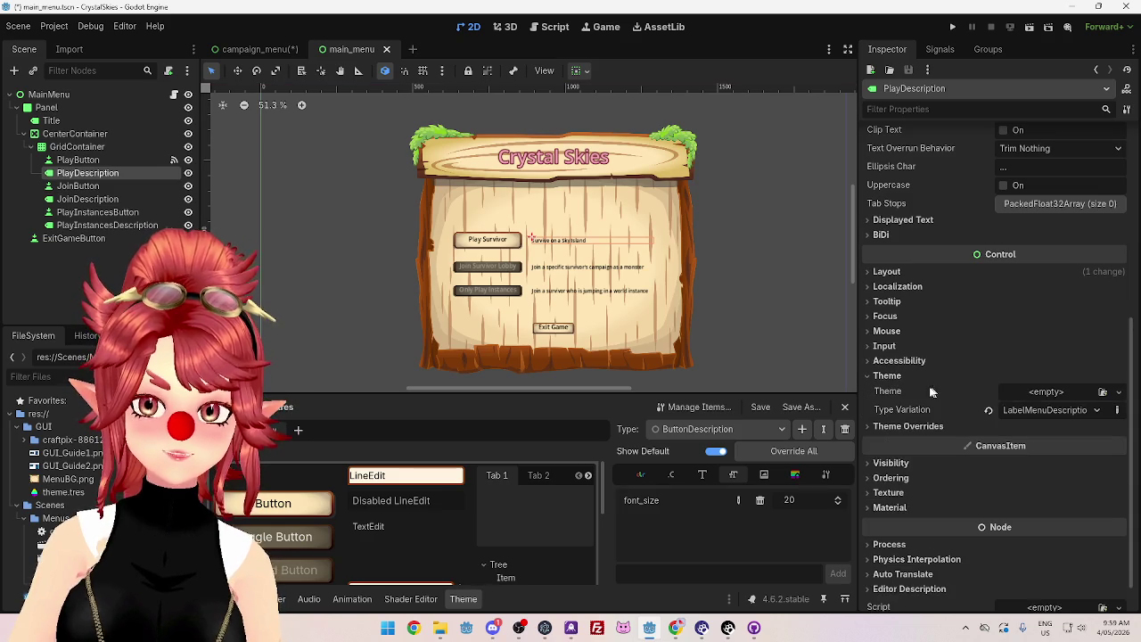
pyautogui.click(991, 411)
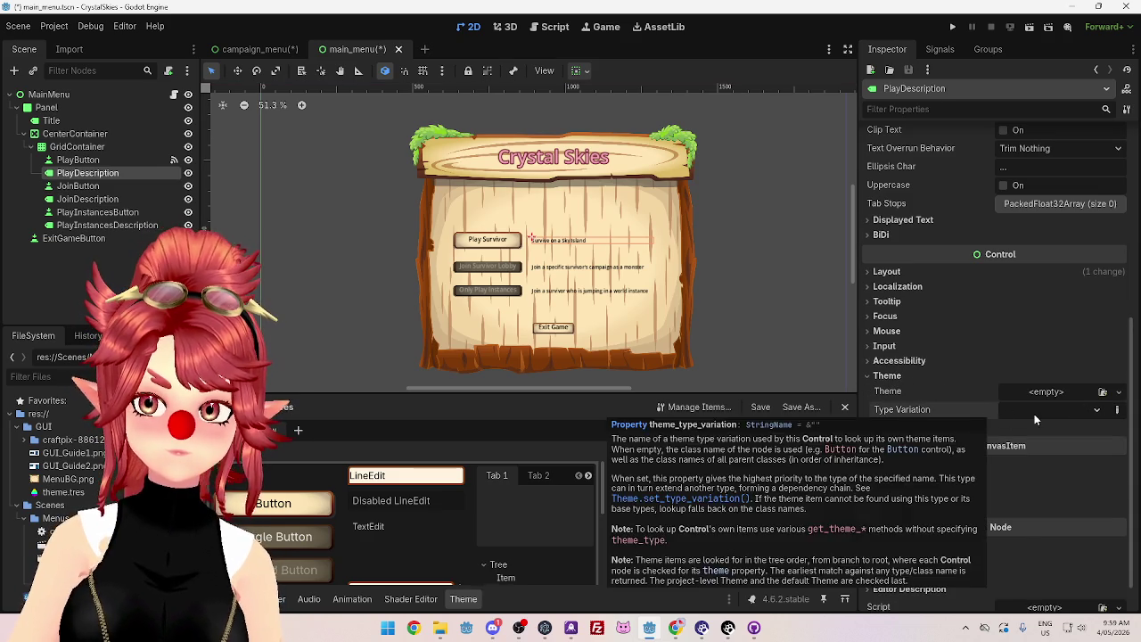
pyautogui.click(1034, 414)
pyautogui.click(1057, 447)
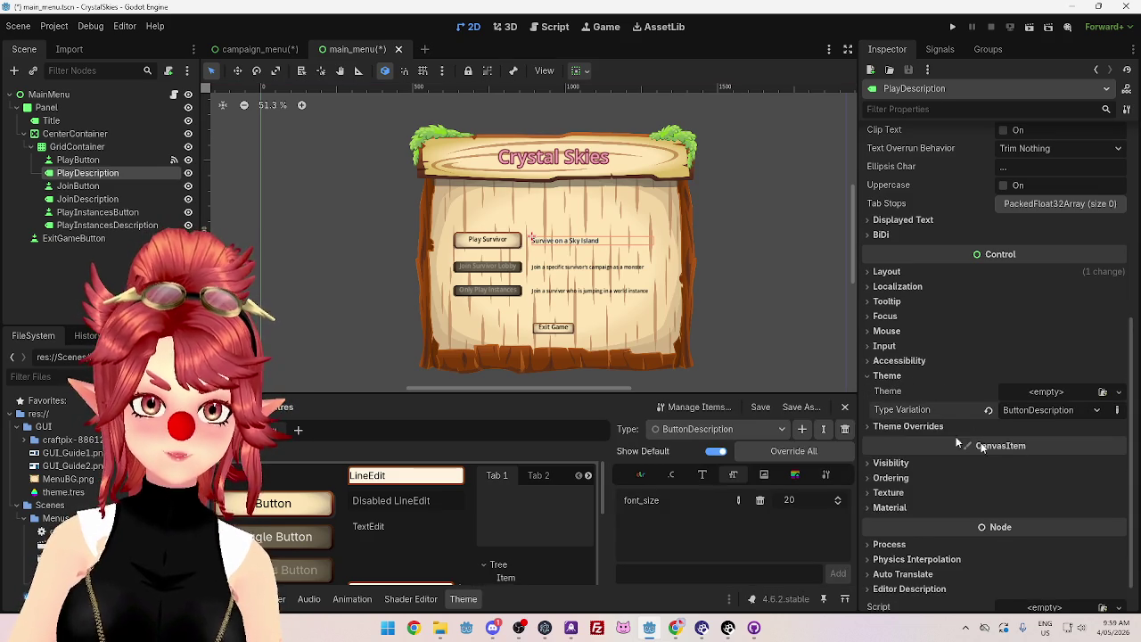
pyautogui.click(596, 267)
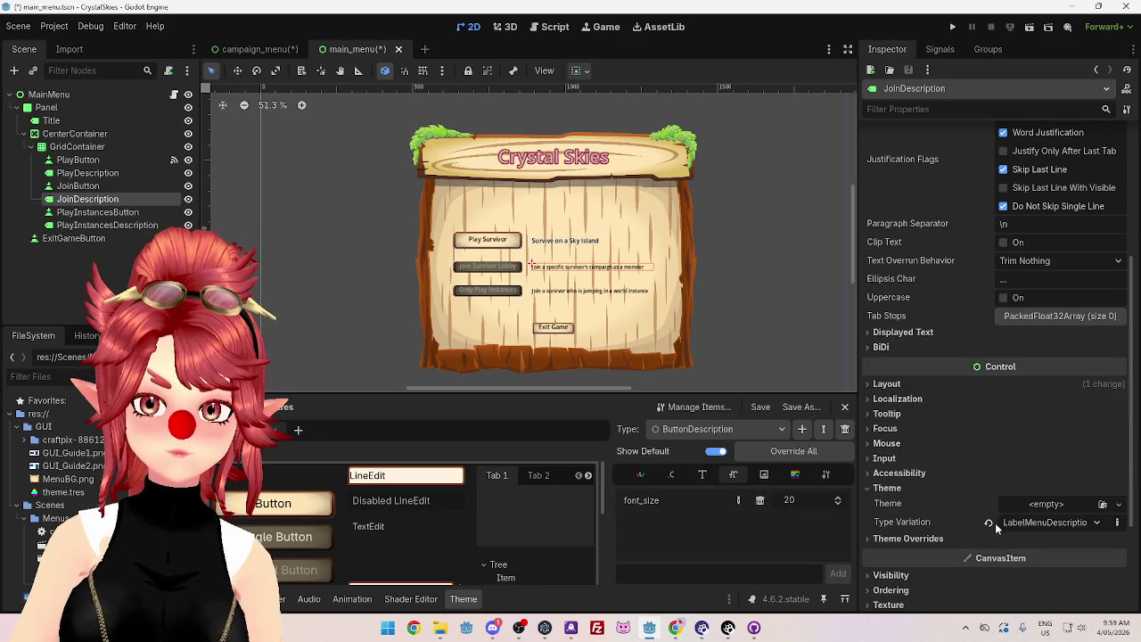
pyautogui.click(1028, 521)
pyautogui.click(1014, 491)
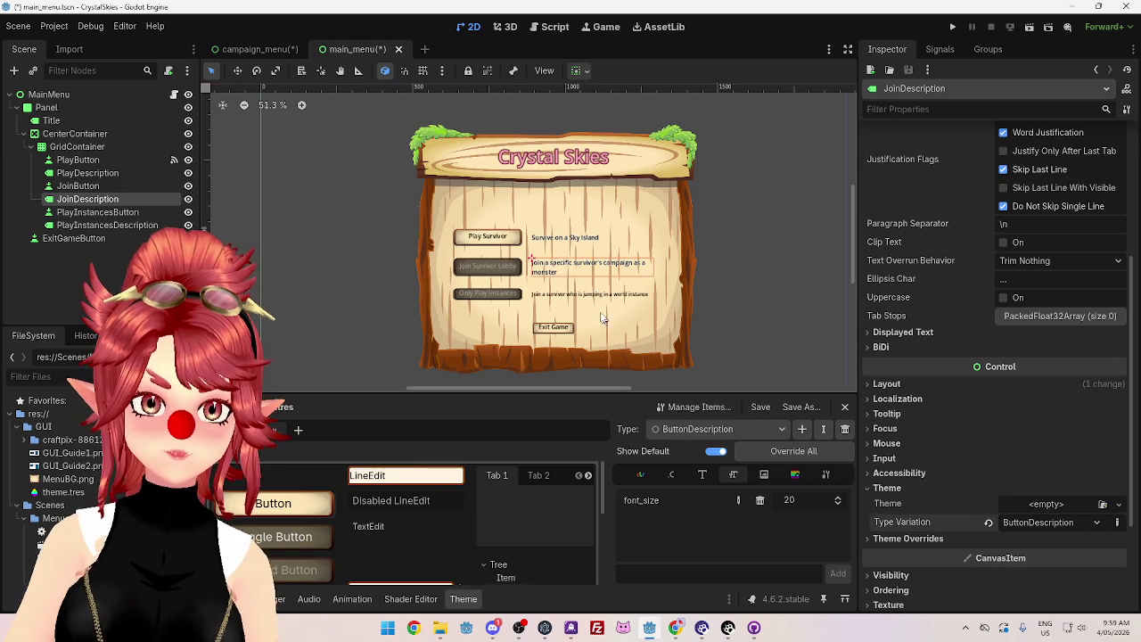
# Step: Give PlayInstancesDescription the ButtonDescription variation, then run the game with F5
pyautogui.click(595, 295)
pyautogui.scroll(-10, 950, 463)
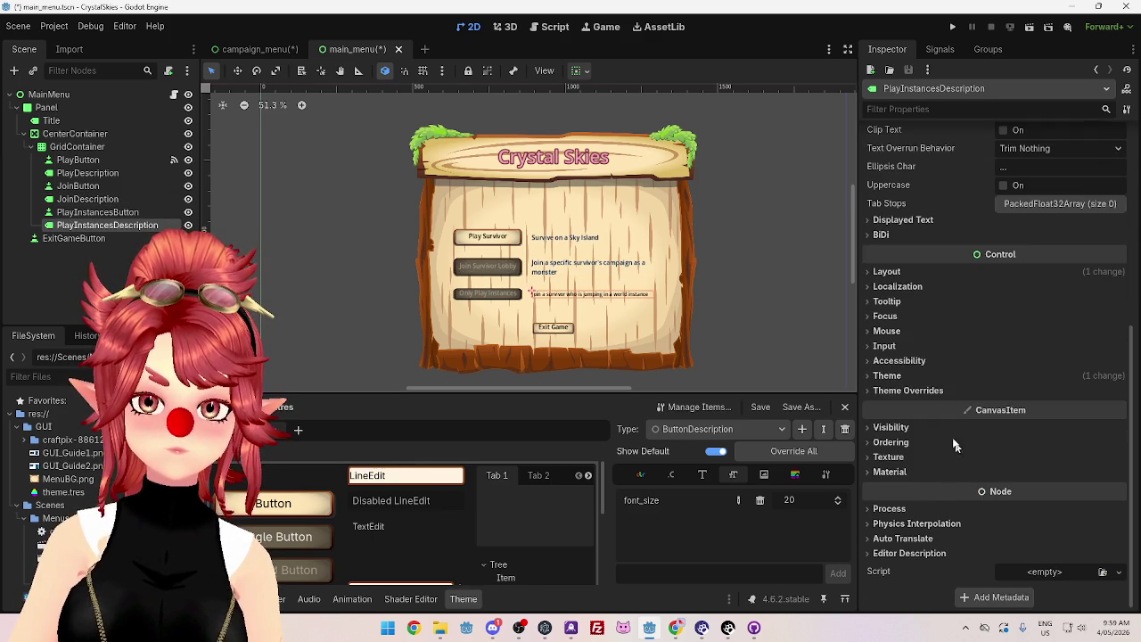
pyautogui.click(936, 376)
pyautogui.click(1013, 415)
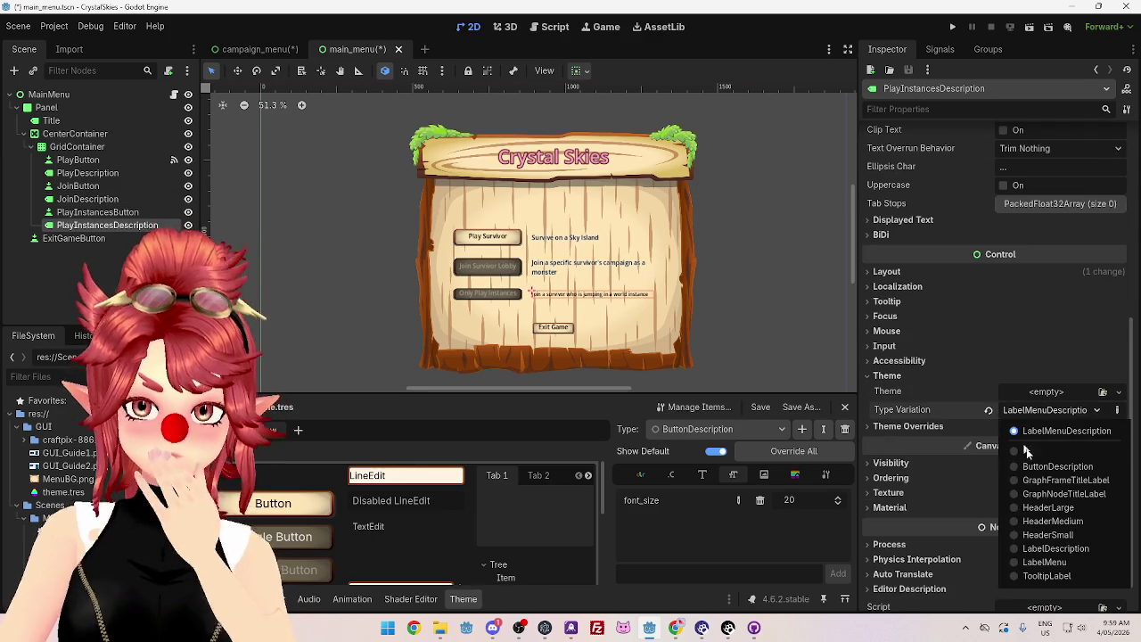
pyautogui.click(1025, 470)
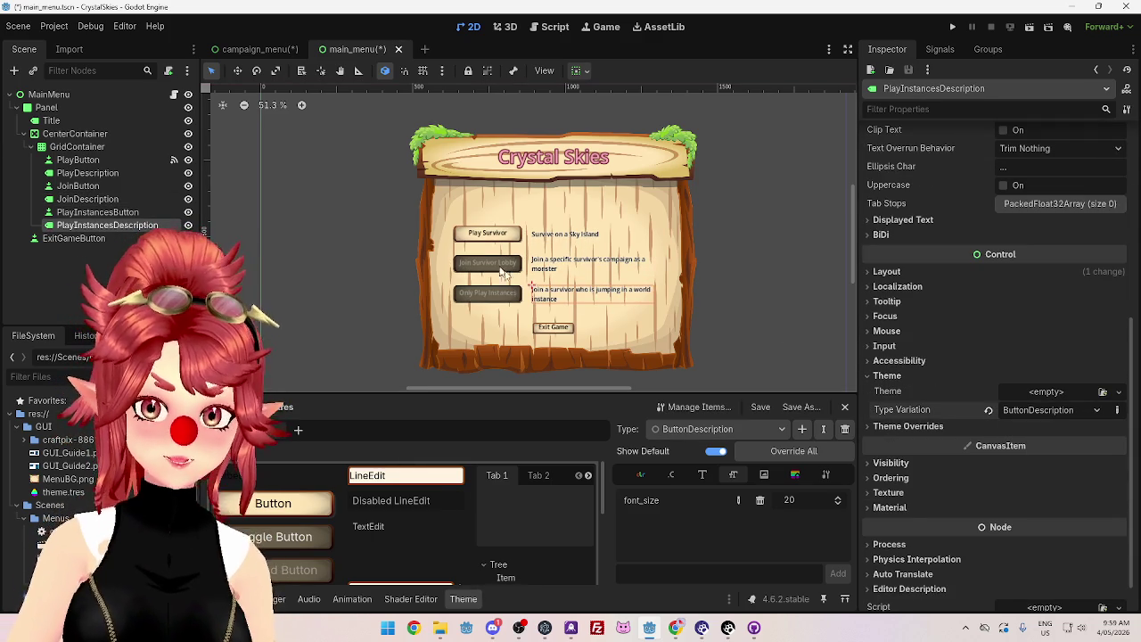
pyautogui.press('F5')
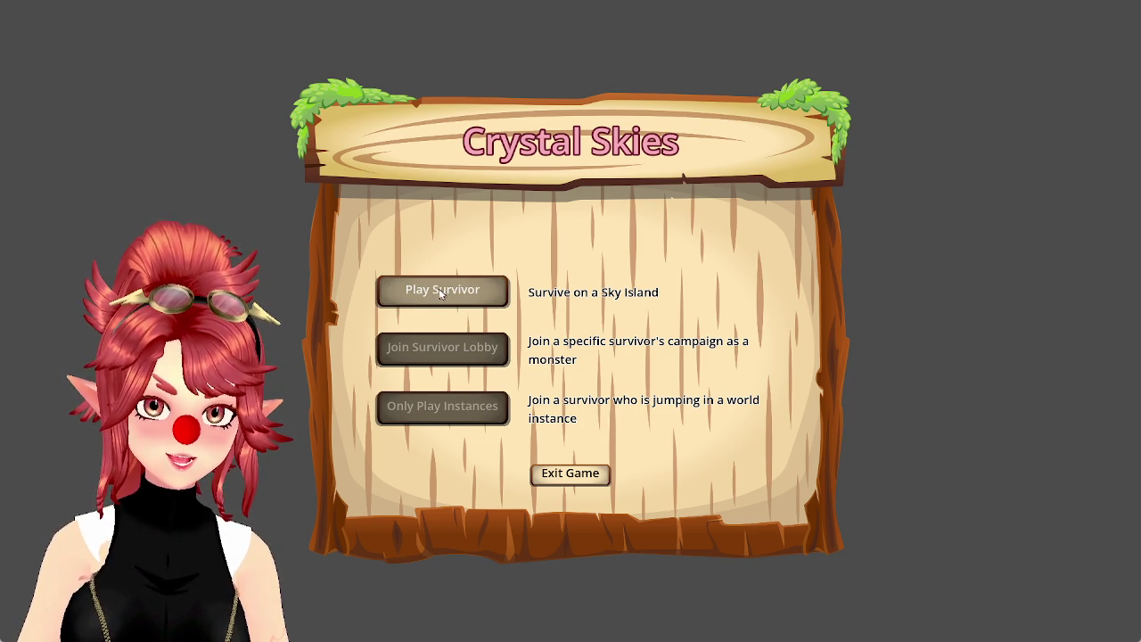
# Step: Exit the running game and bring up the theme editor panel in Godot
pyautogui.click(560, 472)
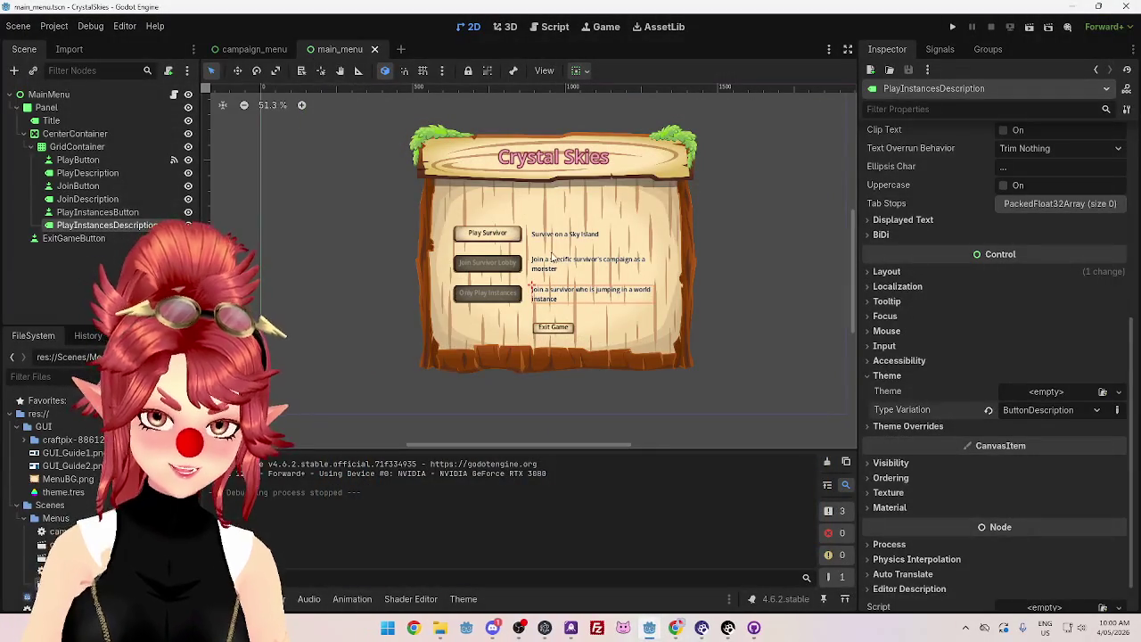
pyautogui.click(465, 598)
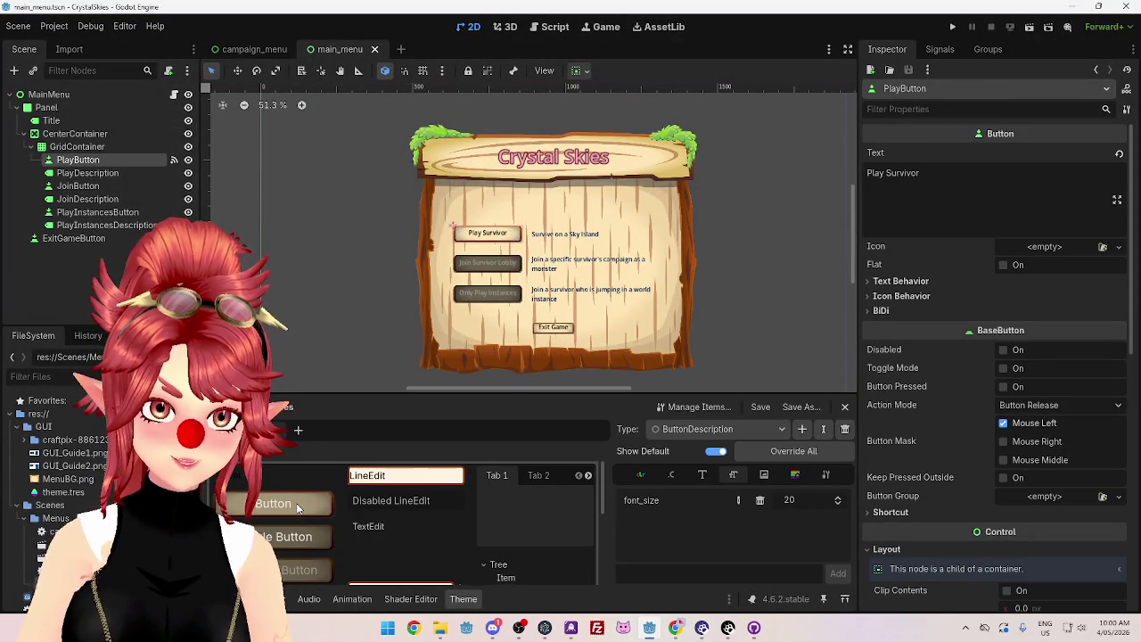
# Step: Enlarge the theme panel and browse the constant, colour, font, font size, icon and stylebox entries
pyautogui.moveTo(645, 393); pyautogui.dragTo(635, 349)
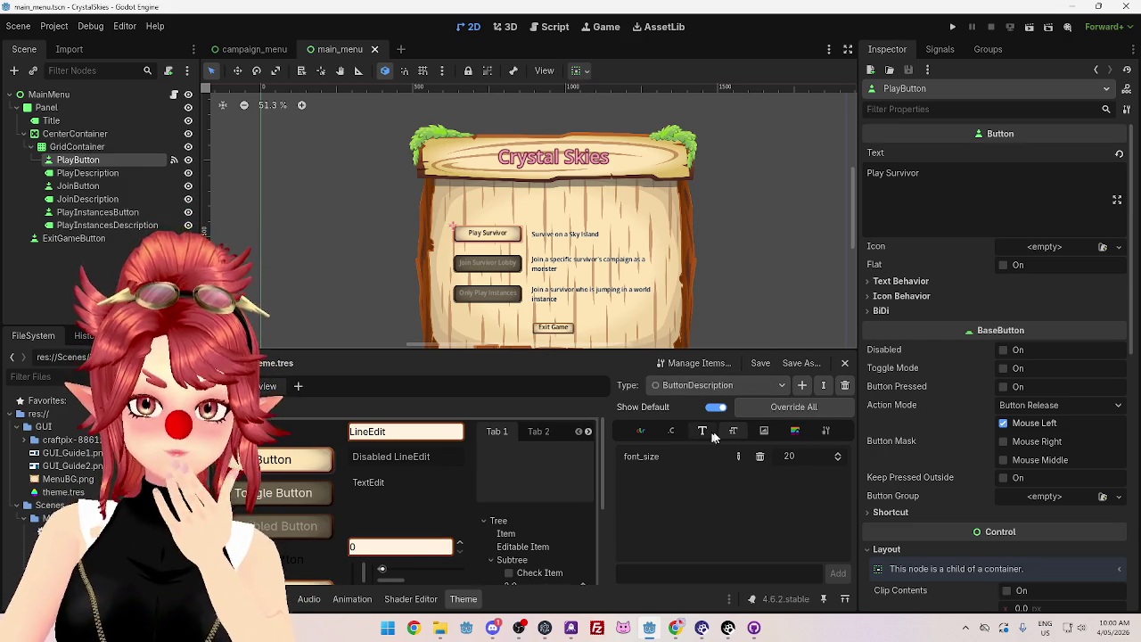
pyautogui.click(638, 431)
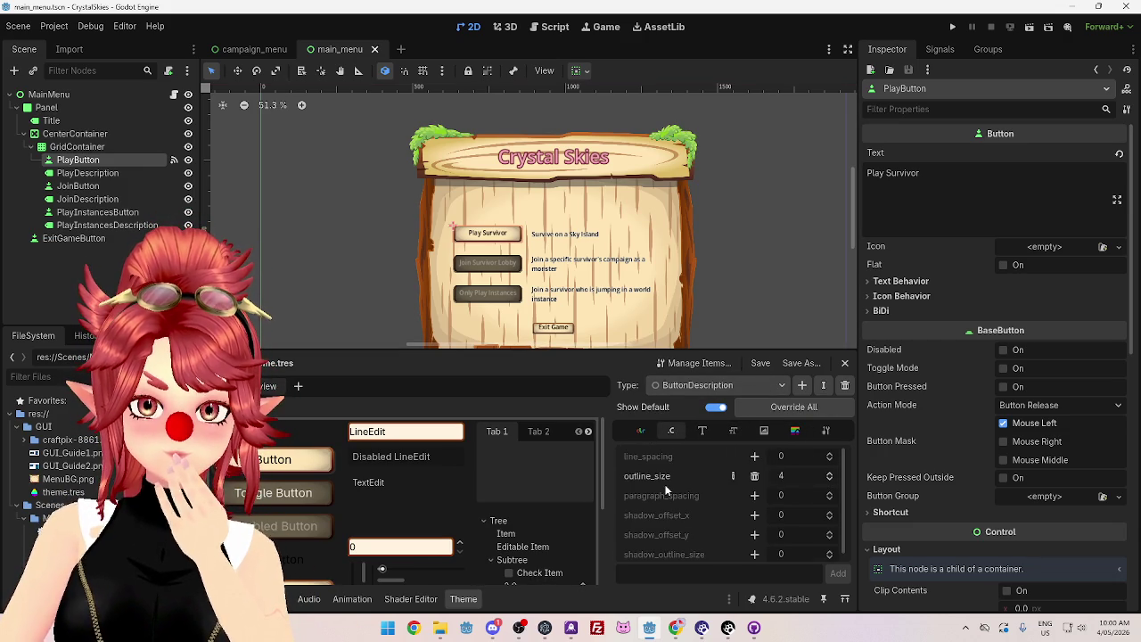
pyautogui.click(672, 433)
pyautogui.click(703, 432)
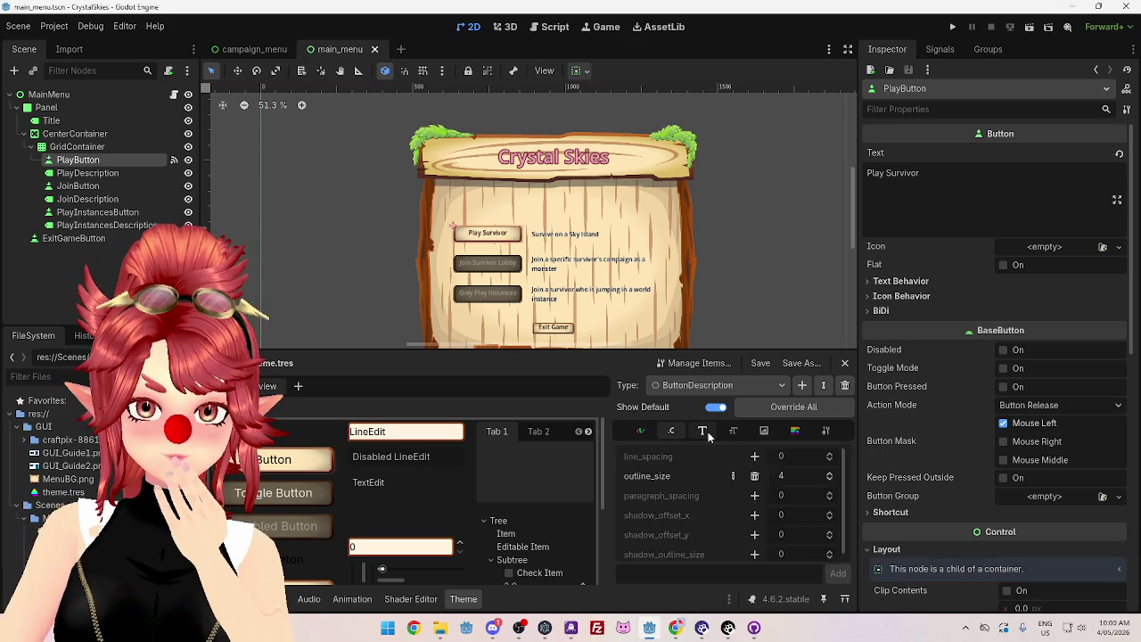
pyautogui.click(733, 432)
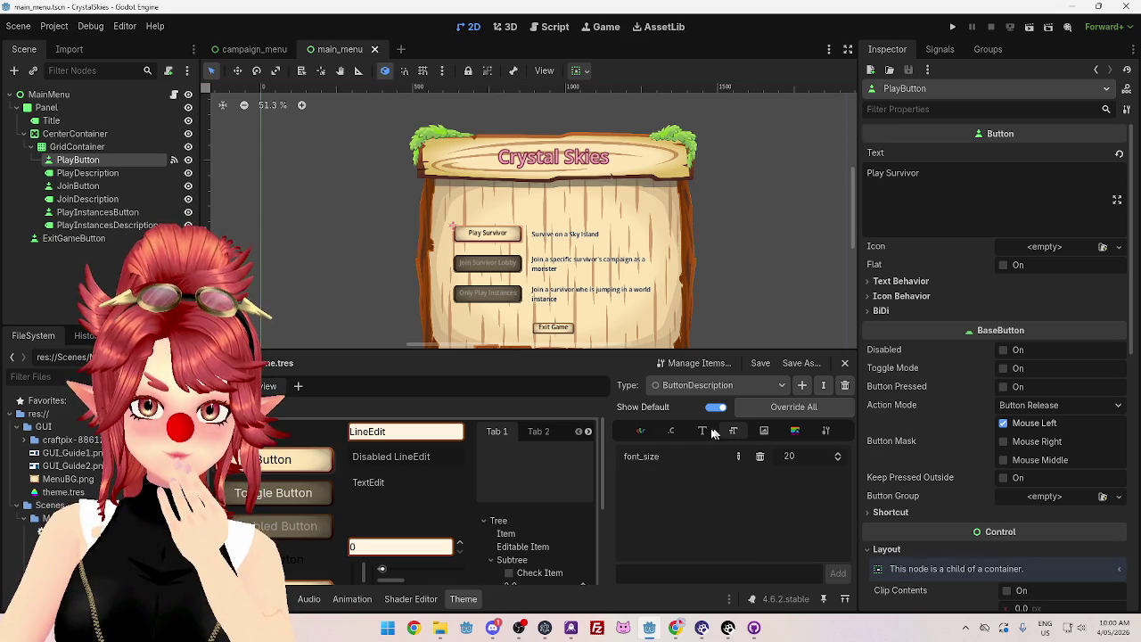
pyautogui.click(704, 432)
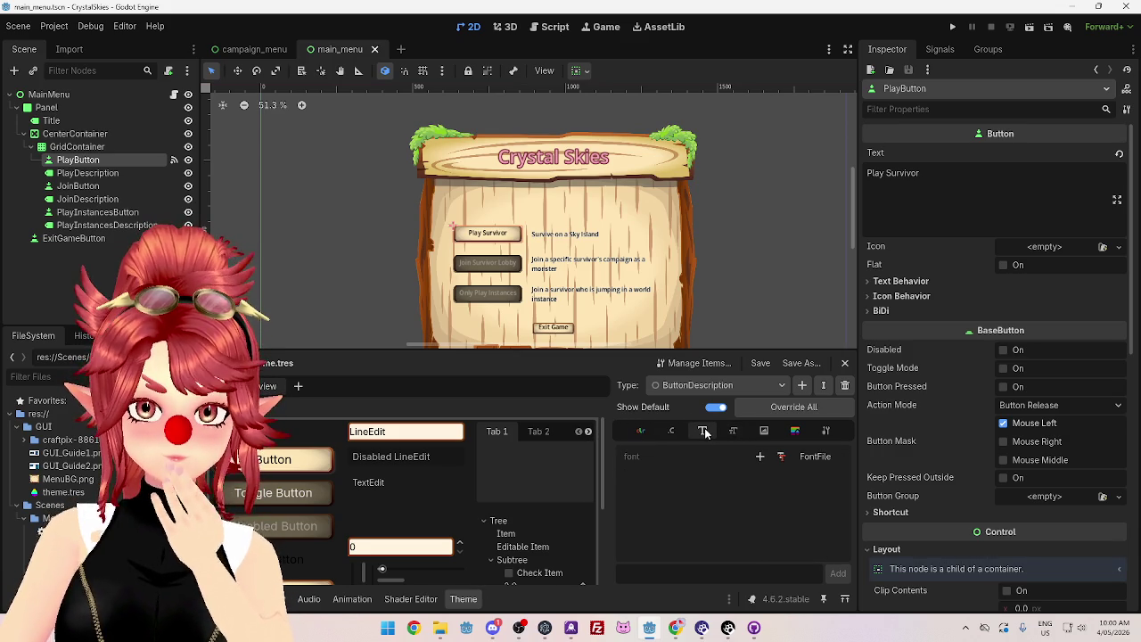
pyautogui.click(732, 432)
pyautogui.click(765, 432)
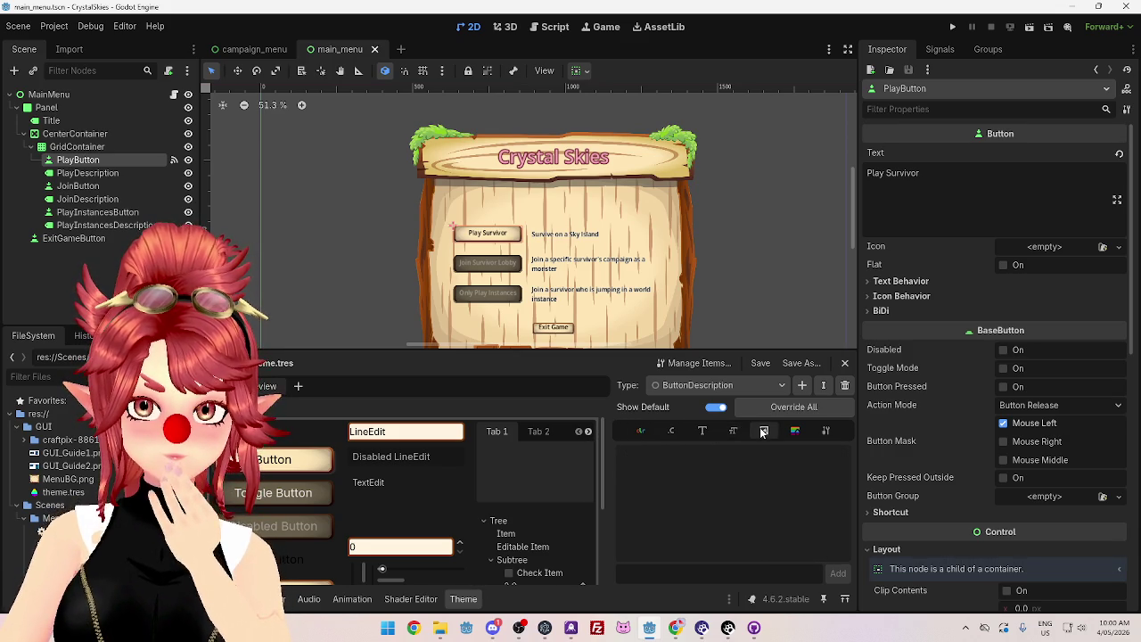
pyautogui.click(796, 432)
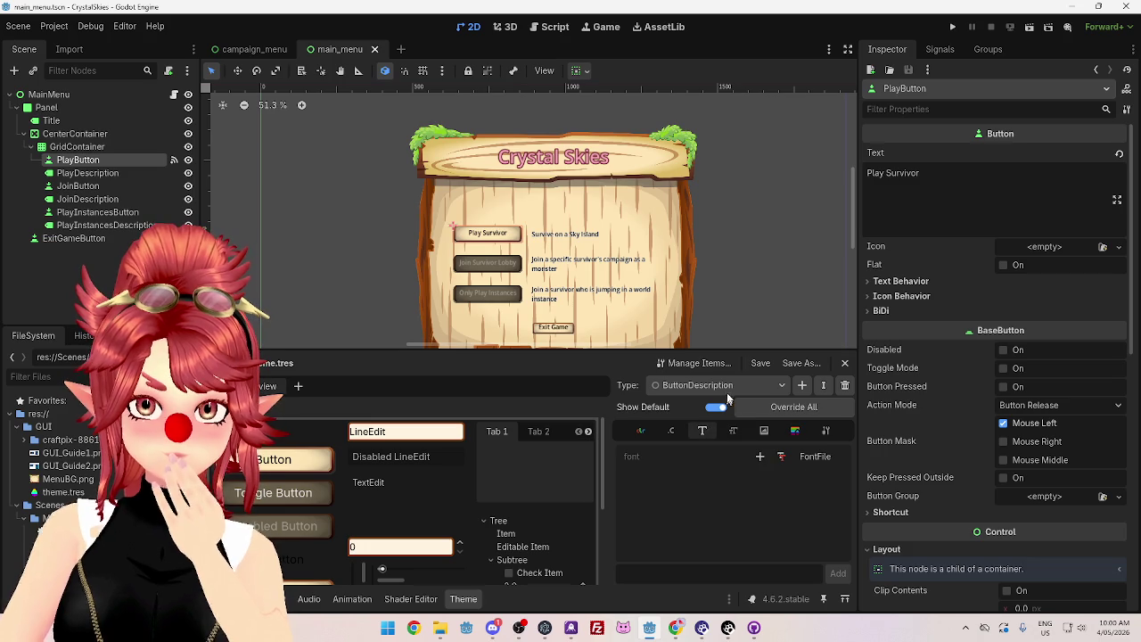
# Step: Open the Manage Theme Items dialog, cancel adding a constant, and close it
pyautogui.click(705, 363)
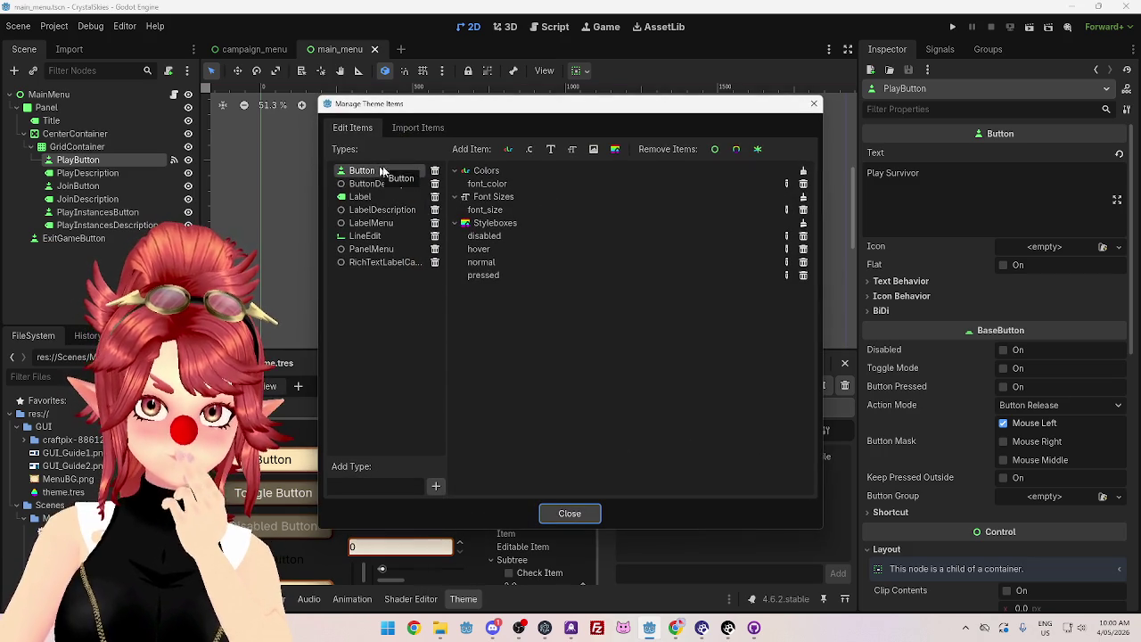
pyautogui.click(530, 150)
pyautogui.press('Escape')
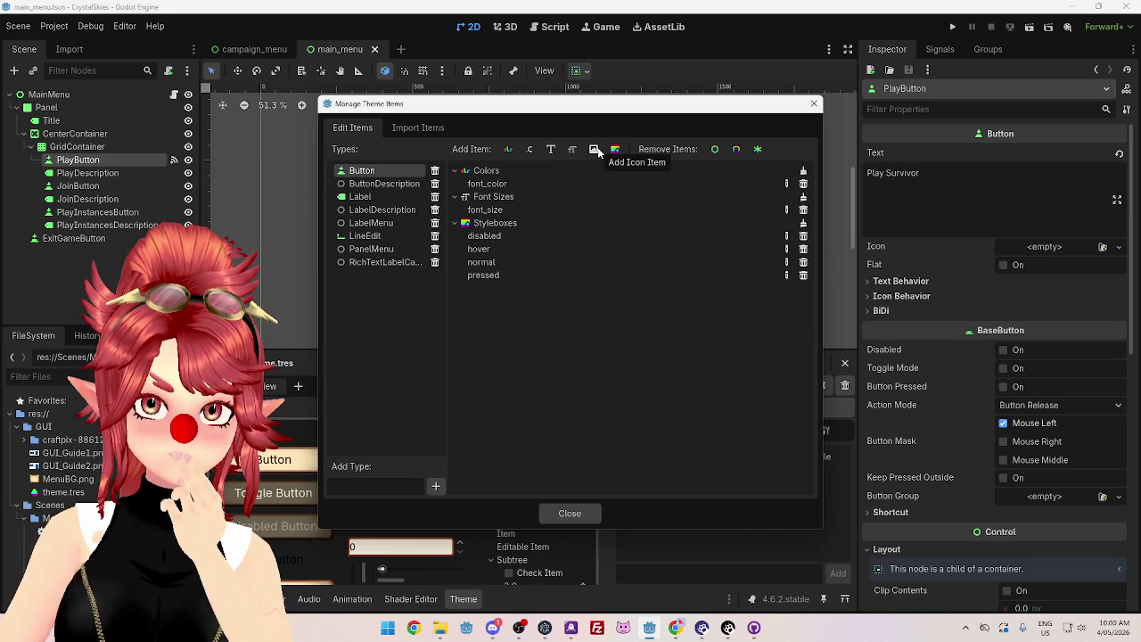
pyautogui.click(570, 512)
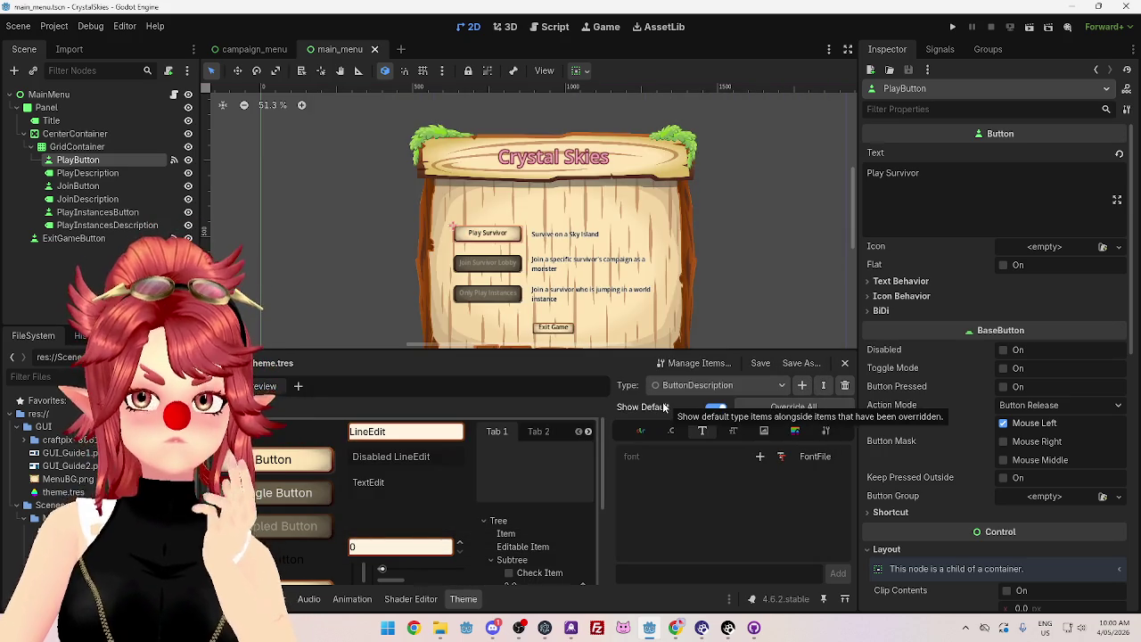
pyautogui.scroll(-3, 945, 504)
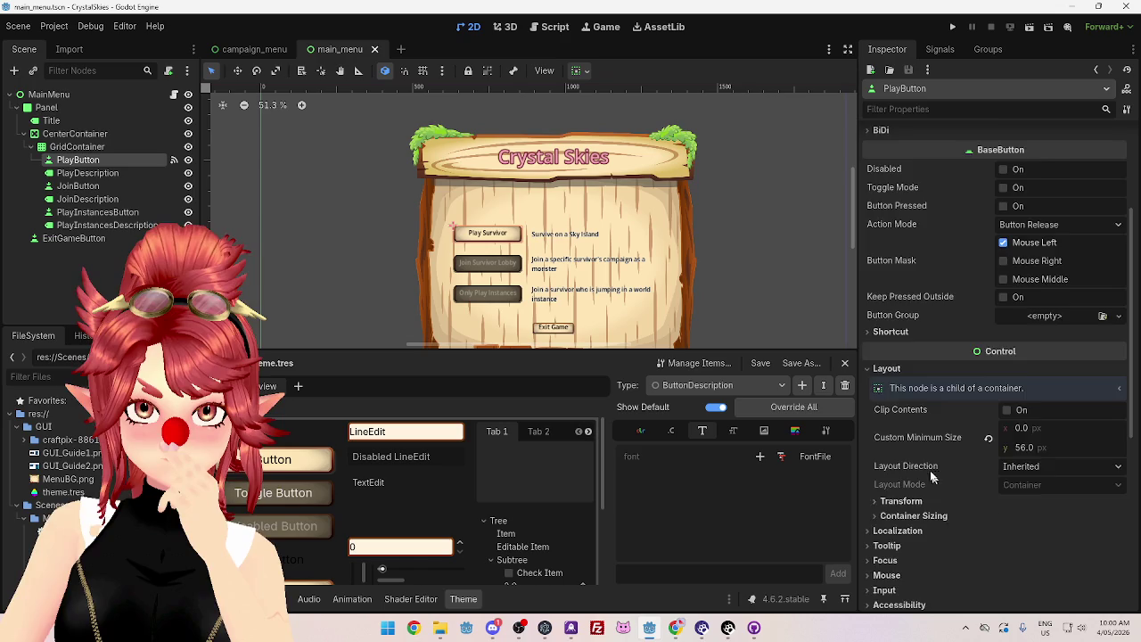
pyautogui.scroll(-2, 931, 472)
pyautogui.scroll(-2, 929, 472)
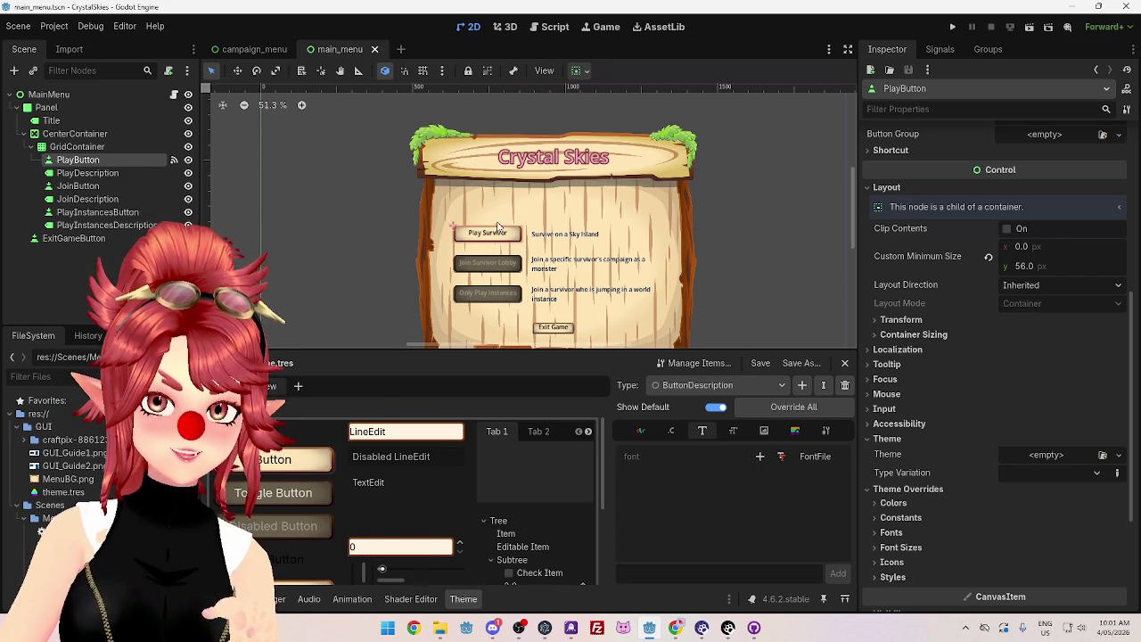
# Step: Type and delete test text in JoinDescription, save main_menu, and go to the campaign_menu scene
pyautogui.click(552, 272)
pyautogui.scroll(5, 990, 267)
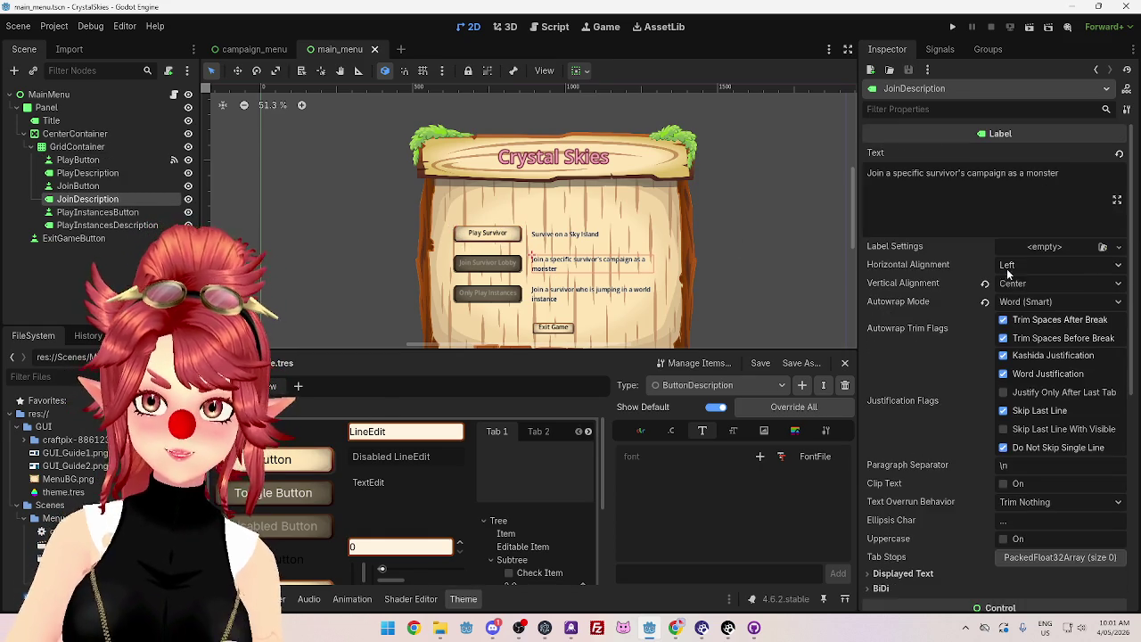
pyautogui.write('dfd df df df')
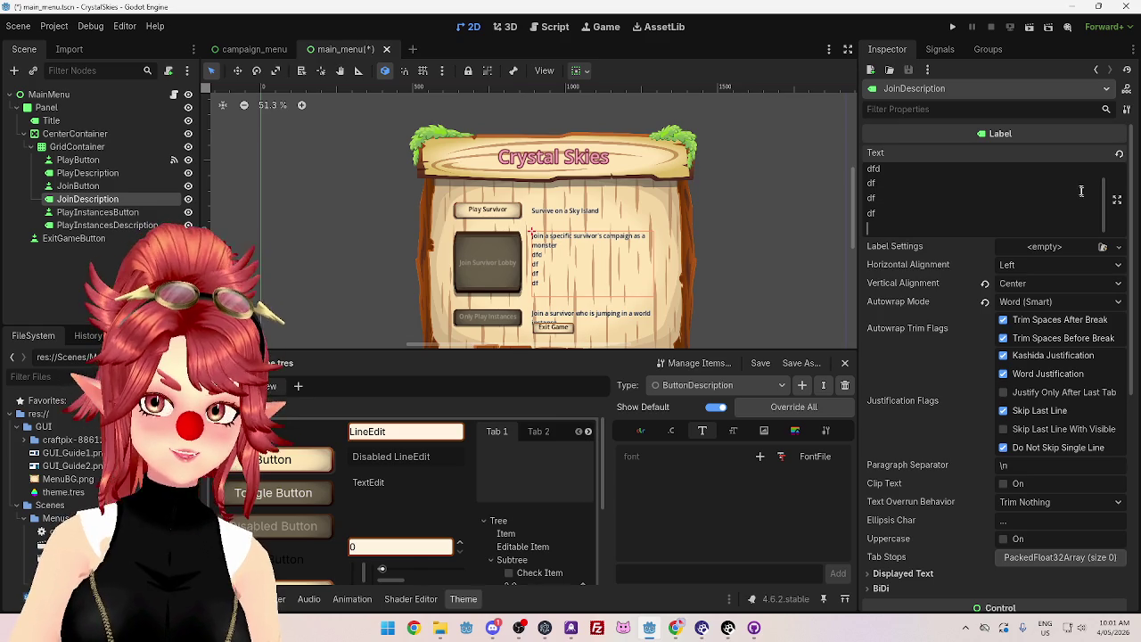
pyautogui.hotkey('shift', 'Up')
pyautogui.hotkey('shift', 'Up')
pyautogui.hotkey('shift', 'Up')
pyautogui.press('BackSpace')
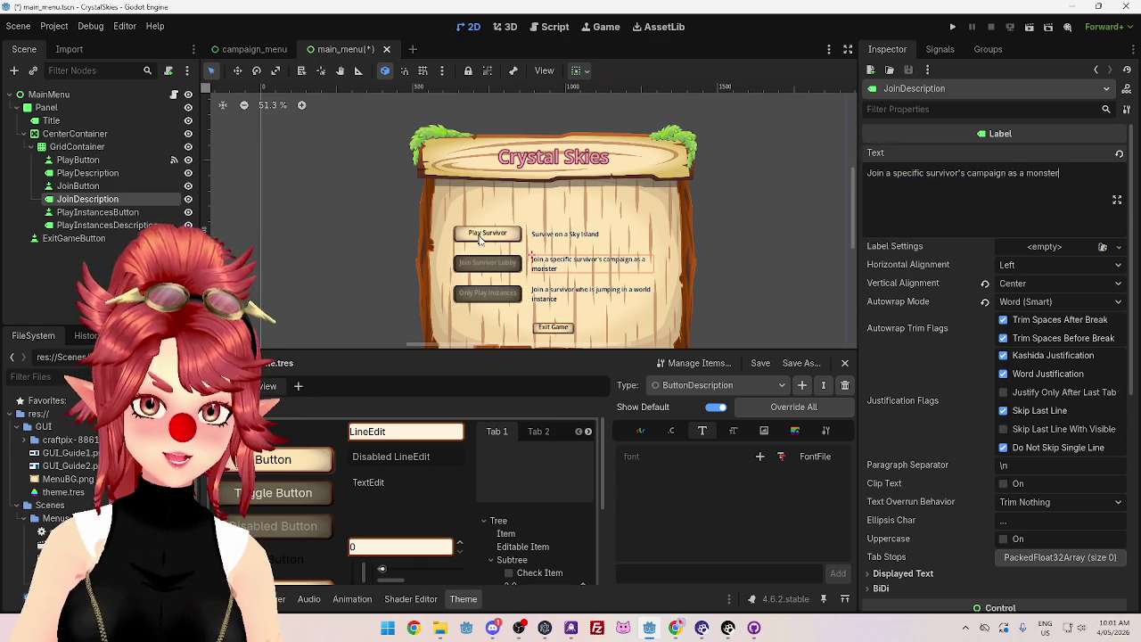
pyautogui.hotkey('ctrl', 's')
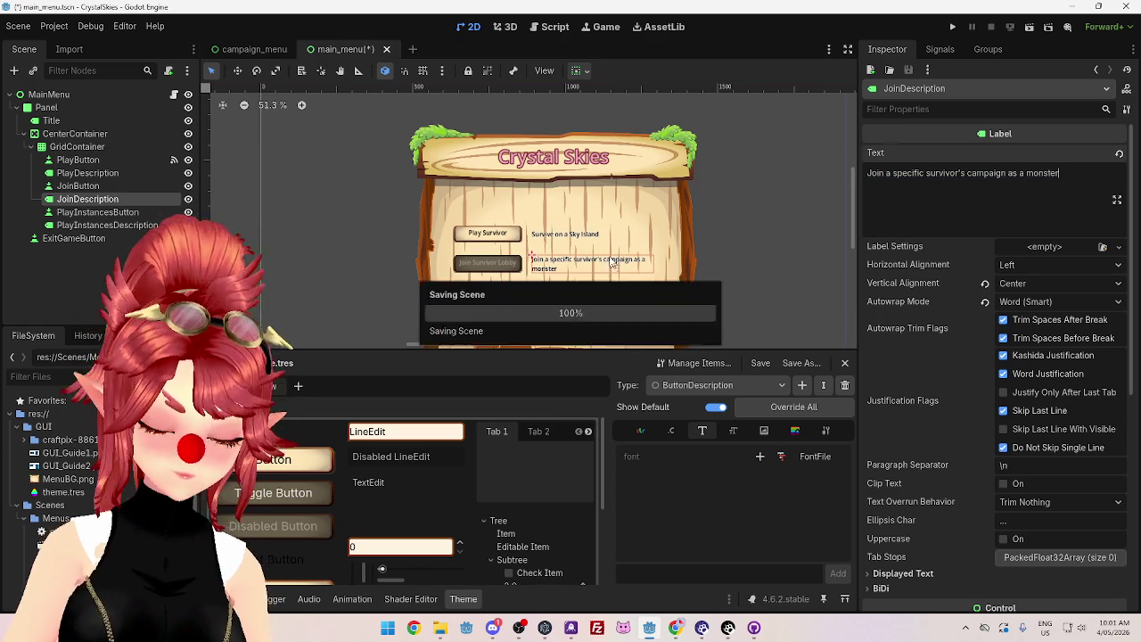
pyautogui.click(230, 50)
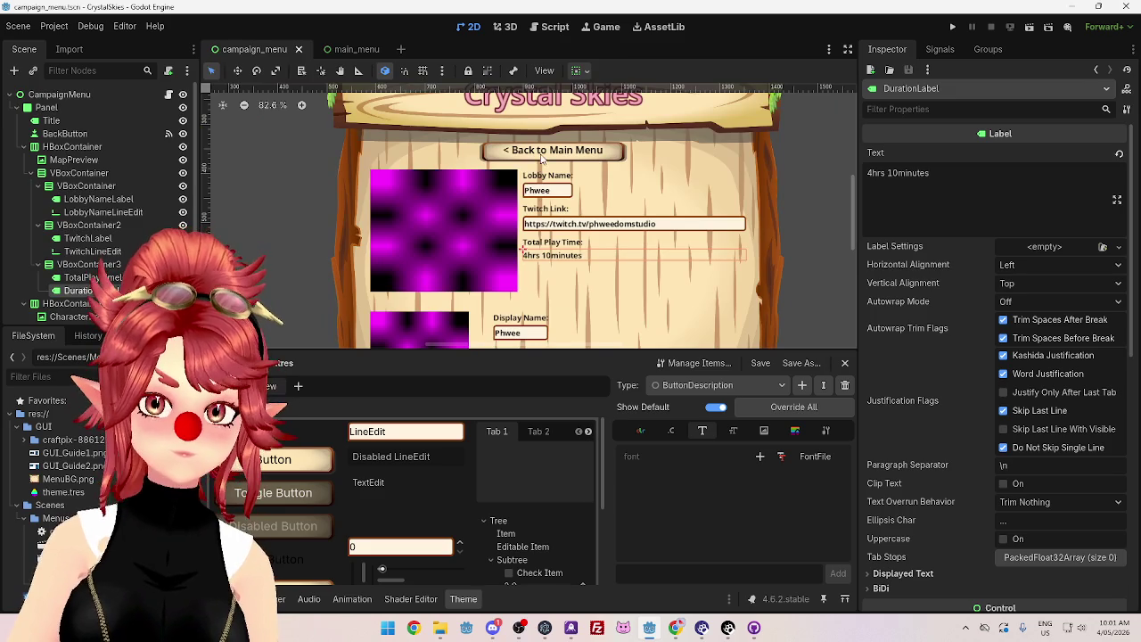
# Step: Try HBoxContainer2's Position y at 500, then 510
pyautogui.scroll(-3, 691, 259)
pyautogui.scroll(2, 688, 271)
pyautogui.click(434, 303)
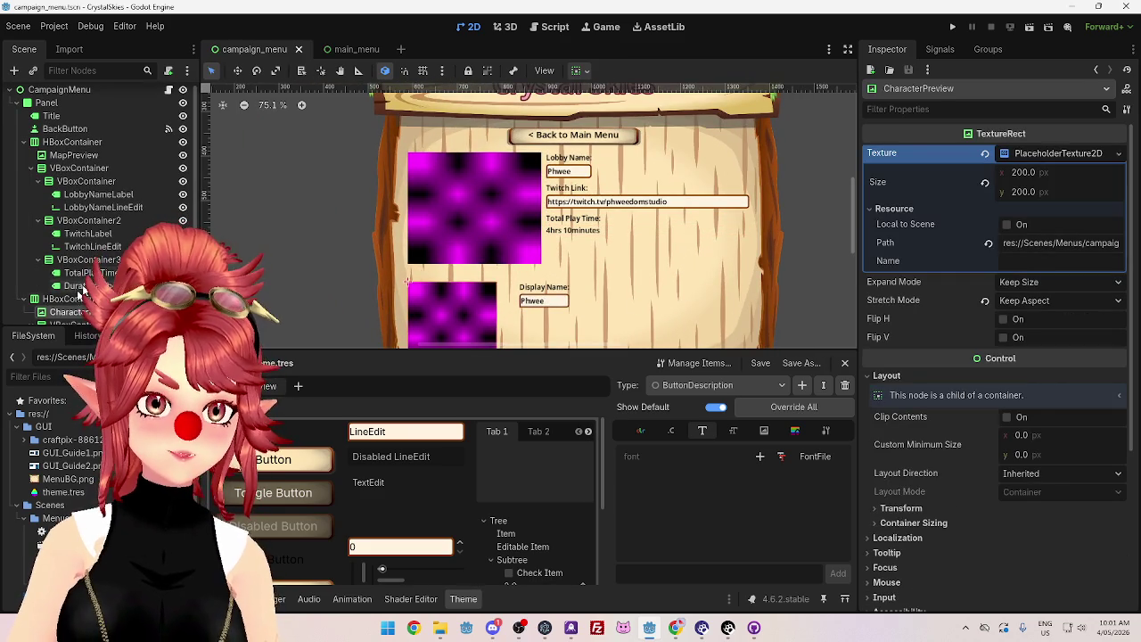
pyautogui.click(407, 282)
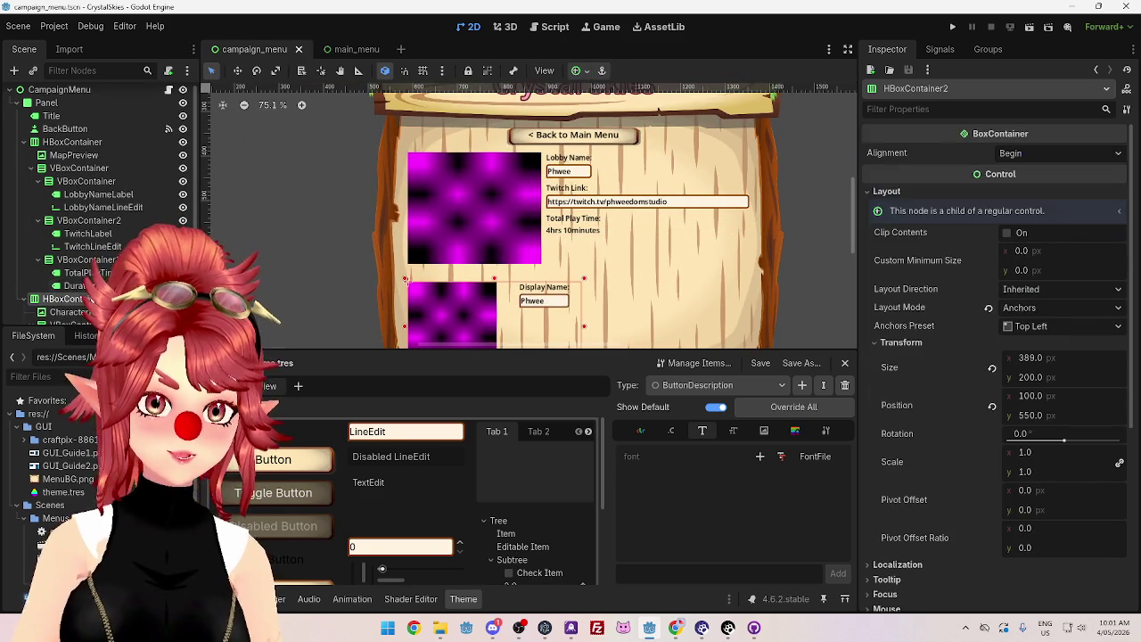
pyautogui.click(1030, 416)
pyautogui.write('500')
pyautogui.press('Return')
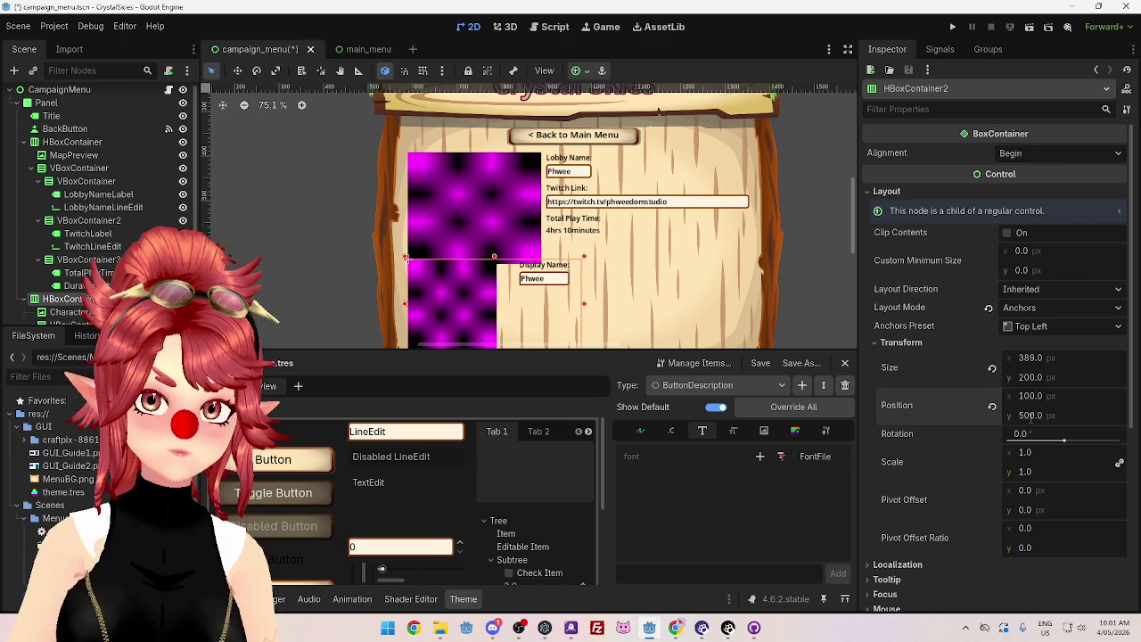
pyautogui.click(1046, 415)
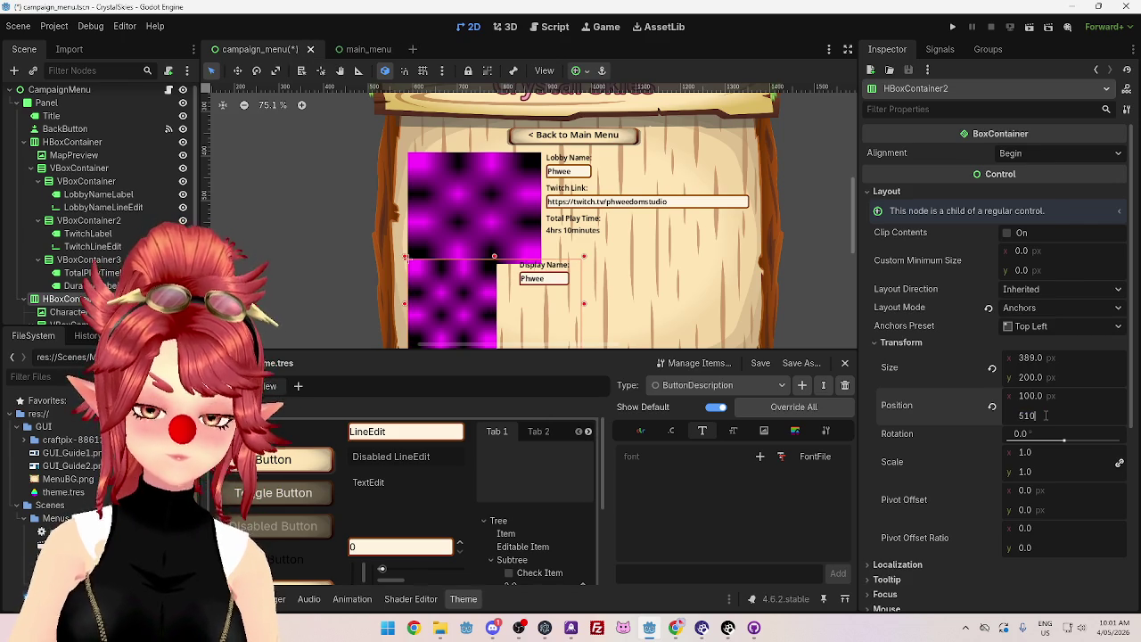
pyautogui.press('Return')
# Step: Adjust the MapPreview height through 220 and 210, settling on 200
pyautogui.click(478, 222)
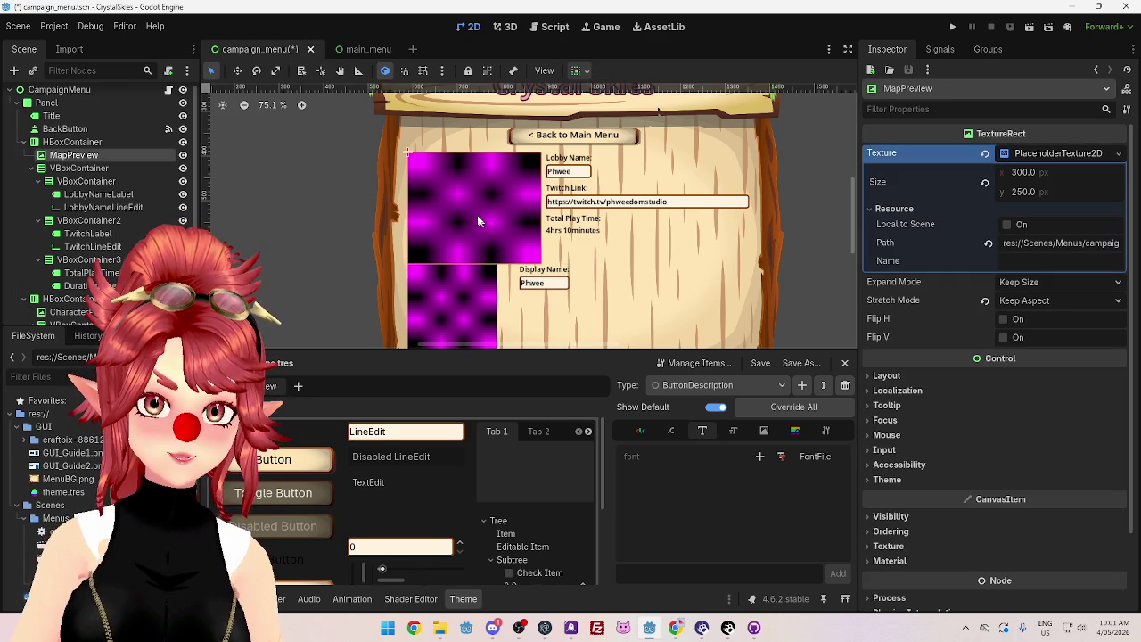
pyautogui.click(1025, 193)
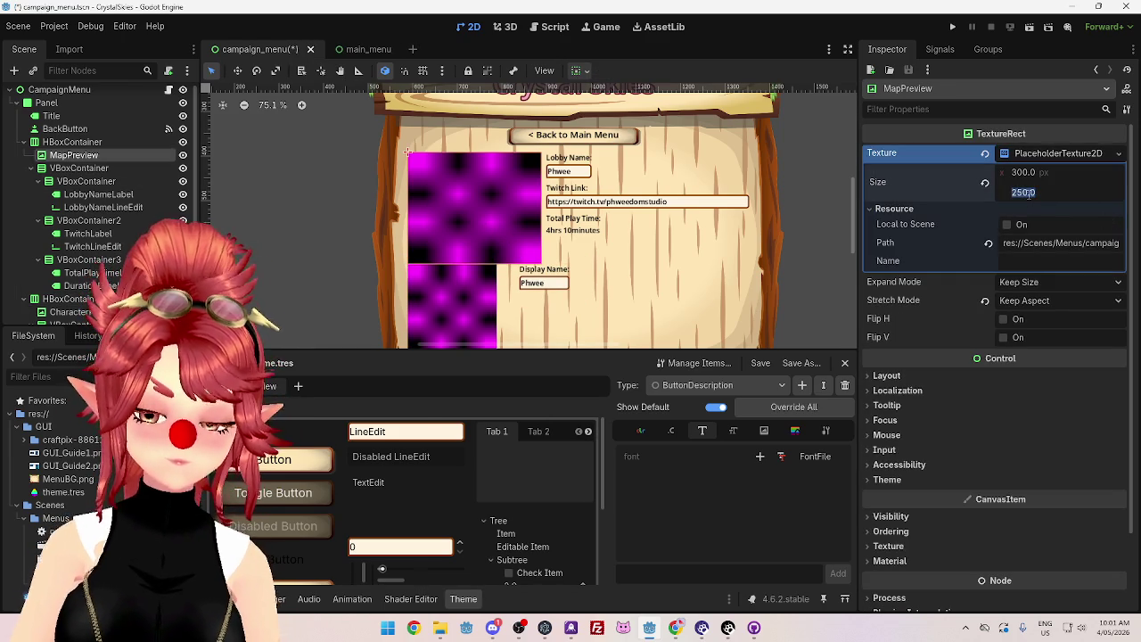
pyautogui.write('220')
pyautogui.press('Return')
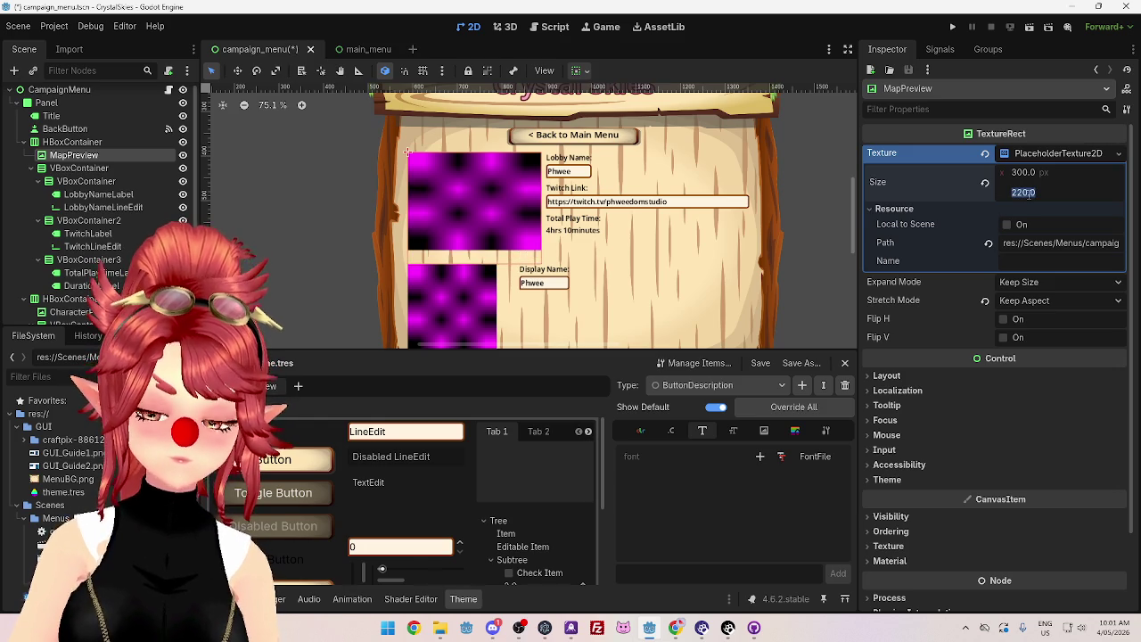
pyautogui.press('Return')
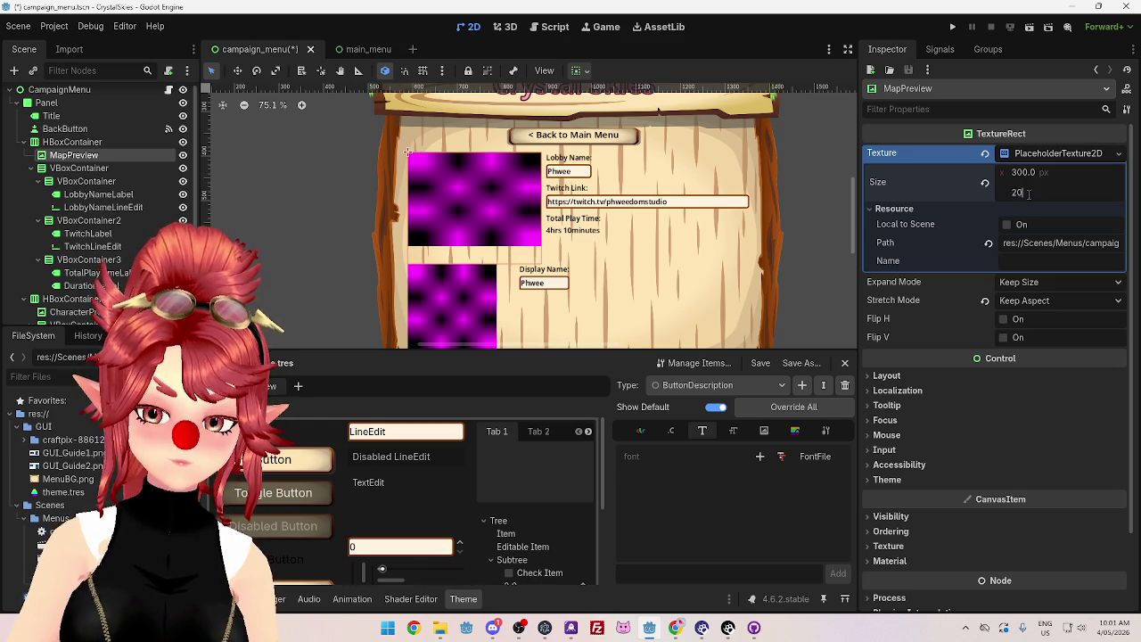
pyautogui.write('0')
pyautogui.press('Return')
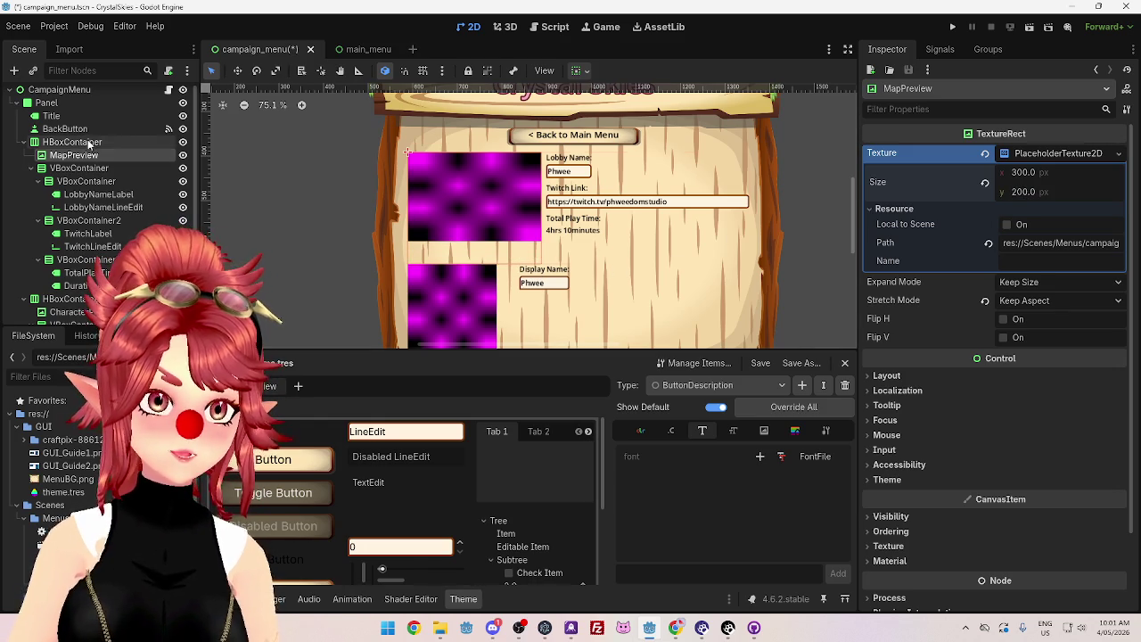
# Step: Reset the top HBoxContainer's Size and stretch it wider to the right
pyautogui.click(89, 143)
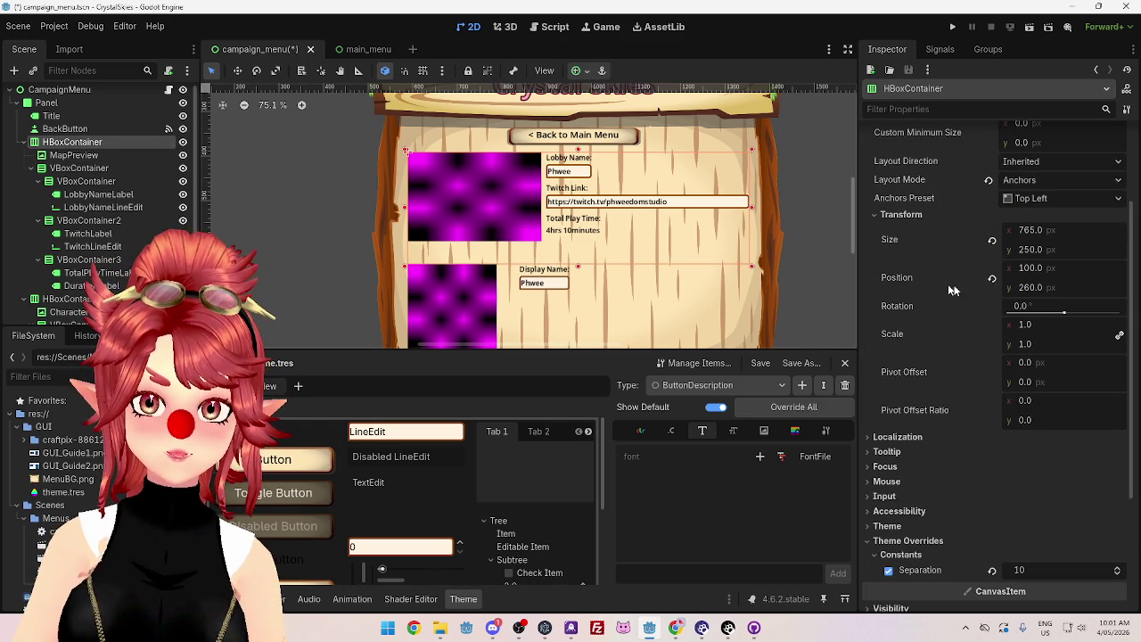
pyautogui.click(991, 242)
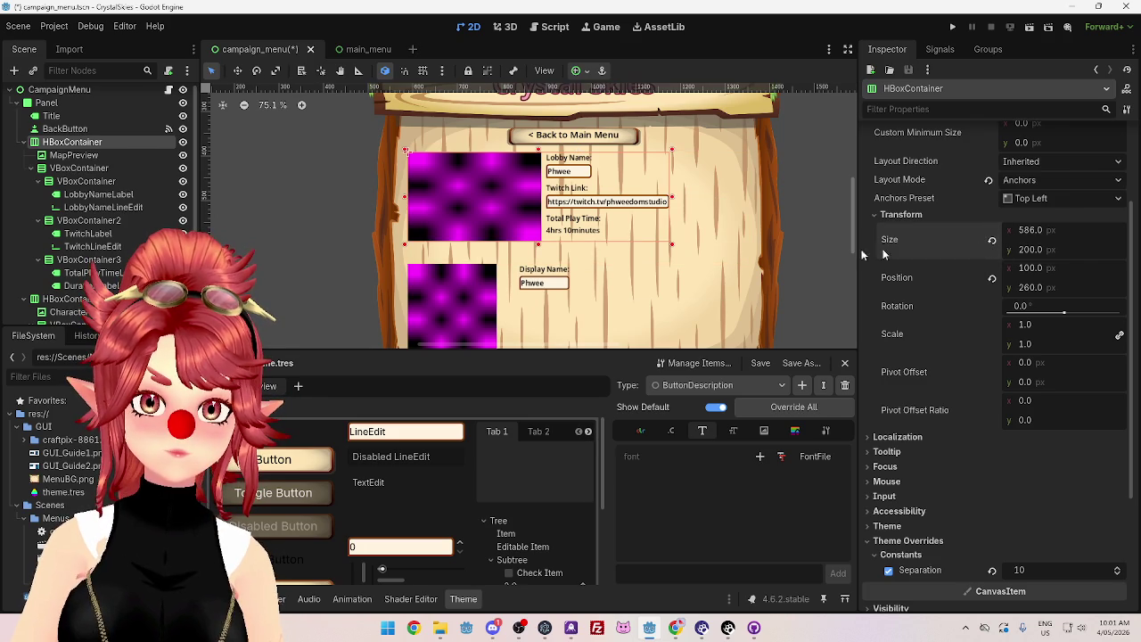
pyautogui.moveTo(673, 200)
pyautogui.mouseDown()
pyautogui.moveTo(756, 200)
pyautogui.moveTo(736, 201)
pyautogui.mouseUp()
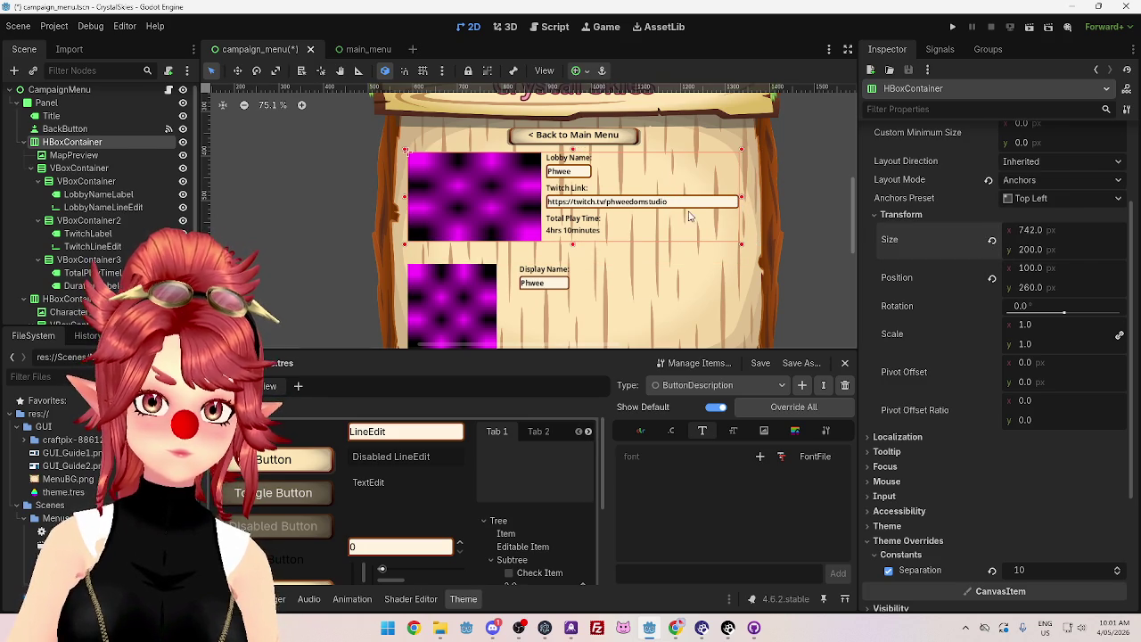
# Step: Set HBoxContainer2's Position y to 480
pyautogui.click(23, 142)
pyautogui.click(64, 161)
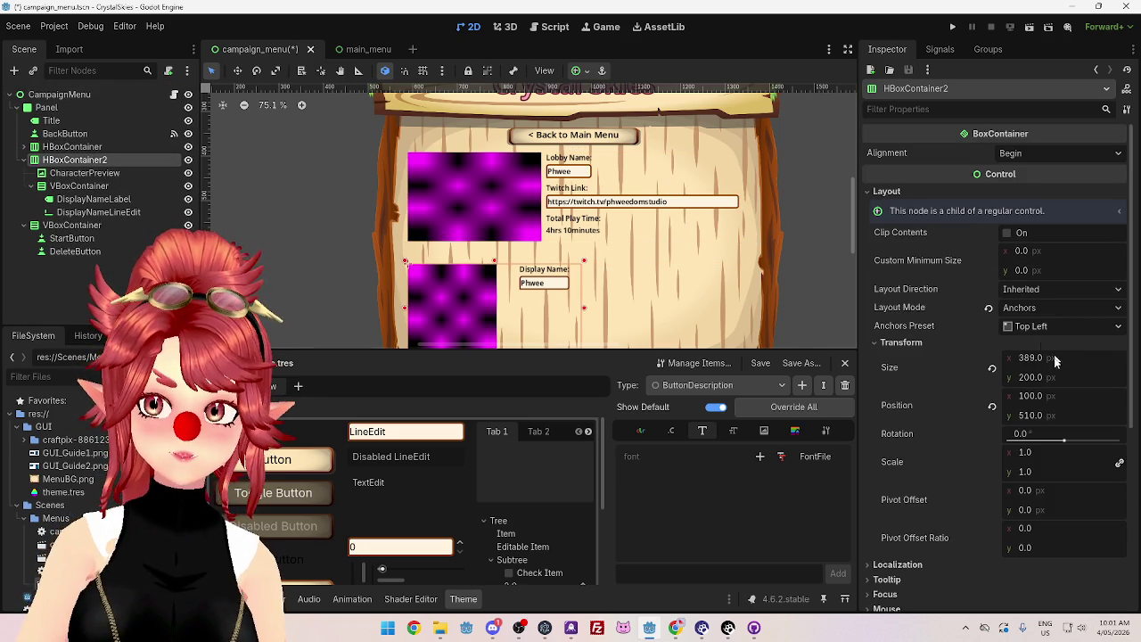
pyautogui.click(1033, 415)
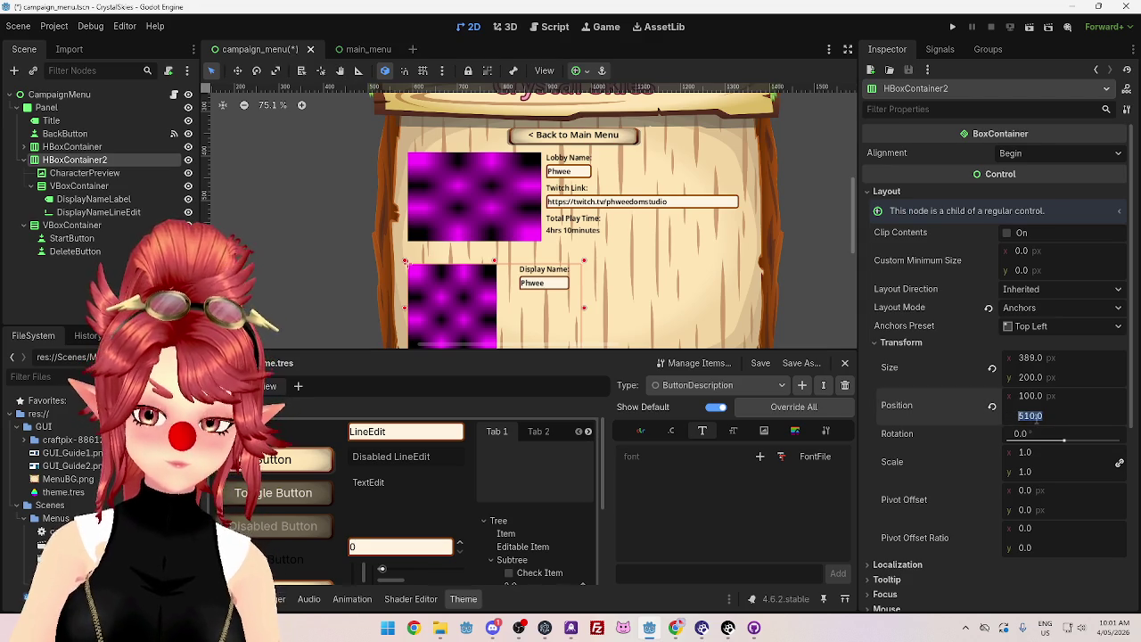
pyautogui.write('480')
pyautogui.press('Return')
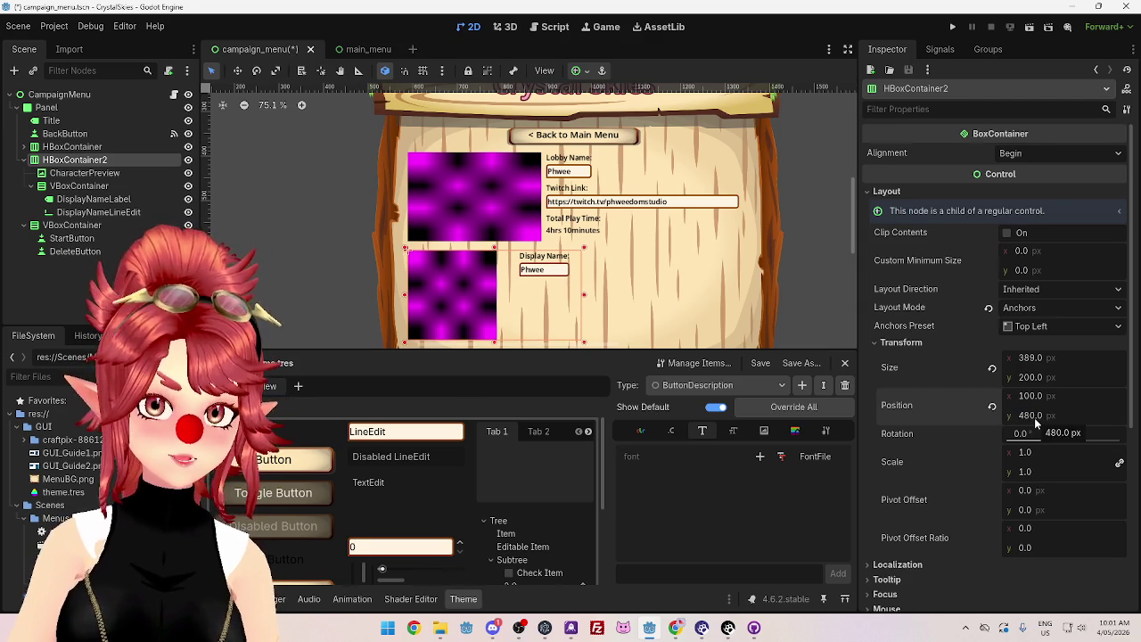
pyautogui.scroll(-1, 575, 179)
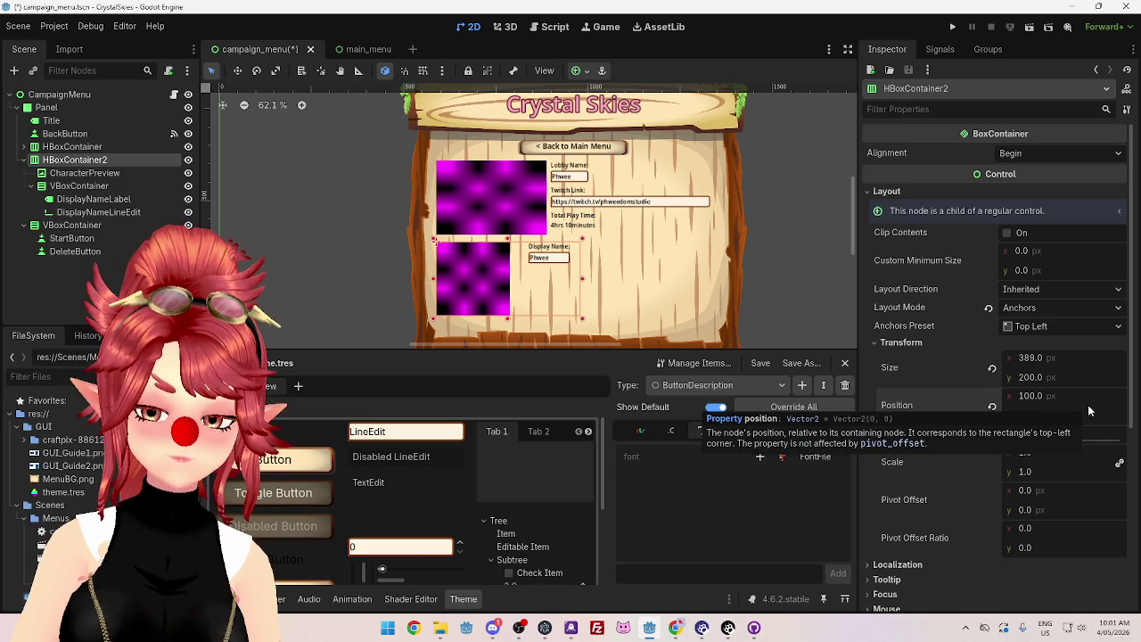
pyautogui.scroll(-10, 1088, 410)
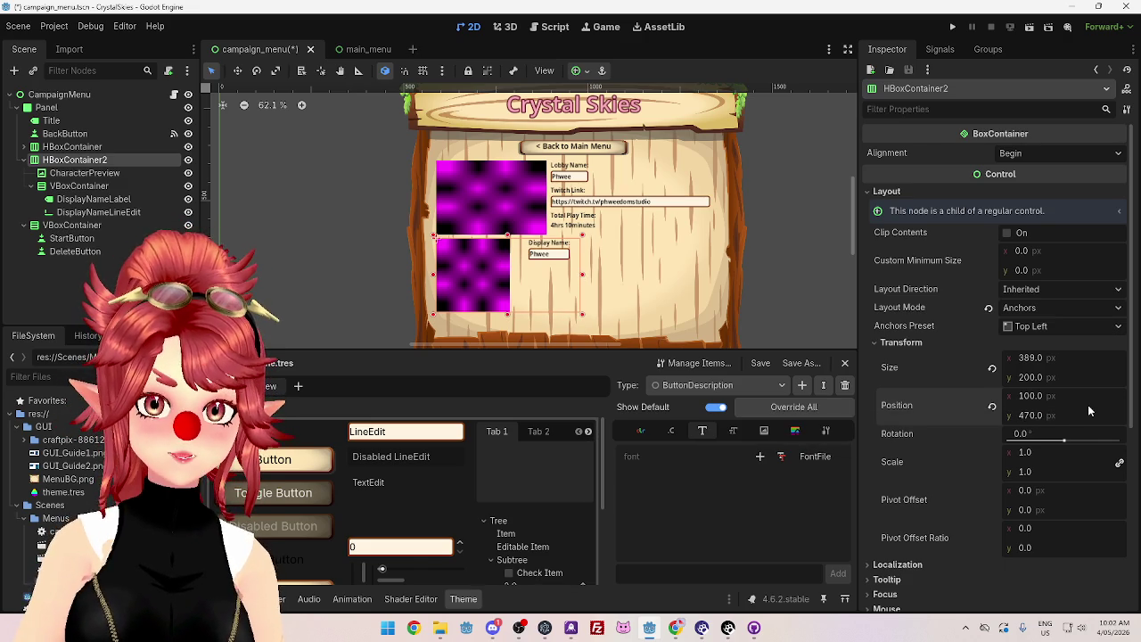
pyautogui.click(1087, 410)
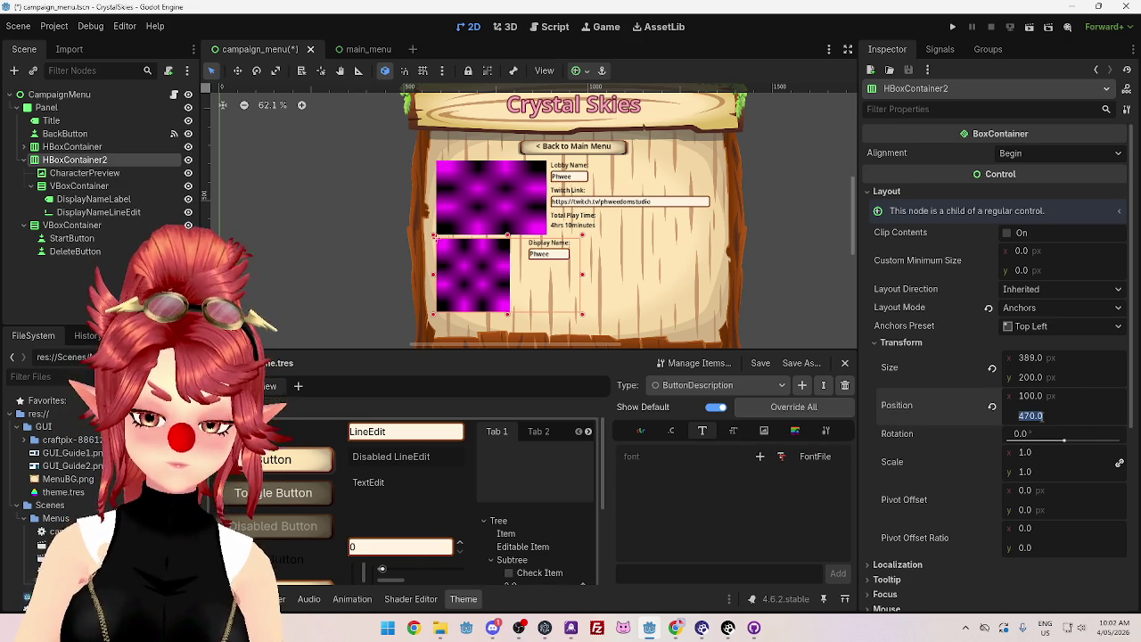
pyautogui.write('480')
pyautogui.press('Return')
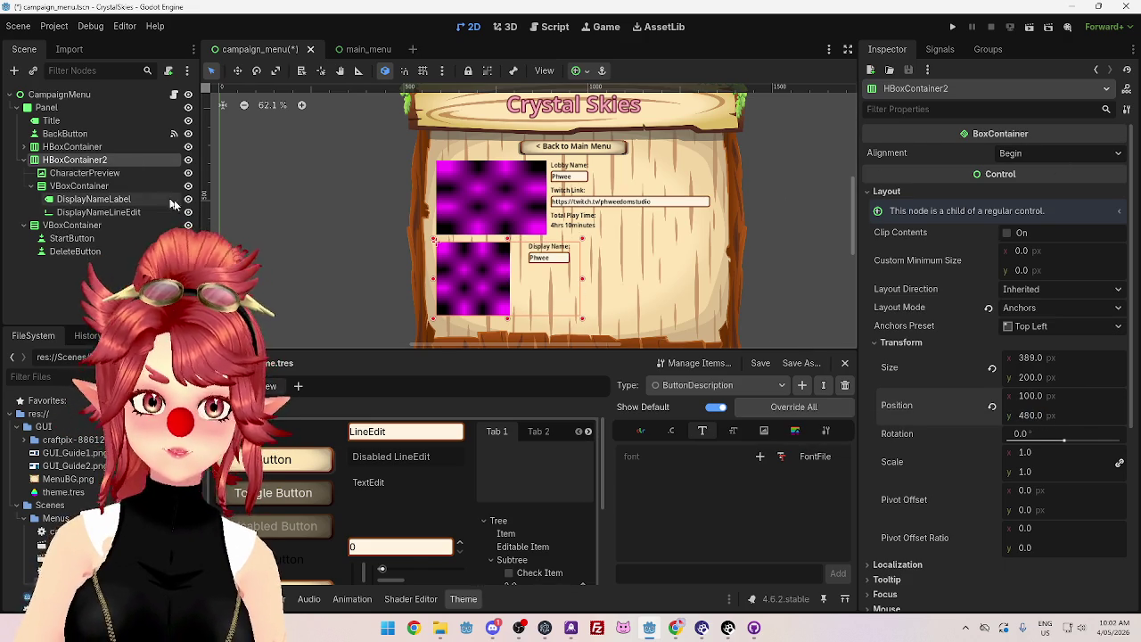
pyautogui.click(85, 173)
# Step: Resize CharacterPreview to 180×180, then to 160×160
pyautogui.click(1024, 193)
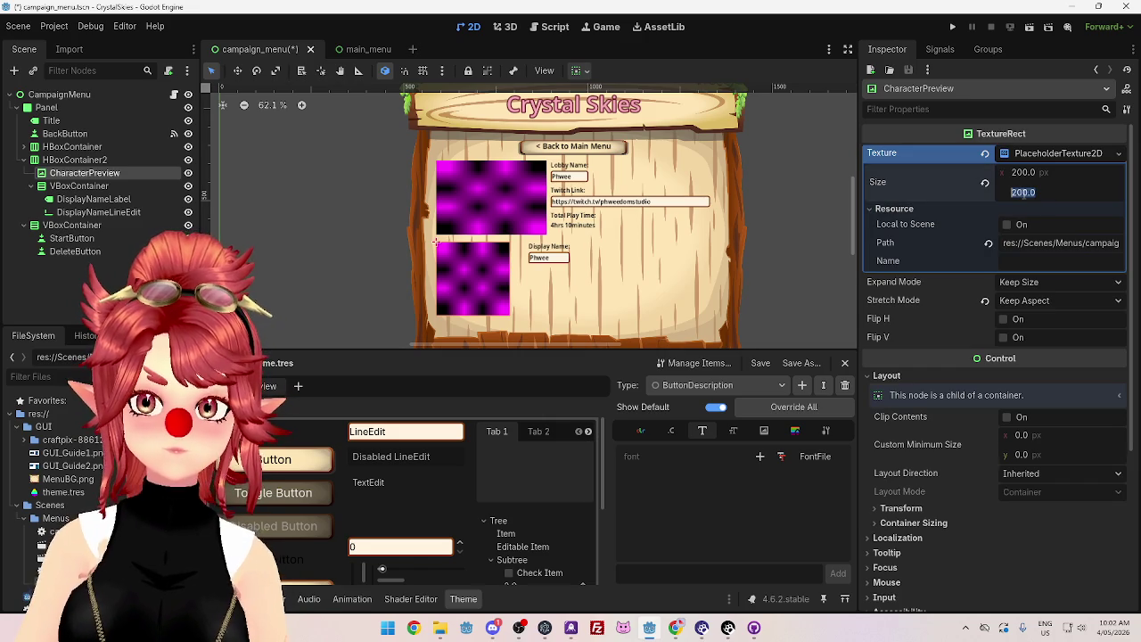
pyautogui.click(1024, 172)
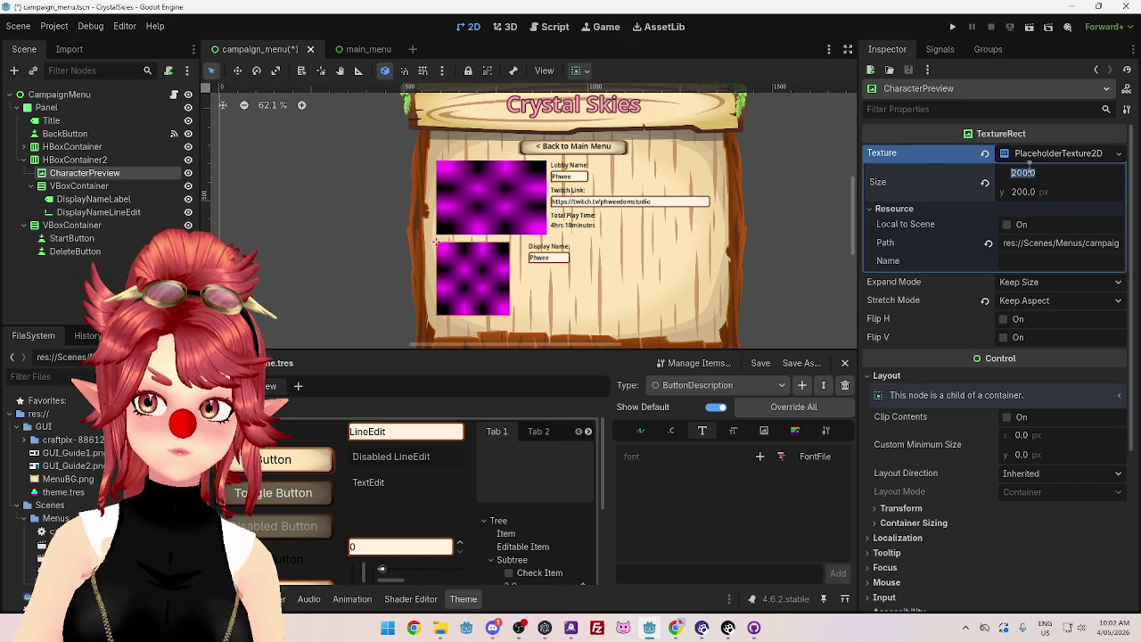
pyautogui.write('180')
pyautogui.press('Tab')
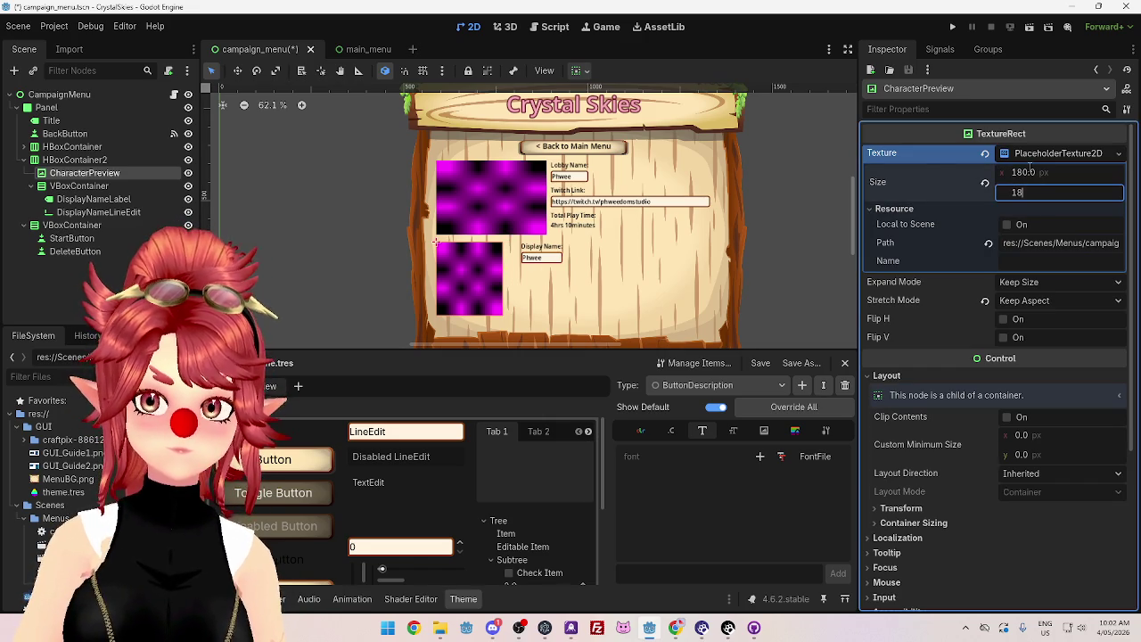
pyautogui.write('180')
pyautogui.press('Tab')
pyautogui.write('160')
pyautogui.press('Tab')
pyautogui.write('160')
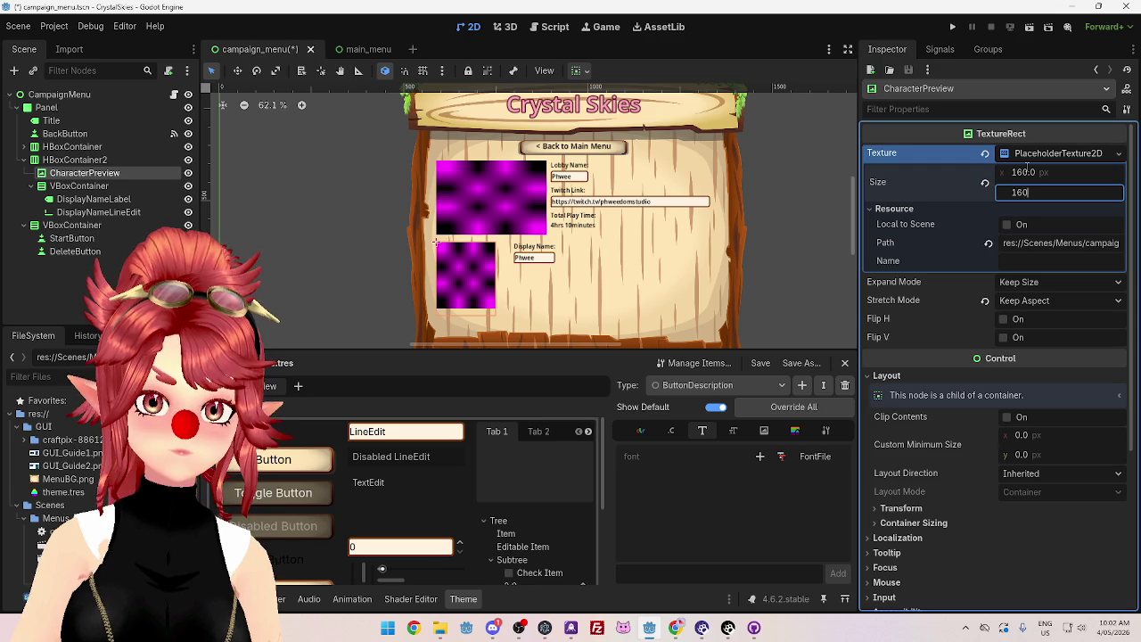
pyautogui.press('Return')
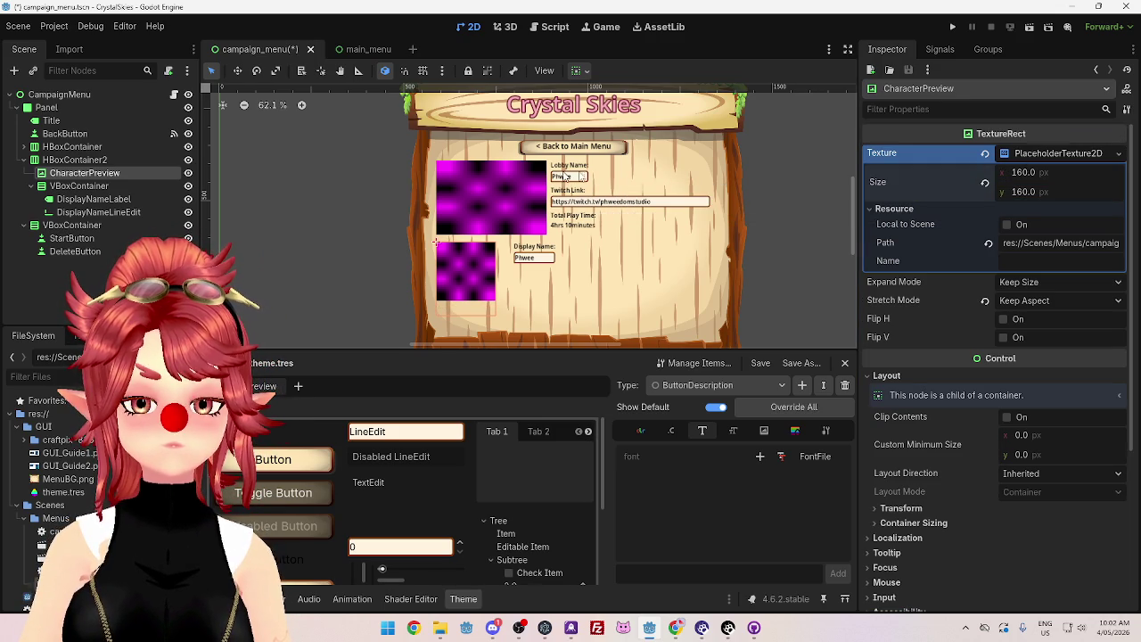
# Step: Compare against MapPreview's size and try CharacterPreview at 300×200
pyautogui.click(489, 216)
pyautogui.click(452, 270)
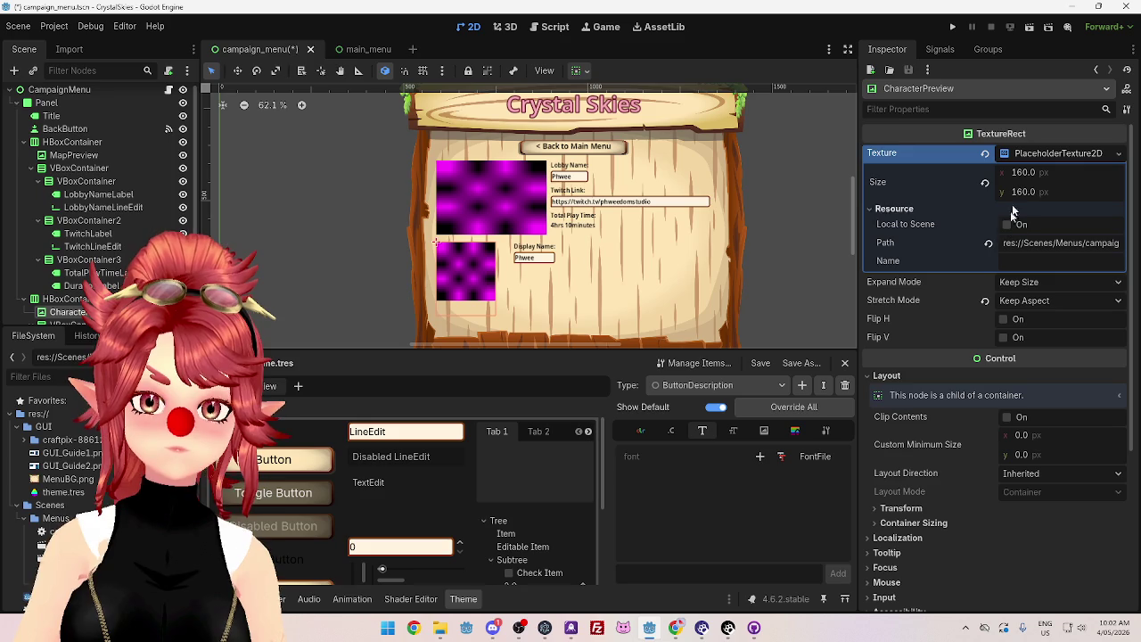
pyautogui.click(1025, 173)
pyautogui.write('300')
pyautogui.press('Return')
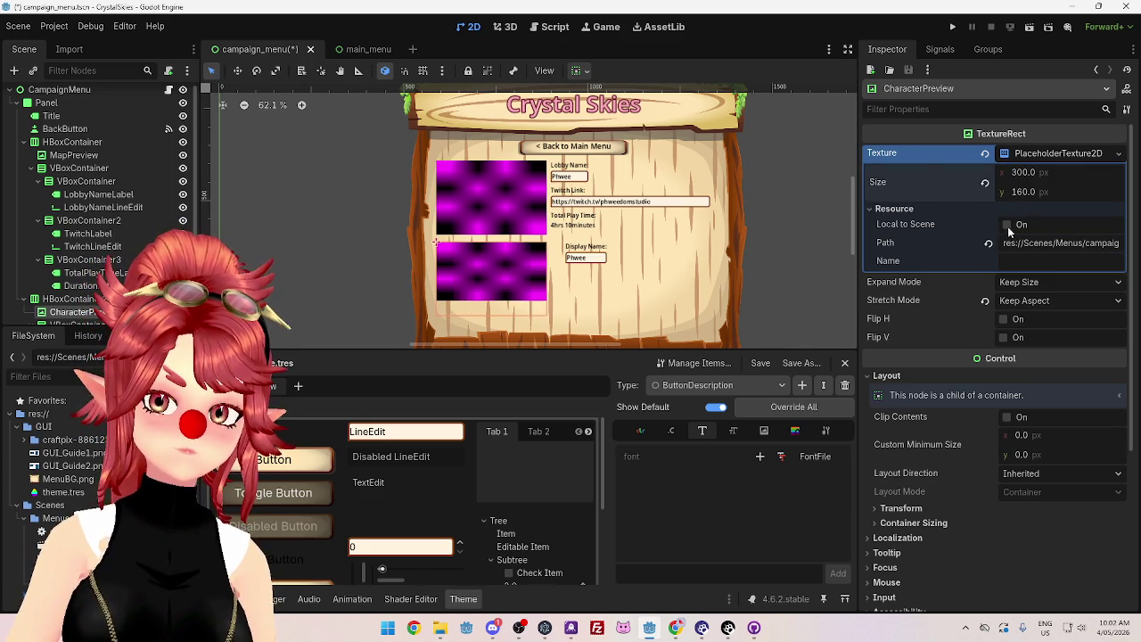
pyautogui.click(1026, 189)
pyautogui.write('200')
pyautogui.press('Return')
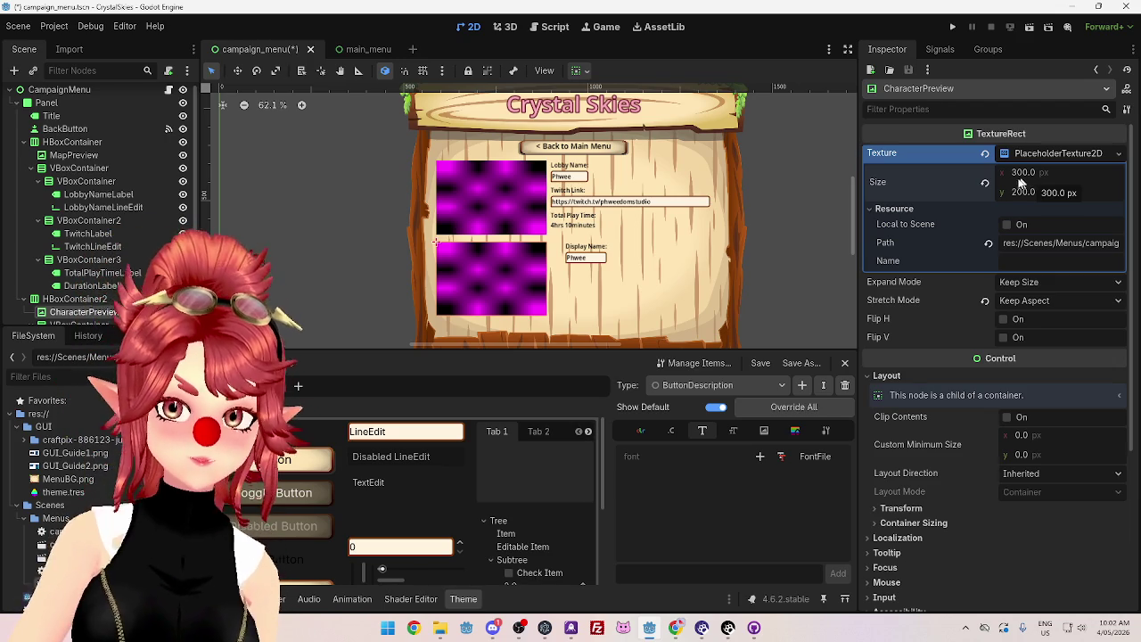
# Step: Settle CharacterPreview's Size back at 160×160
pyautogui.click(1023, 174)
pyautogui.write('150')
pyautogui.press('Tab')
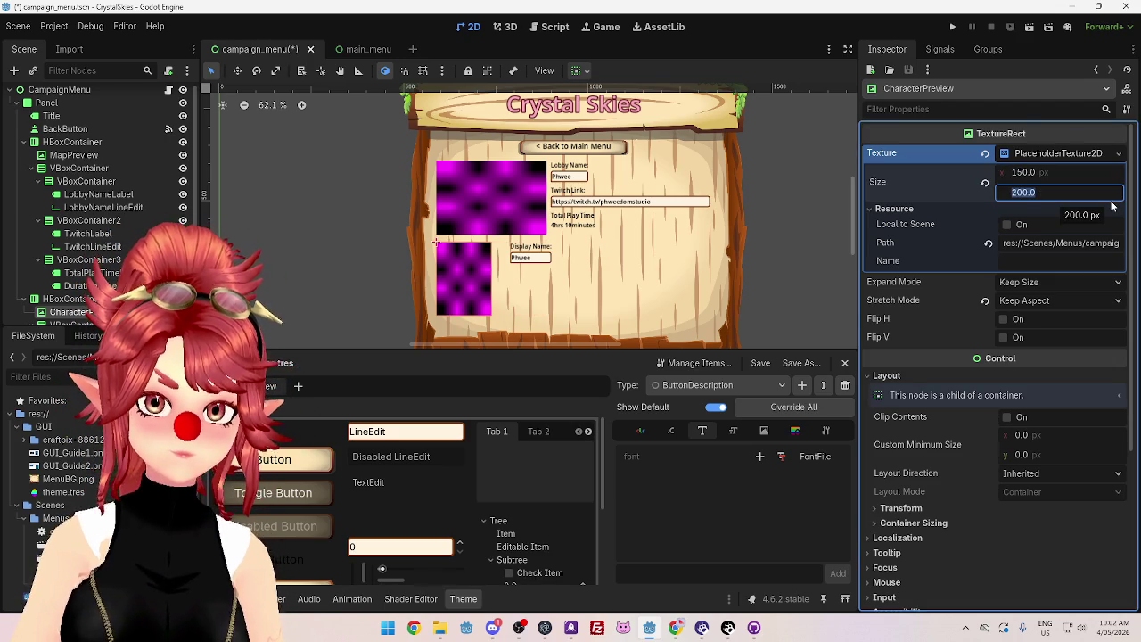
pyautogui.hotkey('shift', 'Tab')
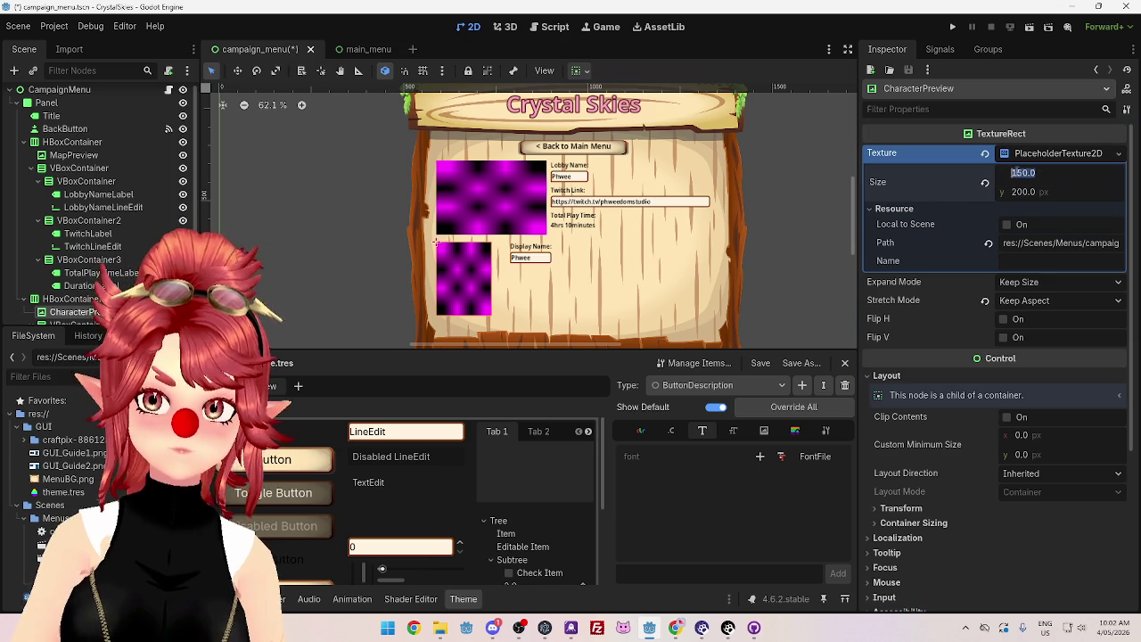
pyautogui.write('160')
pyautogui.press('Tab')
pyautogui.write('160')
pyautogui.press('Return')
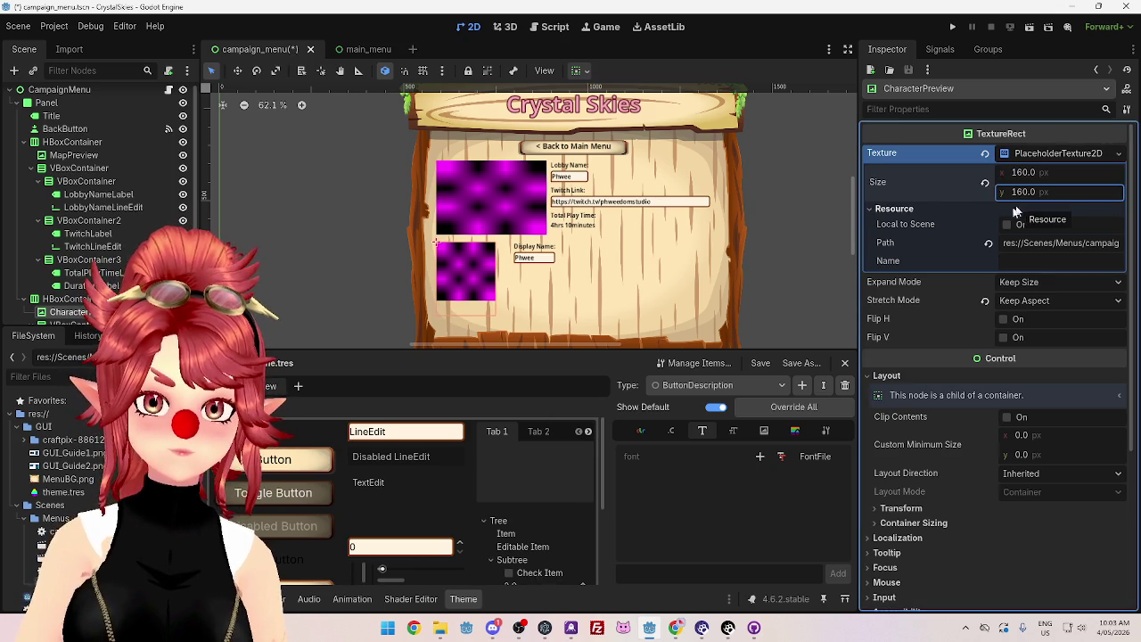
pyautogui.click(550, 246)
pyautogui.click(543, 252)
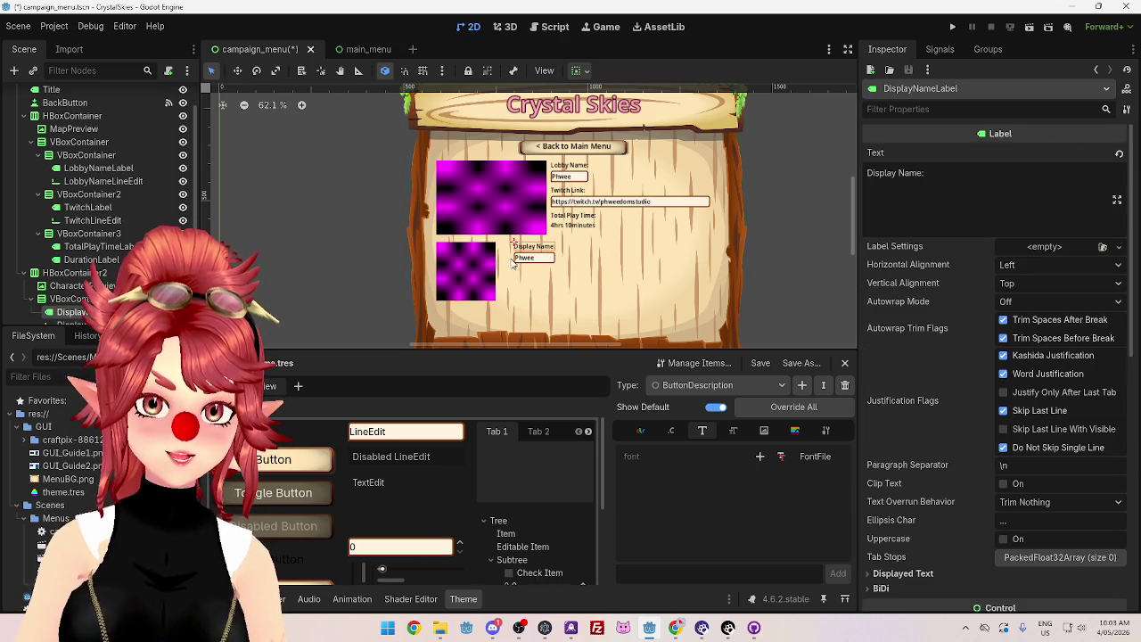
# Step: Give HBoxContainer2 a Separation constant of 10 and reset its Size to fit
pyautogui.click(70, 299)
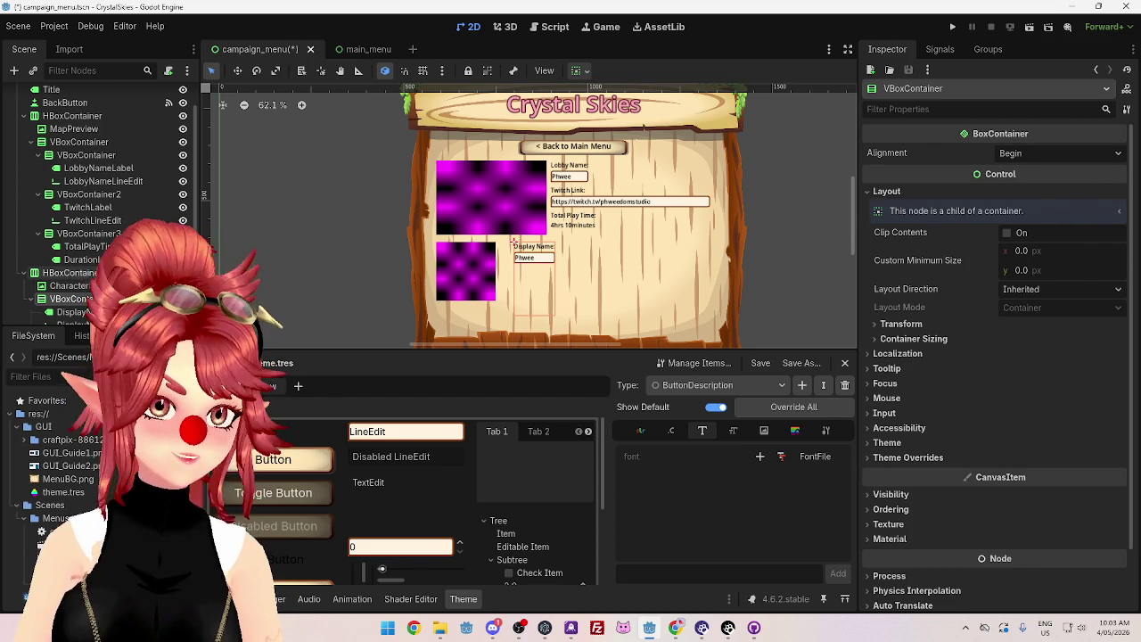
pyautogui.click(514, 241)
pyautogui.scroll(-5, 965, 433)
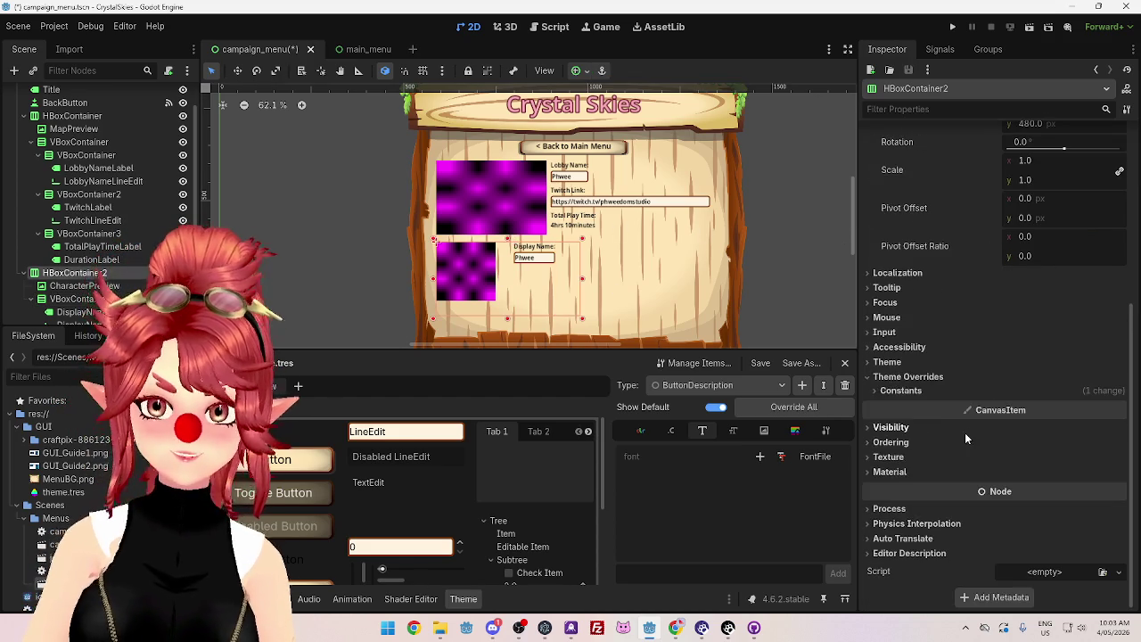
pyautogui.click(899, 391)
pyautogui.click(1019, 405)
pyautogui.write('0')
pyautogui.press('Return')
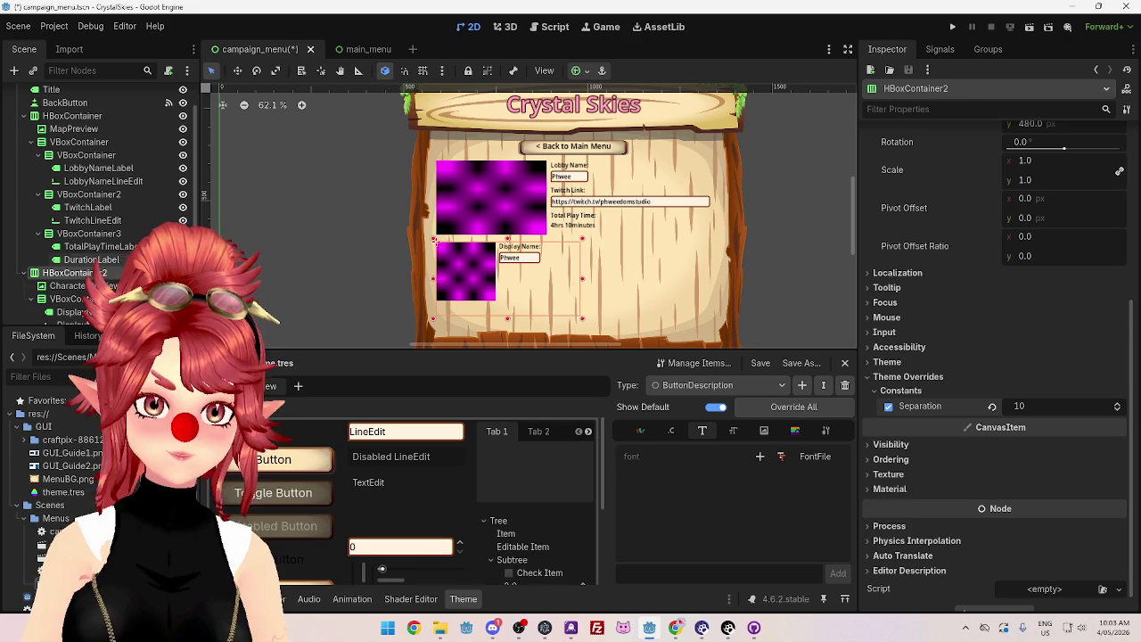
pyautogui.scroll(5, 985, 328)
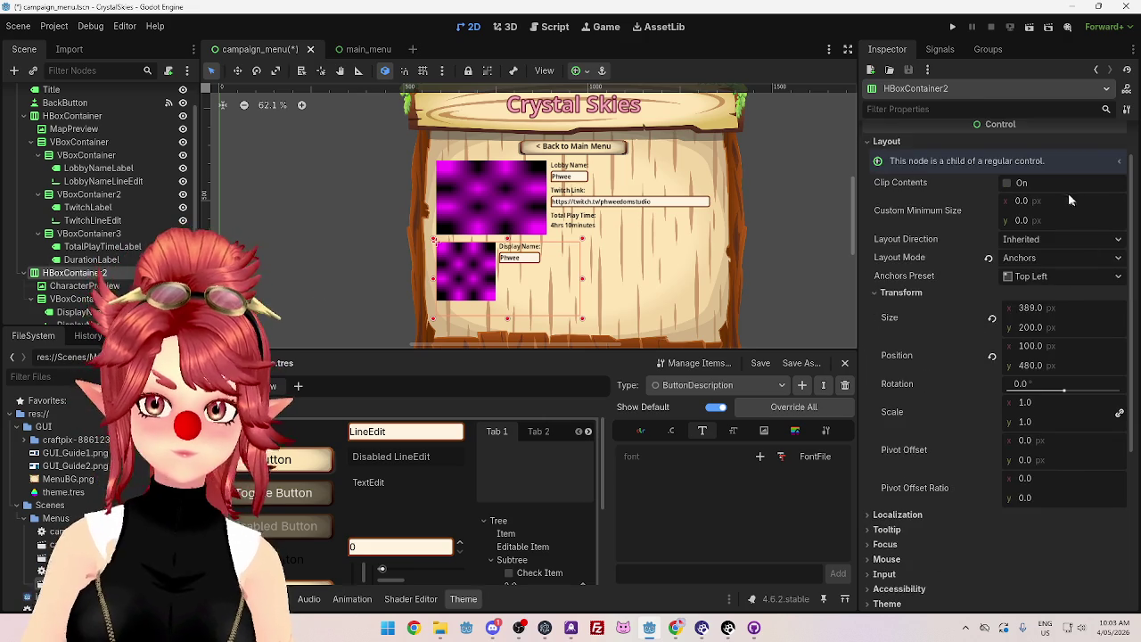
pyautogui.click(994, 317)
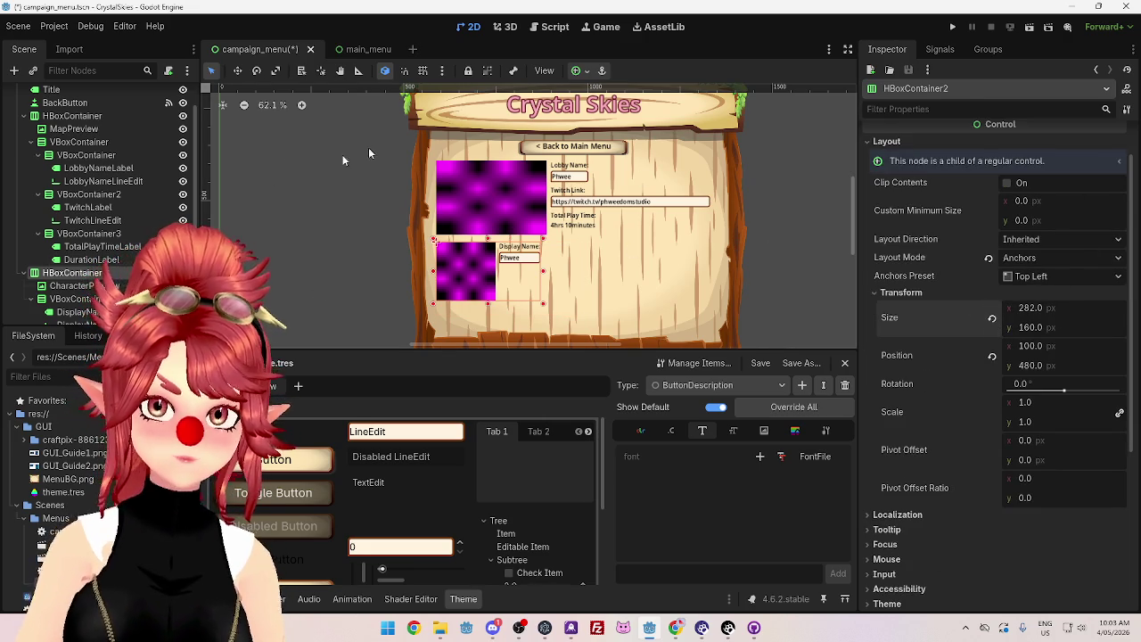
# Step: Select the campaign buttons VBoxContainer and expand its Transform properties
pyautogui.scroll(-2, 25, 226)
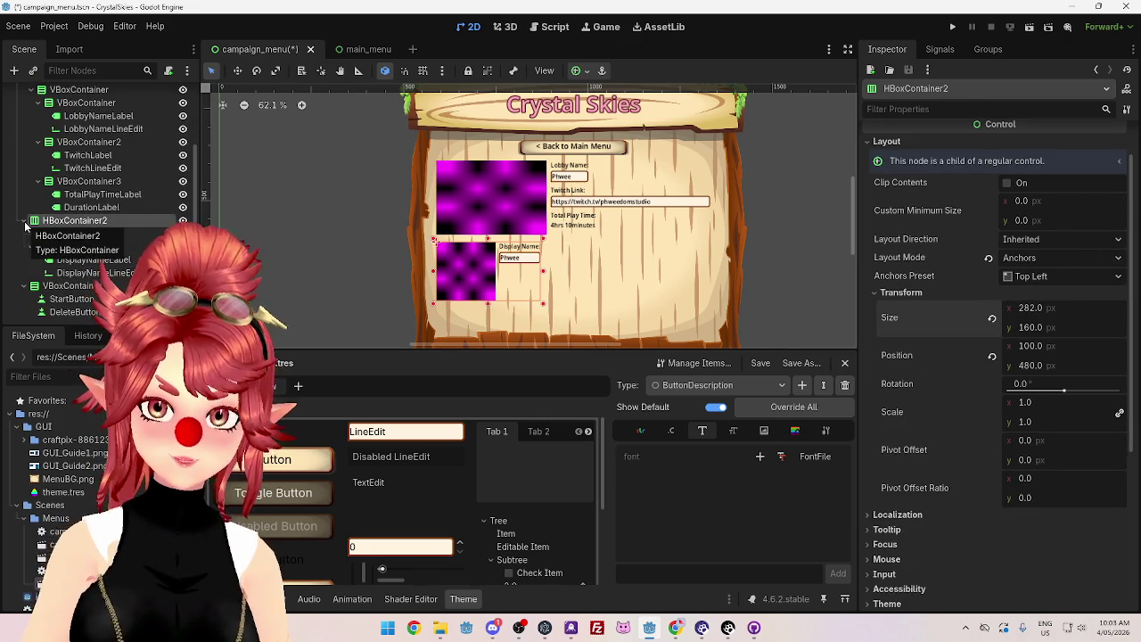
pyautogui.scroll(-7, 370, 260)
pyautogui.scroll(6, 370, 261)
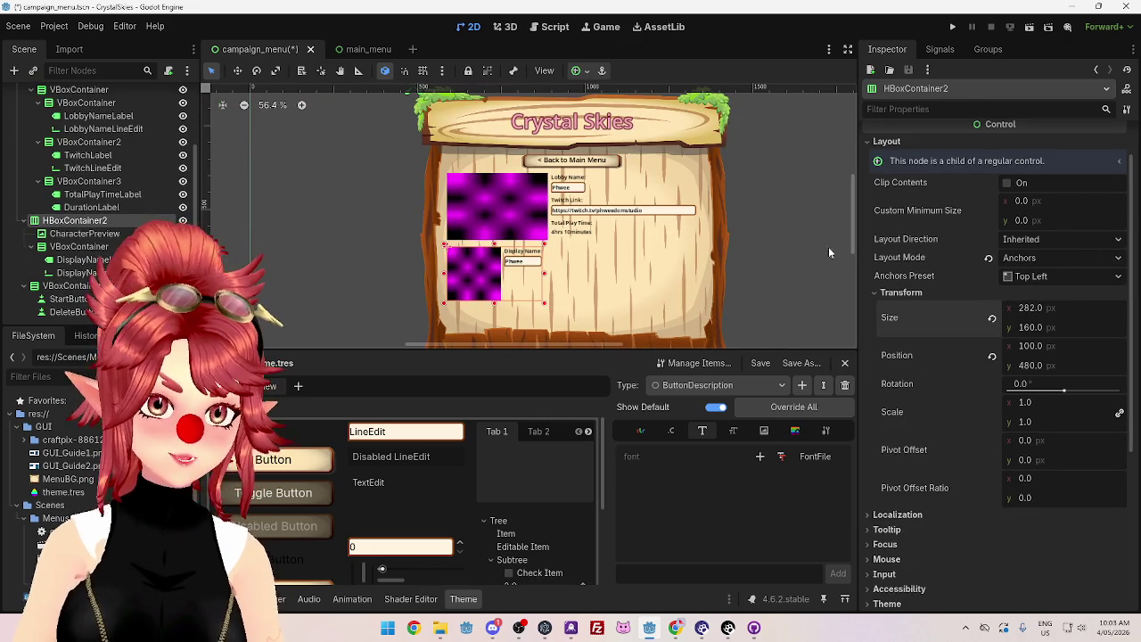
pyautogui.moveTo(851, 230)
pyautogui.mouseDown()
pyautogui.moveTo(852, 267)
pyautogui.moveTo(841, 250)
pyautogui.mouseUp()
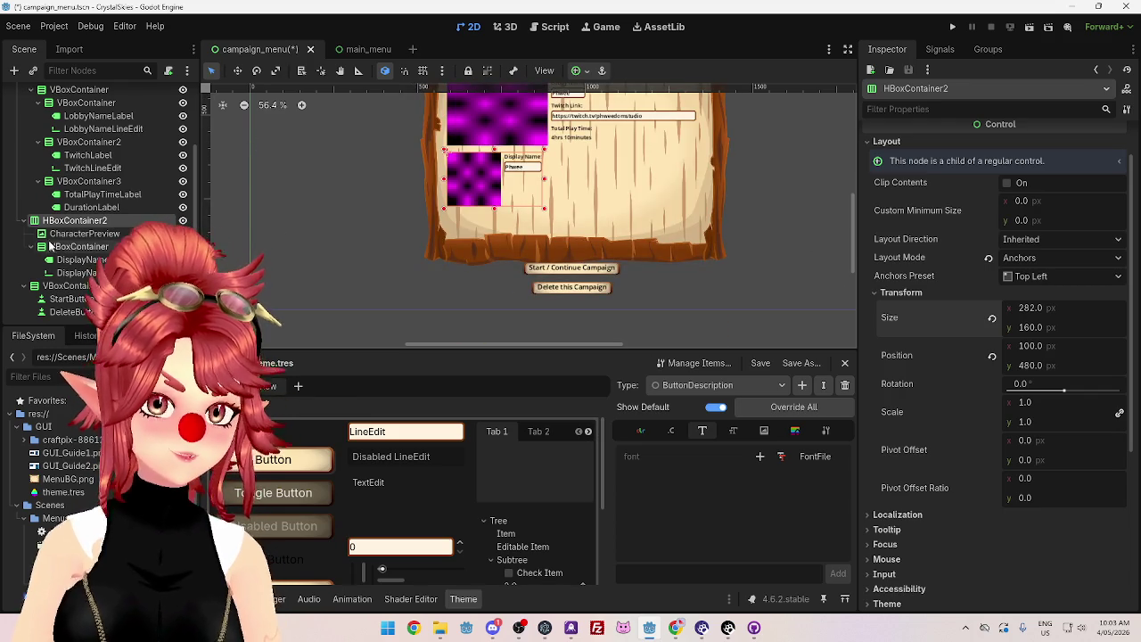
pyautogui.scroll(1, 527, 285)
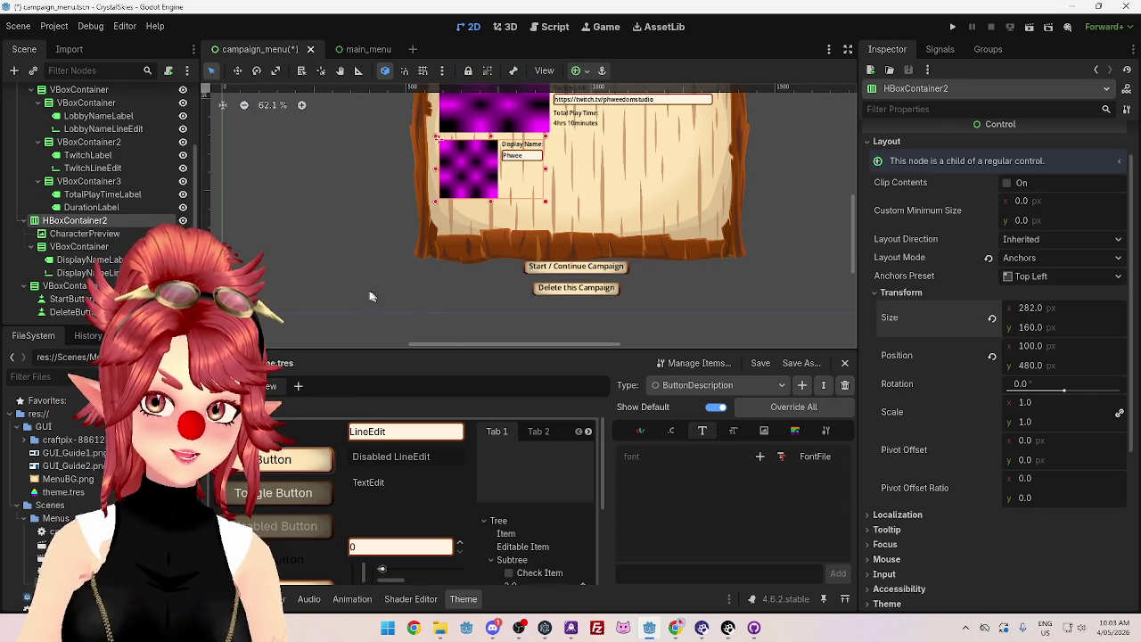
pyautogui.click(24, 220)
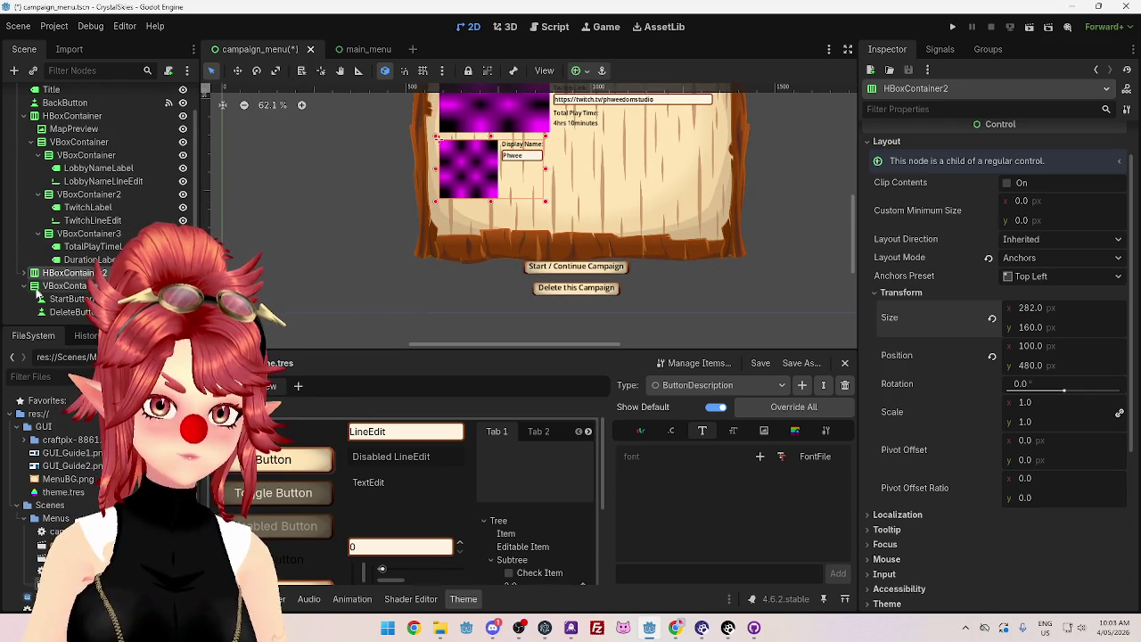
pyautogui.click(67, 286)
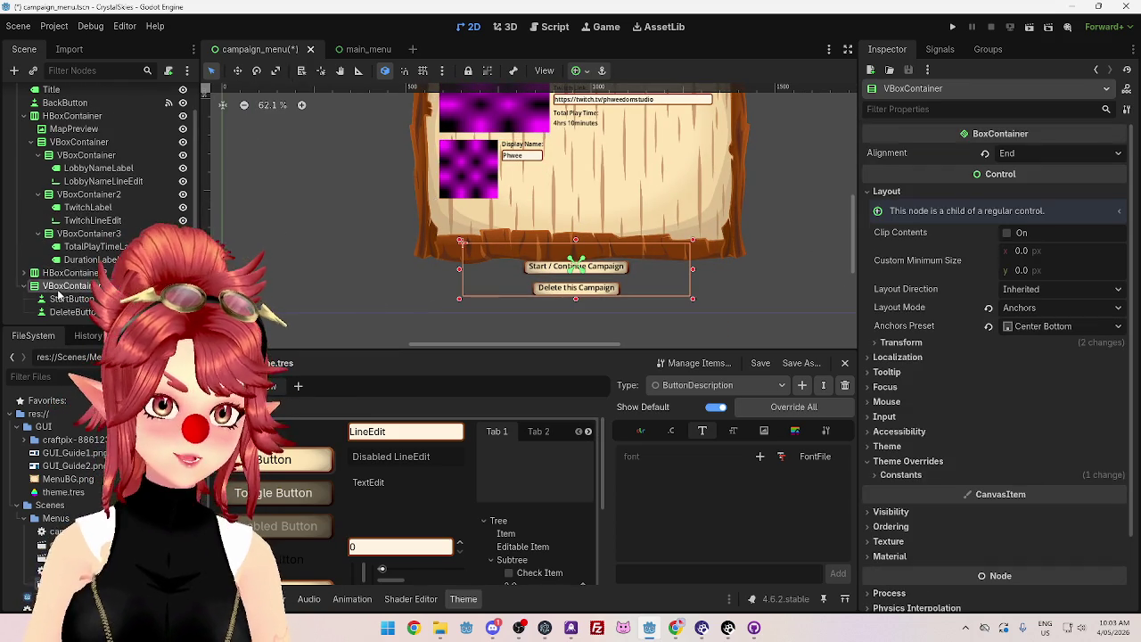
pyautogui.click(892, 358)
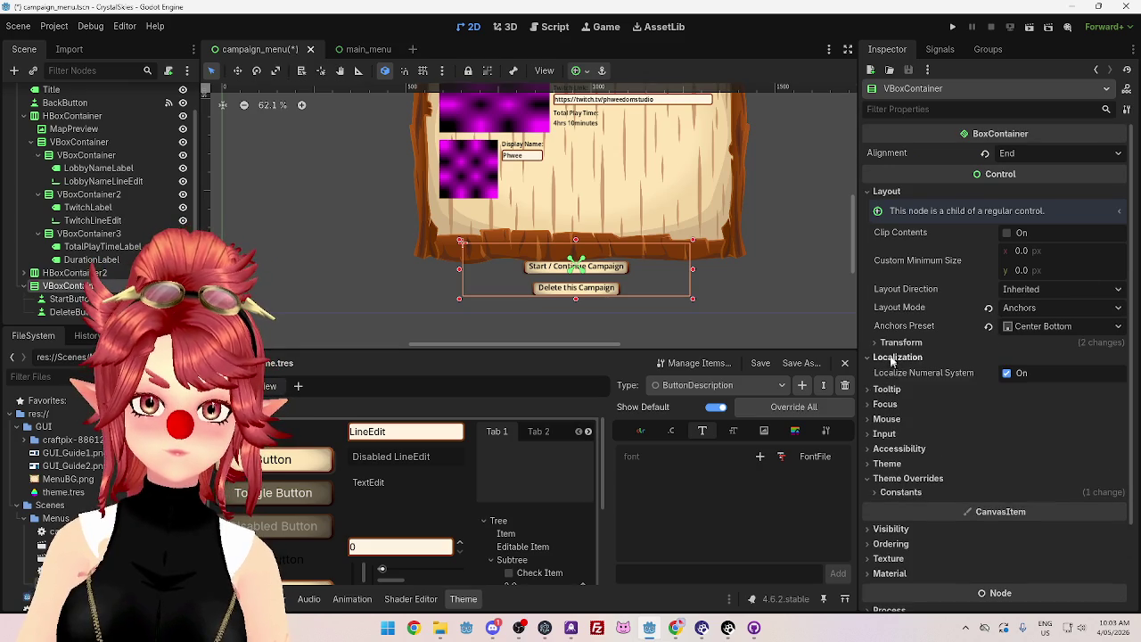
pyautogui.click(894, 358)
pyautogui.click(908, 344)
# Step: Try the buttons container at y 700, 600 and 500, finally setting Position y to 550
pyautogui.click(1031, 417)
pyautogui.write('700')
pyautogui.press('Return')
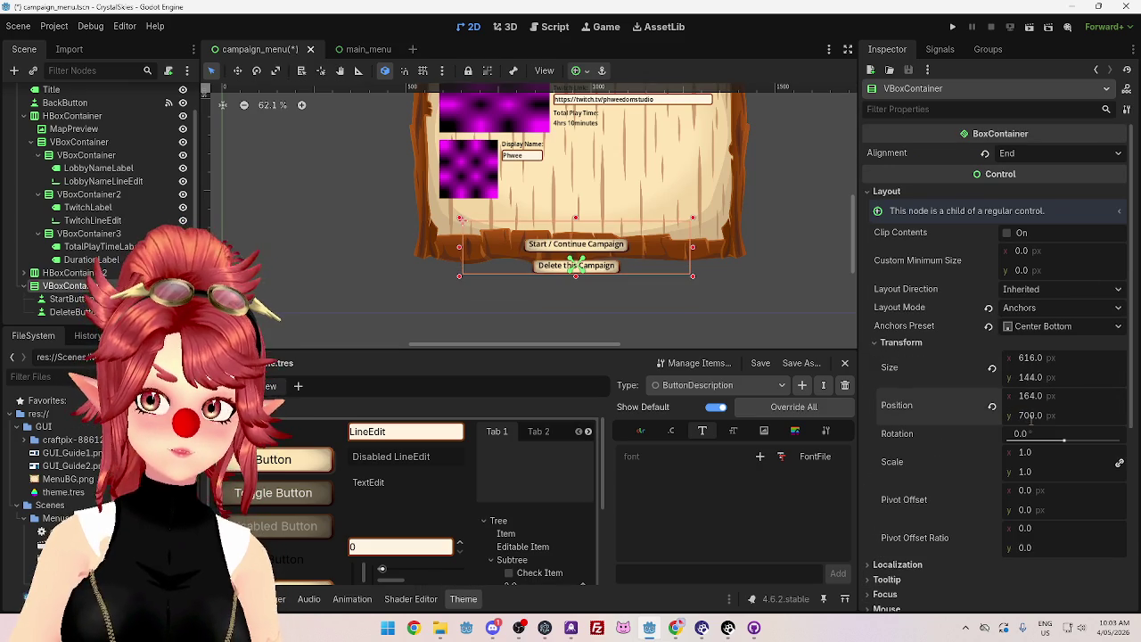
pyautogui.write('0')
pyautogui.press('Return')
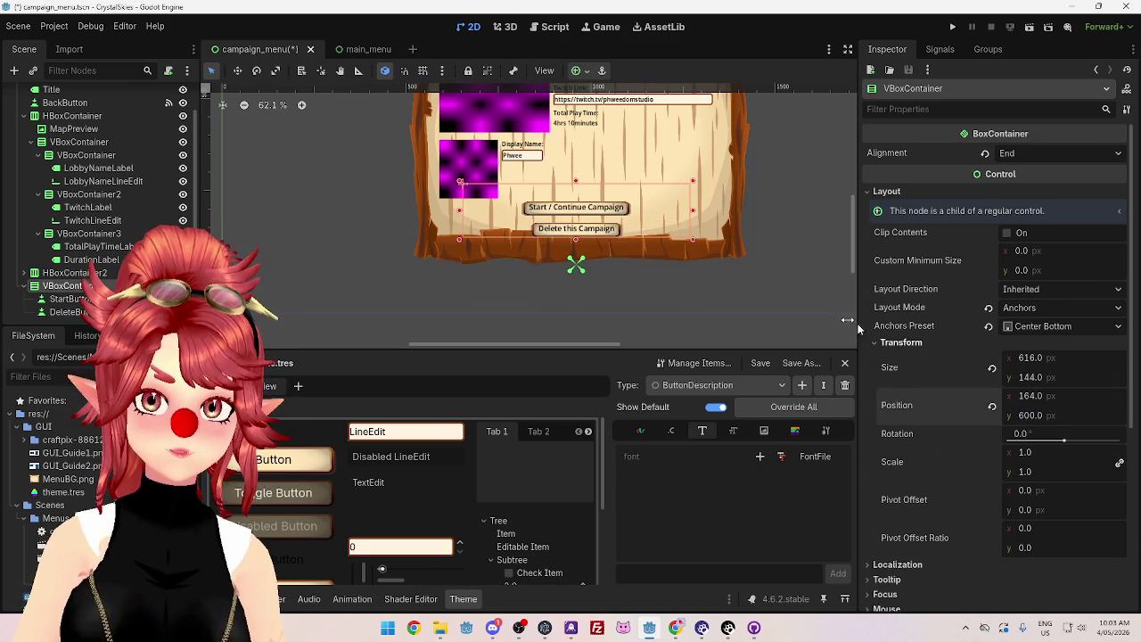
pyautogui.scroll(-1, 854, 254)
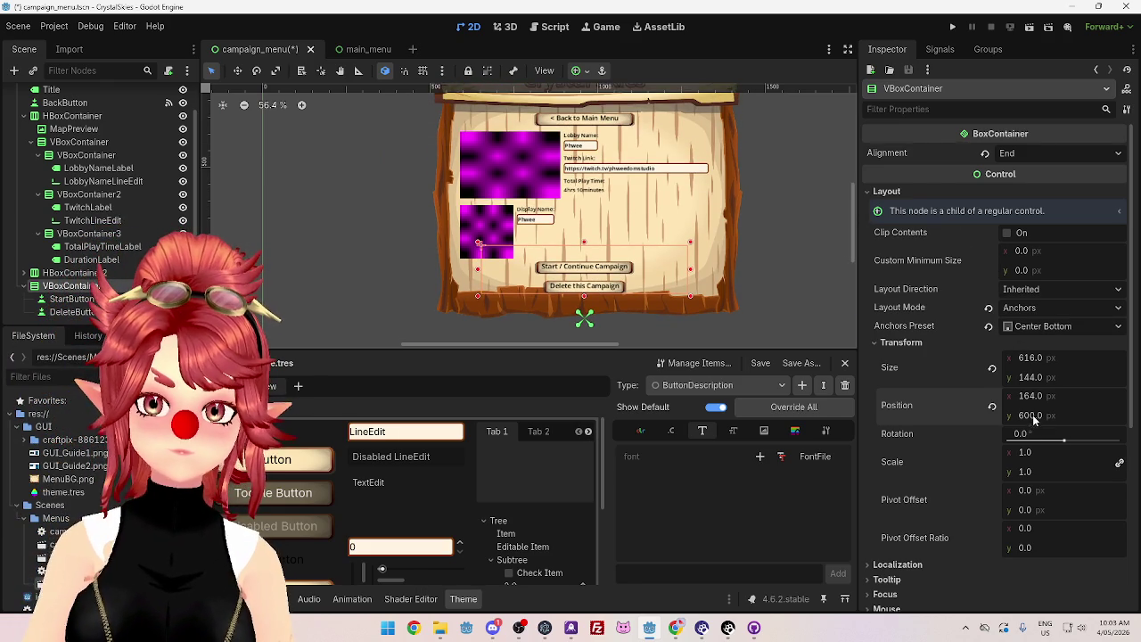
pyautogui.write('500')
pyautogui.press('Return')
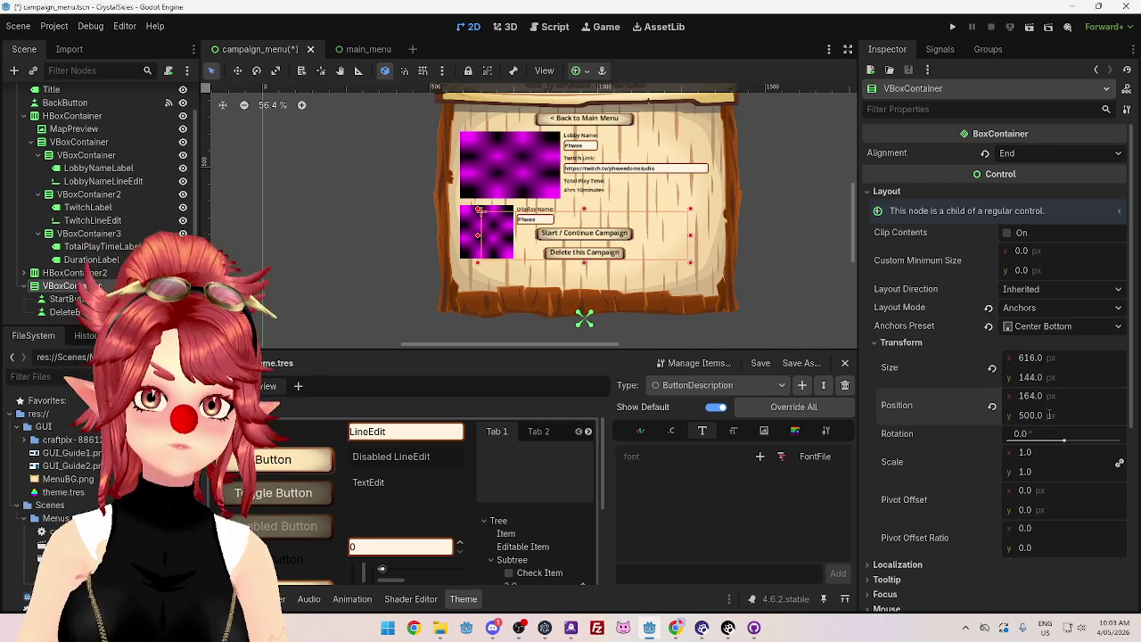
pyautogui.write('50')
pyautogui.press('Return')
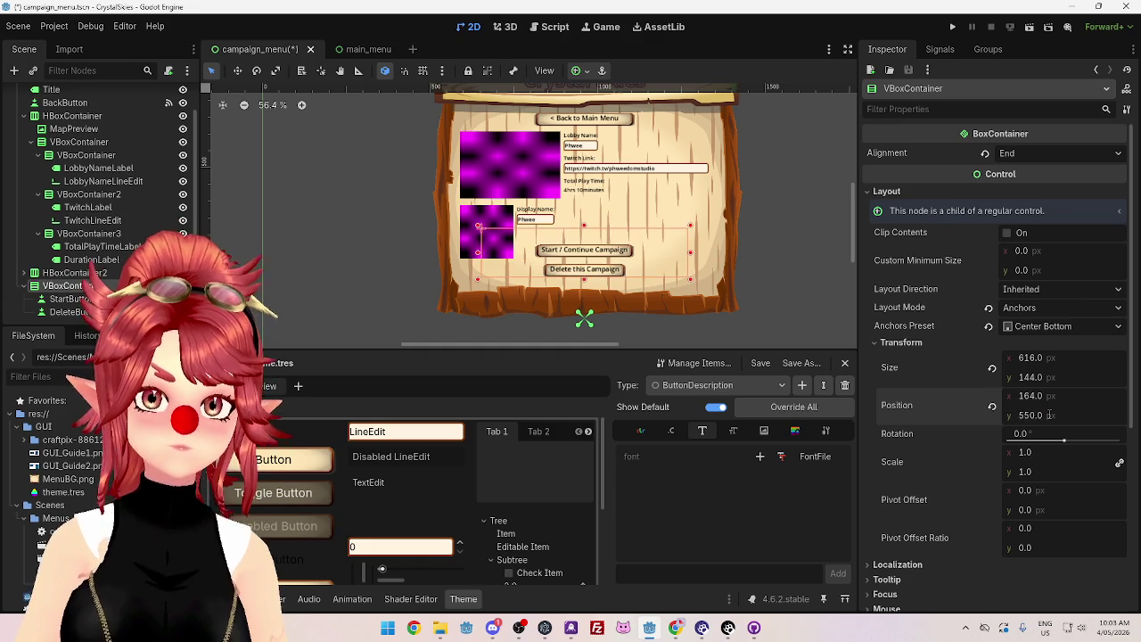
pyautogui.click(729, 263)
pyautogui.scroll(-1, 729, 264)
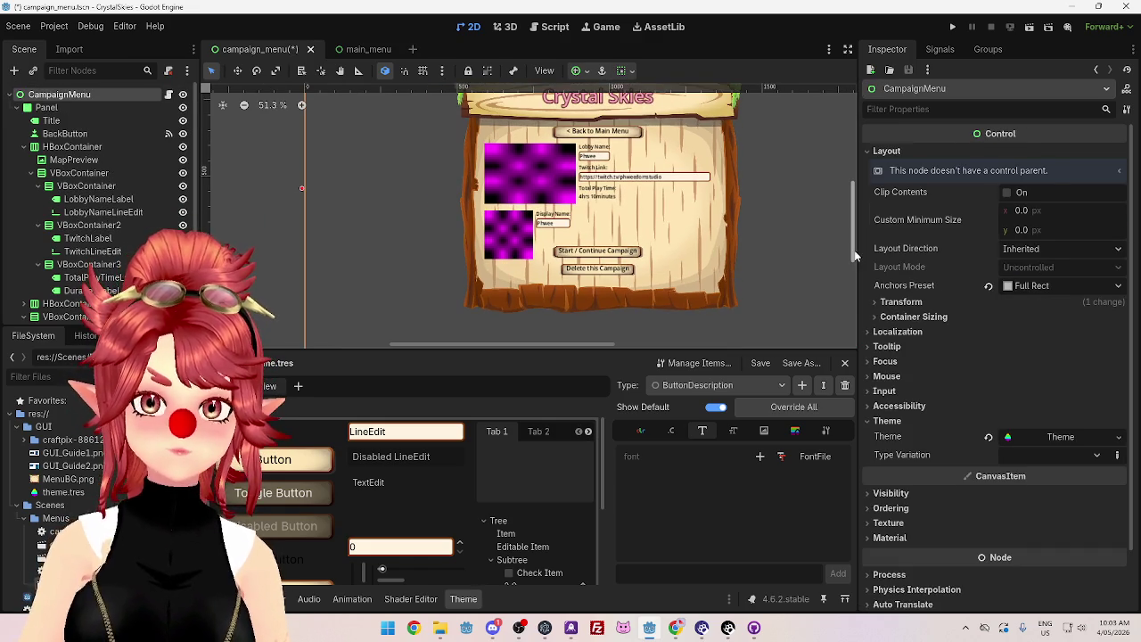
pyautogui.scroll(2, 854, 250)
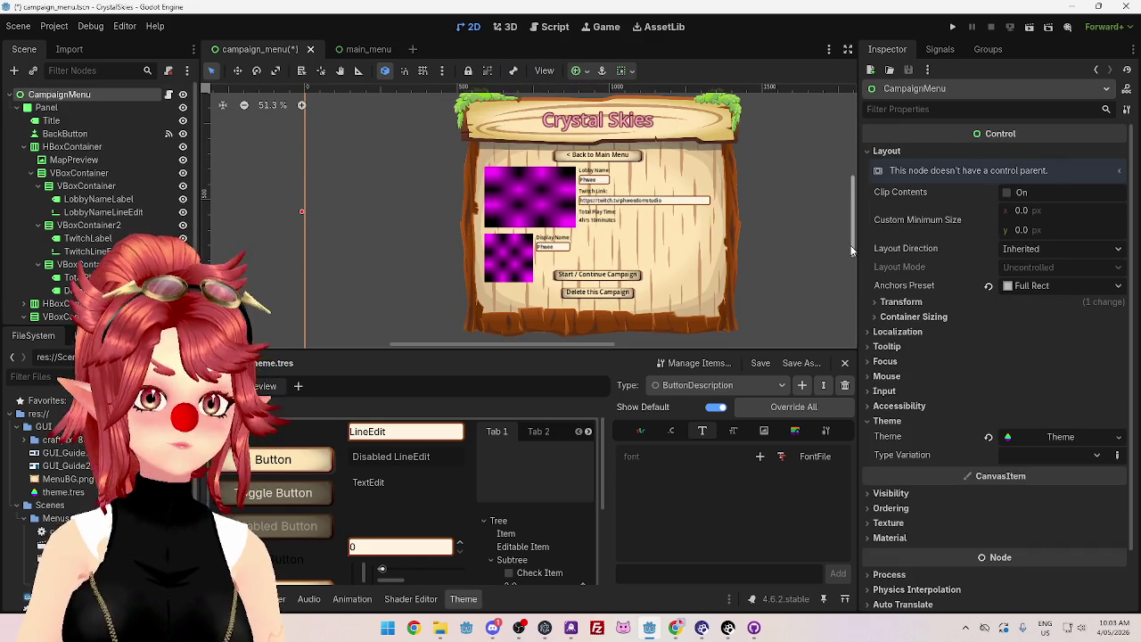
pyautogui.click(606, 302)
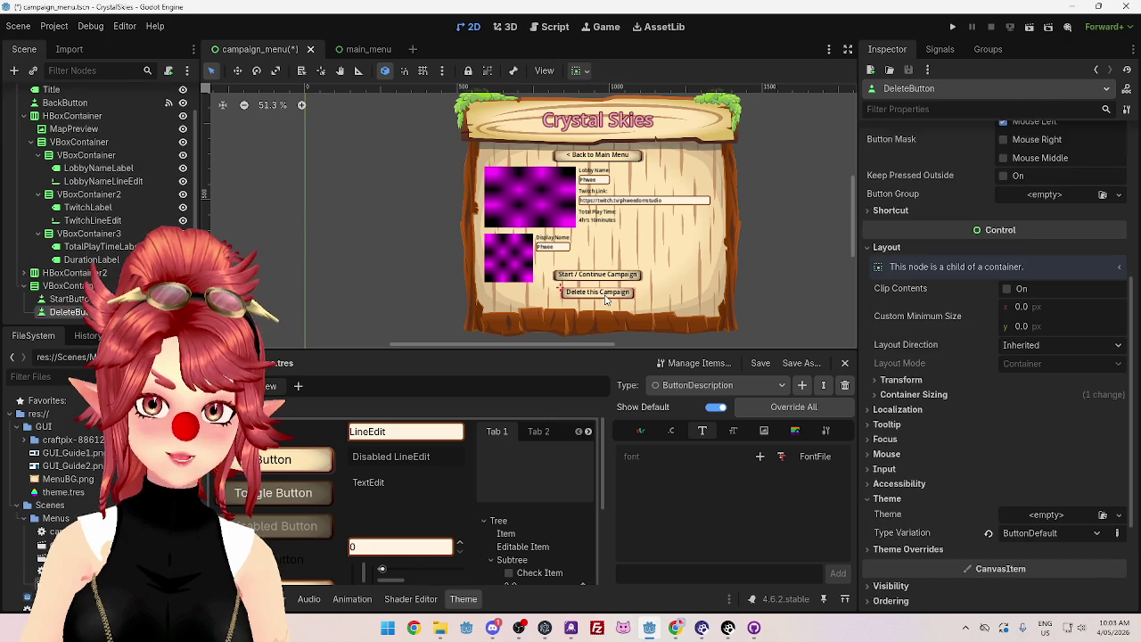
# Step: Tick BaseButton Disabled on DeleteButton and StartButton, then save campaign_menu with Ctrl+S
pyautogui.scroll(5, 916, 303)
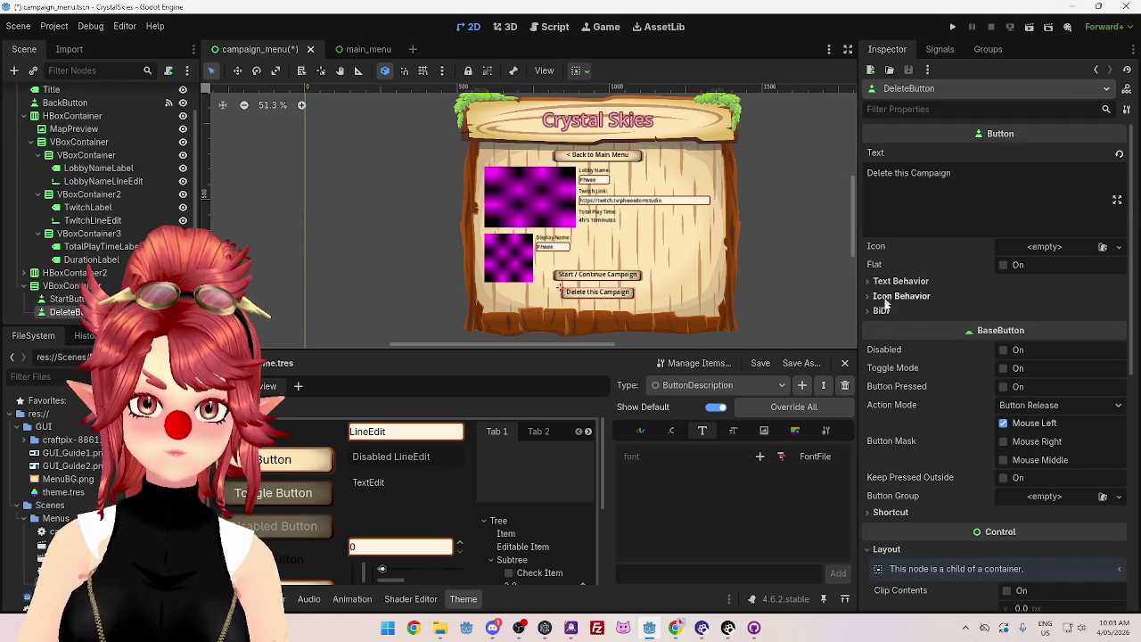
pyautogui.click(1003, 349)
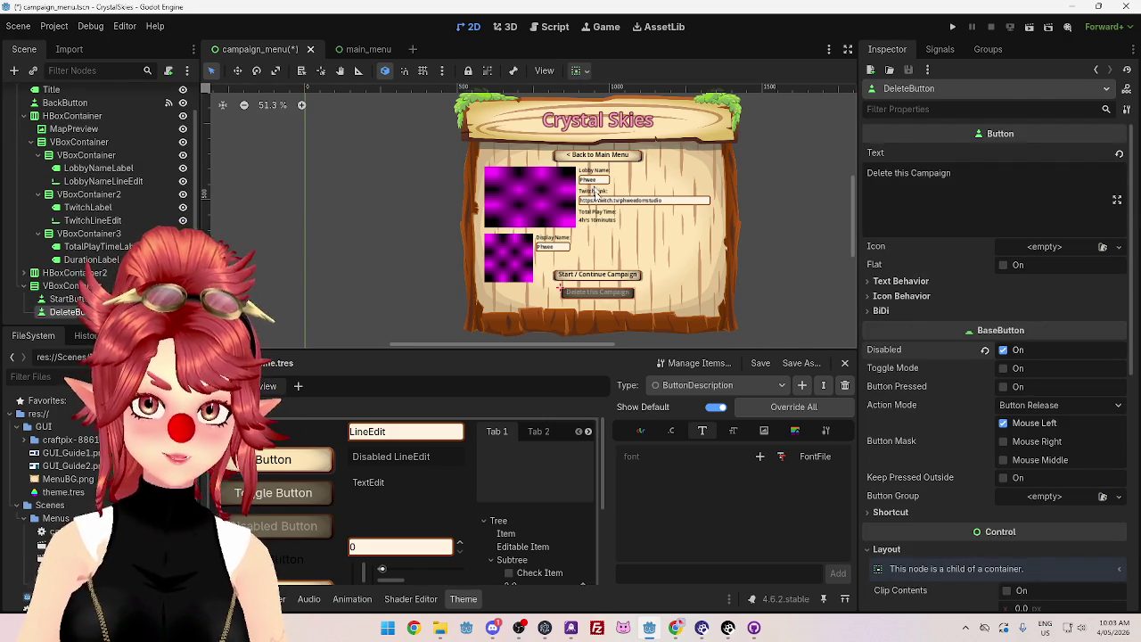
pyautogui.click(594, 278)
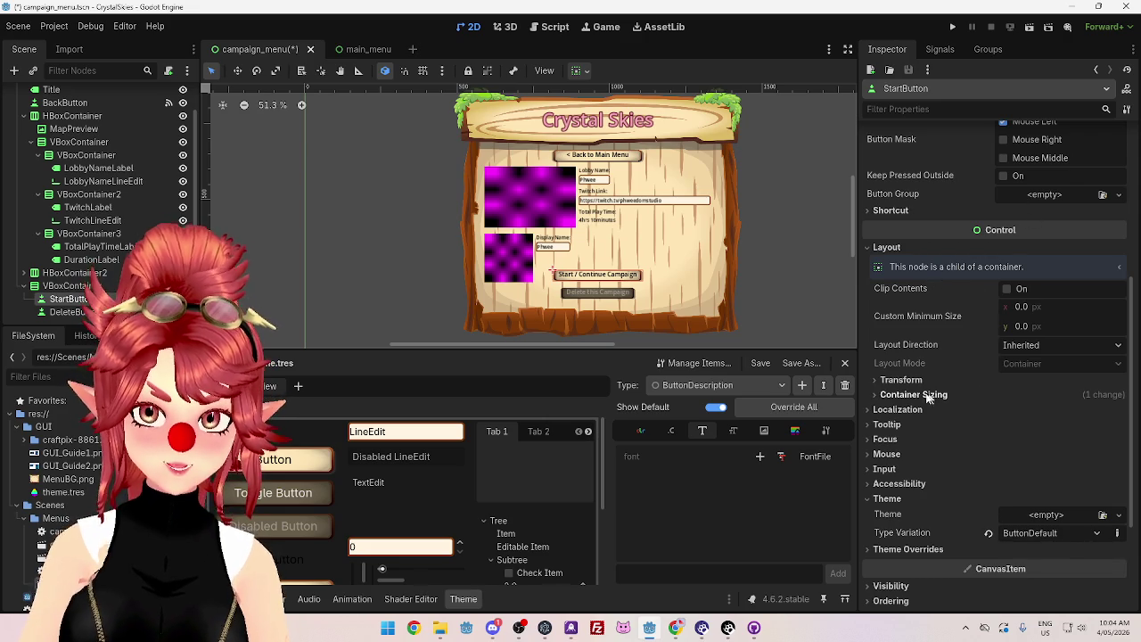
pyautogui.scroll(2, 940, 288)
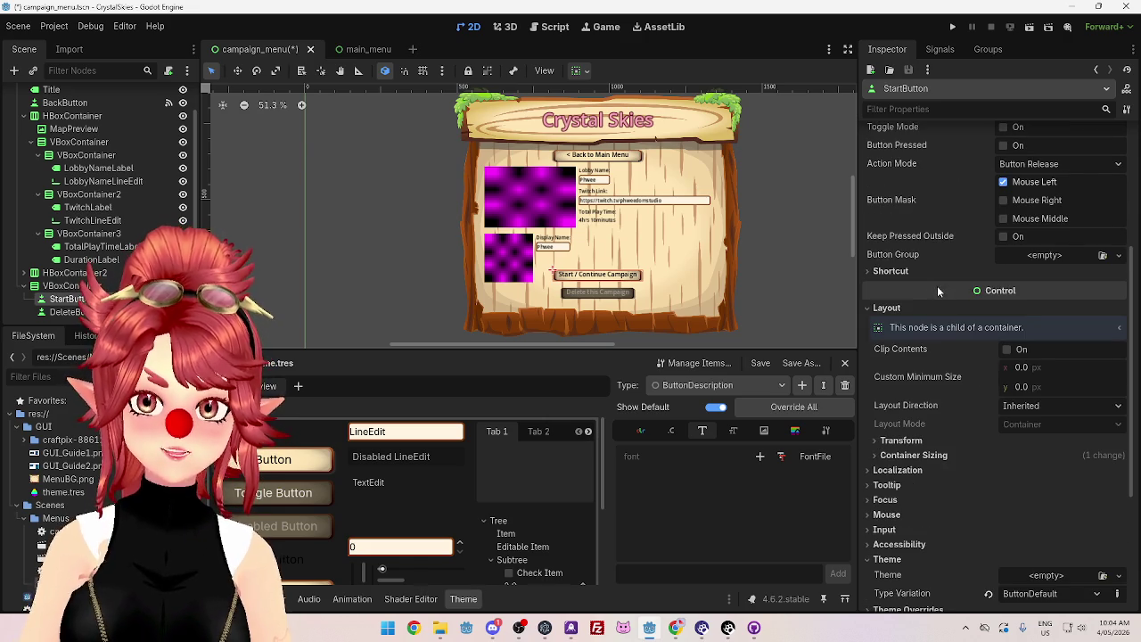
pyautogui.scroll(-2, 936, 291)
pyautogui.scroll(8, 935, 307)
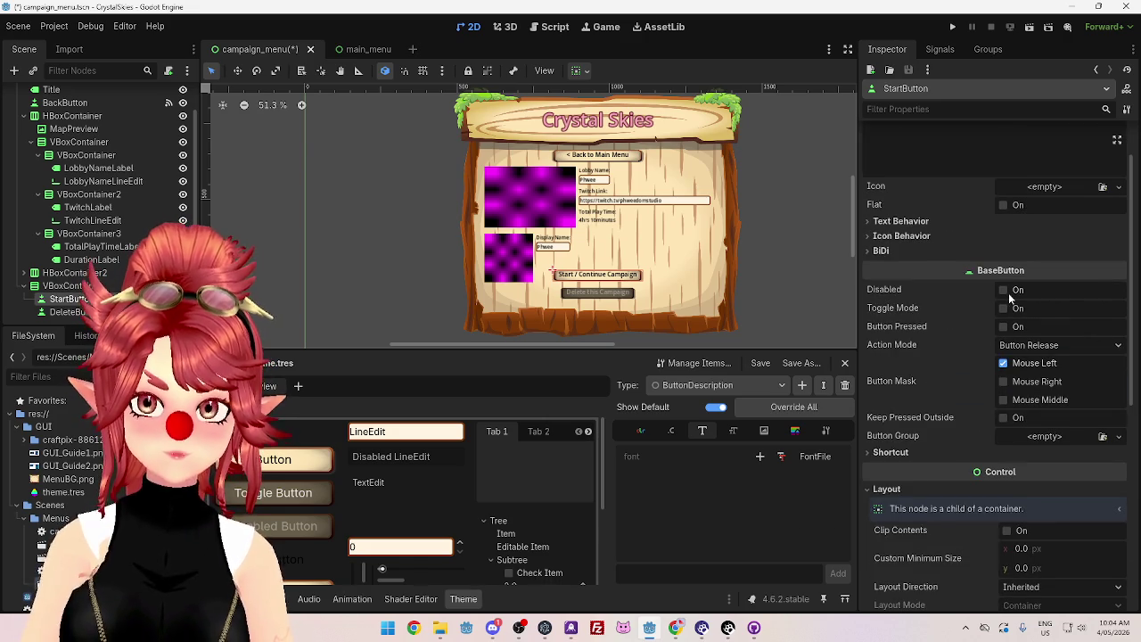
pyautogui.click(1005, 291)
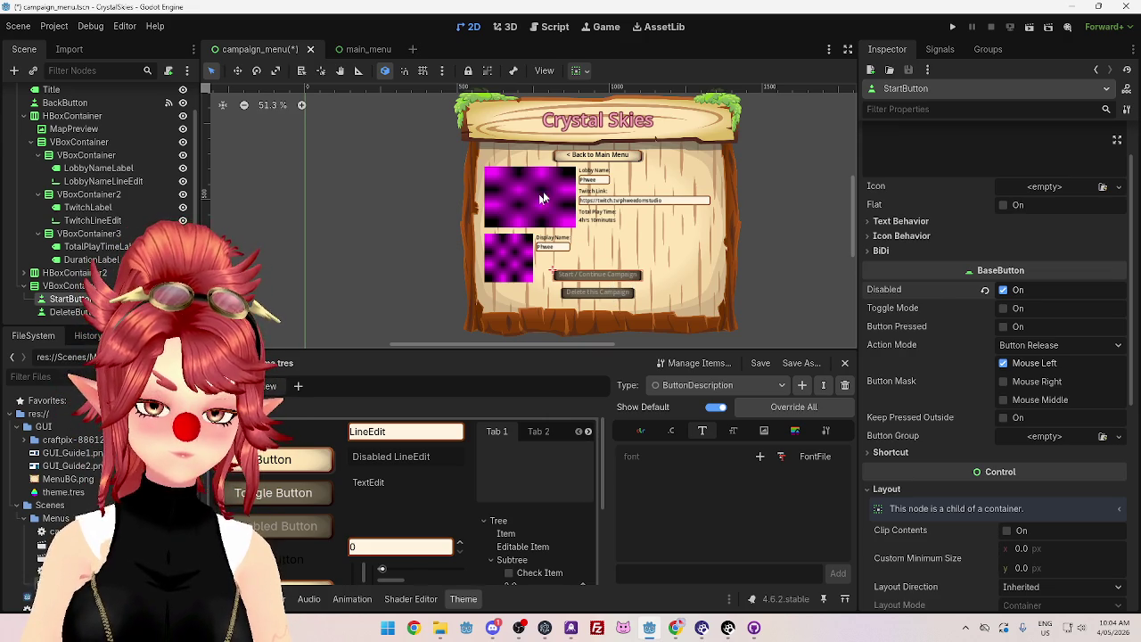
pyautogui.hotkey('ctrl', 's')
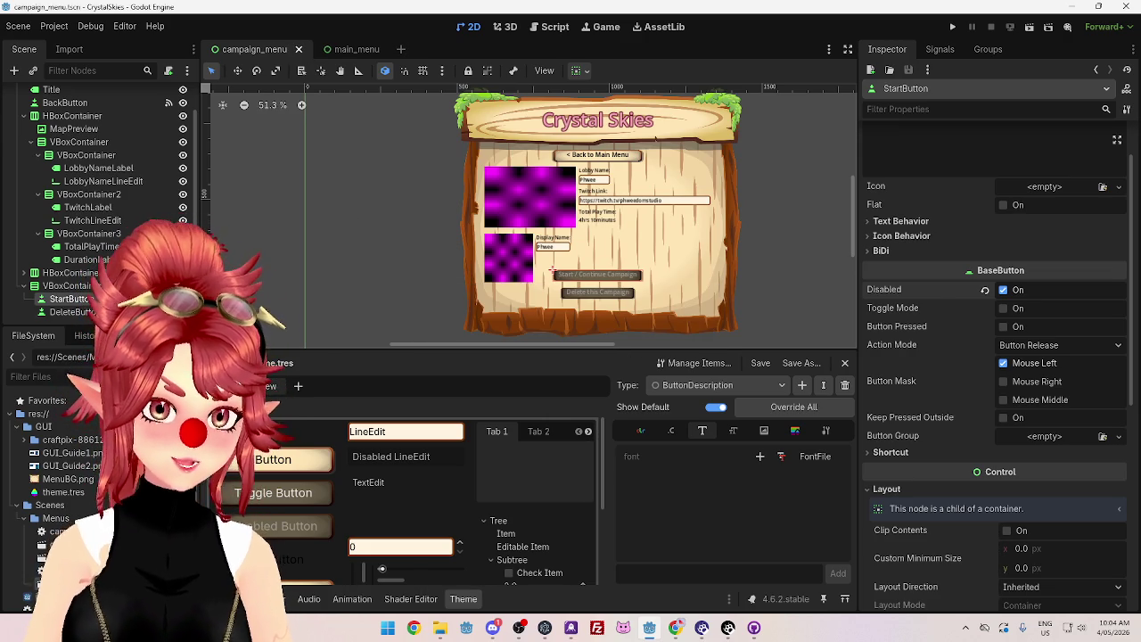
pyautogui.click(24, 286)
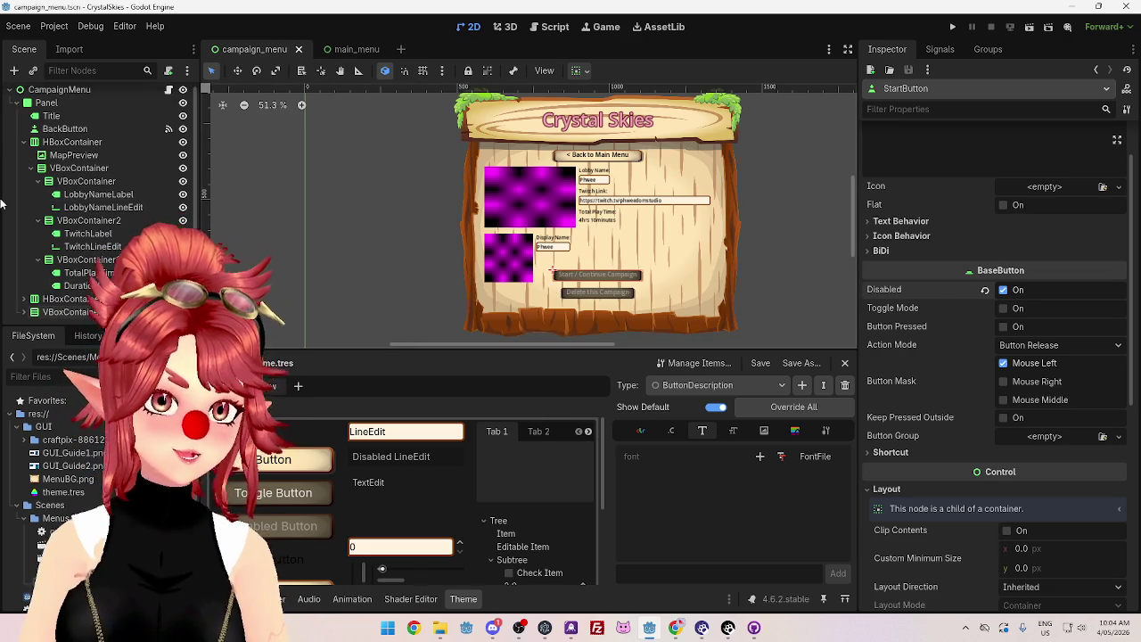
# Step: Collapse the Panel, search bar HBoxContainer and CampaignDetails branches in the scene tree
pyautogui.click(16, 107)
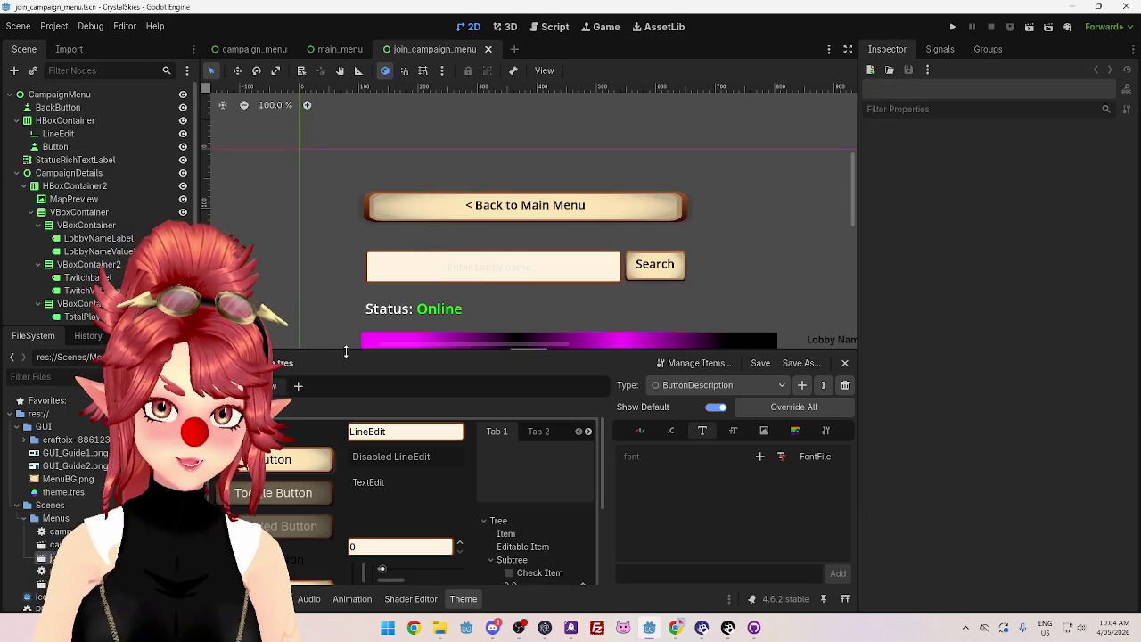
pyautogui.scroll(-4, 496, 224)
pyautogui.moveTo(854, 215)
pyautogui.mouseDown()
pyautogui.moveTo(846, 262)
pyautogui.moveTo(843, 248)
pyautogui.mouseUp()
pyautogui.moveTo(518, 343); pyautogui.dragTo(599, 350)
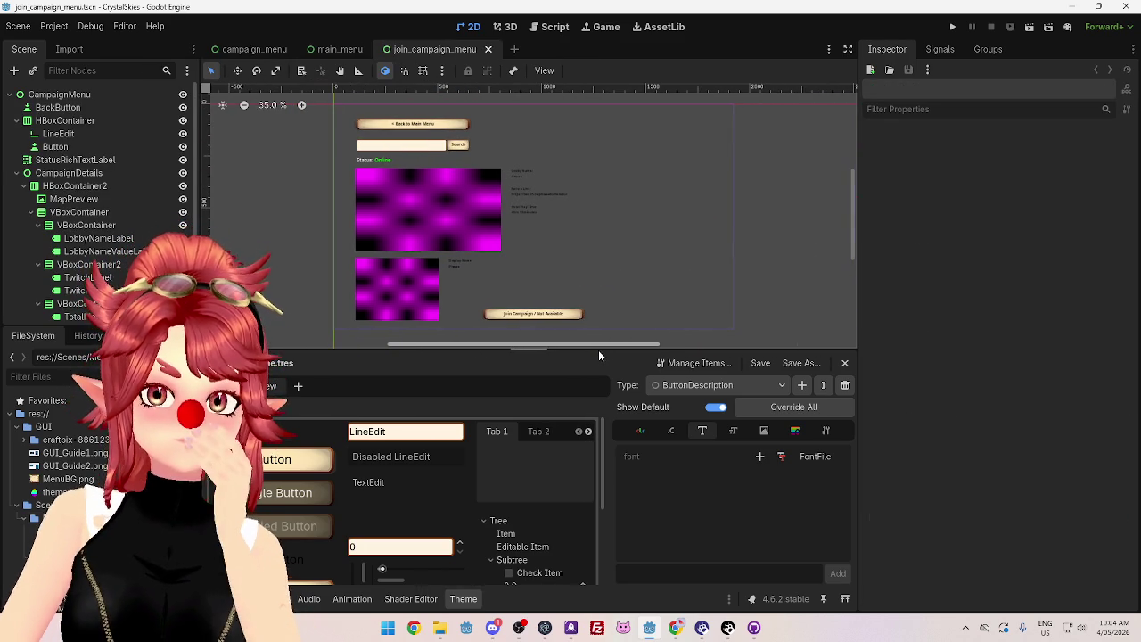
pyautogui.click(16, 121)
pyautogui.click(16, 148)
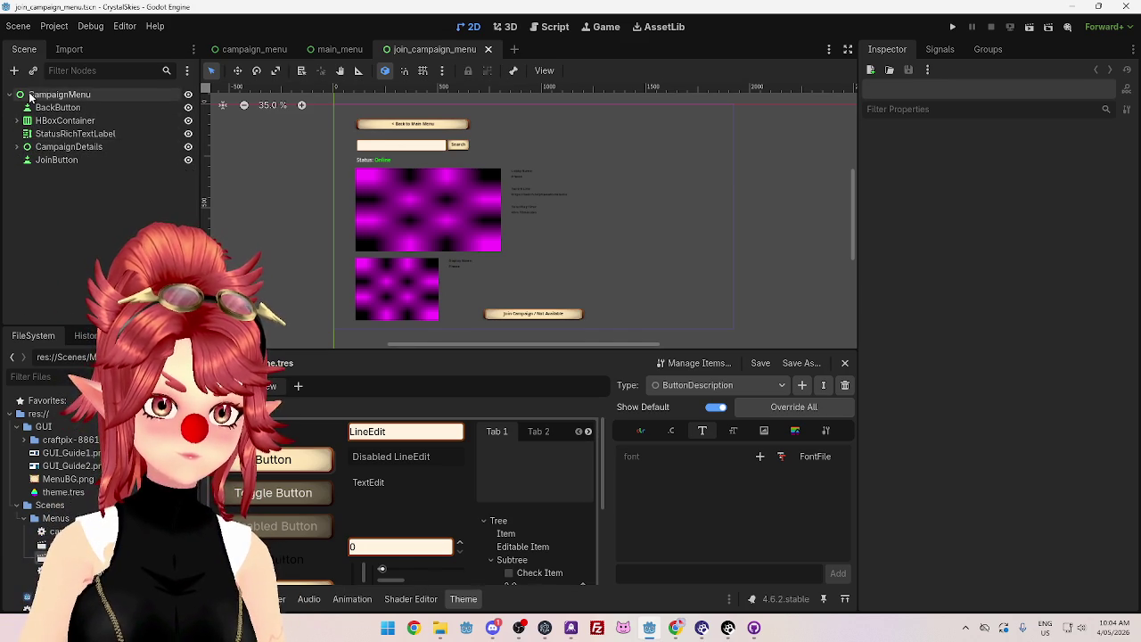
# Step: Switch between the campaign_menu and join_campaign_menu scenes to compare their layouts
pyautogui.click(258, 48)
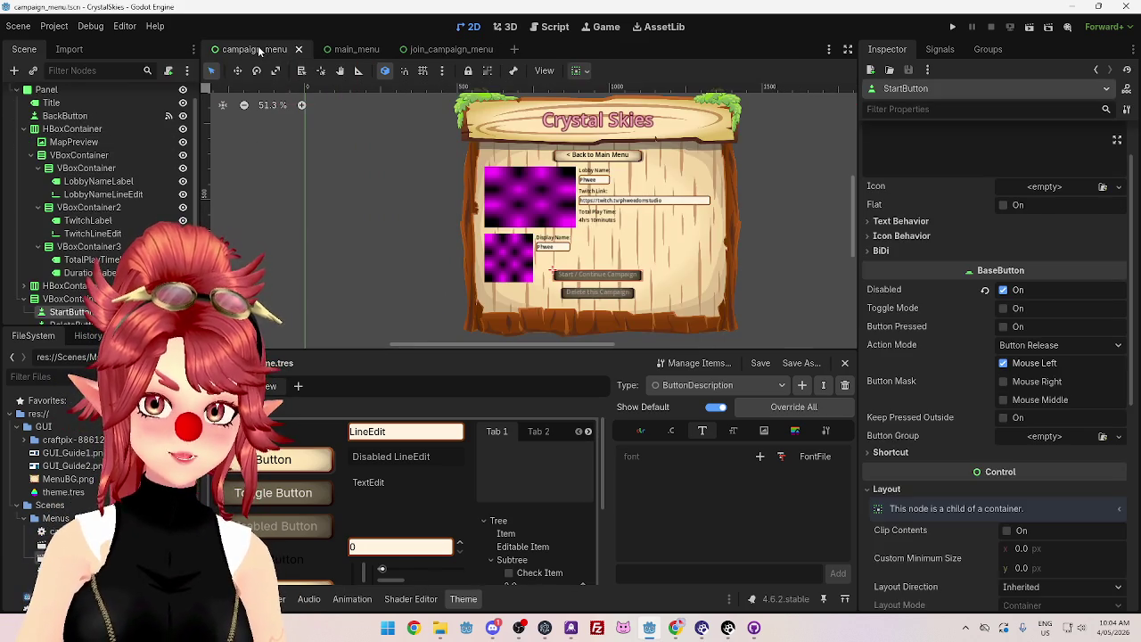
pyautogui.click(450, 51)
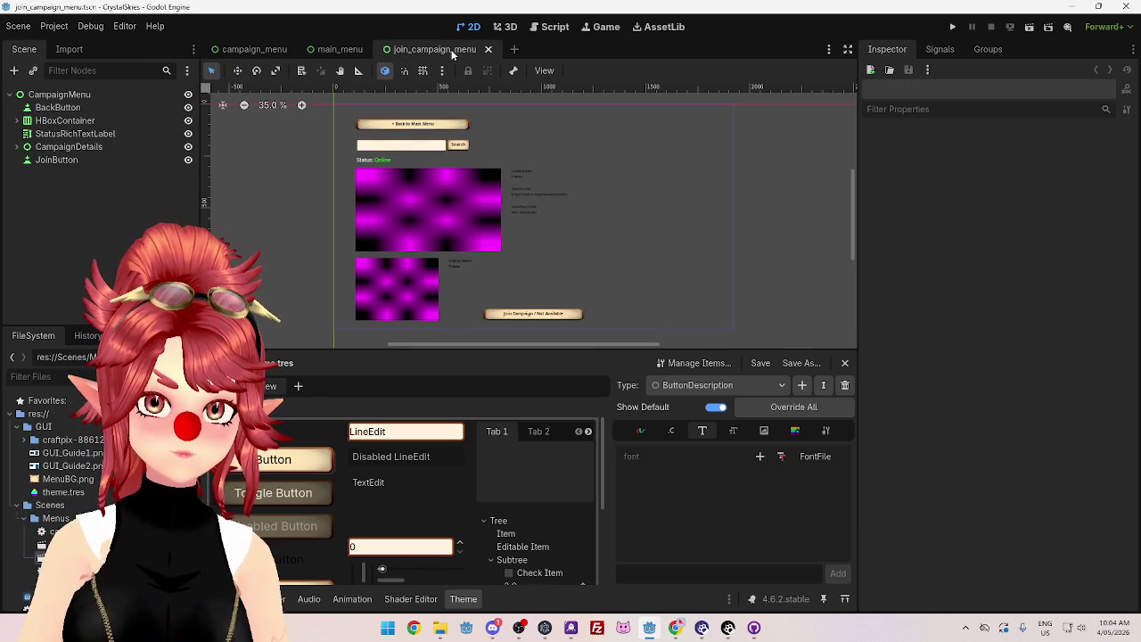
pyautogui.moveTo(263, 56)
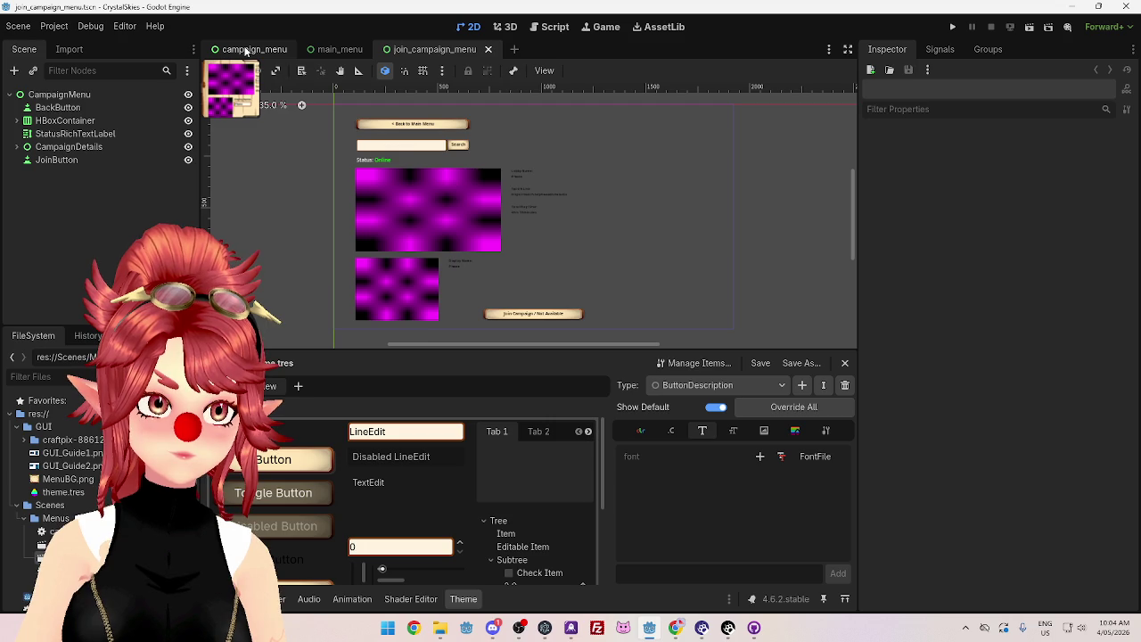
pyautogui.click(246, 52)
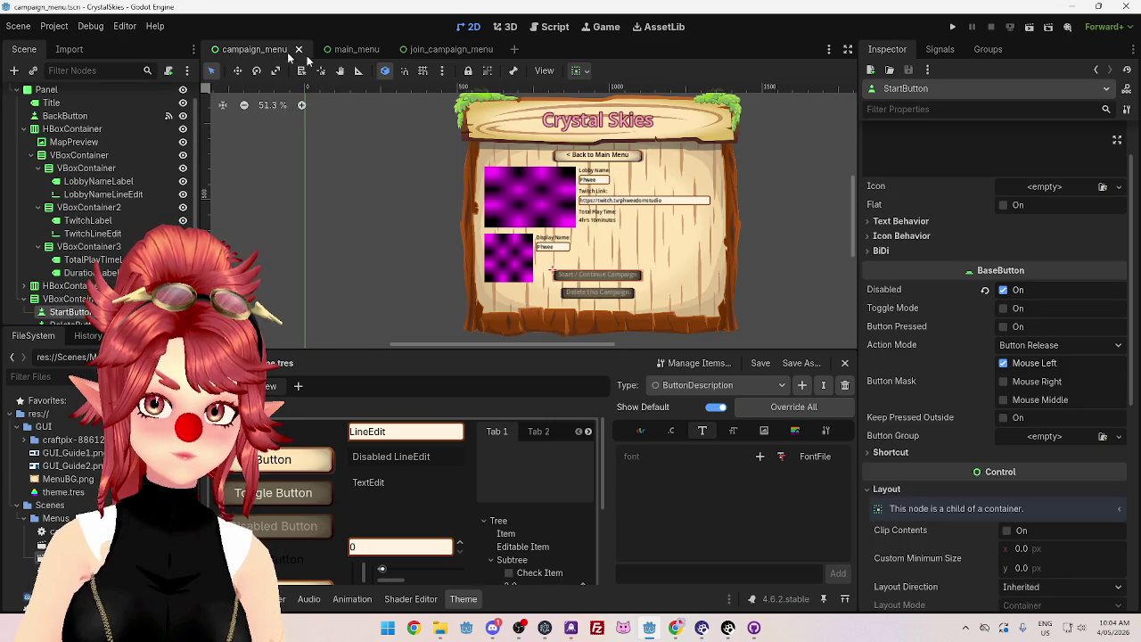
pyautogui.click(453, 50)
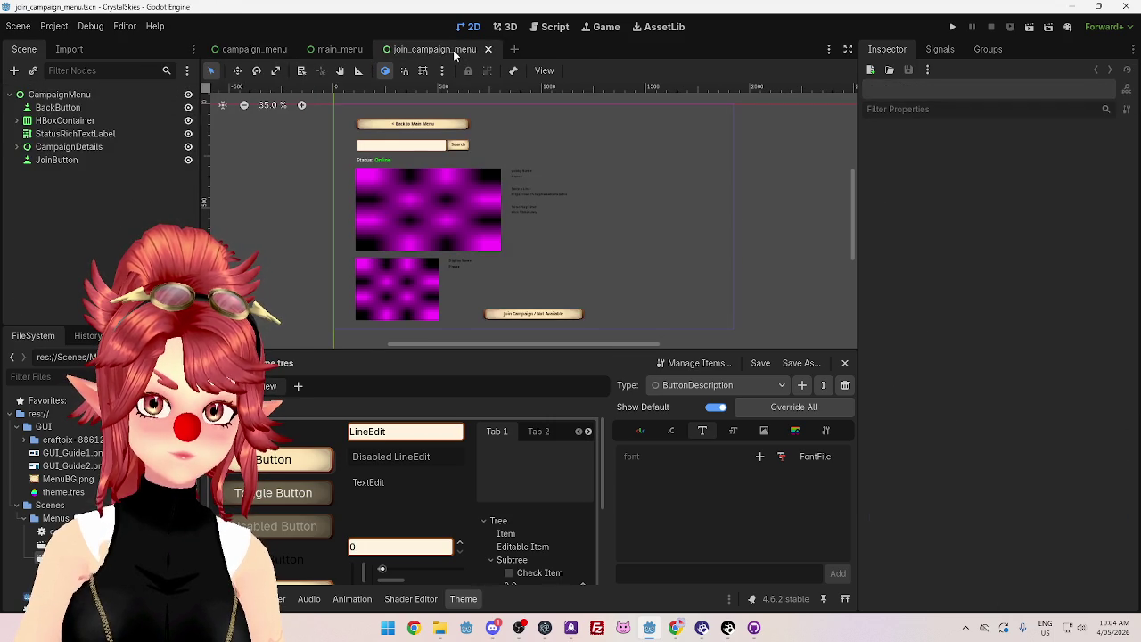
pyautogui.scroll(4, 539, 226)
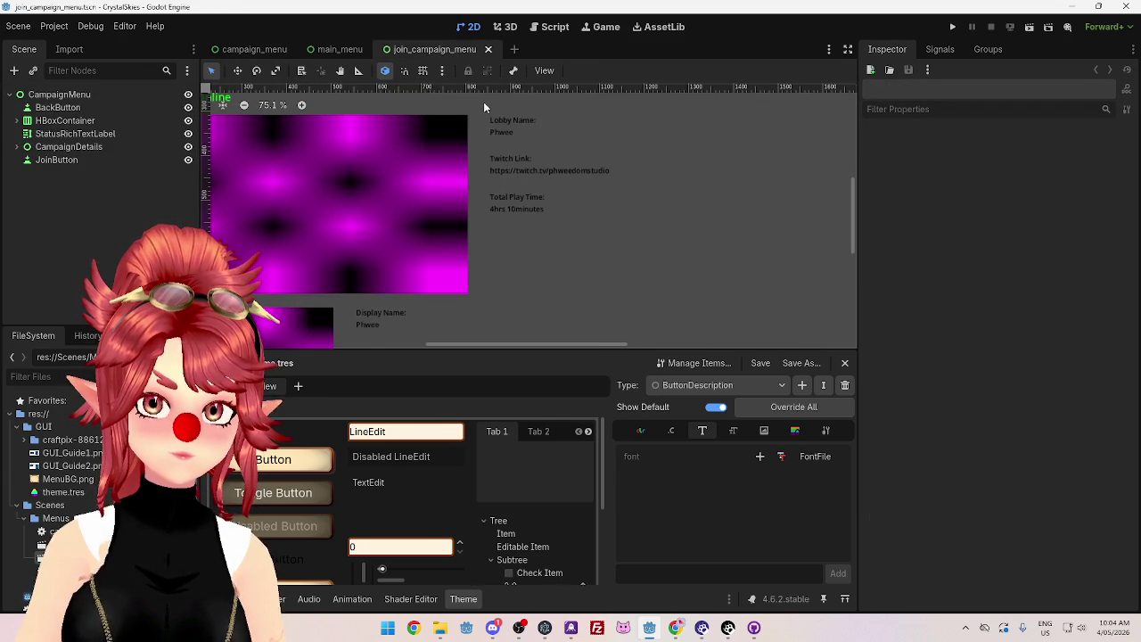
pyautogui.scroll(-4, 446, 189)
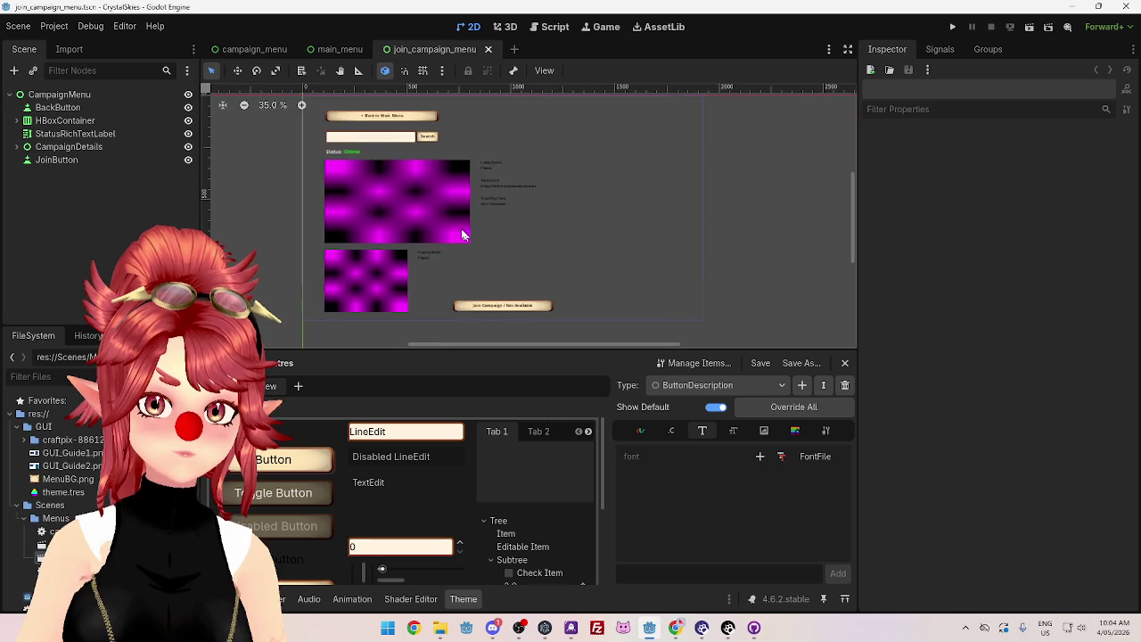
pyautogui.scroll(1, 330, 137)
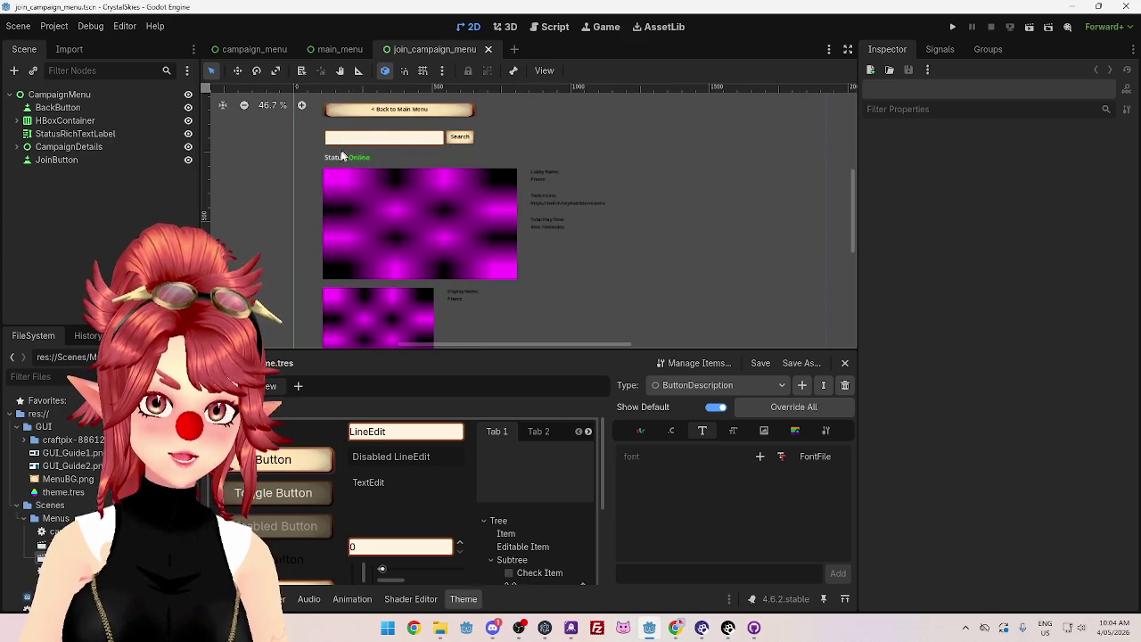
pyautogui.scroll(-2, 424, 164)
pyautogui.scroll(1, 460, 210)
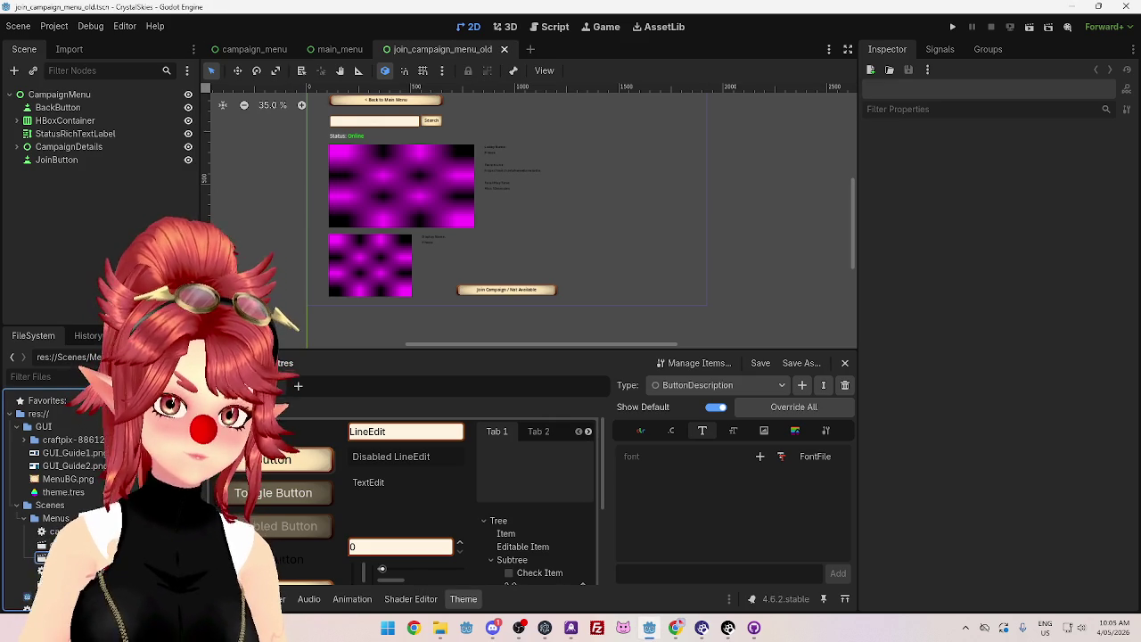
# Step: Duplicate campaign_menu.tscn as join_campaign_menu.tscn by adding the 'join_' prefix
pyautogui.rightClick(63, 544)
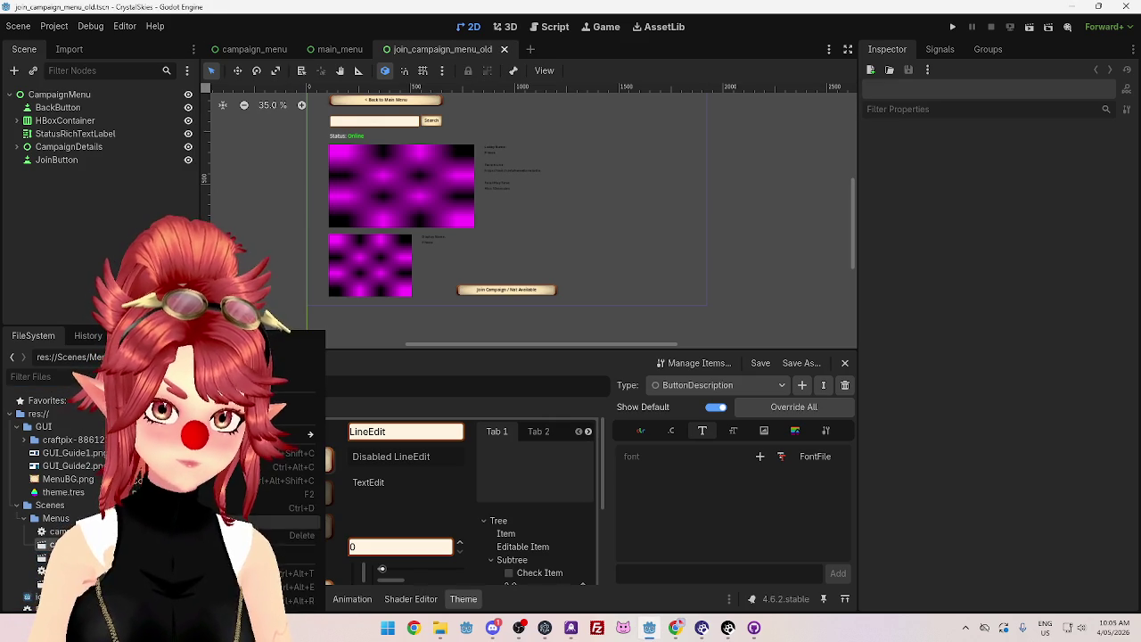
pyautogui.click(267, 507)
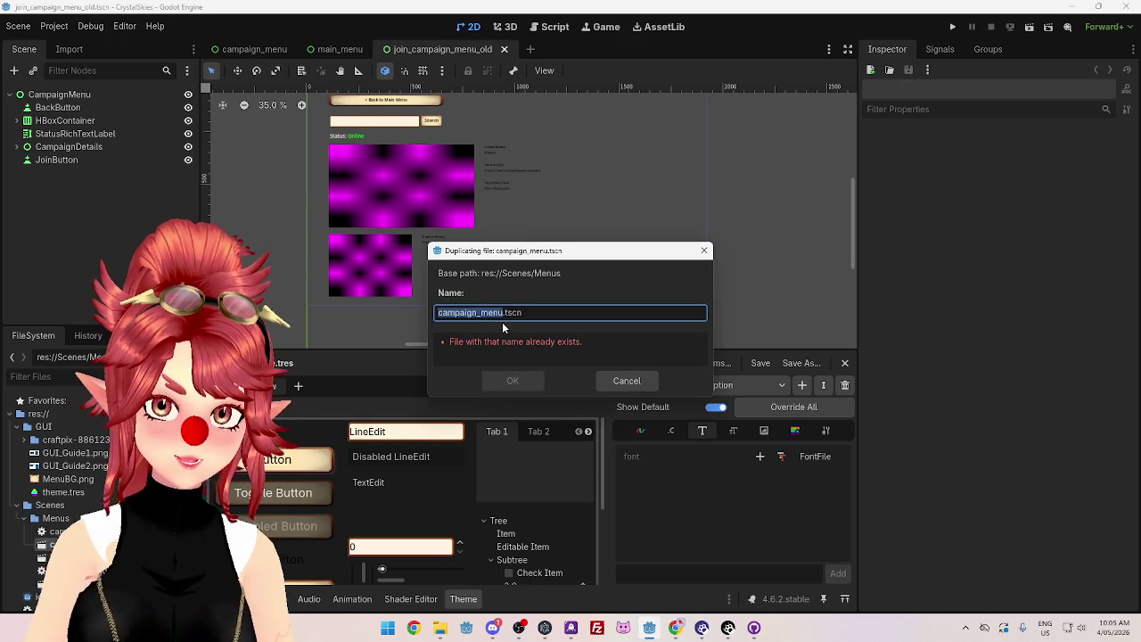
pyautogui.click(438, 312)
pyautogui.write('join_')
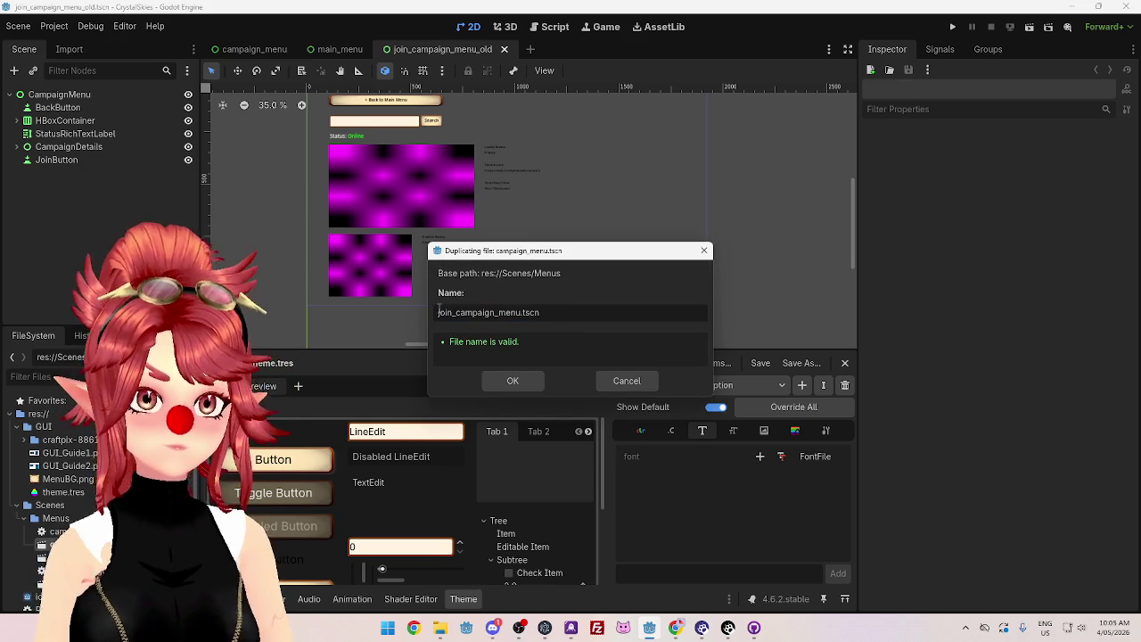
pyautogui.press('Return')
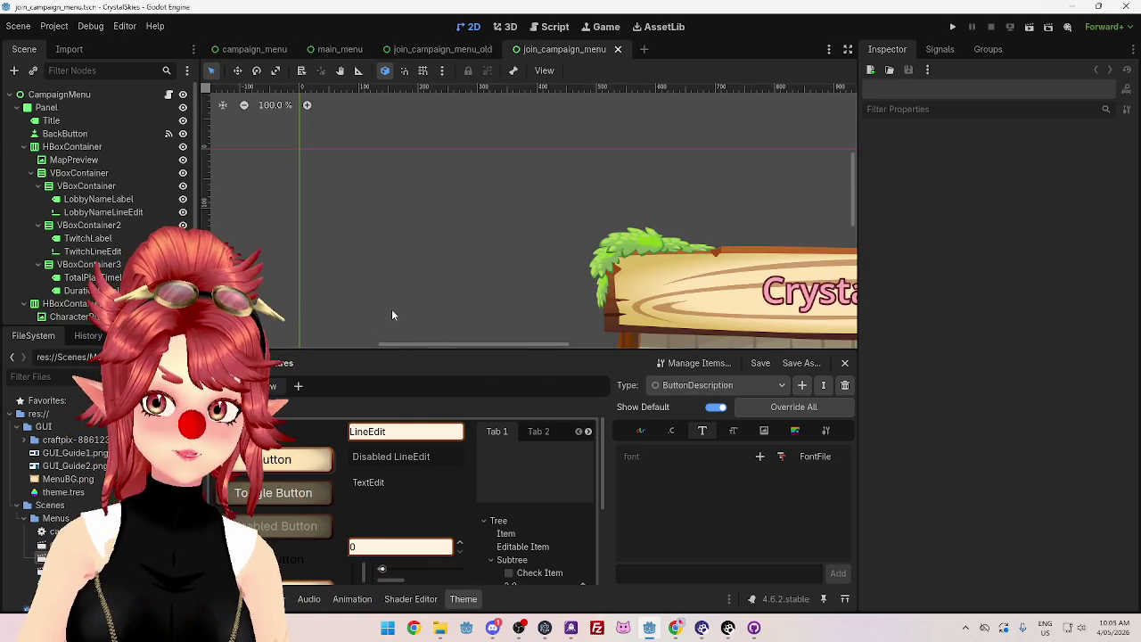
# Step: Delete the 'Delete this Campaign' DeleteButton node from the new scene
pyautogui.scroll(-4, 492, 279)
pyautogui.scroll(8, 414, 203)
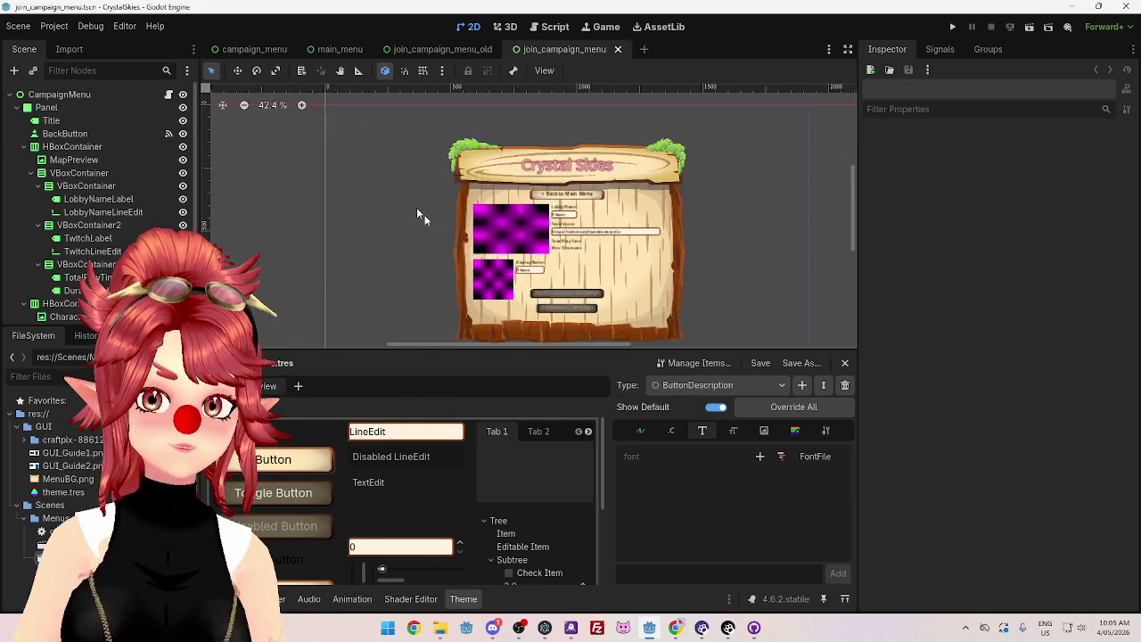
pyautogui.scroll(1, 407, 222)
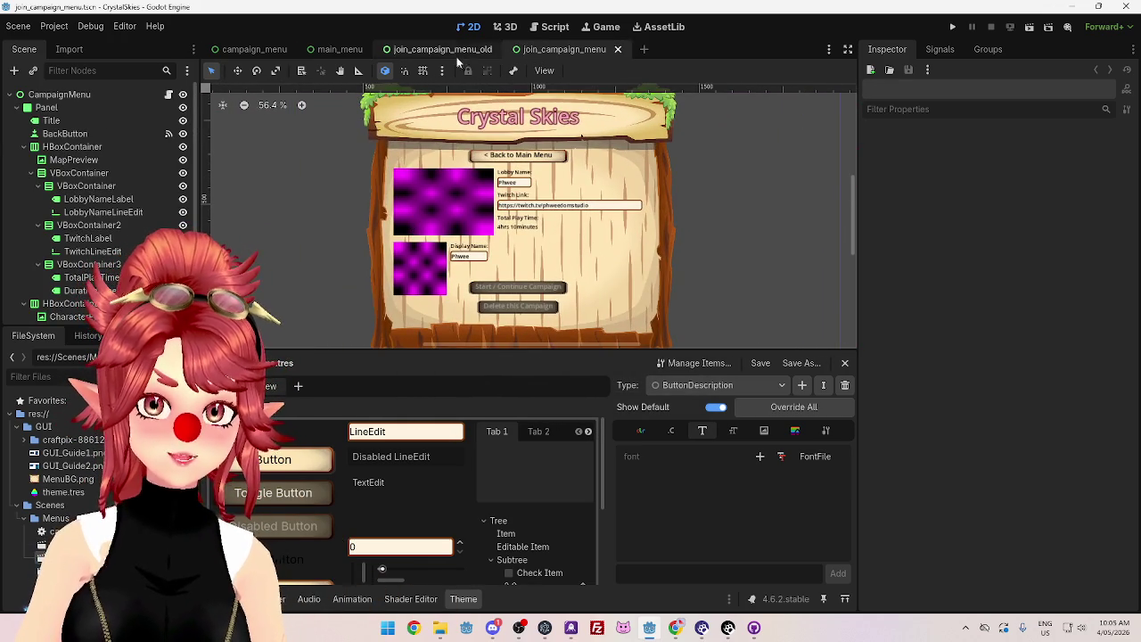
pyautogui.click(453, 51)
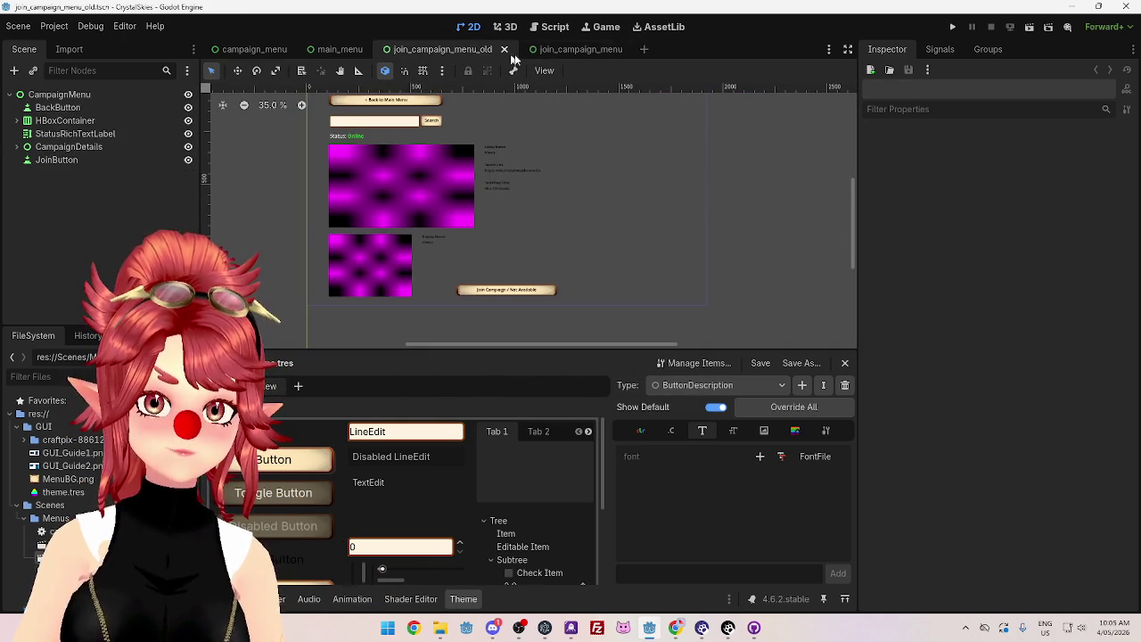
pyautogui.click(564, 51)
pyautogui.click(538, 309)
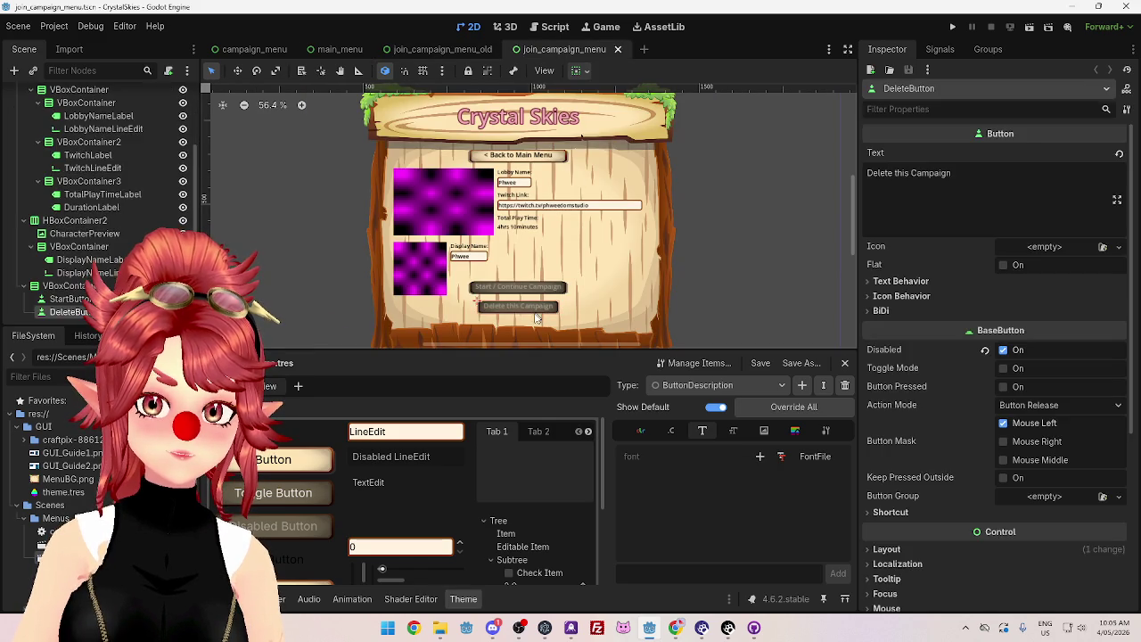
pyautogui.press('Delete')
pyautogui.click(551, 330)
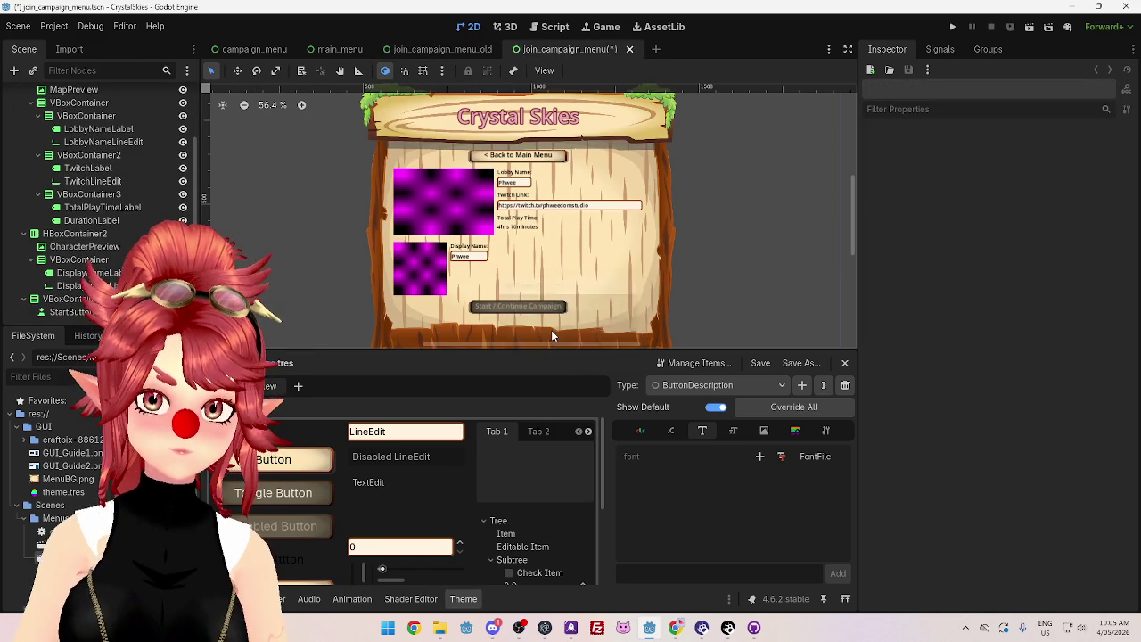
# Step: Relabel the Start / Continue Campaign button to 'Join Campaign', checking against the old scene
pyautogui.click(534, 312)
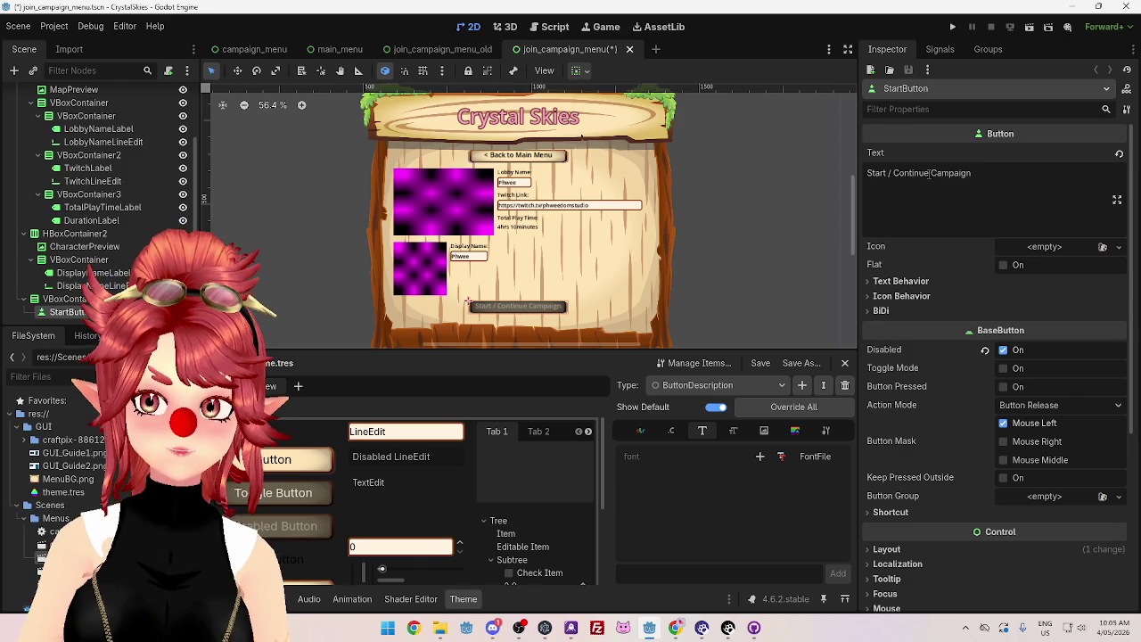
pyautogui.moveTo(930, 175); pyautogui.dragTo(867, 174)
pyautogui.write('Join')
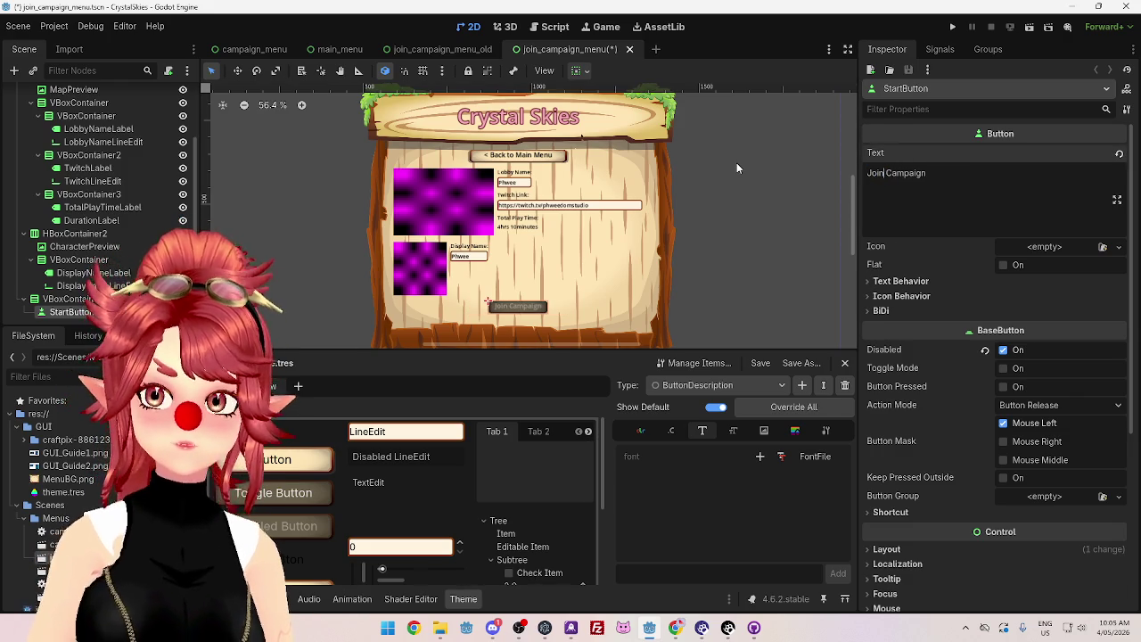
pyautogui.click(409, 52)
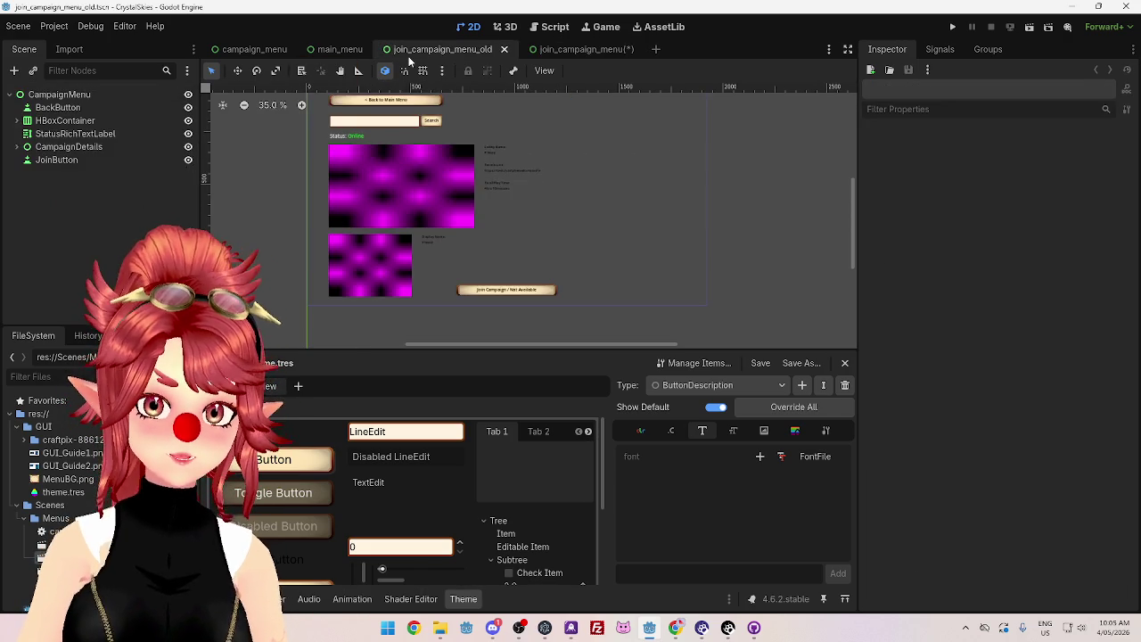
pyautogui.scroll(-1, 385, 152)
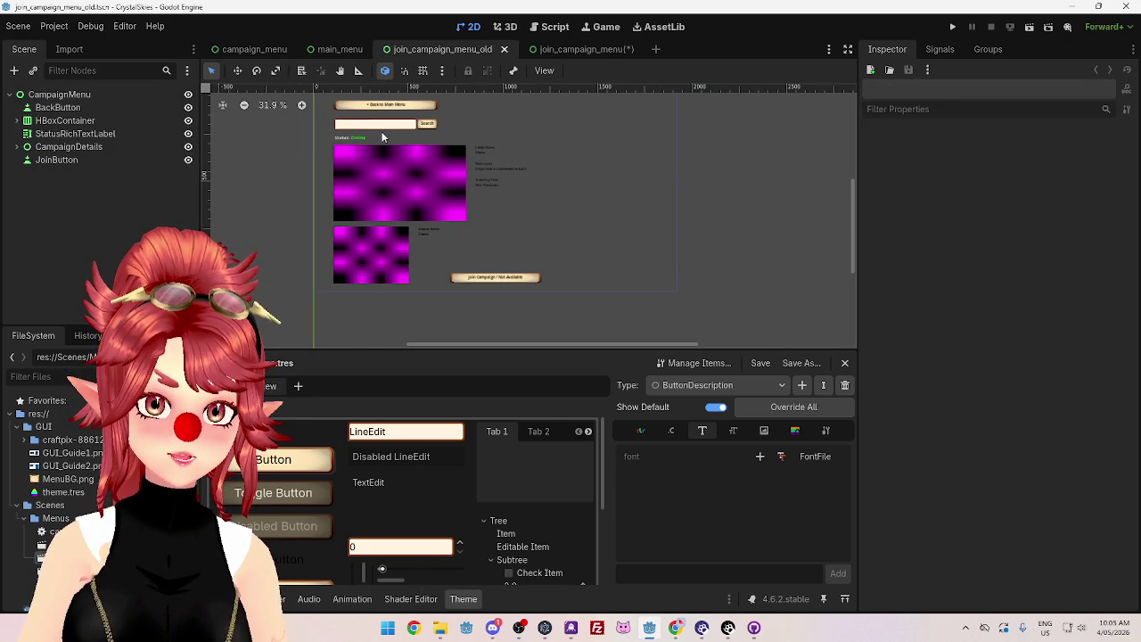
pyautogui.click(575, 50)
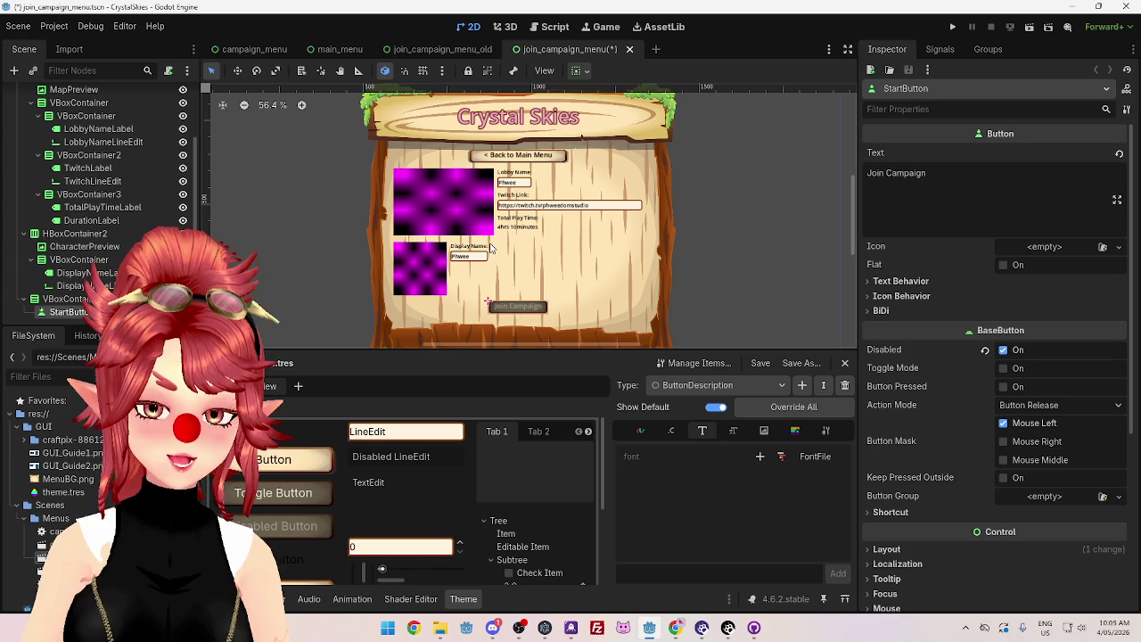
# Step: Collapse the HBoxContainer and HBoxContainer2 branches and select both containers
pyautogui.click(393, 243)
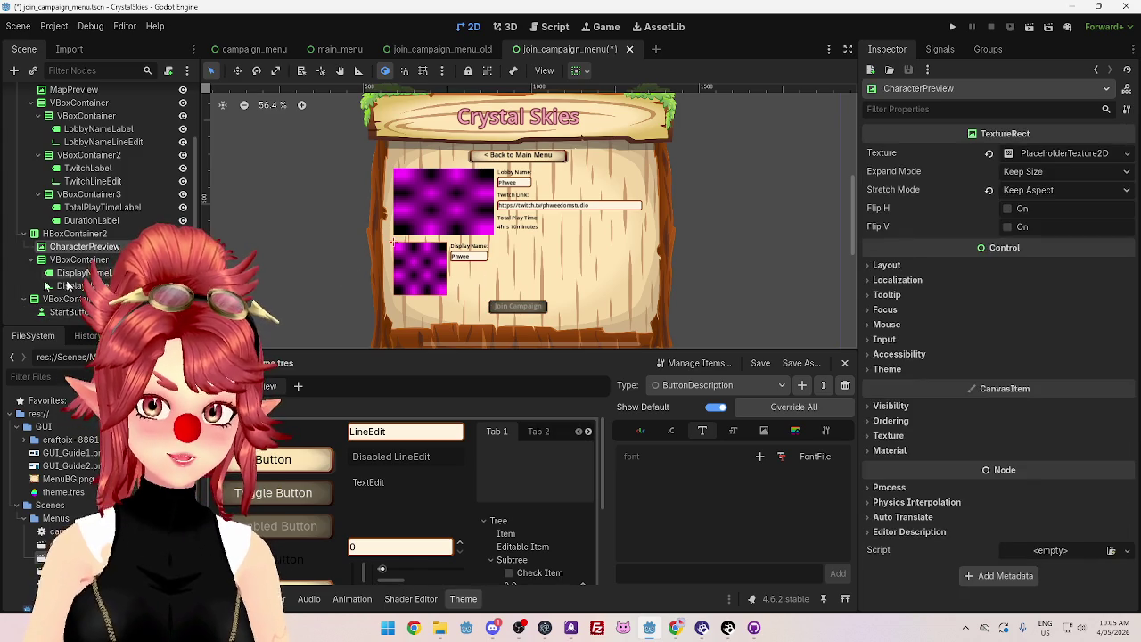
pyautogui.click(55, 235)
pyautogui.scroll(3, 49, 214)
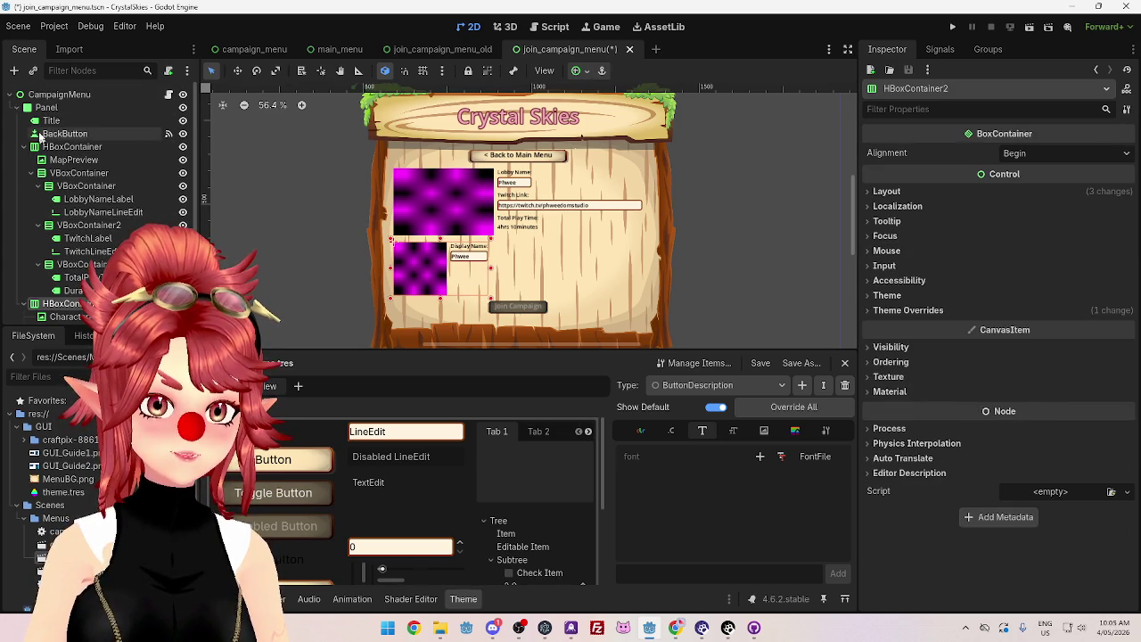
pyautogui.click(24, 146)
pyautogui.click(24, 159)
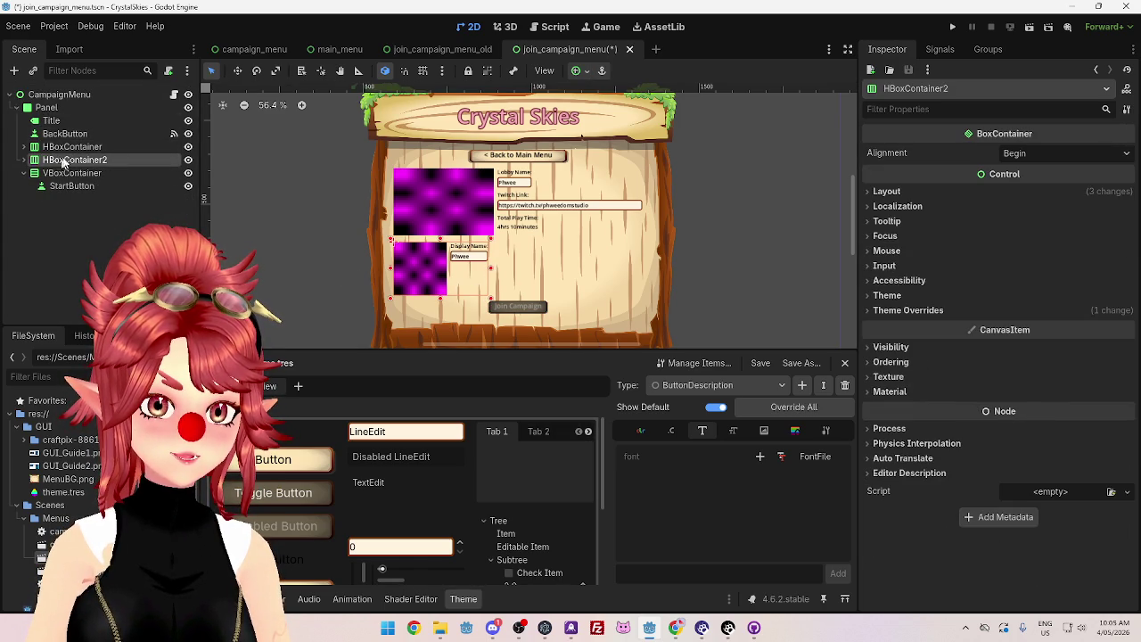
pyautogui.click(73, 146)
pyautogui.keyDown('ctrl'); pyautogui.click(81, 161); pyautogui.keyUp('ctrl')
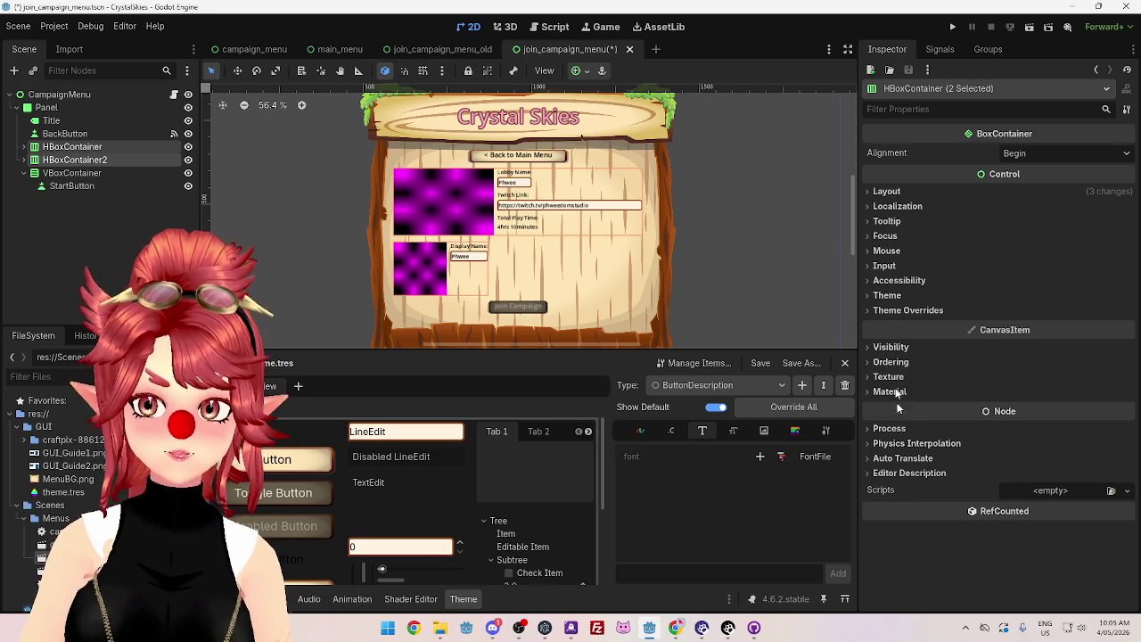
# Step: Inspect the layout size and position values of HBoxContainer and HBoxContainer2
pyautogui.click(887, 191)
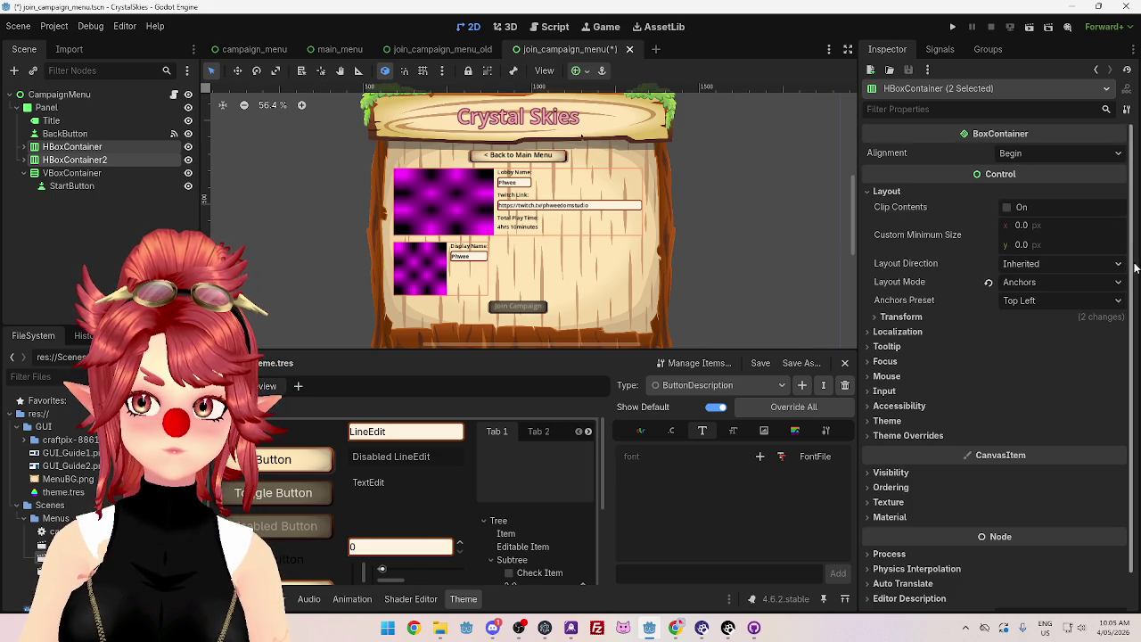
pyautogui.click(883, 318)
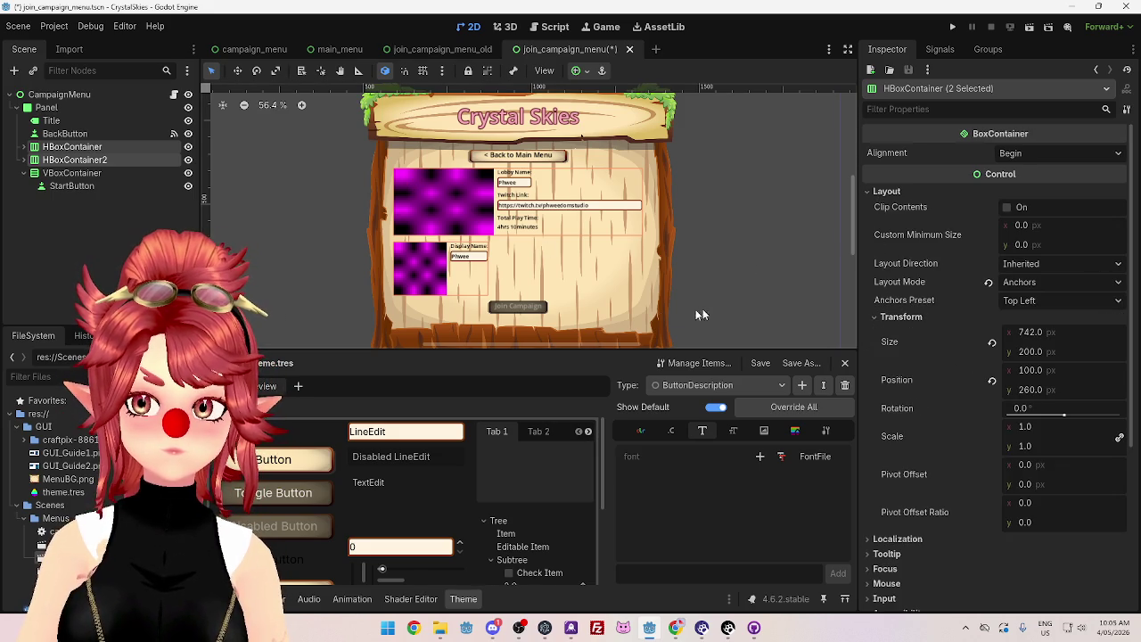
pyautogui.click(89, 148)
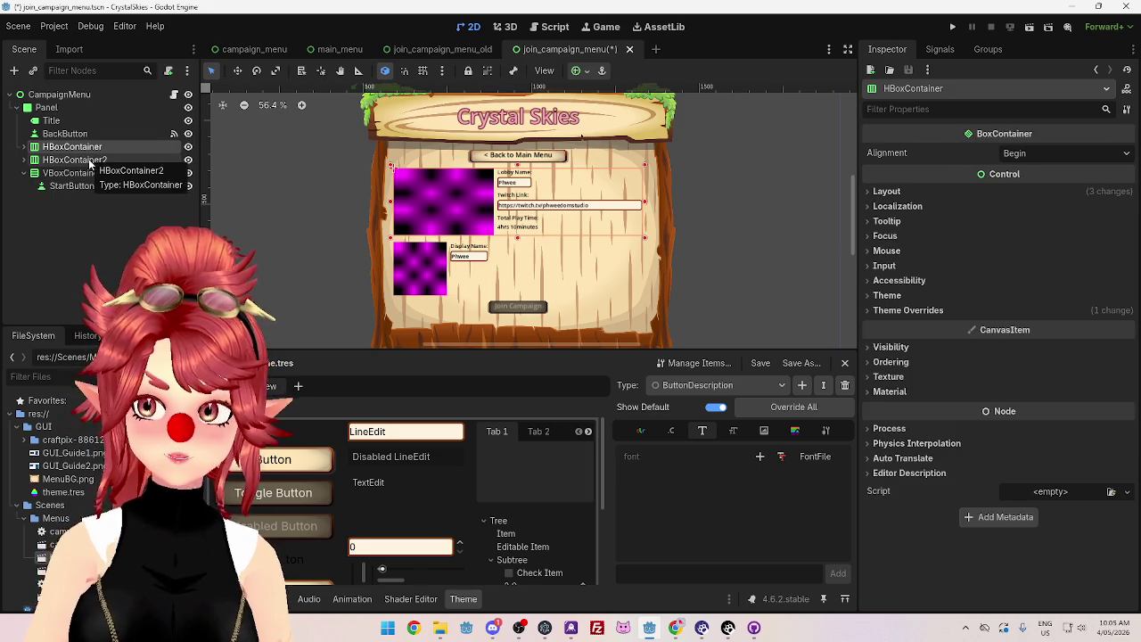
pyautogui.click(887, 193)
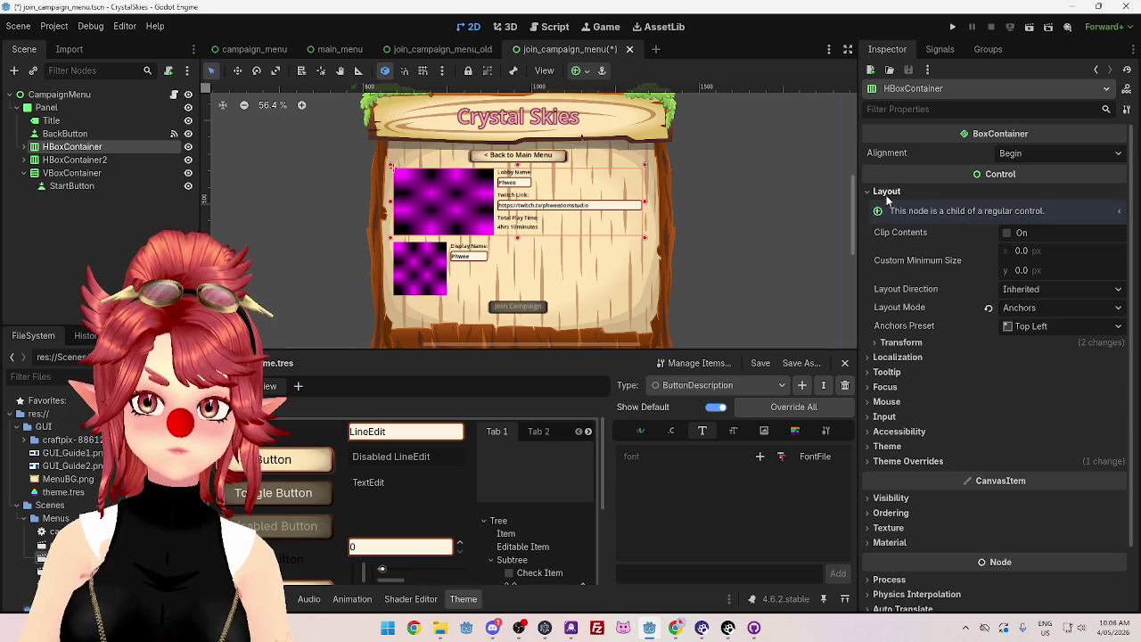
pyautogui.click(900, 343)
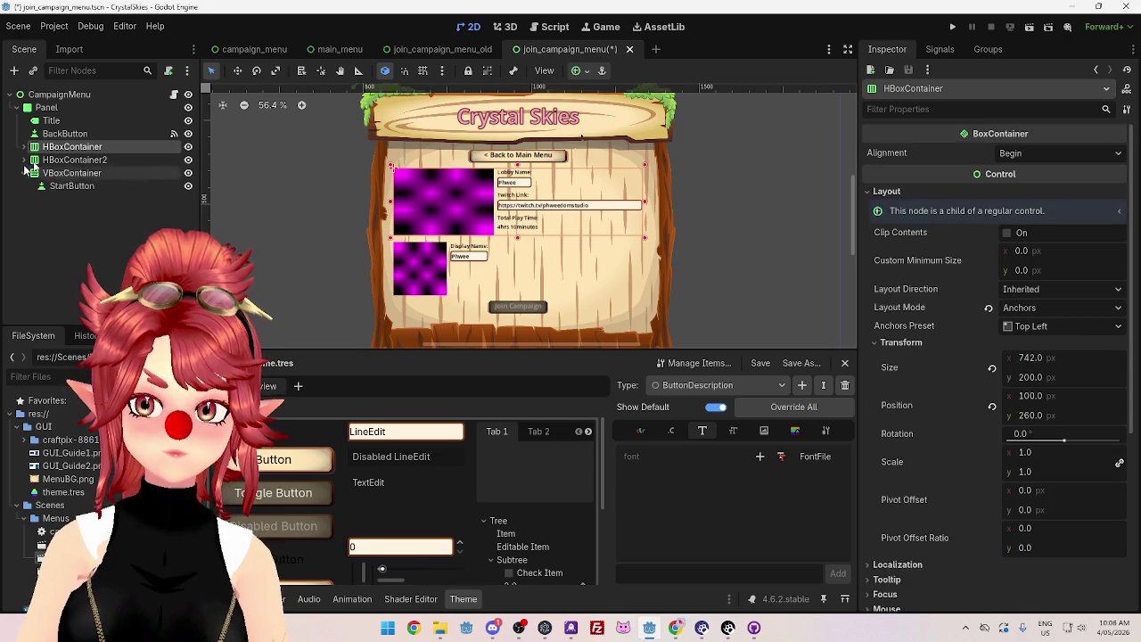
pyautogui.click(76, 160)
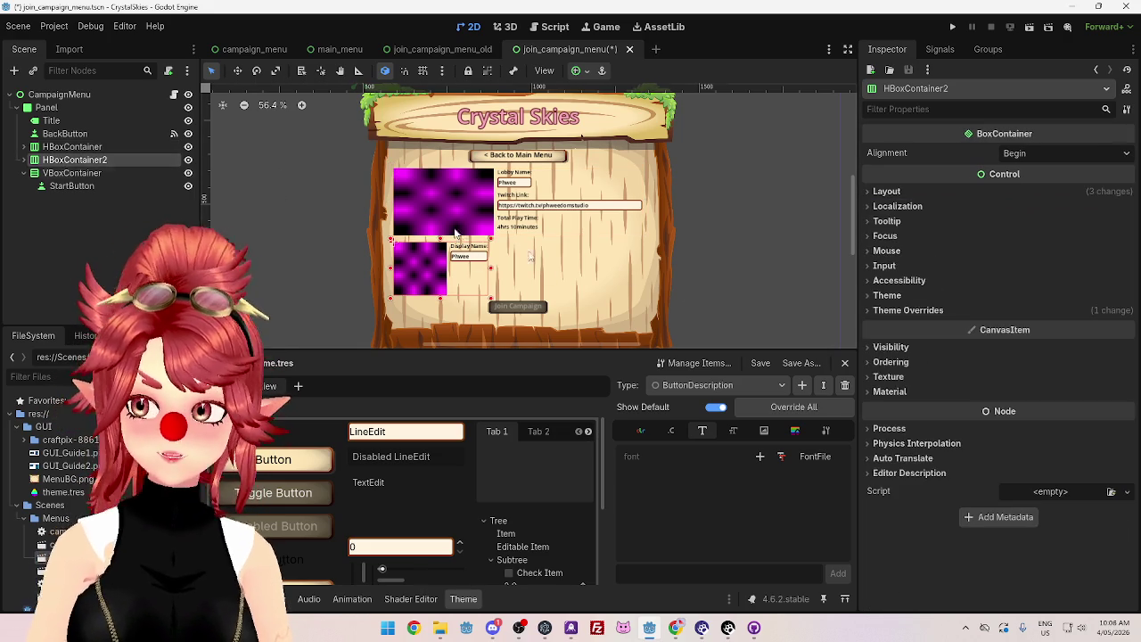
pyautogui.click(888, 191)
pyautogui.click(901, 343)
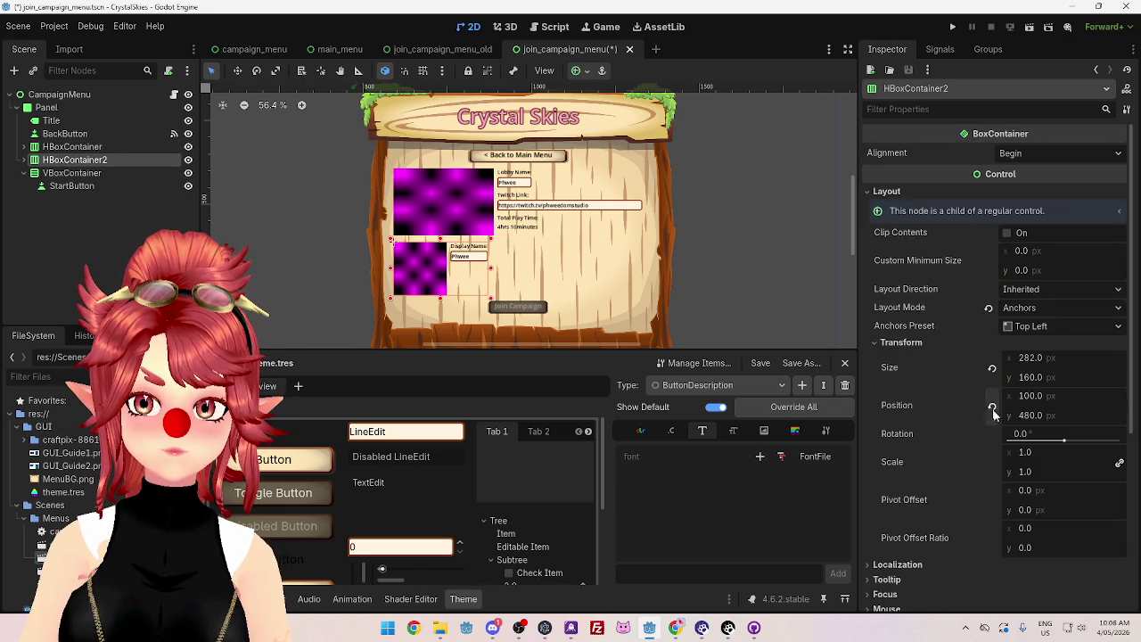
pyautogui.click(72, 147)
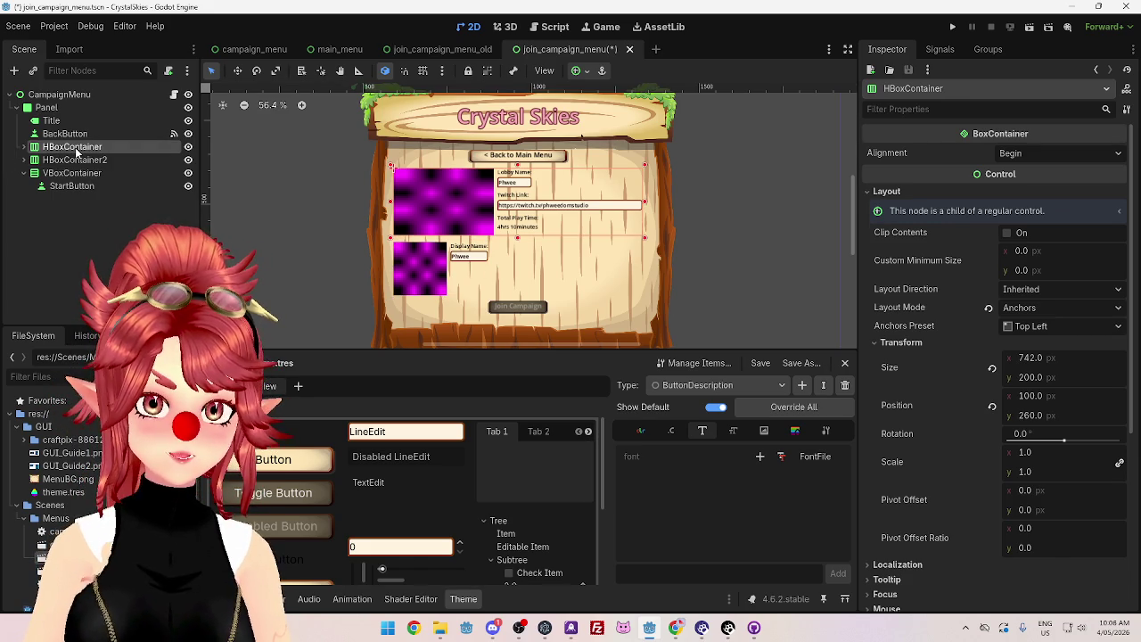
# Step: Set HBoxContainer's y position, trying 300 and then 320
pyautogui.click(1052, 419)
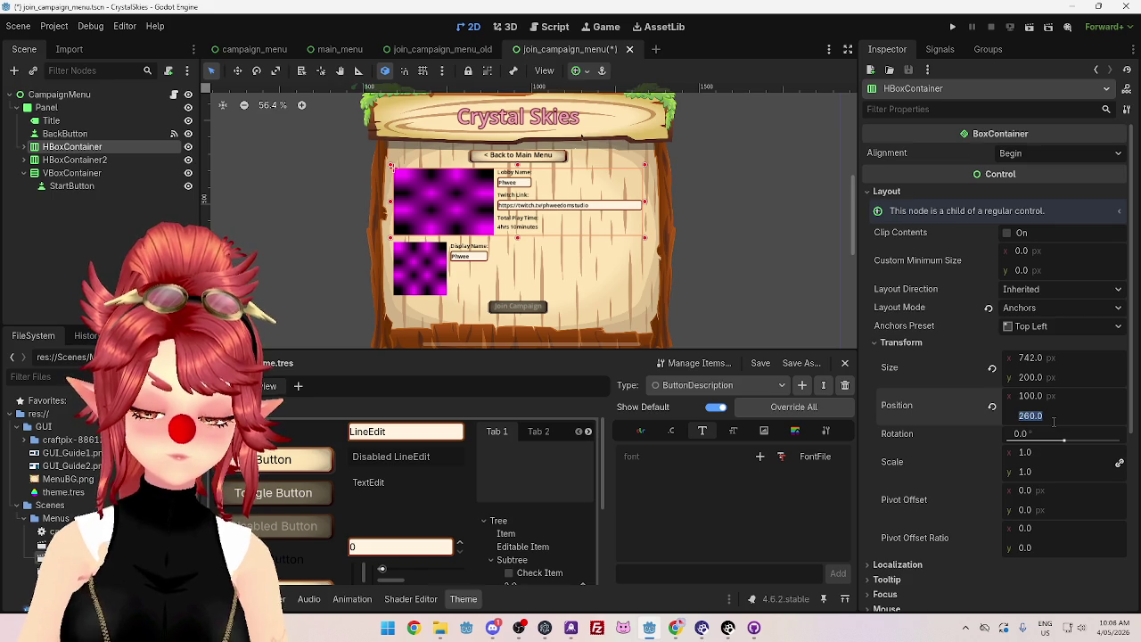
pyautogui.write('300')
pyautogui.press('Return')
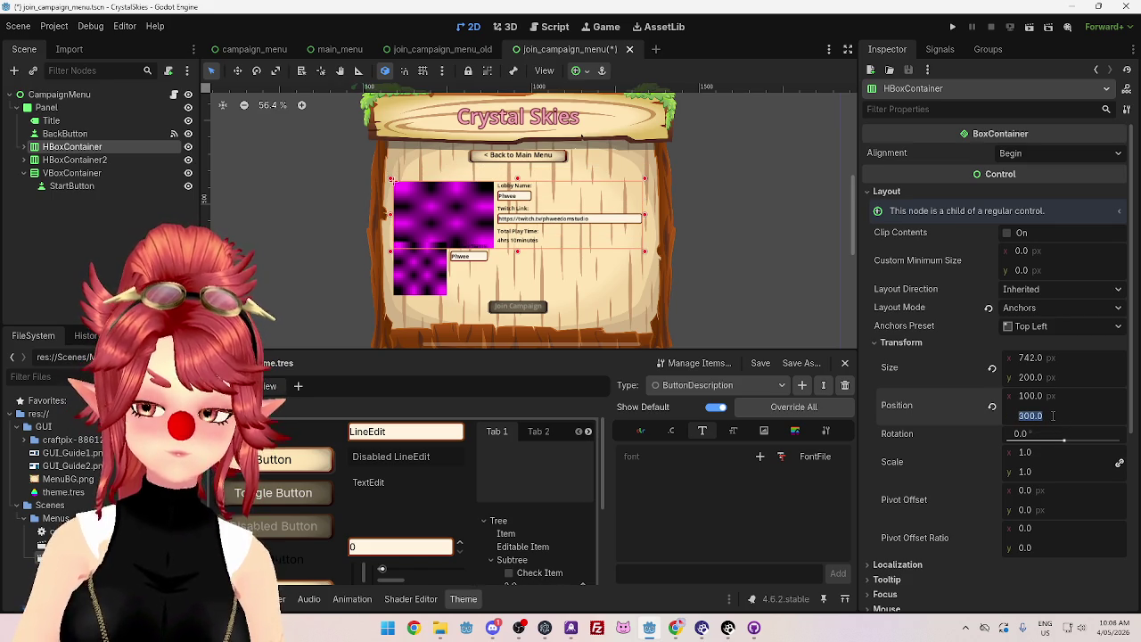
pyautogui.write('320')
pyautogui.press('Return')
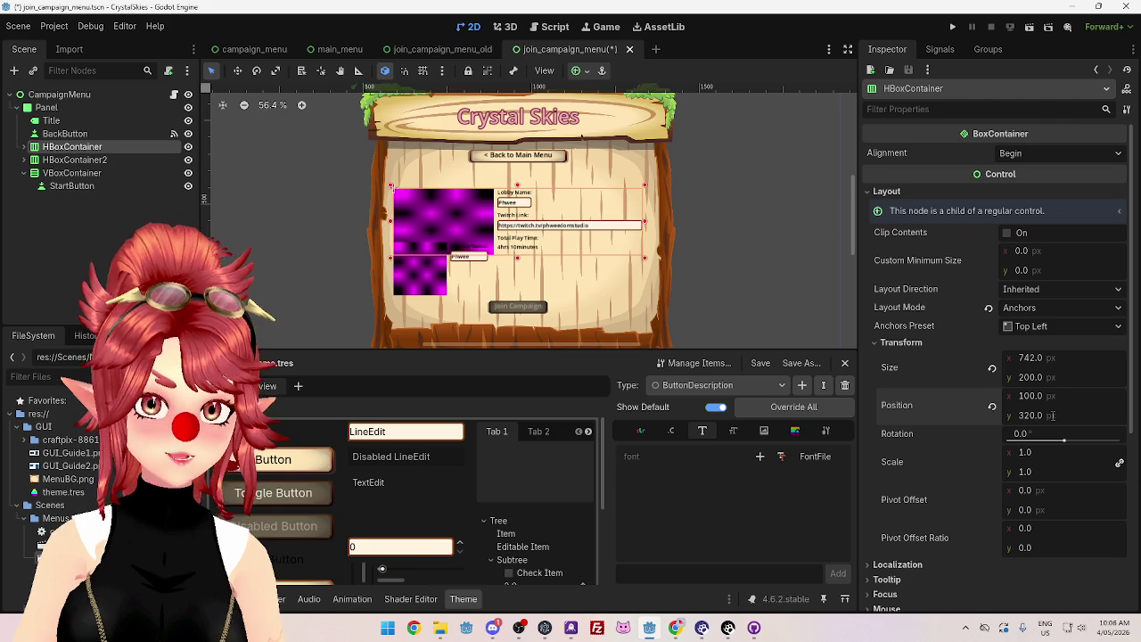
# Step: Move HBoxContainer2 down to a y position of 540
pyautogui.click(73, 160)
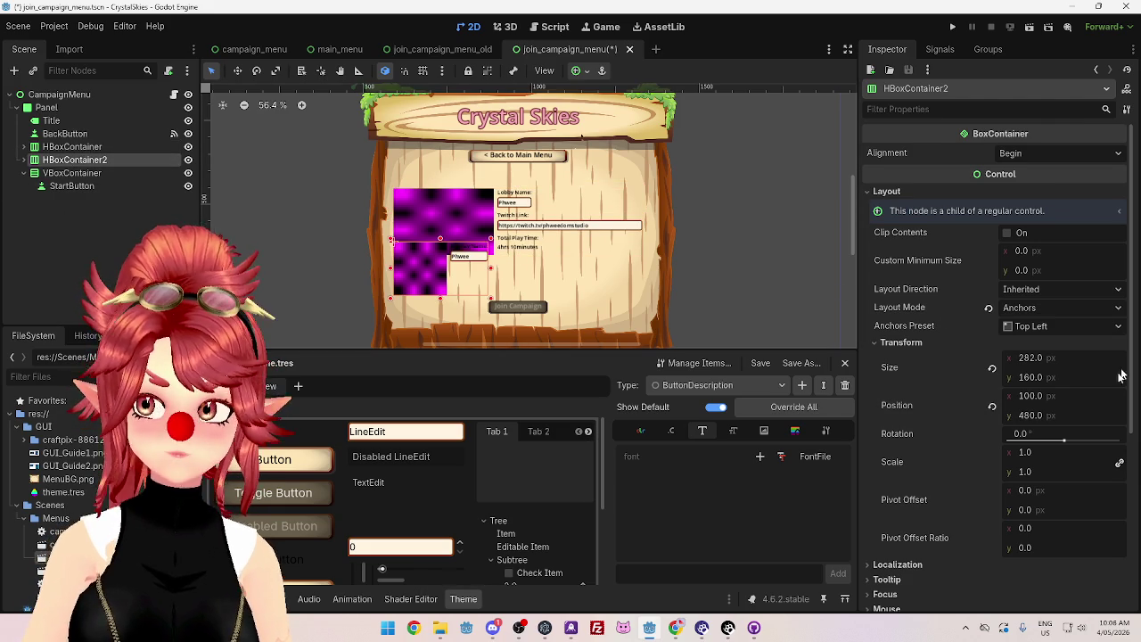
pyautogui.click(1043, 421)
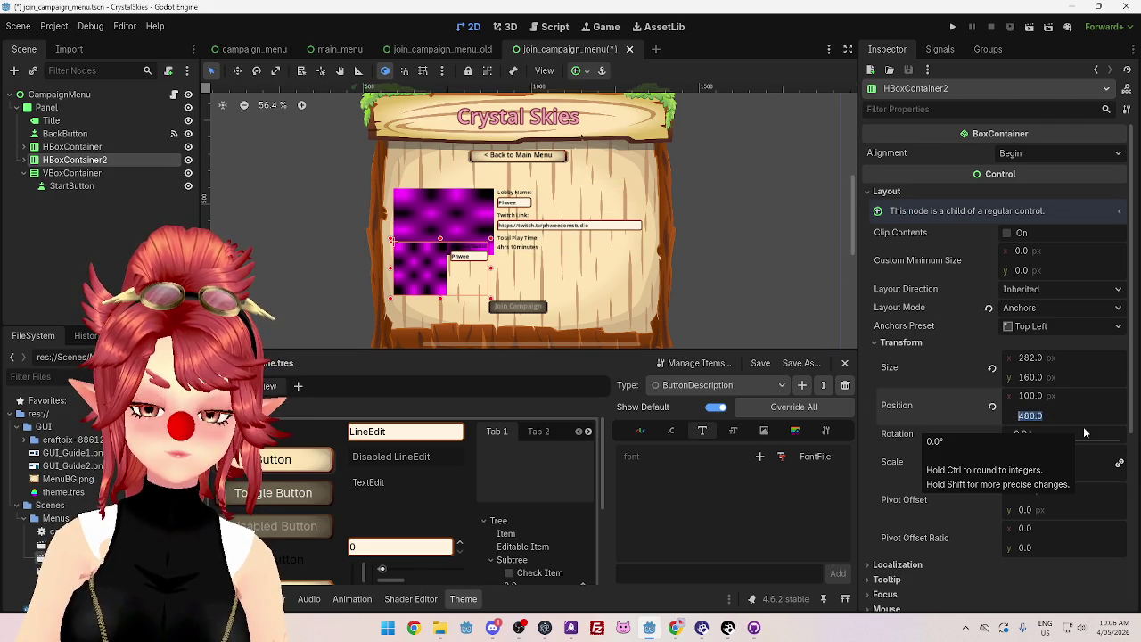
pyautogui.write('540')
pyautogui.press('Return')
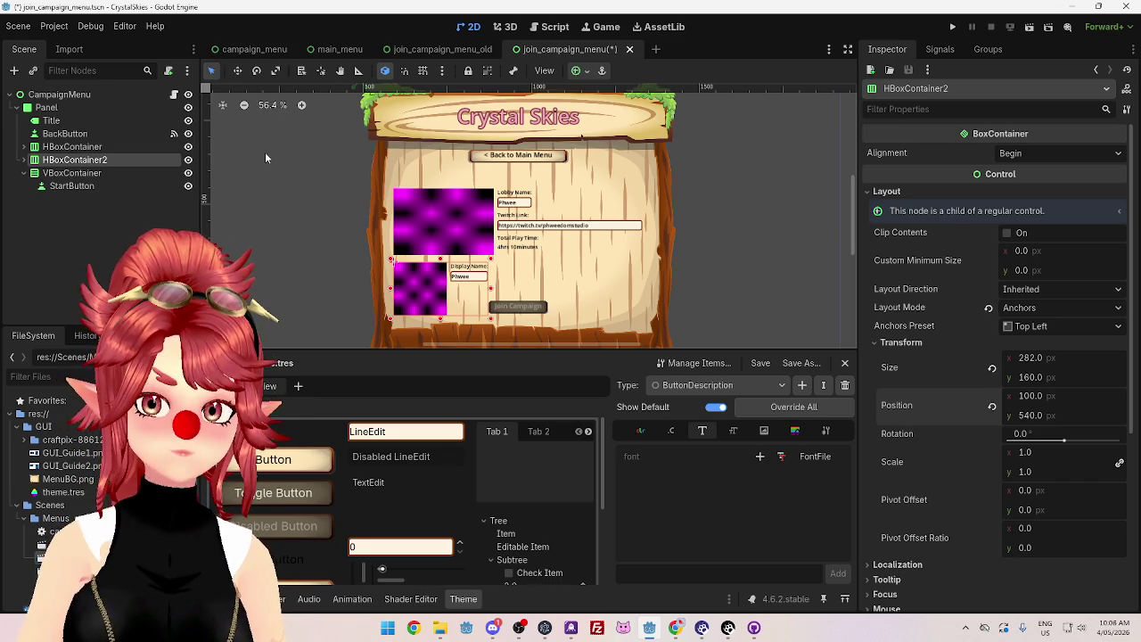
# Step: Expand the VBoxContainer holding the start button and inspect the first details container's layout
pyautogui.click(27, 174)
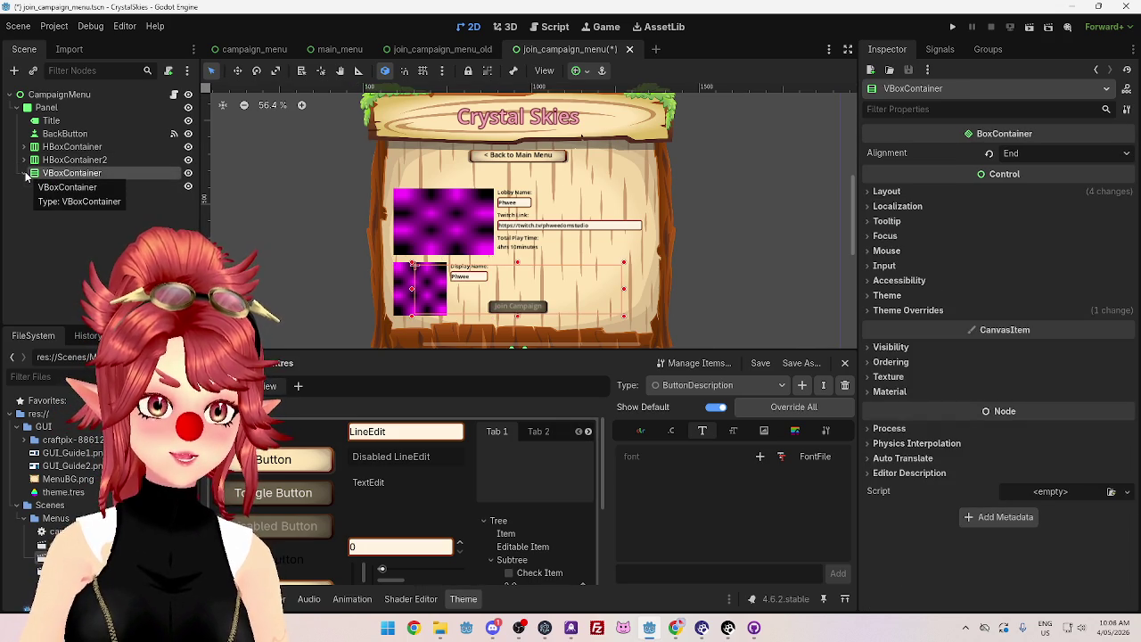
pyautogui.doubleClick(28, 174)
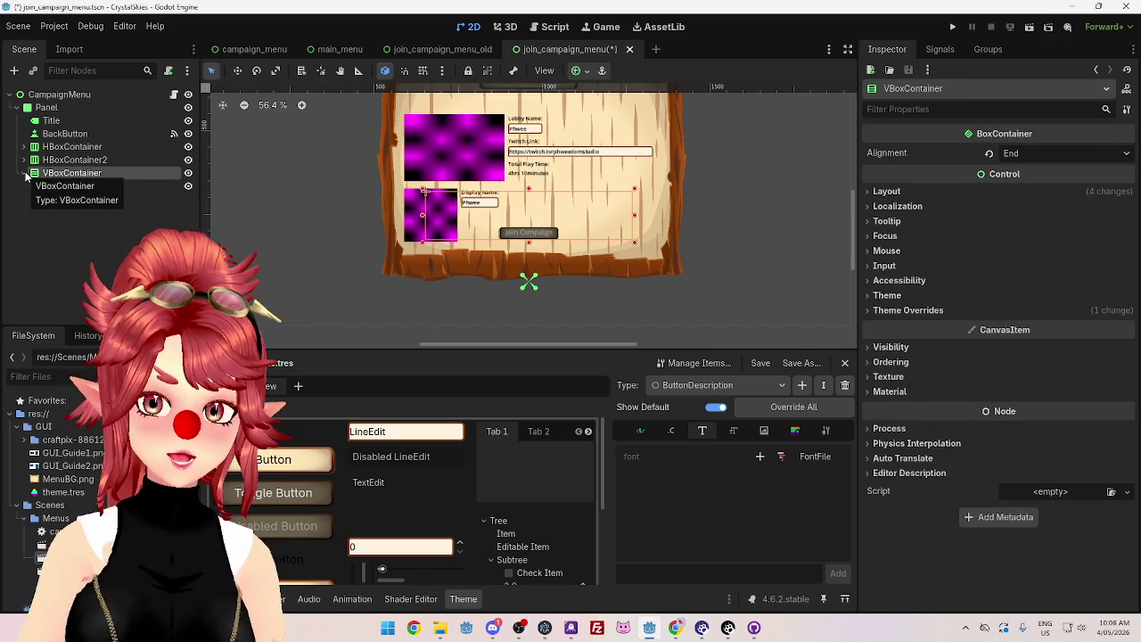
pyautogui.click(76, 146)
pyautogui.click(93, 173)
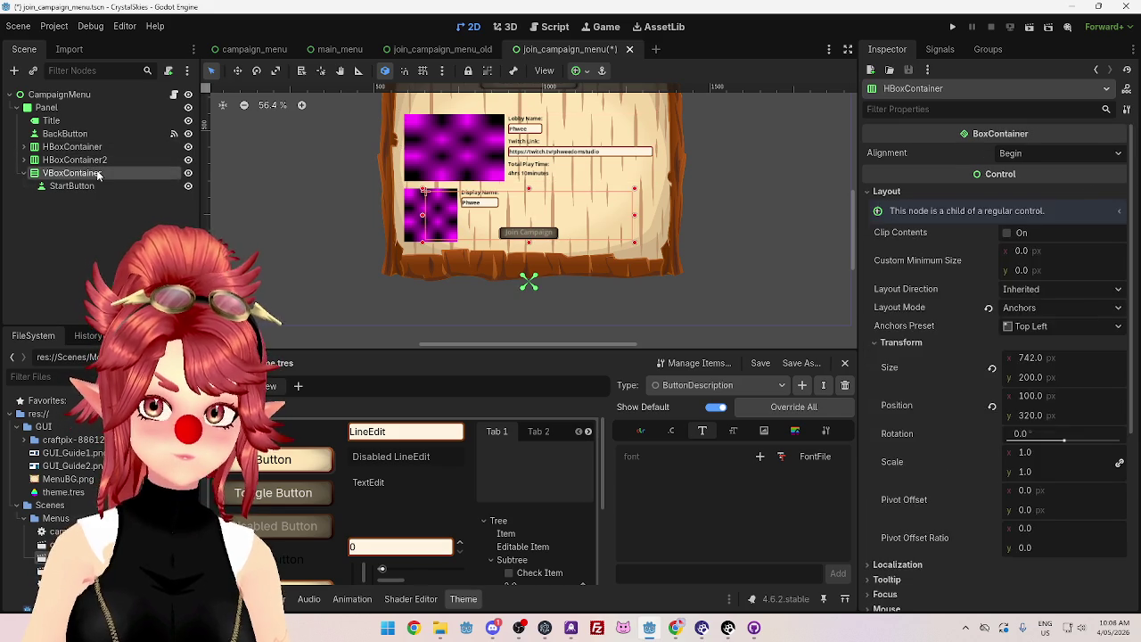
# Step: Compare the join_campaign_menu_old scene with the new join_campaign_menu scene
pyautogui.click(438, 50)
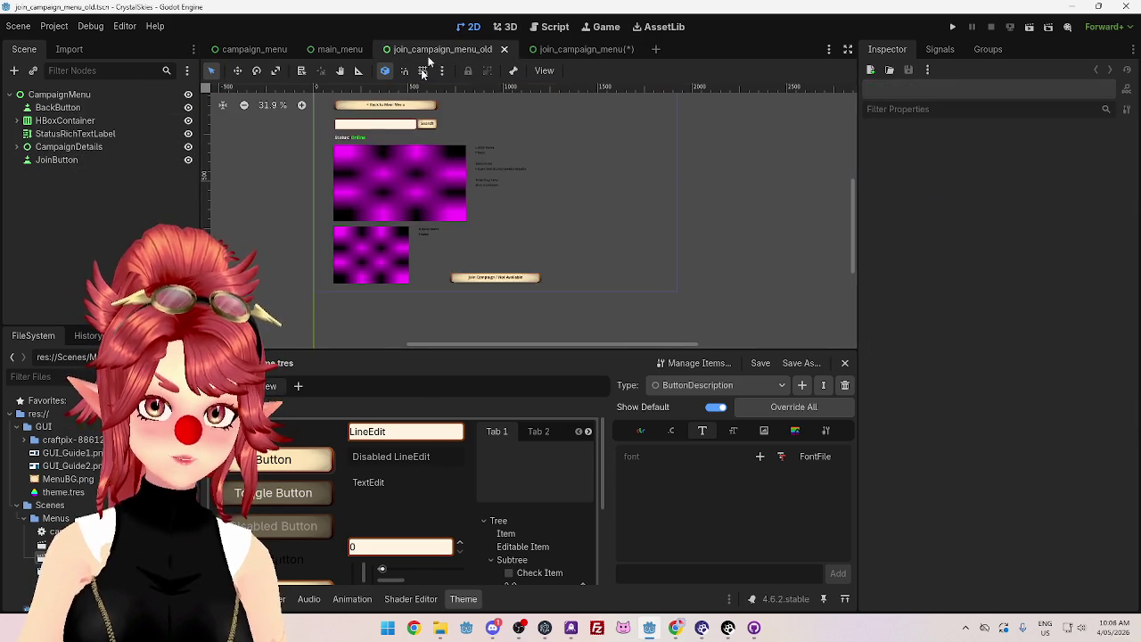
pyautogui.moveTo(854, 223)
pyautogui.mouseDown()
pyautogui.moveTo(856, 201)
pyautogui.moveTo(856, 225)
pyautogui.mouseUp()
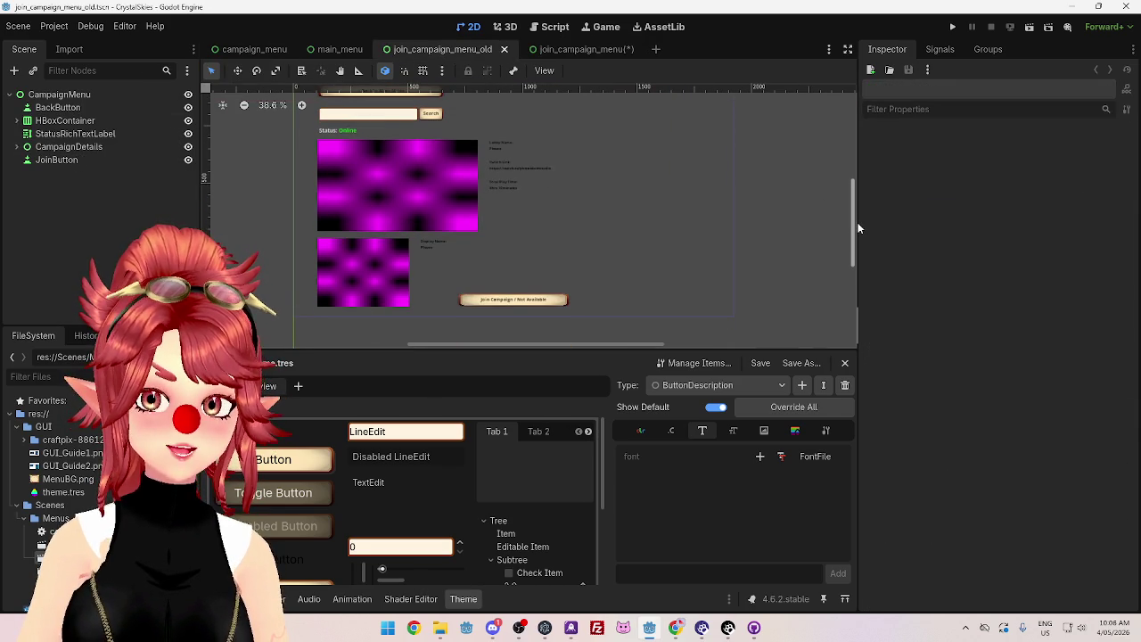
pyautogui.click(569, 49)
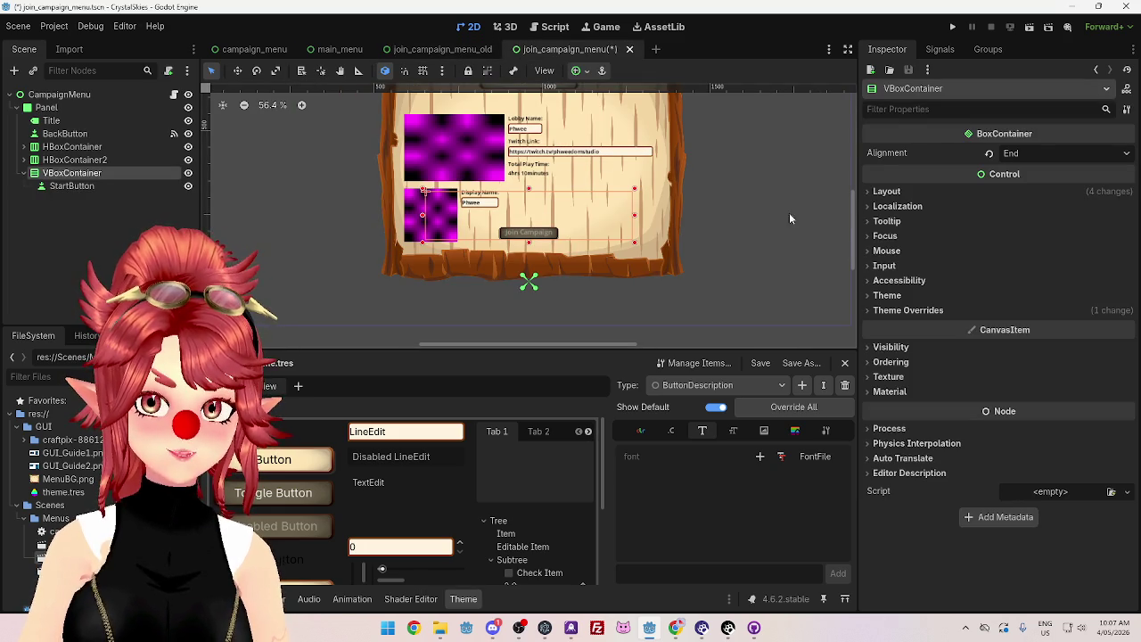
pyautogui.scroll(2, 853, 243)
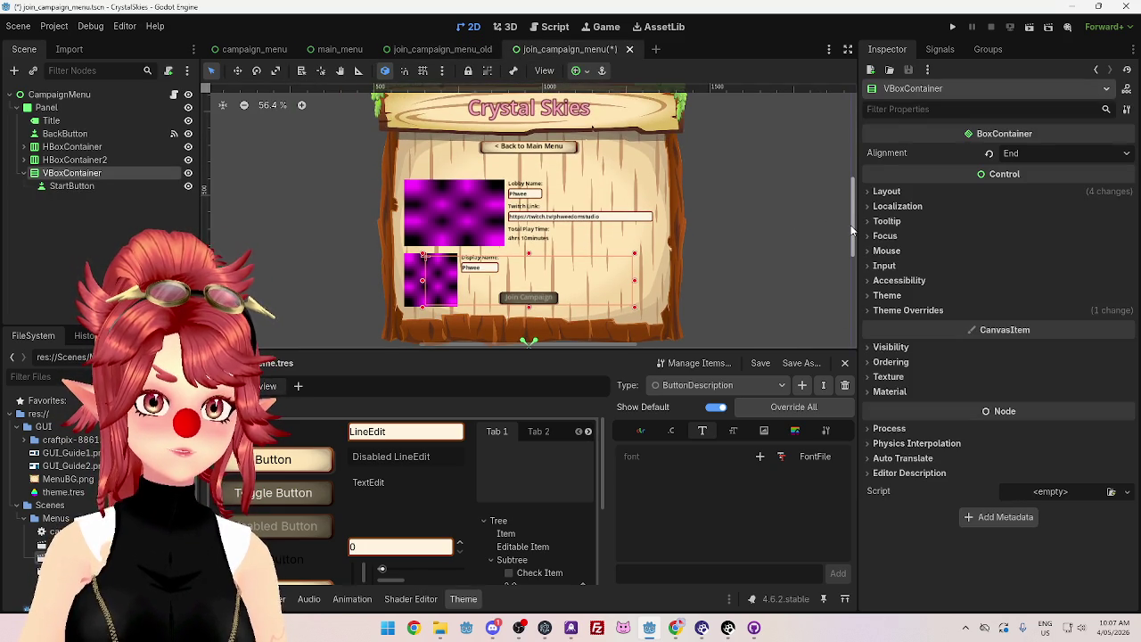
pyautogui.scroll(1, 853, 230)
# Step: Select the old scene's search text field and review its theme type options
pyautogui.click(411, 49)
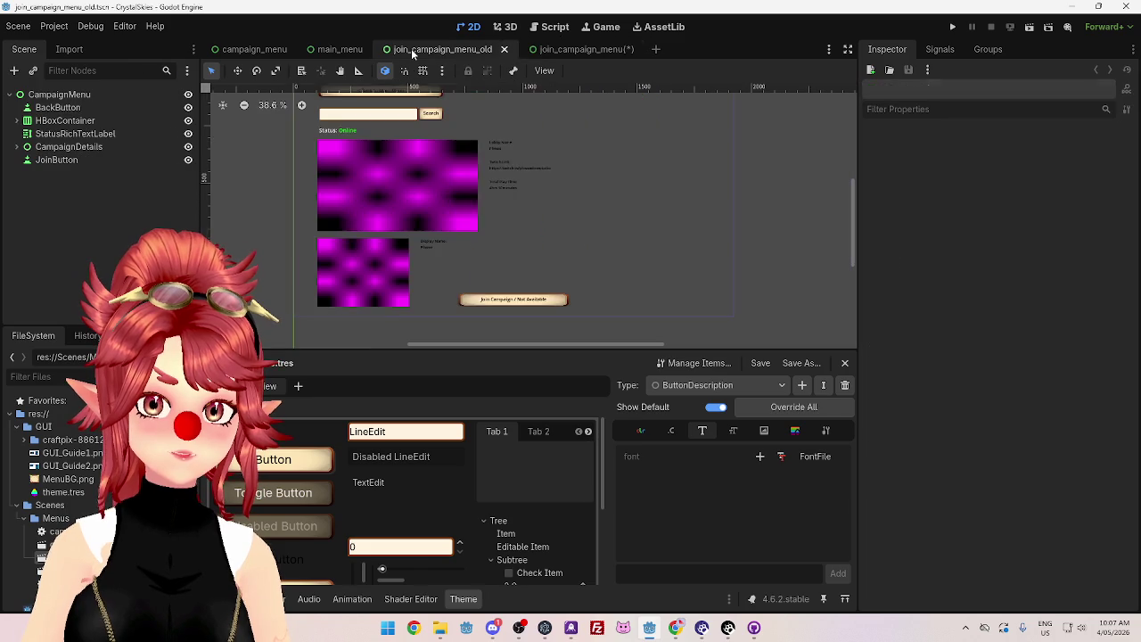
pyautogui.click(404, 116)
pyautogui.scroll(-10, 942, 469)
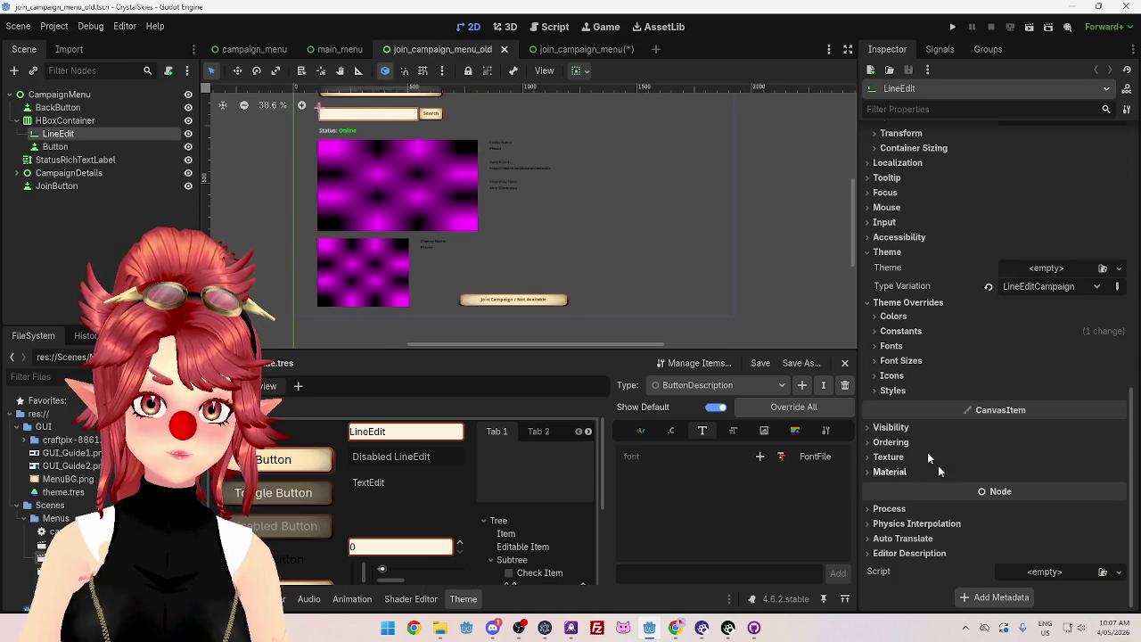
pyautogui.scroll(-1, 627, 246)
pyautogui.moveTo(853, 262); pyautogui.dragTo(849, 230)
pyautogui.scroll(4, 430, 196)
pyautogui.click(696, 386)
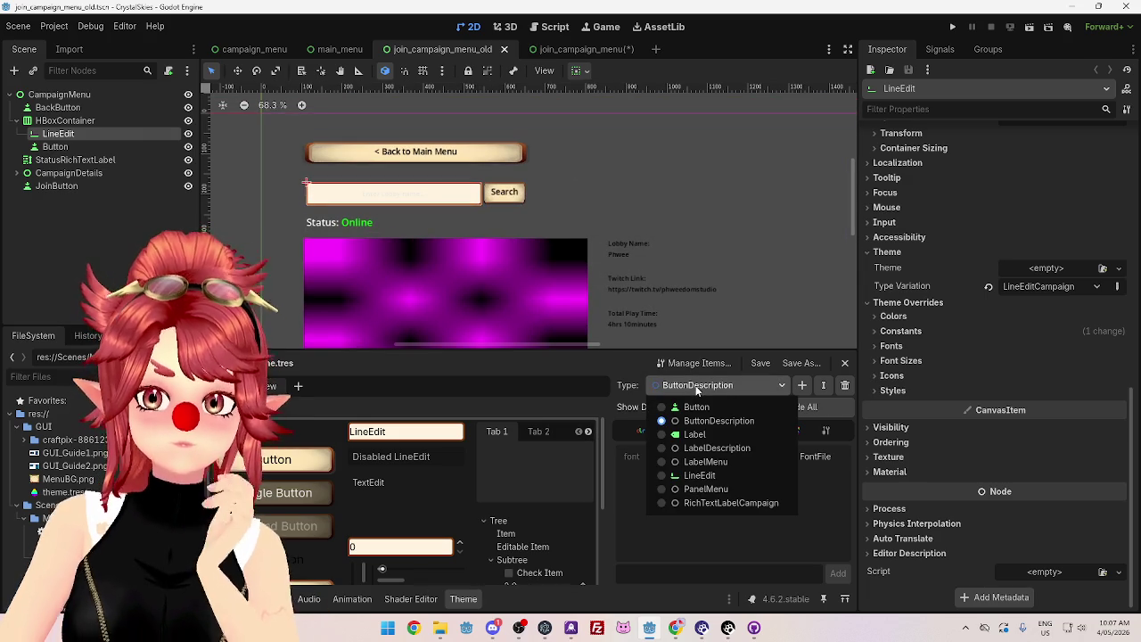
pyautogui.click(698, 390)
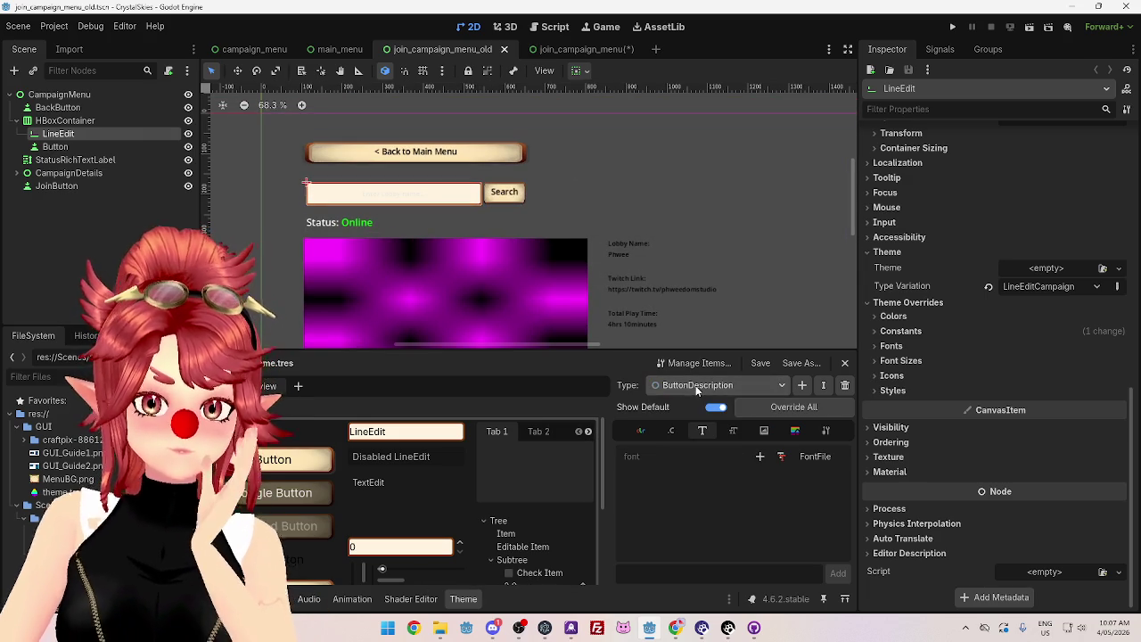
# Step: Revert the search text field's LineEditCampaign type variation
pyautogui.click(502, 202)
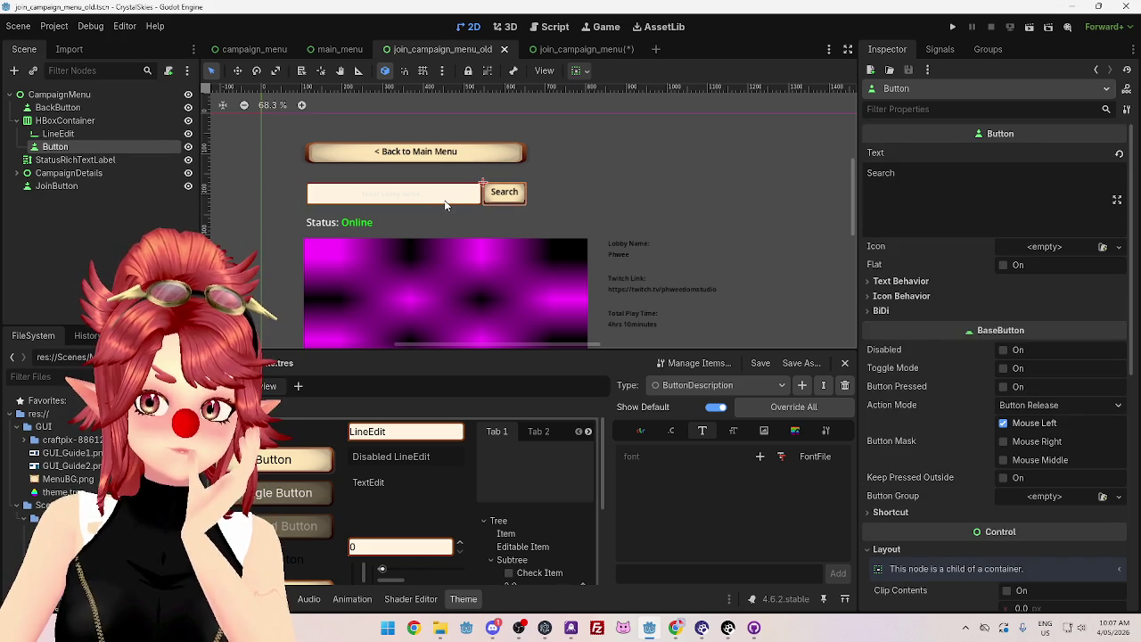
pyautogui.click(446, 205)
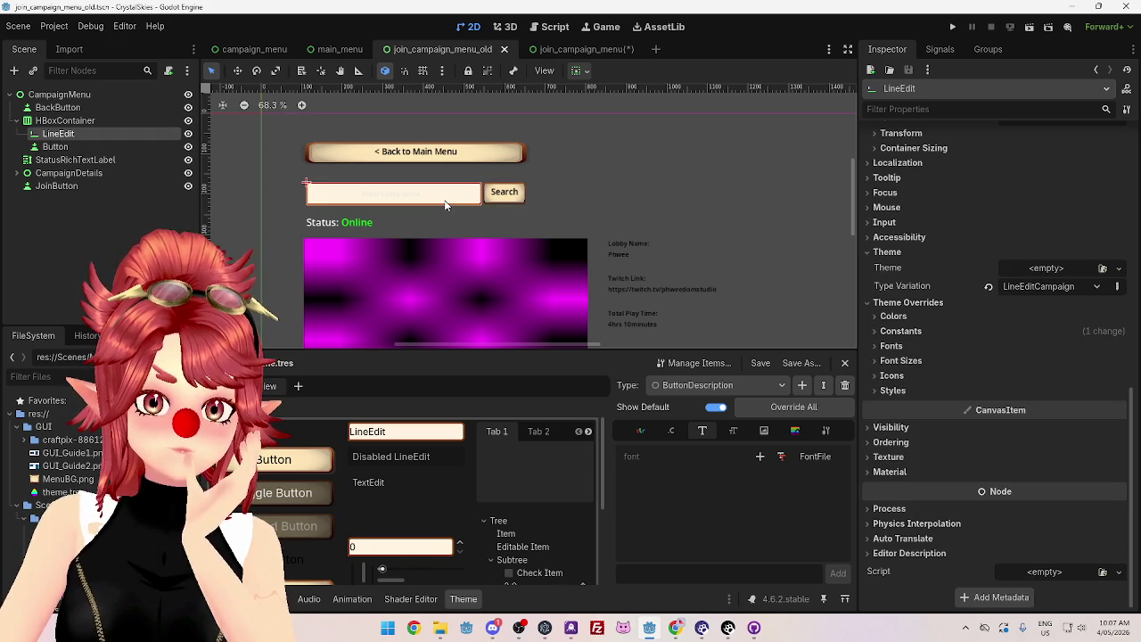
pyautogui.click(503, 206)
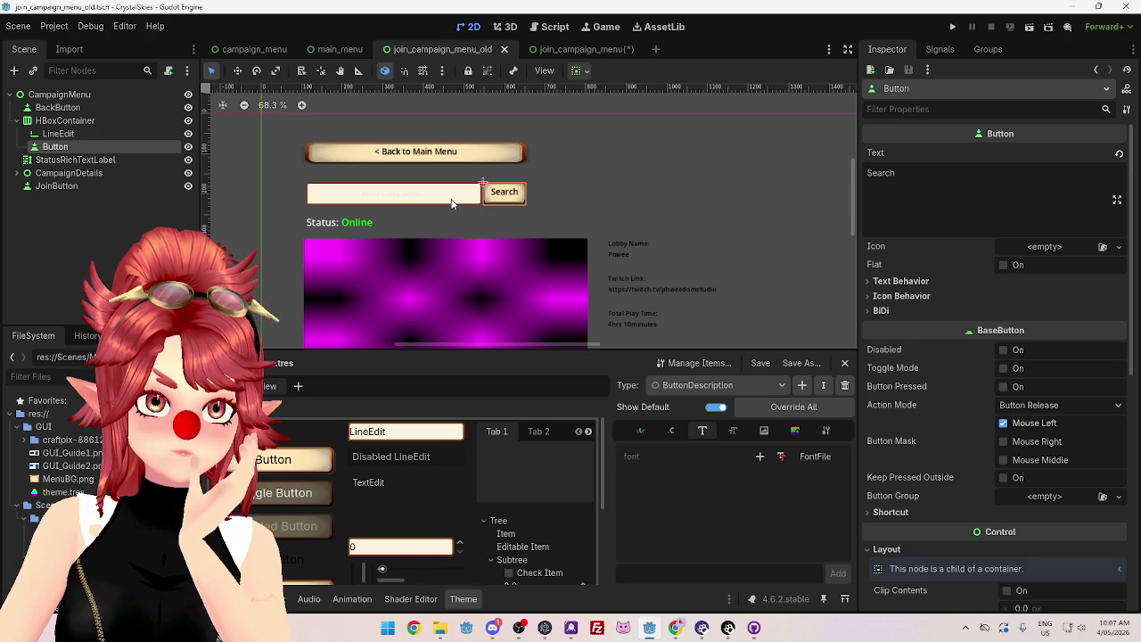
pyautogui.click(452, 204)
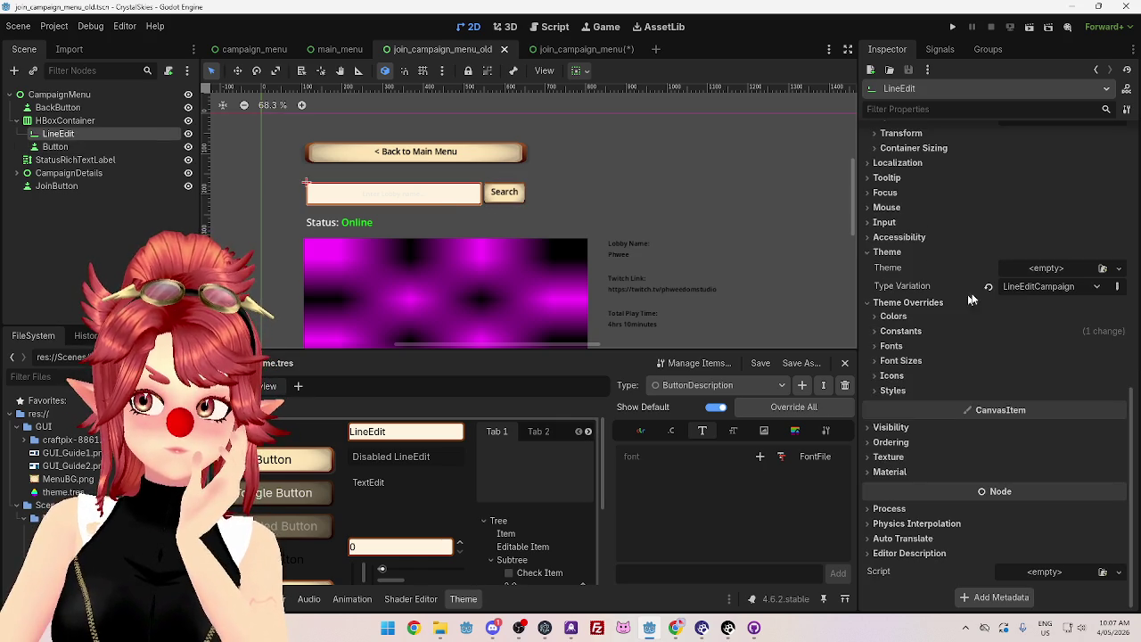
pyautogui.click(989, 287)
# Step: Select the old scene's search bar container and StatusRichTextLabel together
pyautogui.click(451, 213)
pyautogui.click(449, 198)
pyautogui.scroll(-4, 507, 233)
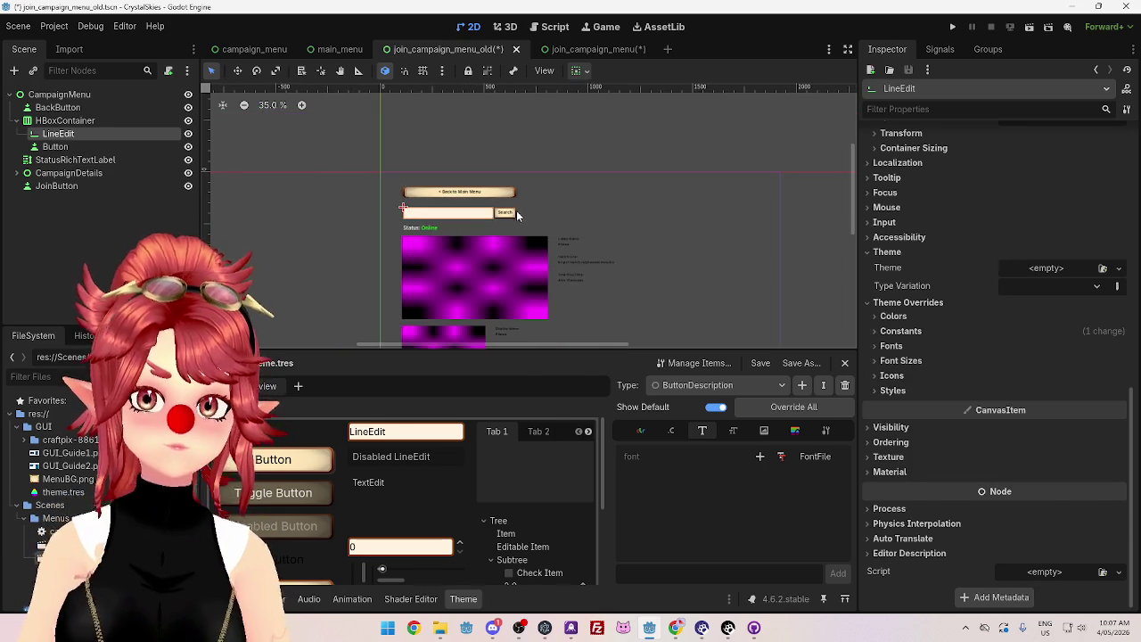
pyautogui.click(506, 212)
pyautogui.click(70, 121)
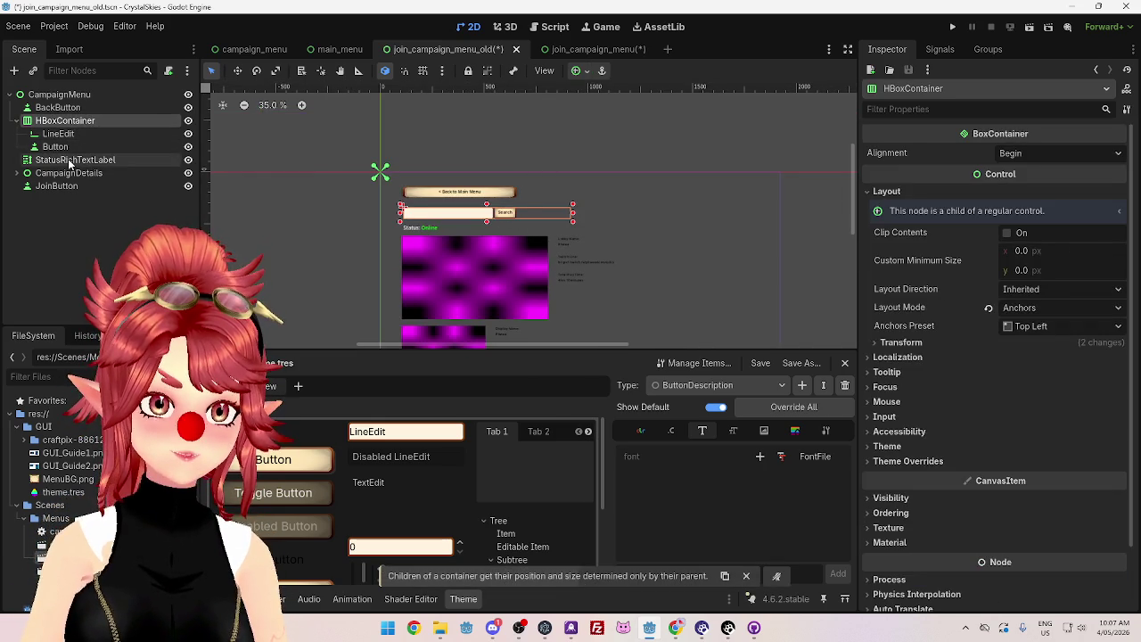
pyautogui.keyDown('ctrl'); pyautogui.click(69, 160); pyautogui.keyUp('ctrl')
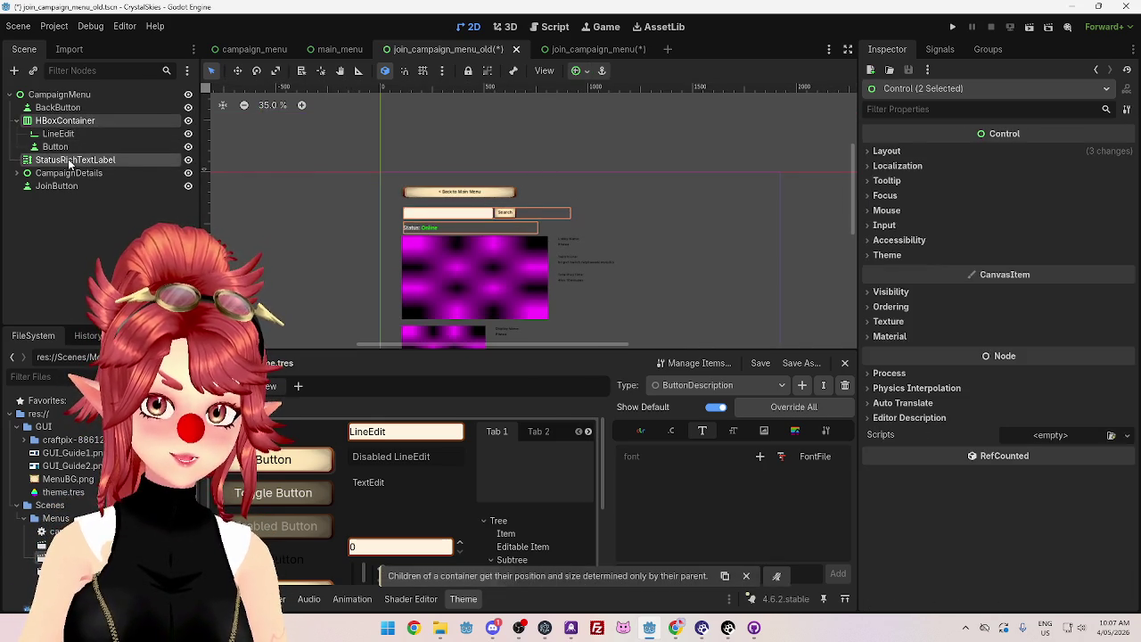
# Step: Paste the search bar and status label under Panel in join_campaign_menu
pyautogui.click(576, 49)
pyautogui.click(48, 108)
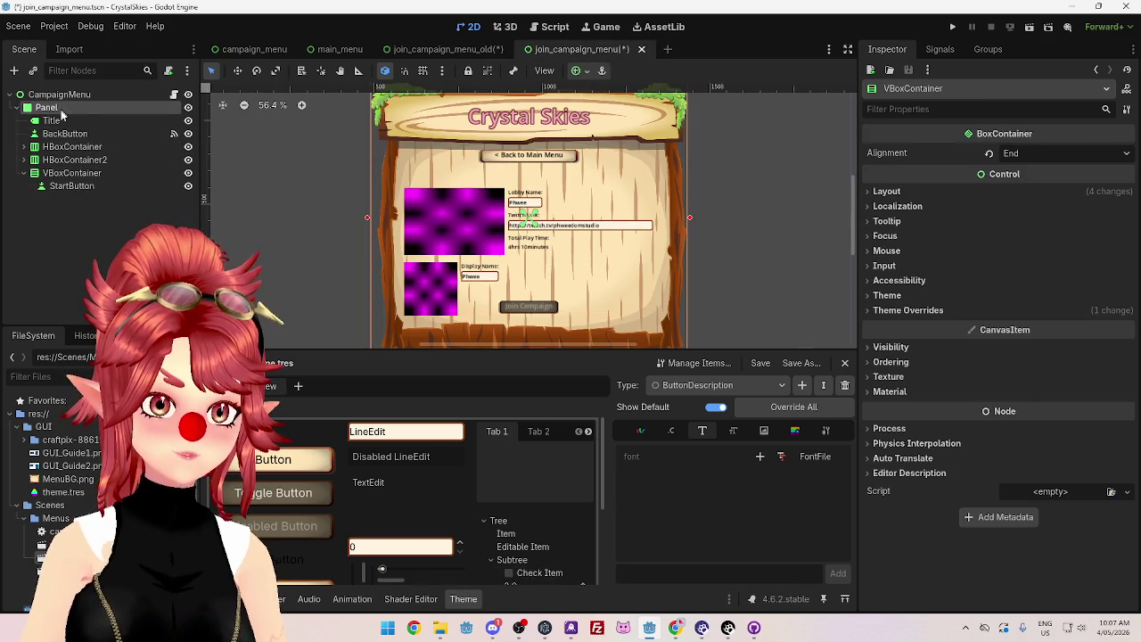
pyautogui.hotkey('ctrl', 'v')
pyautogui.scroll(-1, 561, 256)
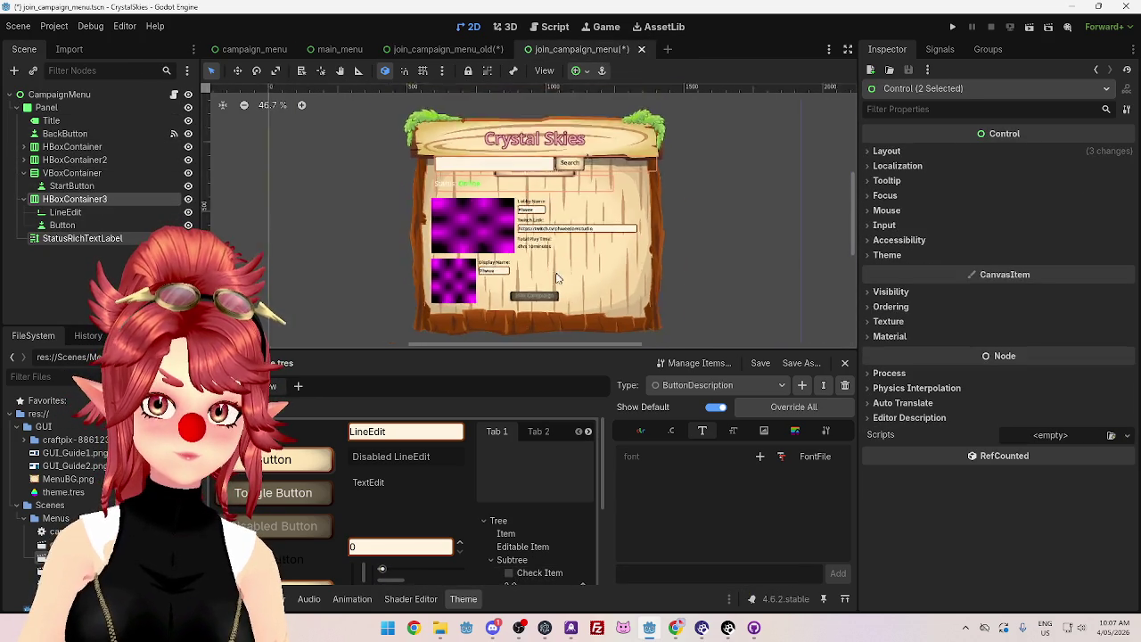
pyautogui.scroll(2, 562, 256)
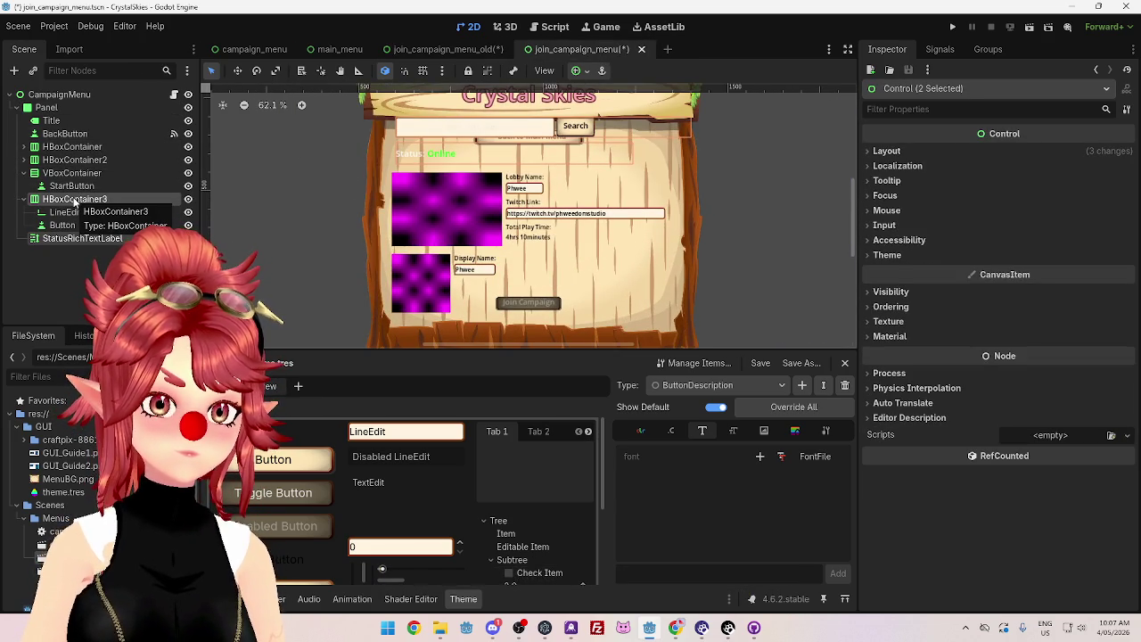
# Step: Move the pasted HBoxContainer3 and StatusRichTextLabel to sit right after BackButton
pyautogui.moveTo(68, 200); pyautogui.dragTo(71, 146)
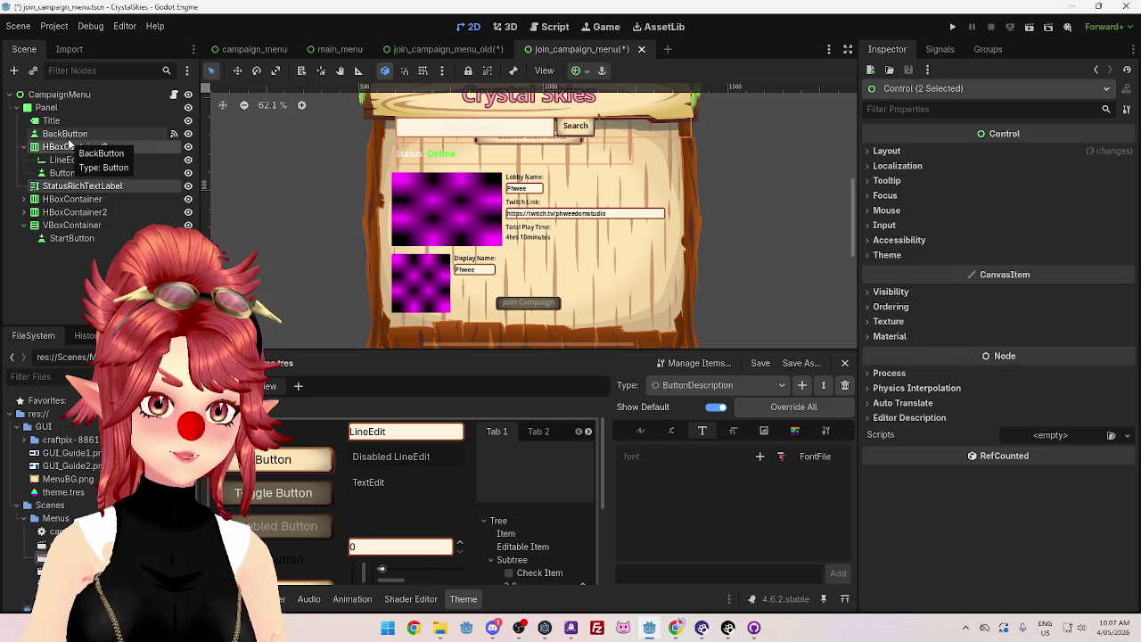
pyautogui.click(24, 150)
pyautogui.click(77, 148)
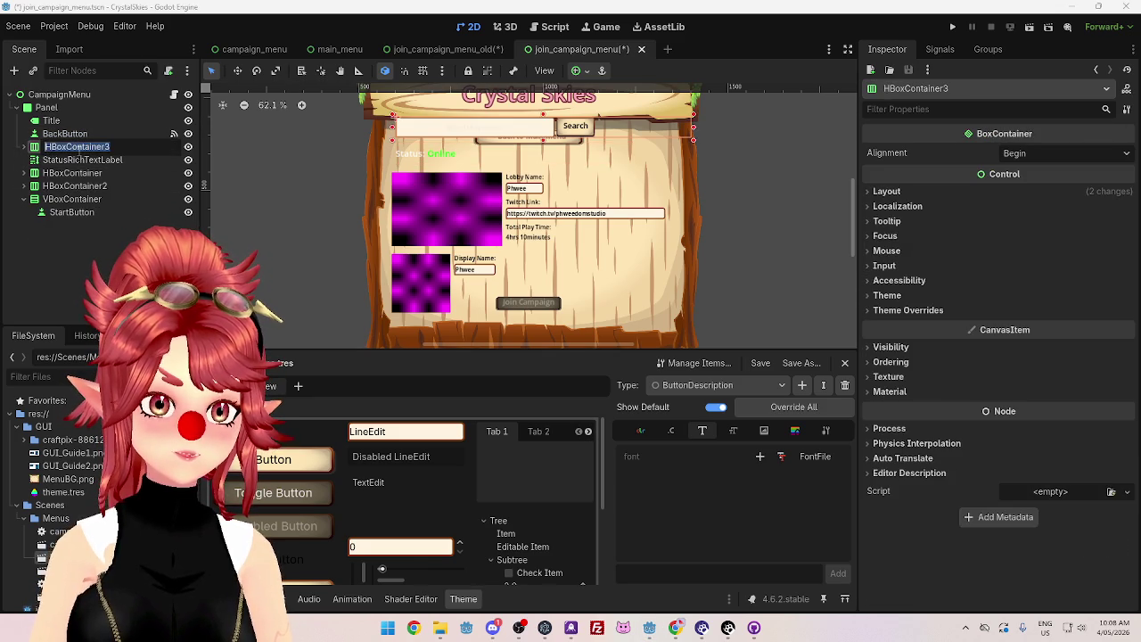
pyautogui.click(72, 147)
pyautogui.press('Escape')
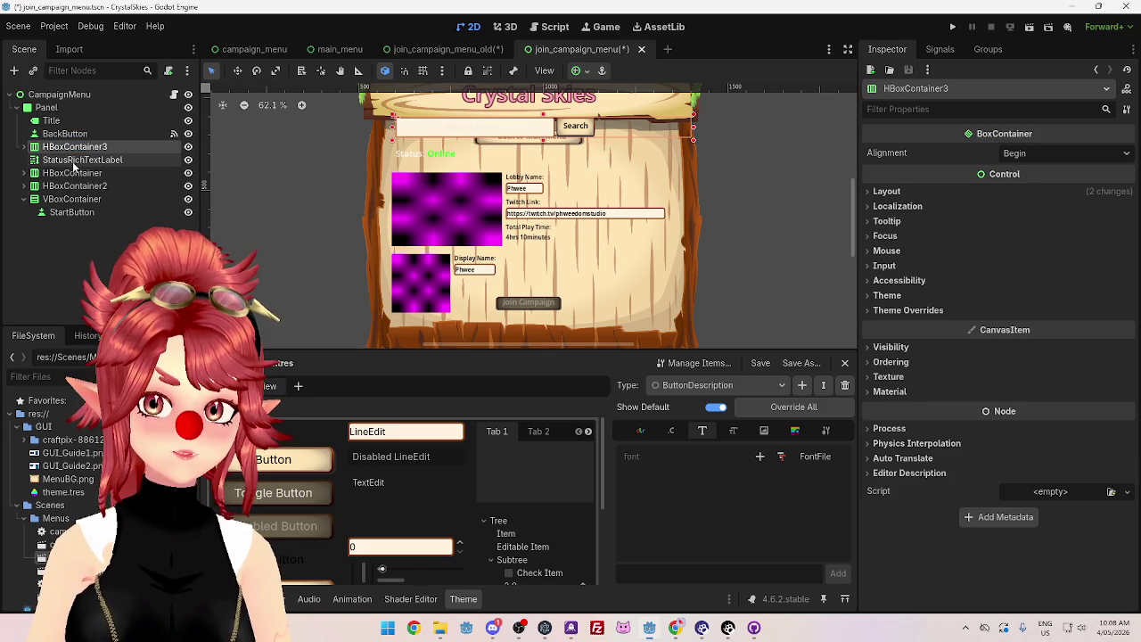
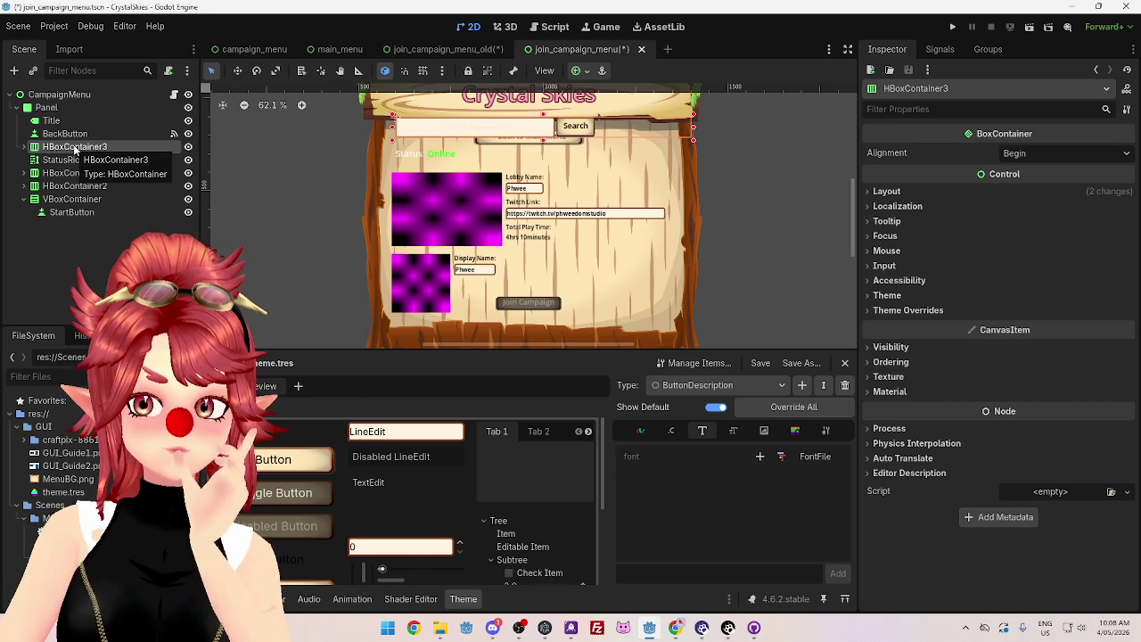
# Step: Select the search bar LineEdit inside HBoxContainer3 in the Scene tree
pyautogui.click(714, 386)
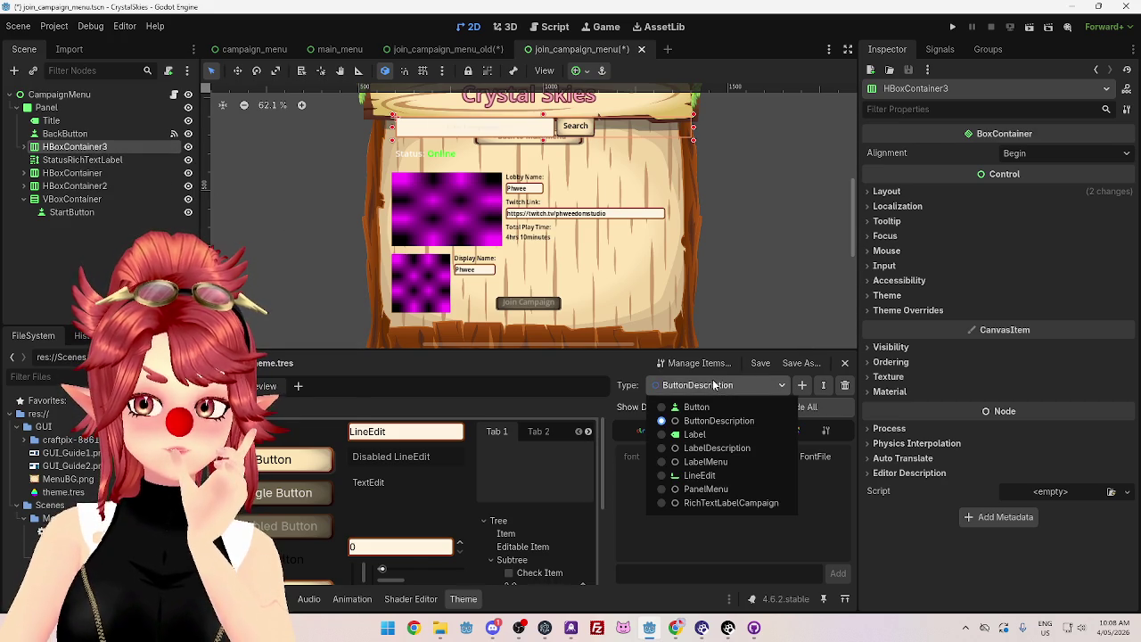
pyautogui.click(712, 382)
pyautogui.click(79, 159)
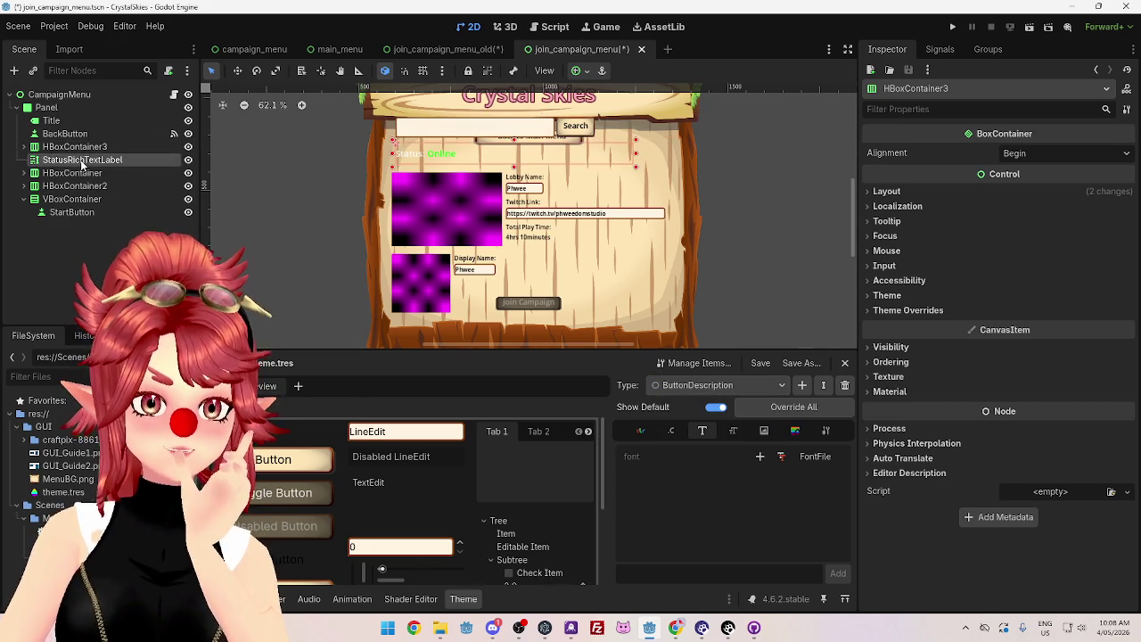
pyautogui.click(75, 148)
pyautogui.click(23, 146)
pyautogui.click(93, 161)
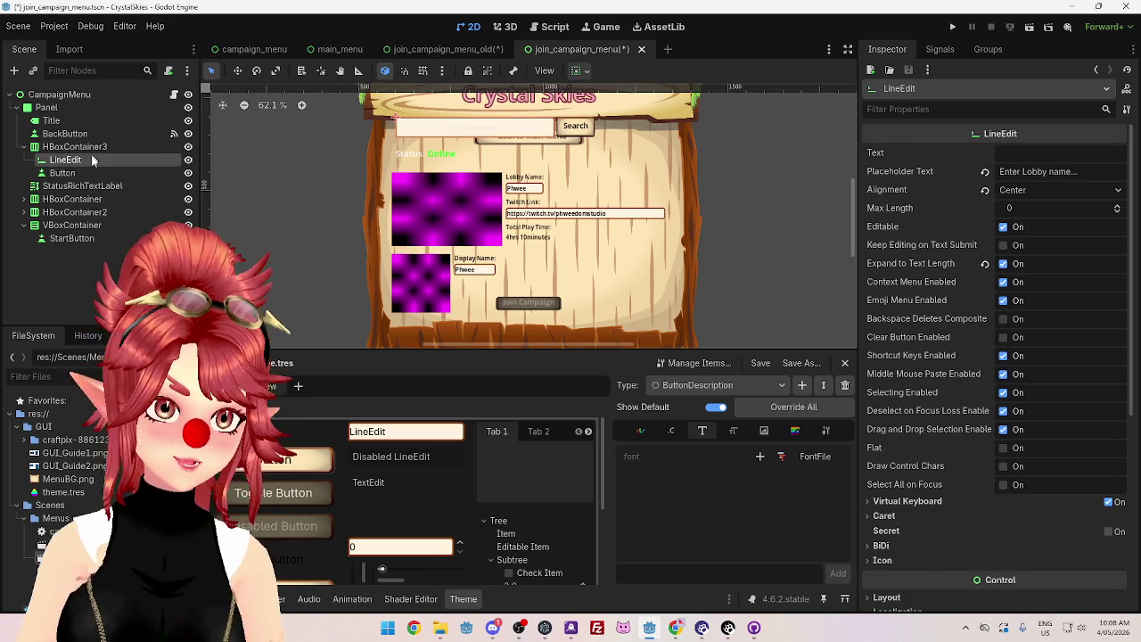
# Step: Review the LineEdit's Theme Overrides and Theme type variation, then select LobbyNameLineEdit
pyautogui.scroll(-5, 944, 491)
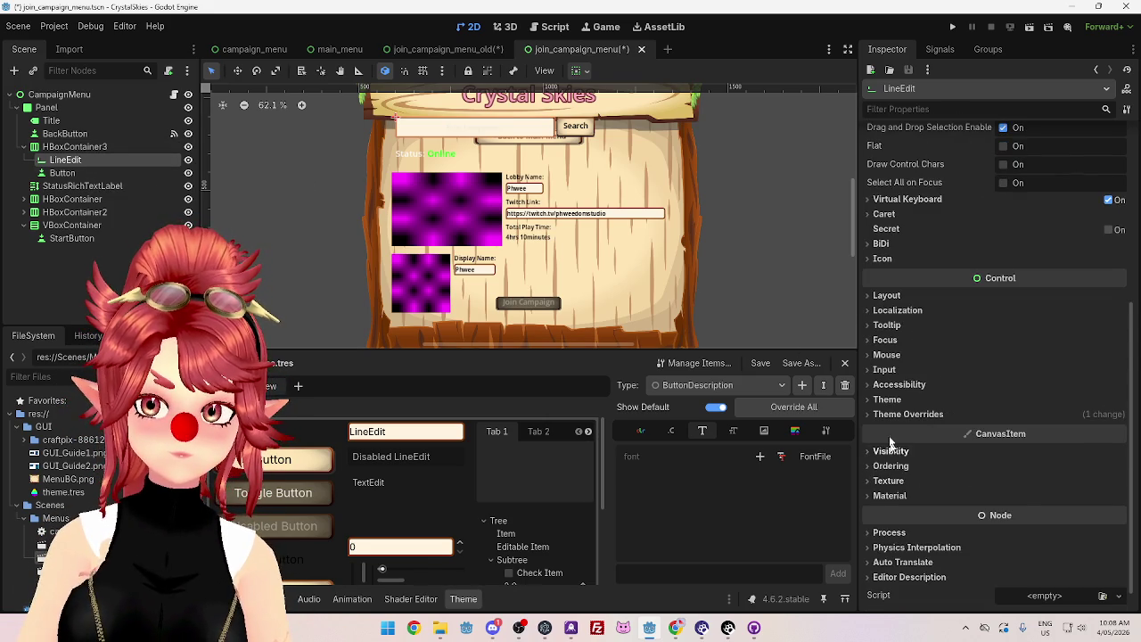
pyautogui.click(901, 415)
pyautogui.click(890, 415)
pyautogui.click(888, 401)
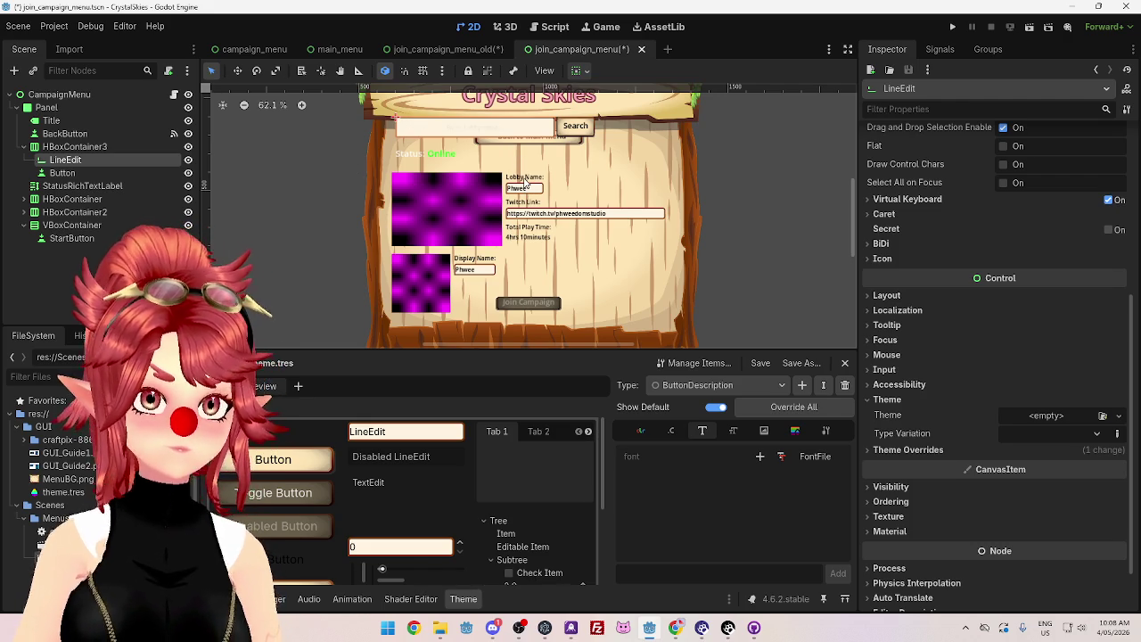
pyautogui.click(532, 192)
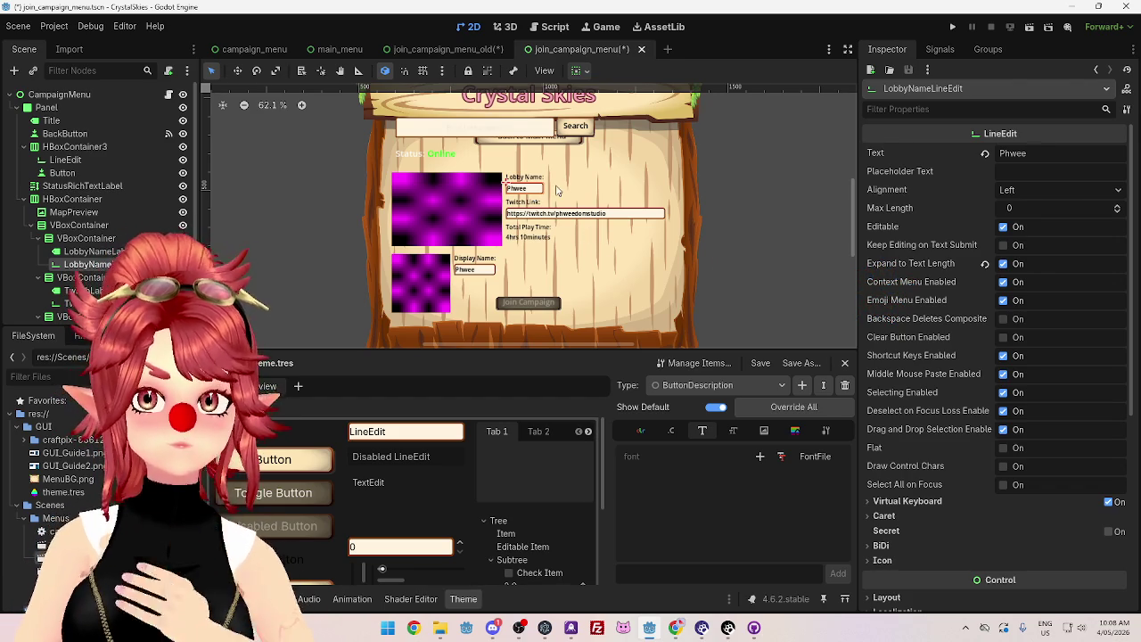
# Step: Zoom the canvas and select StatusRichTextLabel, showing Status: [color=green]Online[/color]
pyautogui.scroll(4, 554, 187)
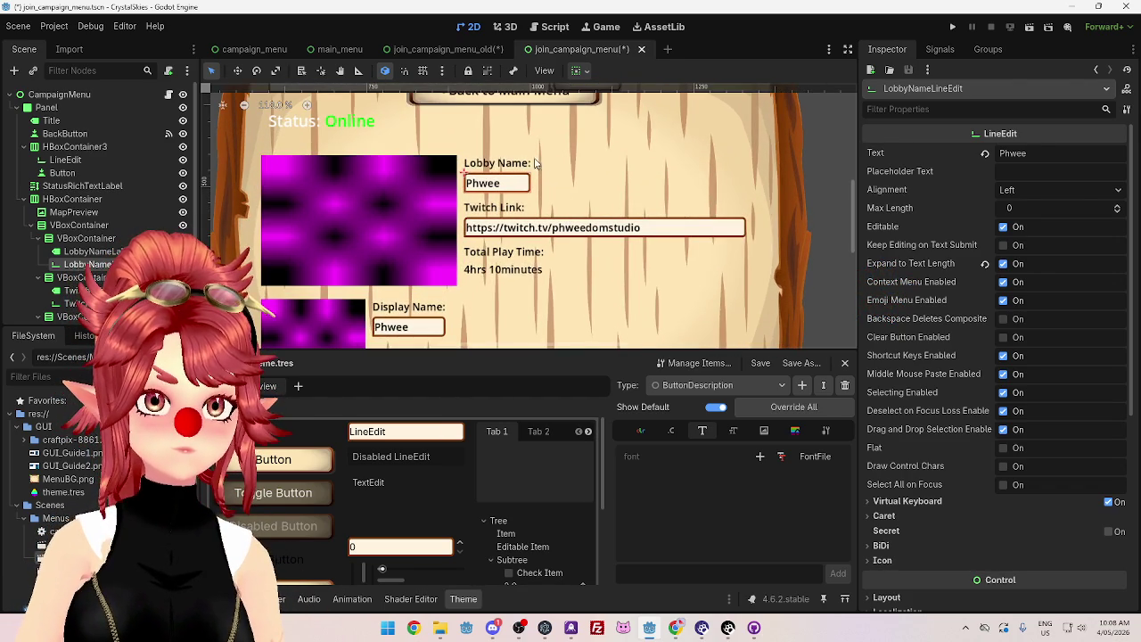
pyautogui.scroll(-1, 538, 164)
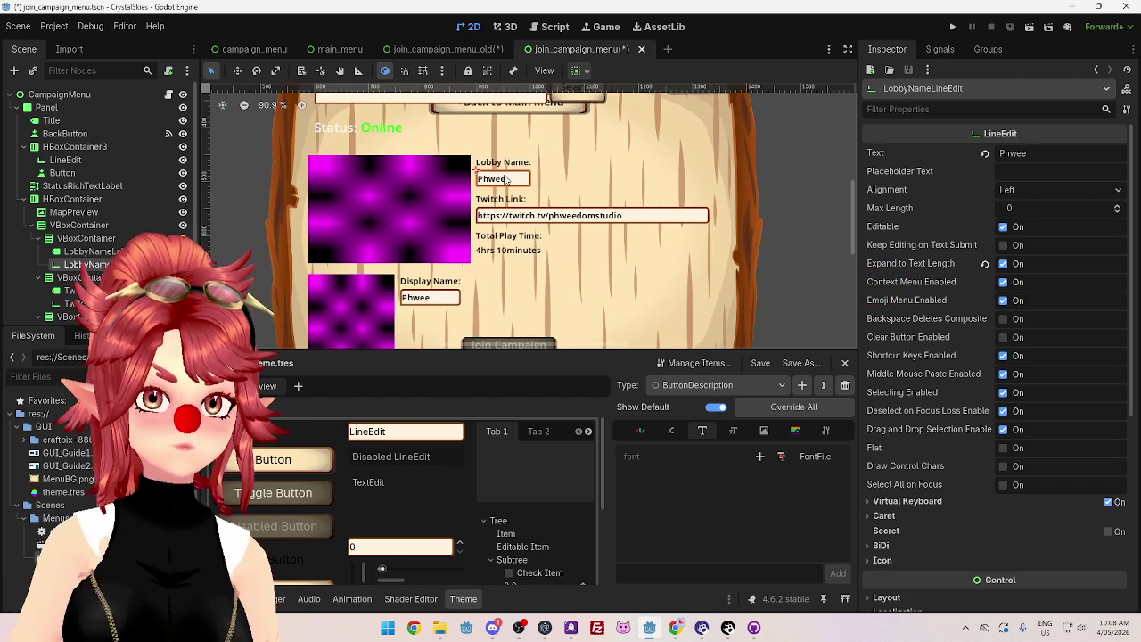
pyautogui.click(509, 180)
pyautogui.click(505, 181)
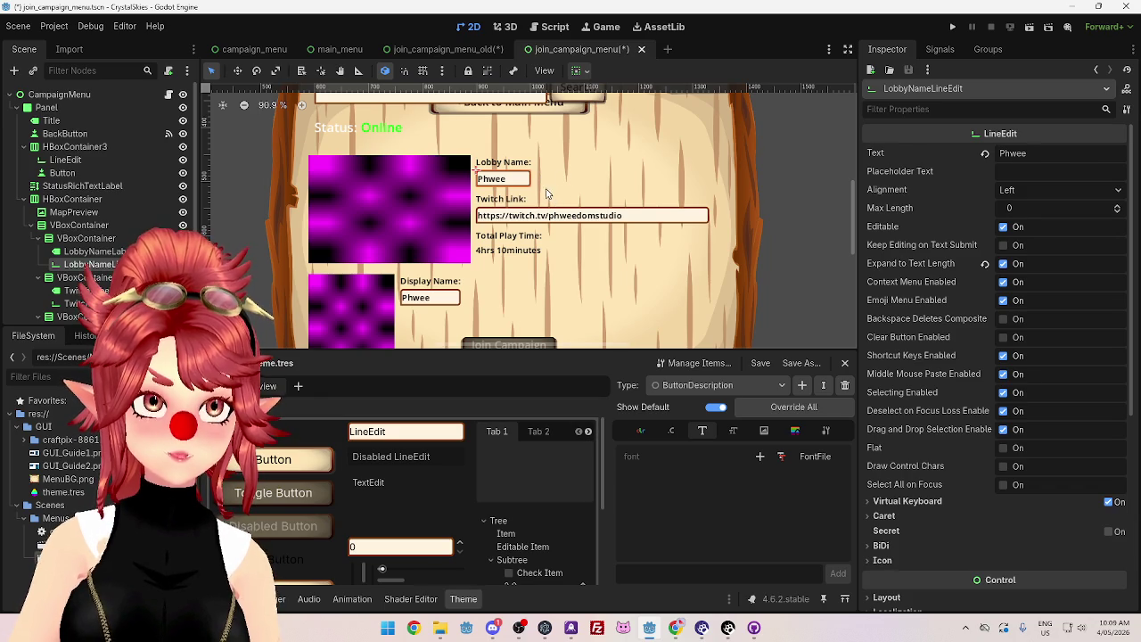
pyautogui.rightClick(518, 183)
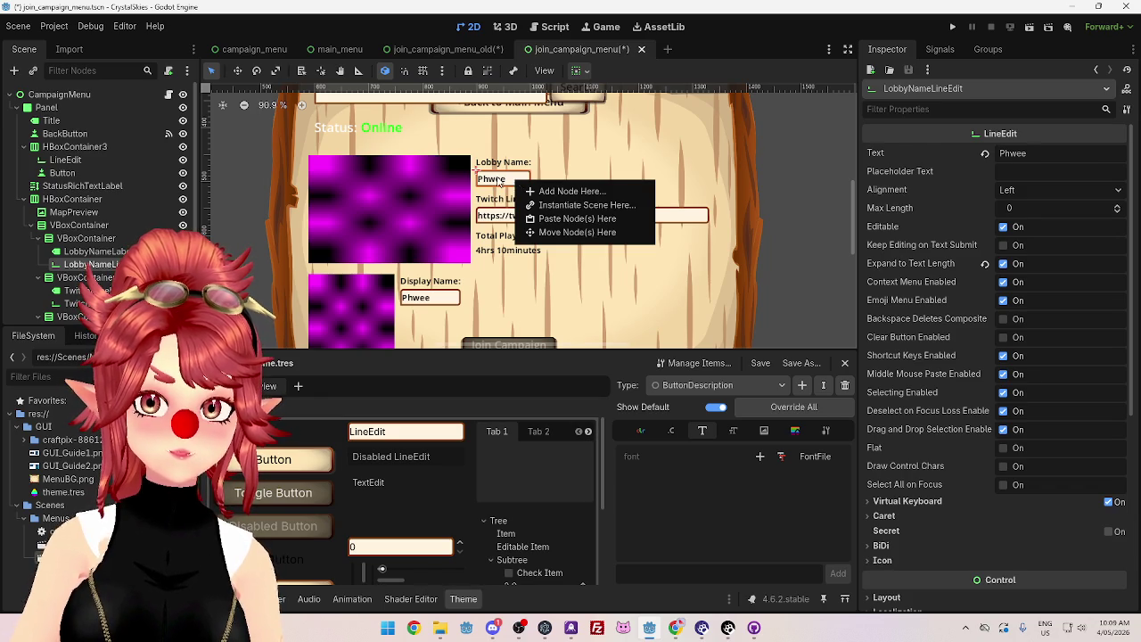
pyautogui.click(514, 183)
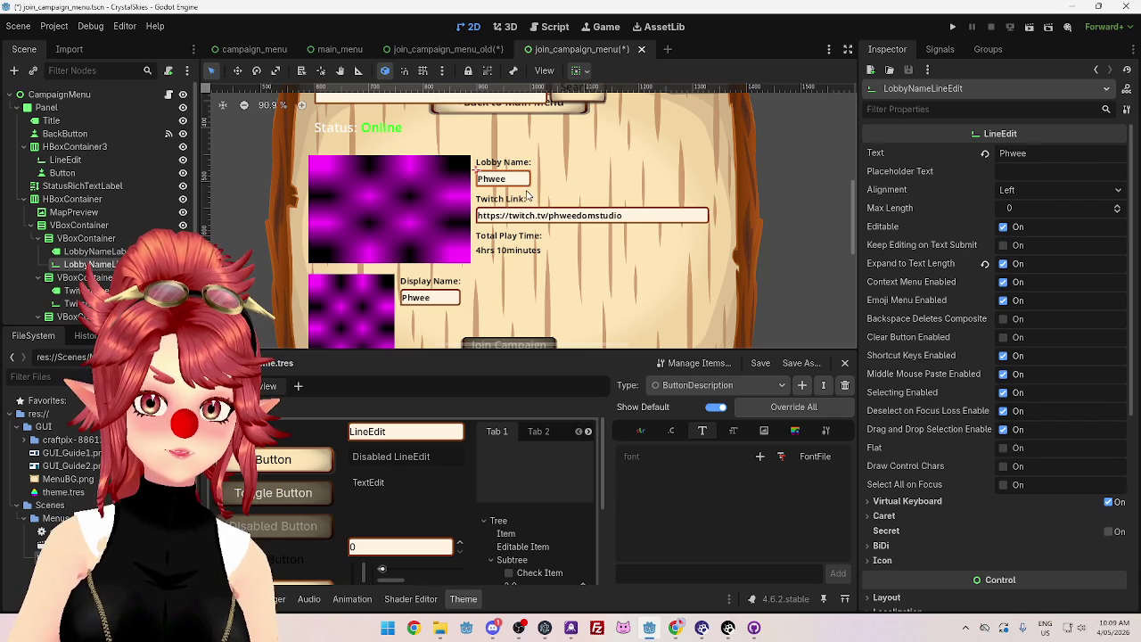
pyautogui.scroll(-2, 416, 167)
pyautogui.scroll(1, 415, 168)
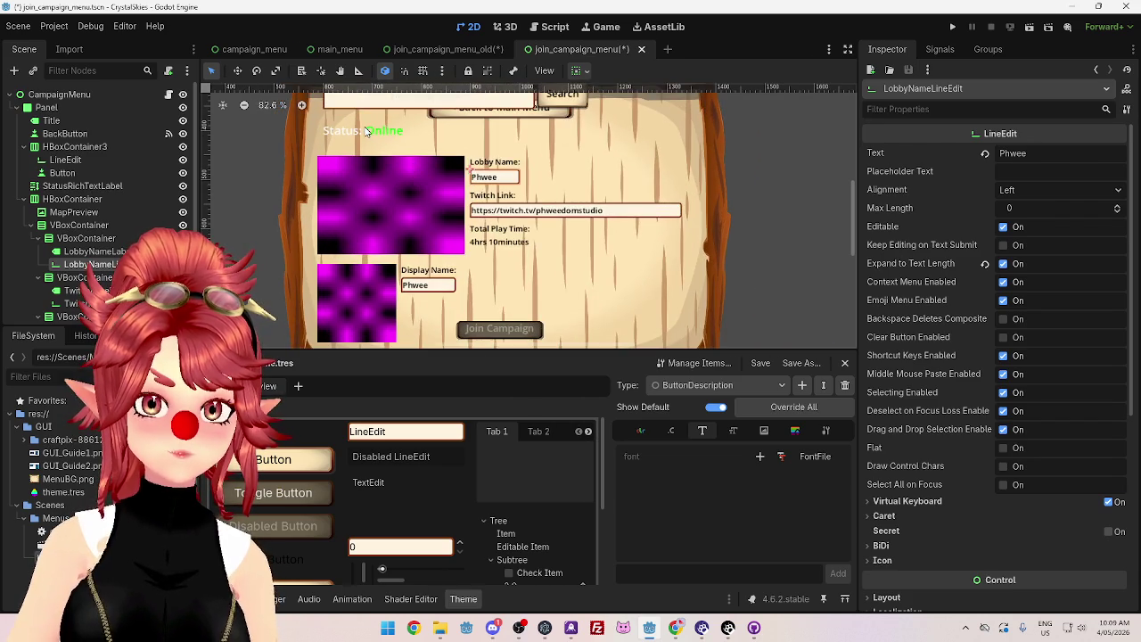
pyautogui.click(357, 141)
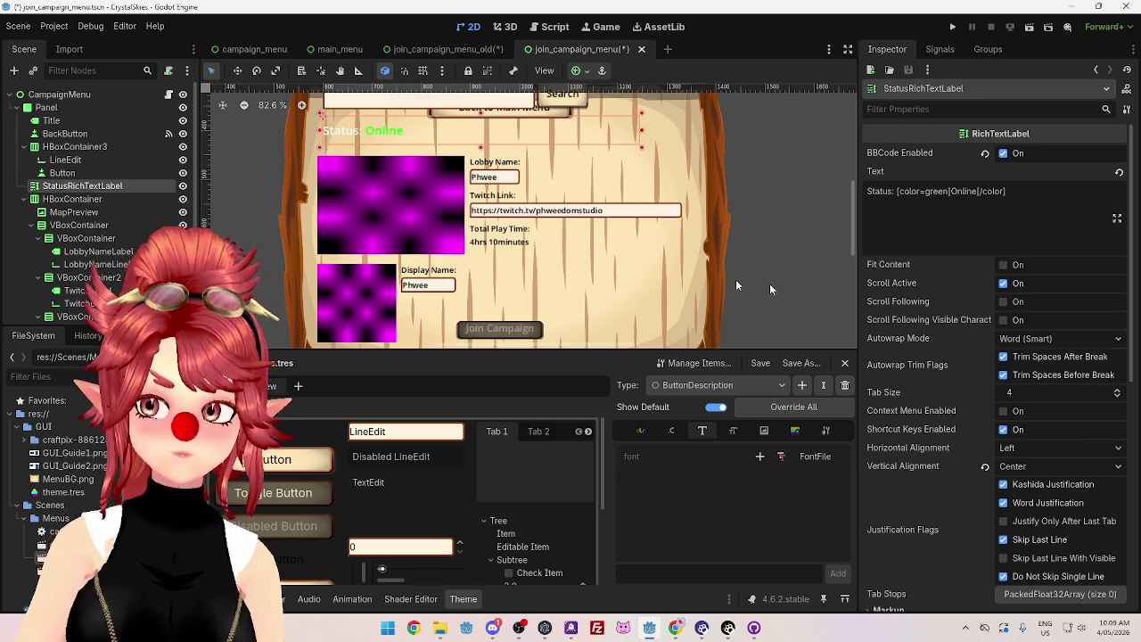
# Step: Reveal the Status label's RichTextLabelCampaign type variation and list the Theme editor's types
pyautogui.scroll(-3, 964, 423)
pyautogui.scroll(-2, 965, 423)
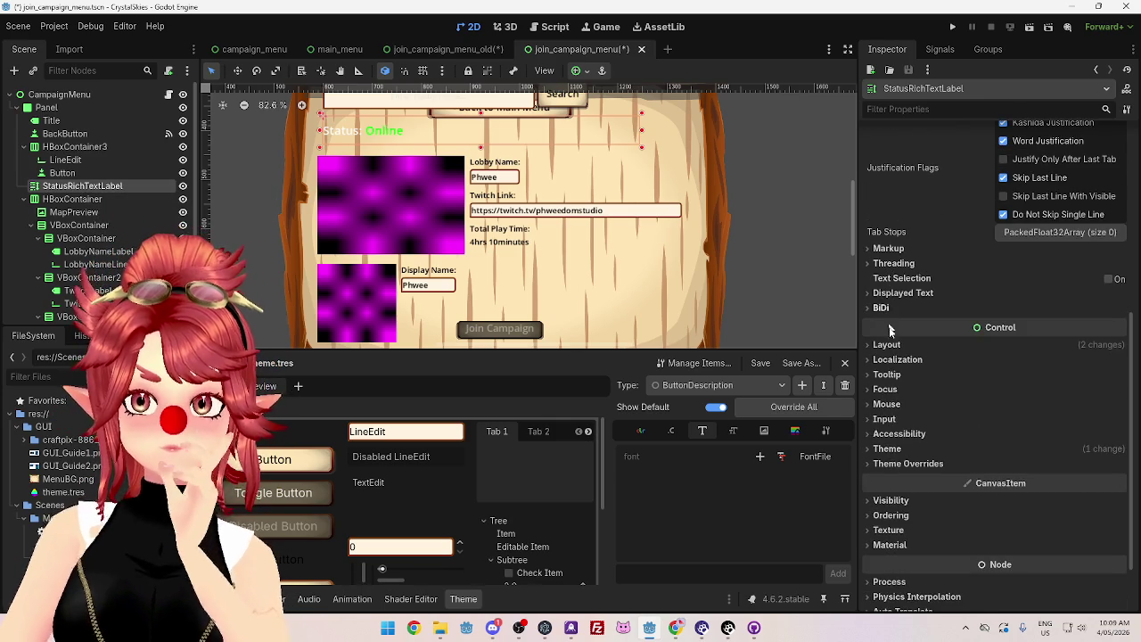
pyautogui.click(890, 449)
pyautogui.scroll(-2, 938, 386)
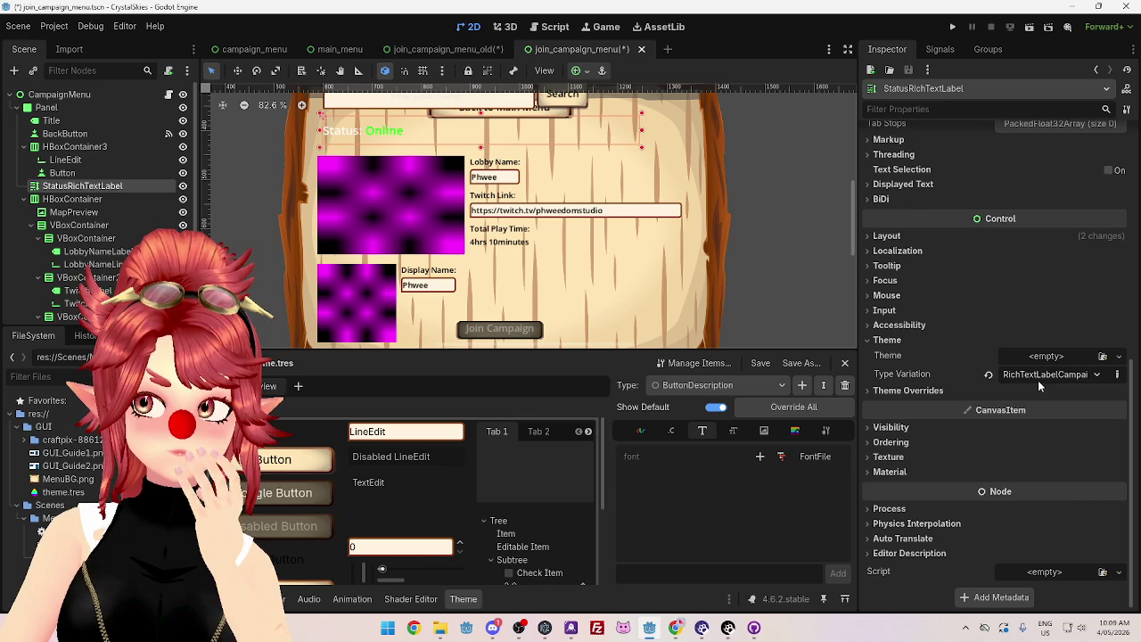
pyautogui.click(730, 385)
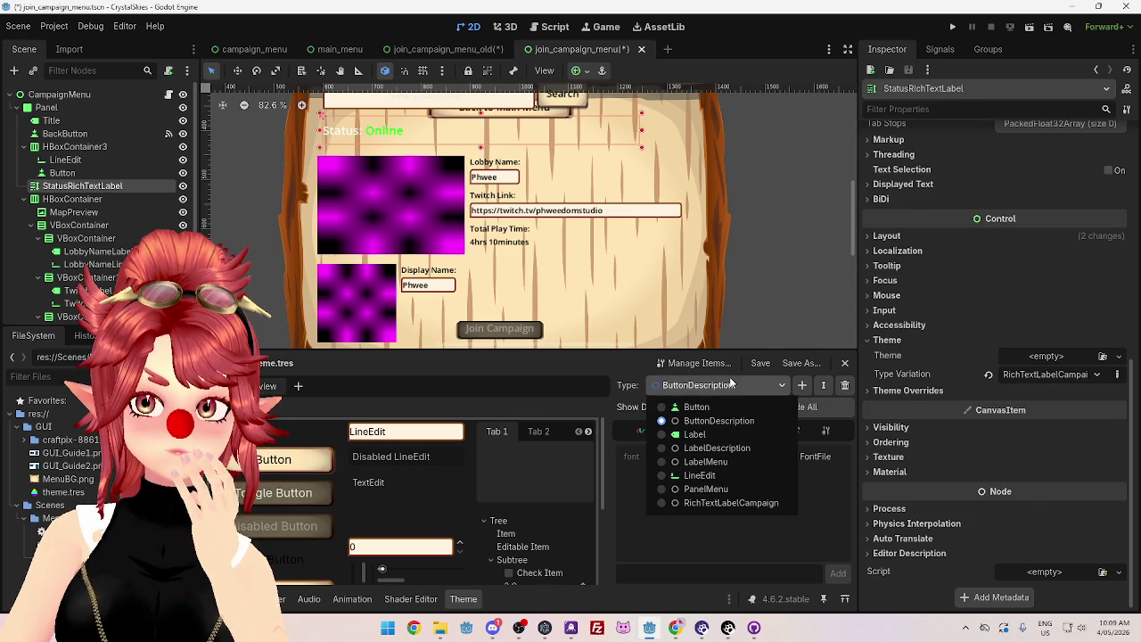
# Step: Pick the RichTextLabelCampaign theme type and check its name in the rename dialog
pyautogui.click(663, 501)
pyautogui.click(823, 384)
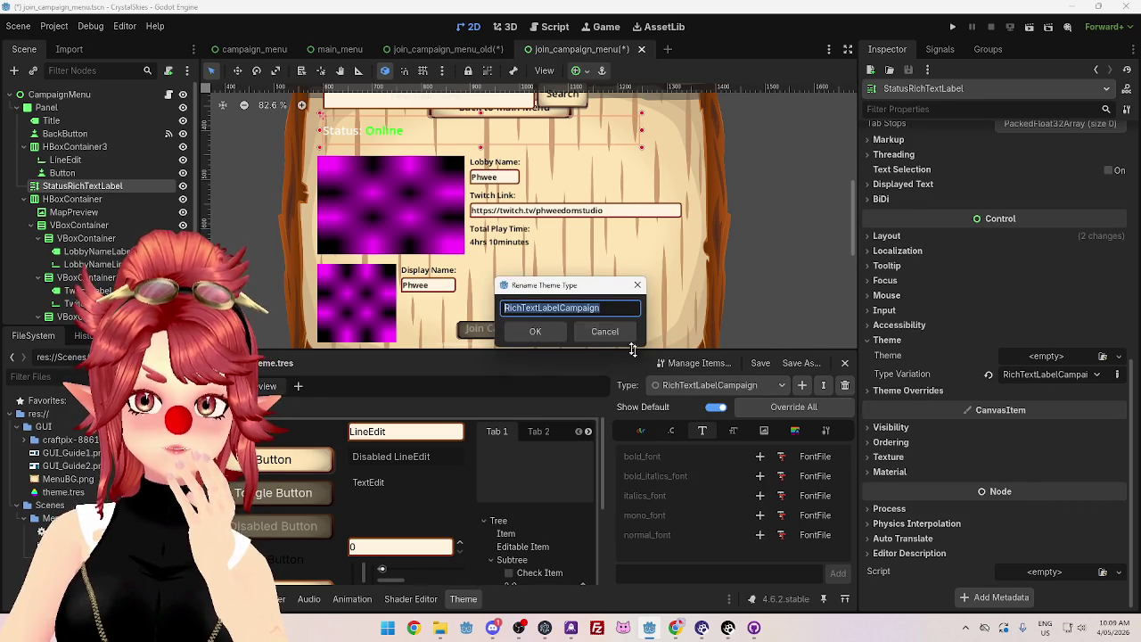
pyautogui.click(562, 307)
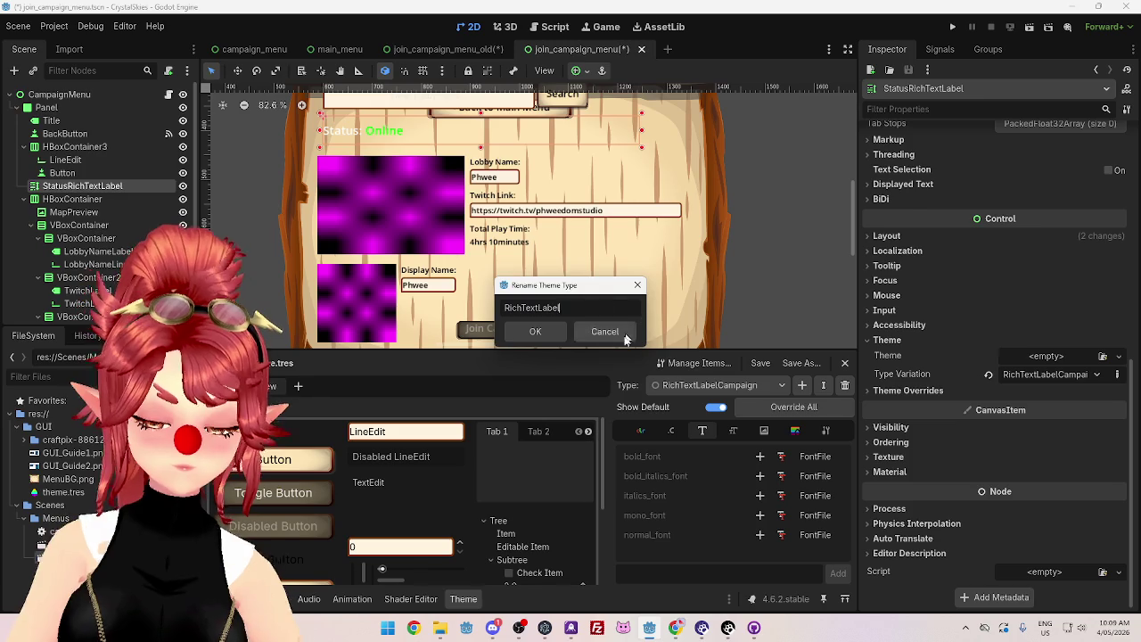
pyautogui.click(533, 332)
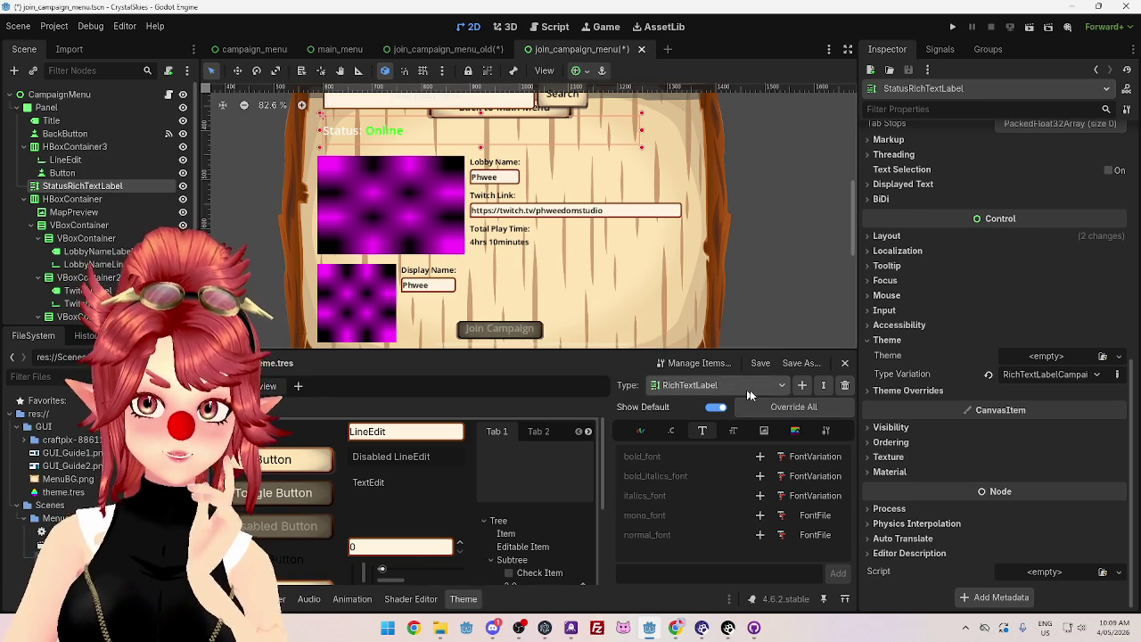
# Step: Set the theme type's normal_font_size to 16, then raise it to 20
pyautogui.click(733, 431)
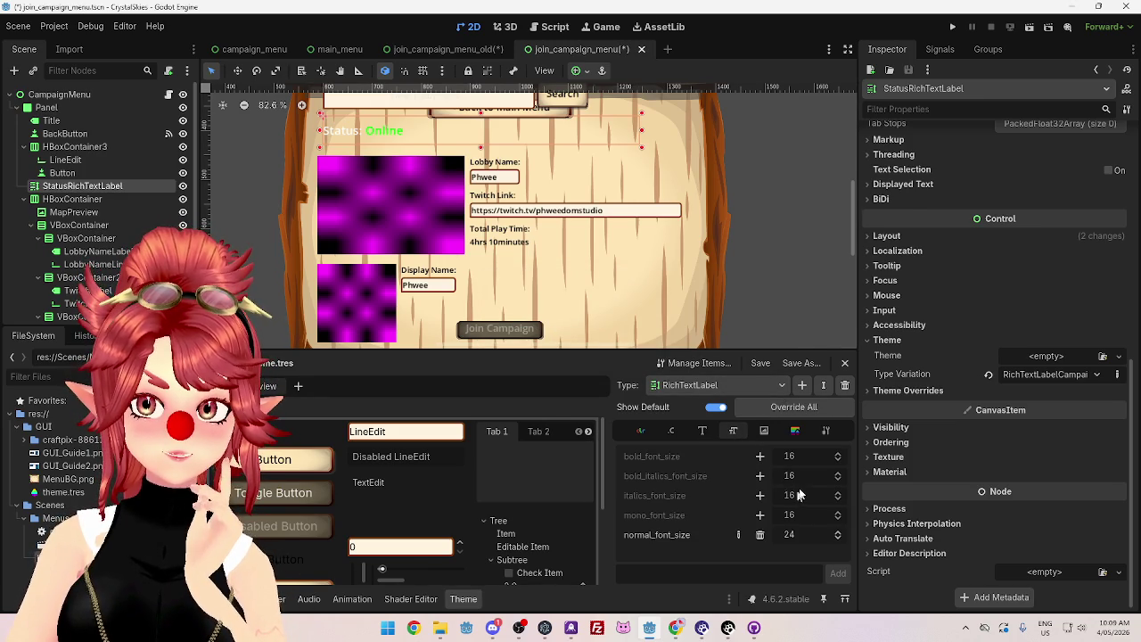
pyautogui.click(800, 535)
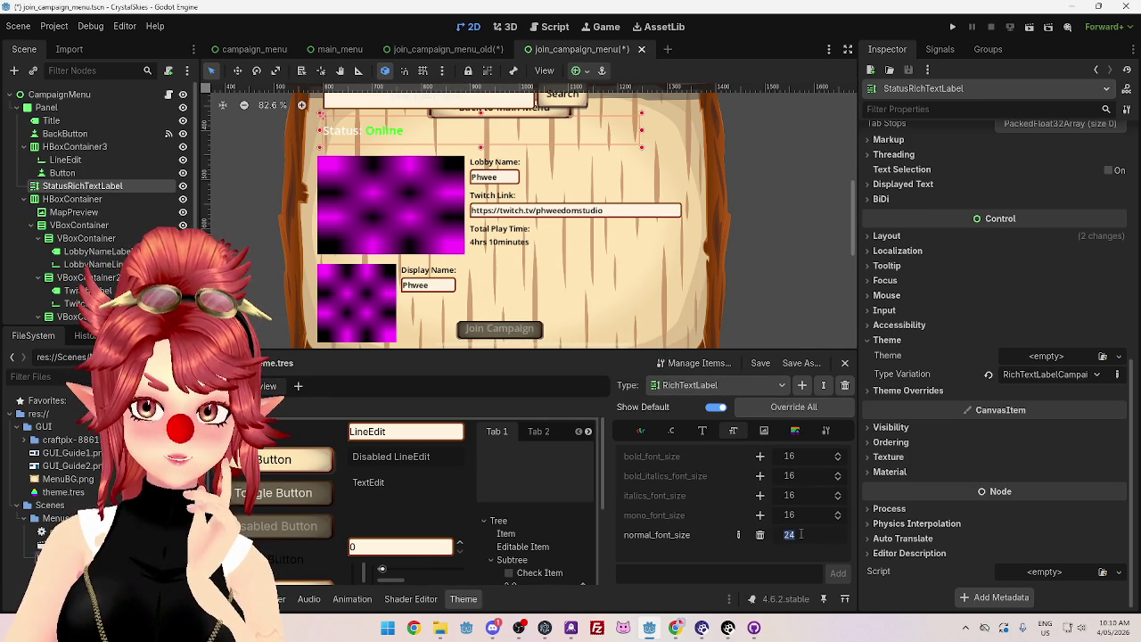
pyautogui.write('16')
pyautogui.press('Return')
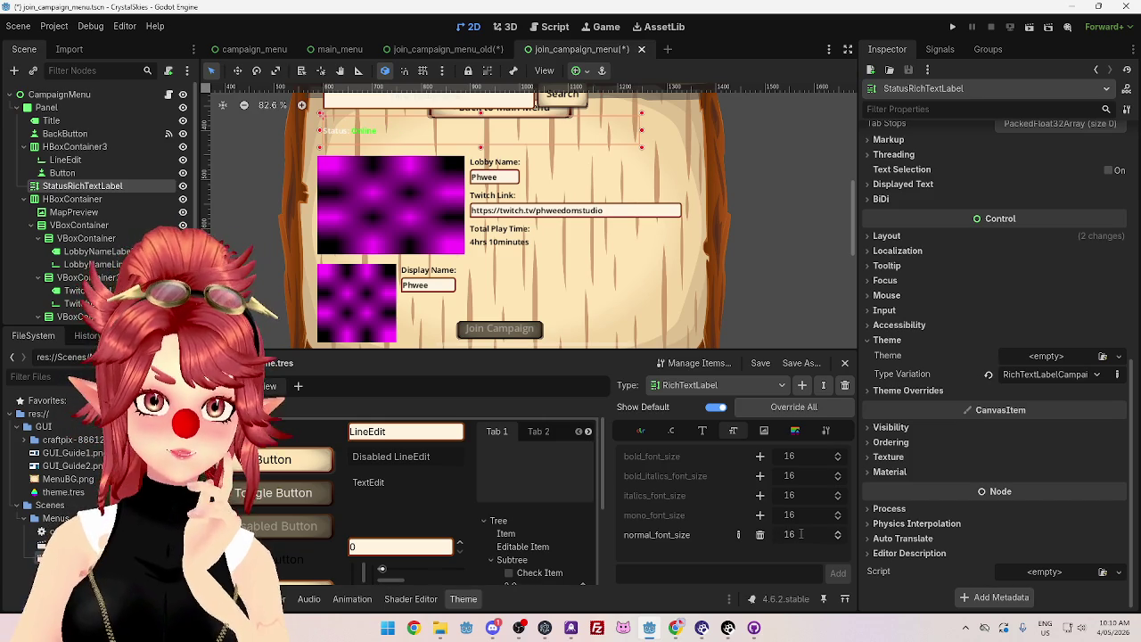
pyautogui.click(800, 534)
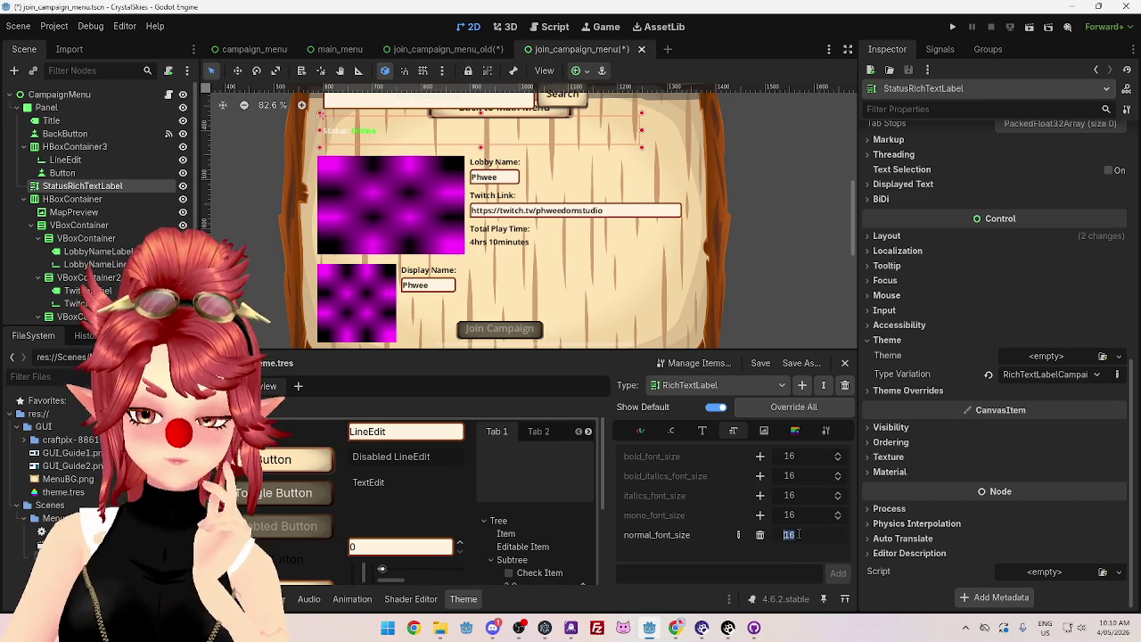
pyautogui.press('Up')
pyautogui.press('Up')
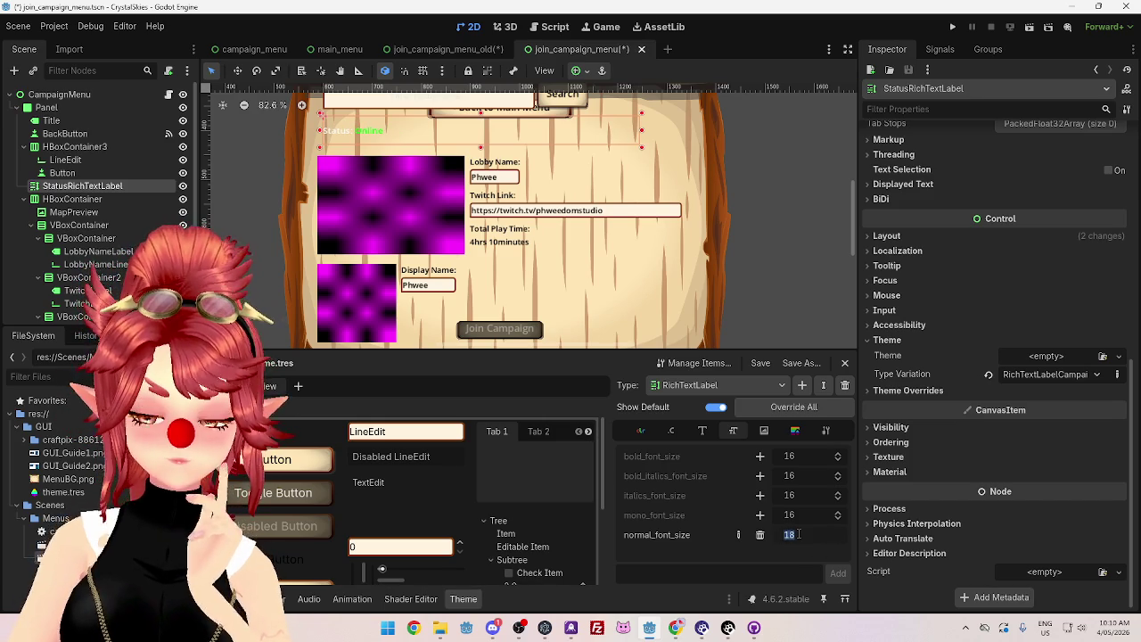
pyautogui.press('Up')
pyautogui.press('Up')
pyautogui.press('Return')
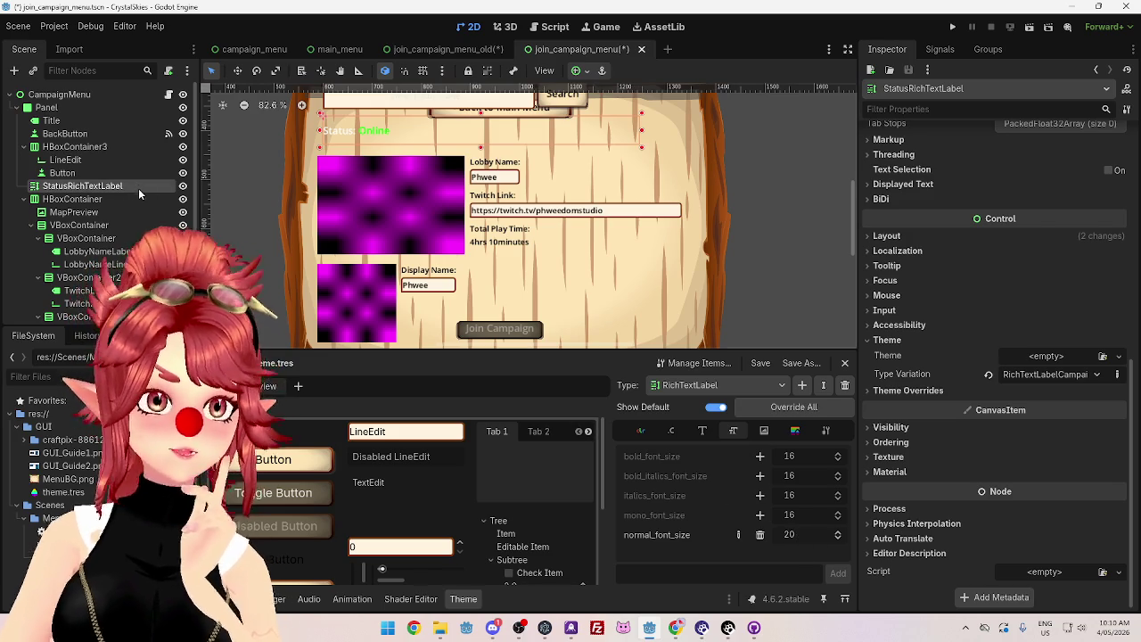
# Step: Expand the Status label's Layout > Transform to show its size and position values
pyautogui.scroll(3, 964, 422)
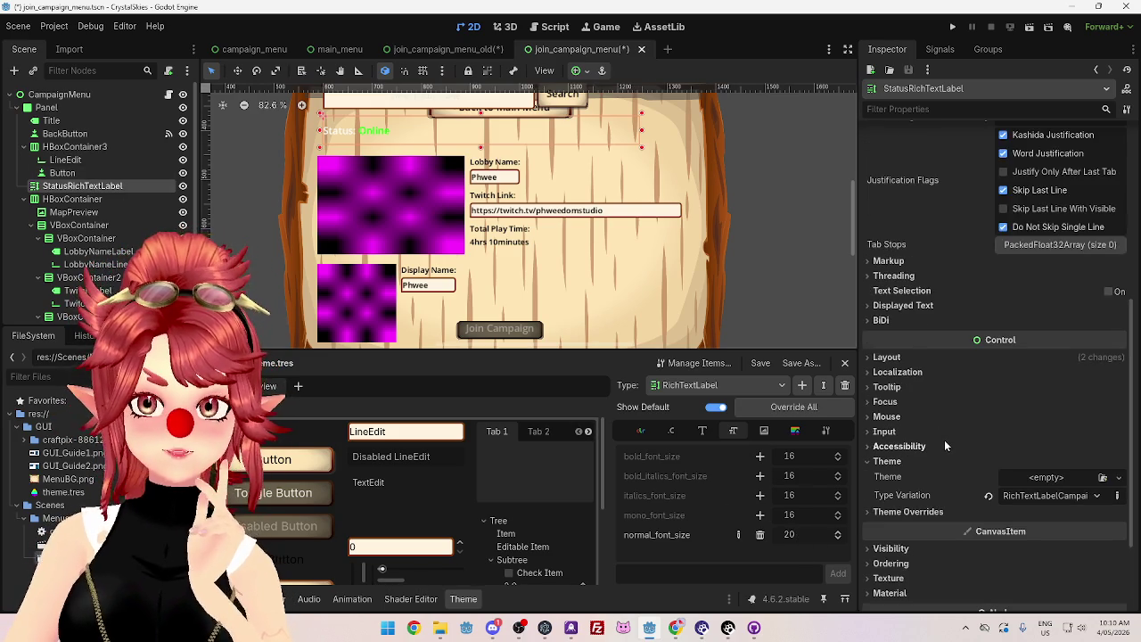
pyautogui.scroll(5, 913, 309)
pyautogui.scroll(-5, 911, 326)
pyautogui.scroll(10, 901, 357)
pyautogui.scroll(-11, 897, 373)
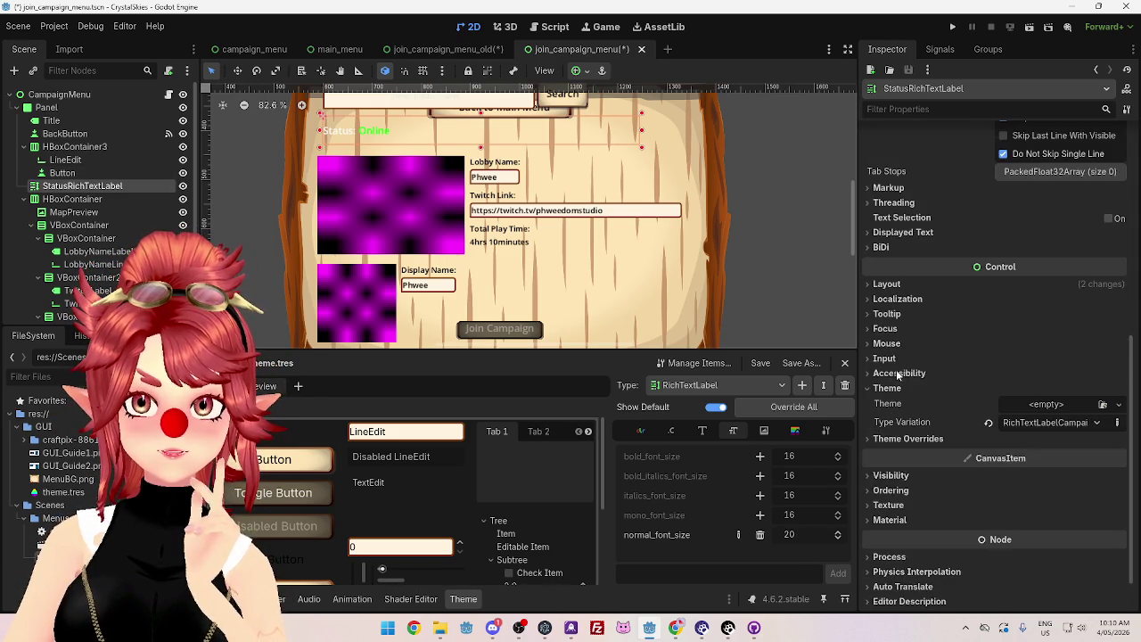
pyautogui.click(887, 284)
pyautogui.click(901, 421)
pyautogui.scroll(-3, 981, 419)
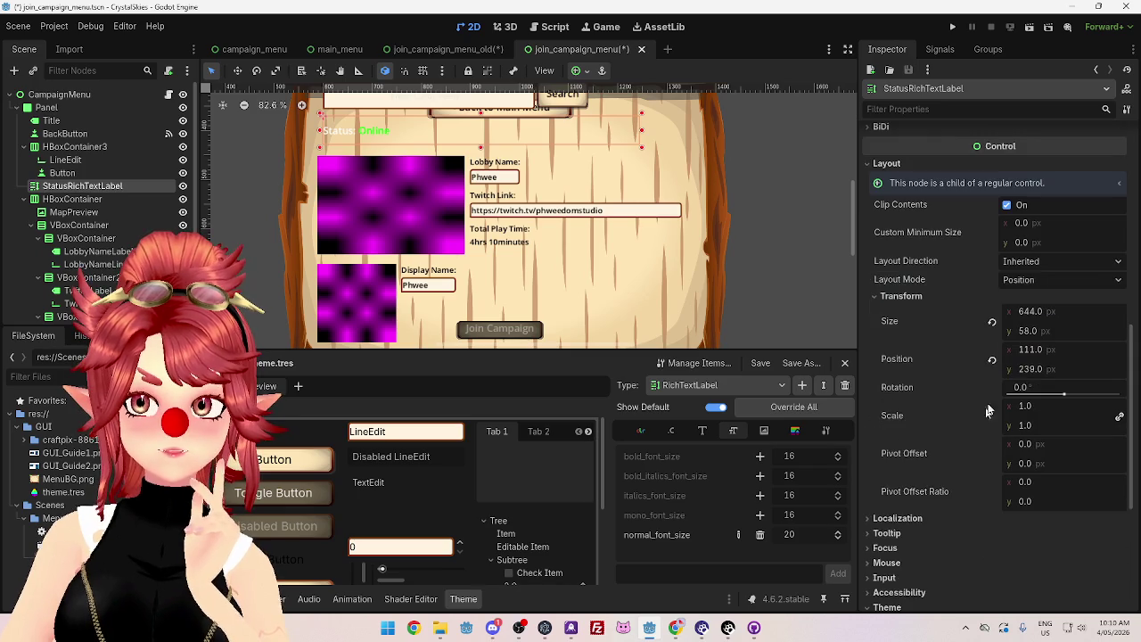
pyautogui.click(1030, 331)
# Step: Set the Status label's Size y to 0, then 20, then 30
pyautogui.write('0')
pyautogui.press('Return')
pyautogui.click(1040, 331)
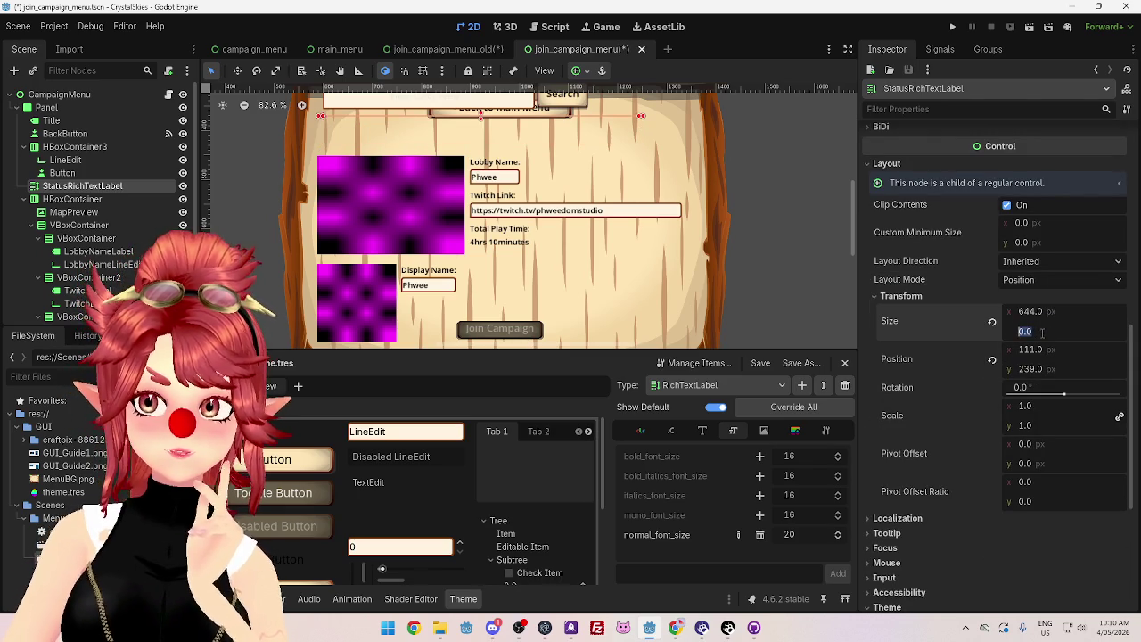
pyautogui.write('20')
pyautogui.press('Return')
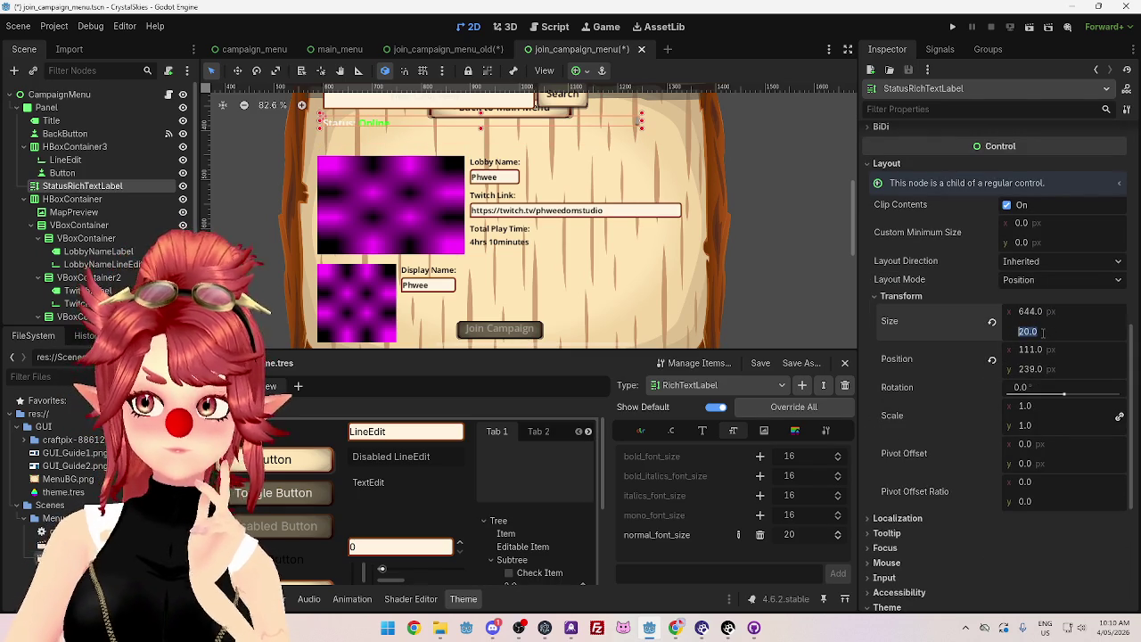
pyautogui.write('30')
pyautogui.press('Return')
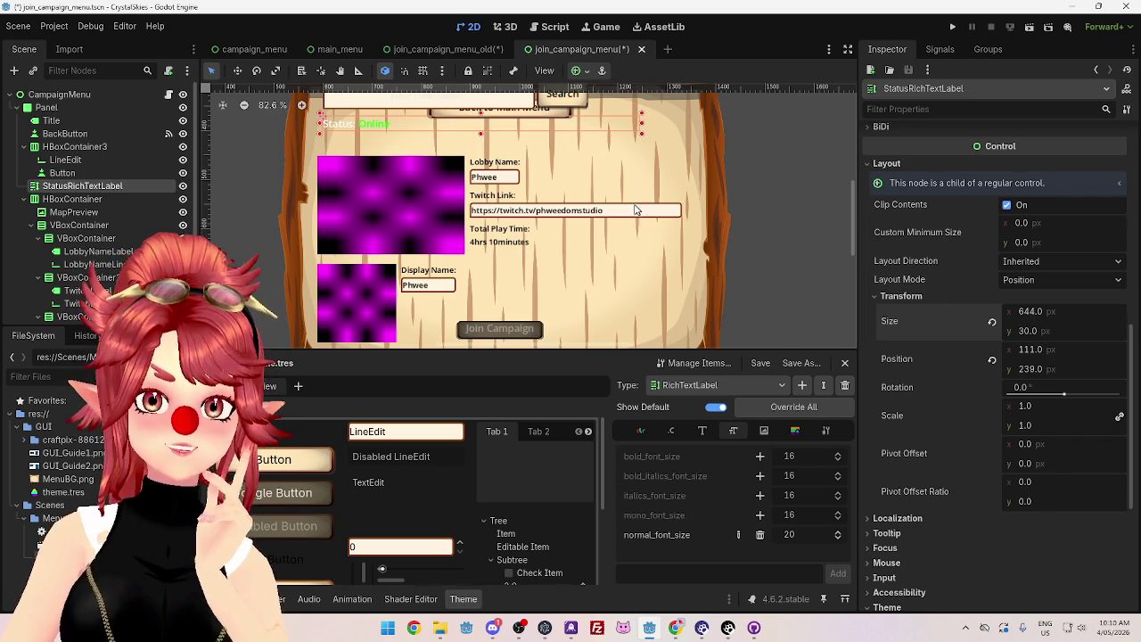
# Step: Nudge the label on the canvas, leaving it 644 × 30 px at 111, 239
pyautogui.scroll(-2, 741, 224)
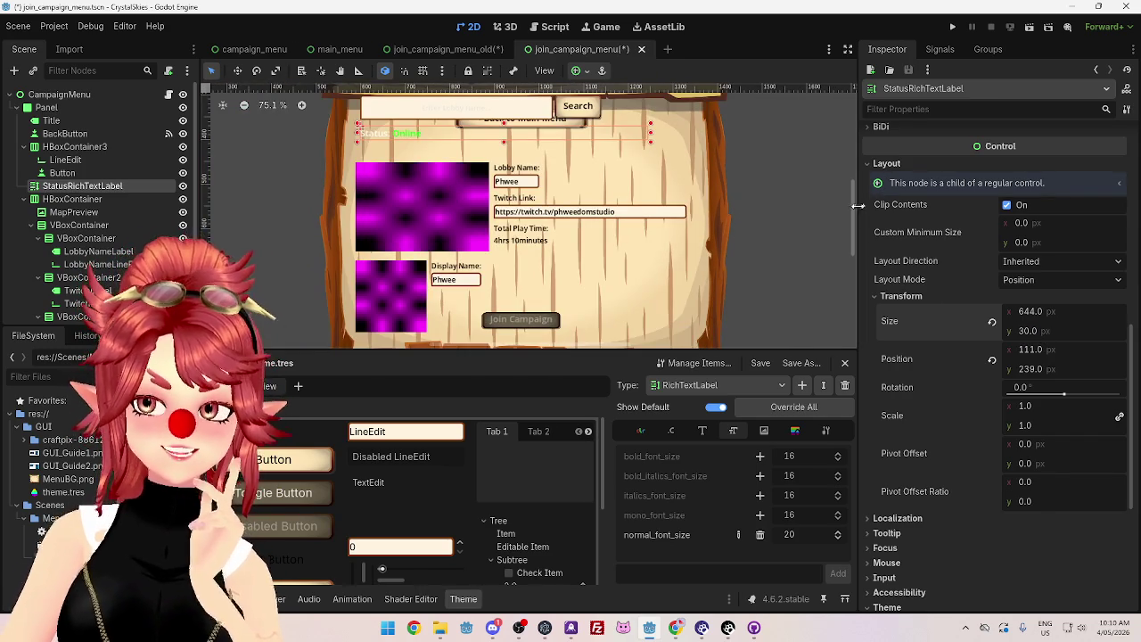
pyautogui.moveTo(853, 214)
pyautogui.mouseDown()
pyautogui.moveTo(850, 195)
pyautogui.moveTo(851, 208)
pyautogui.mouseUp()
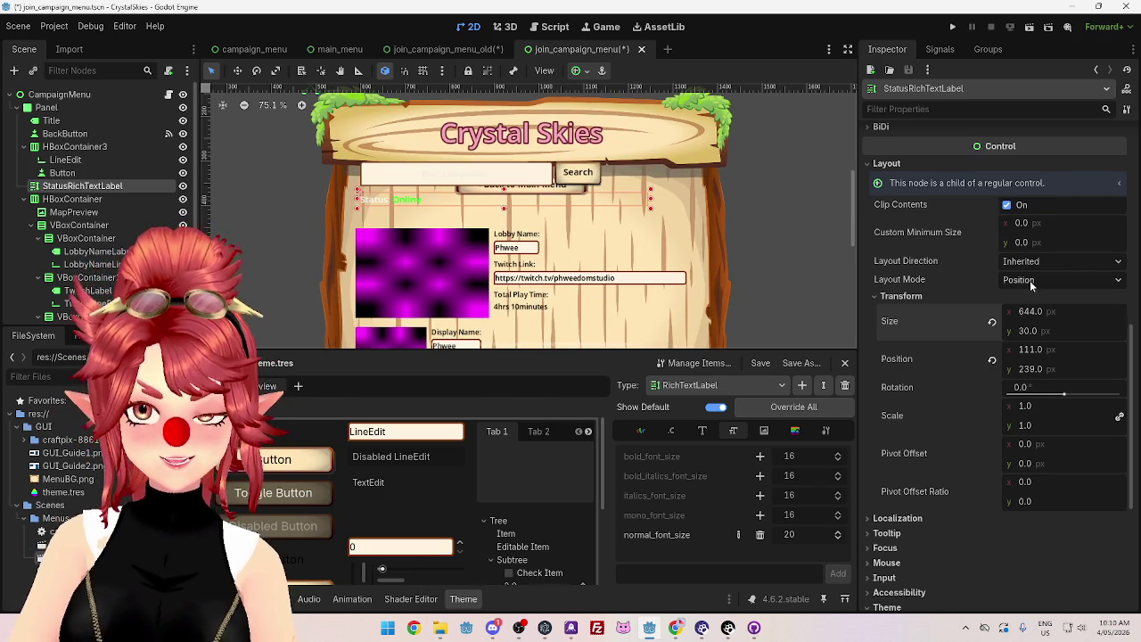
pyautogui.moveTo(854, 228); pyautogui.dragTo(854, 237)
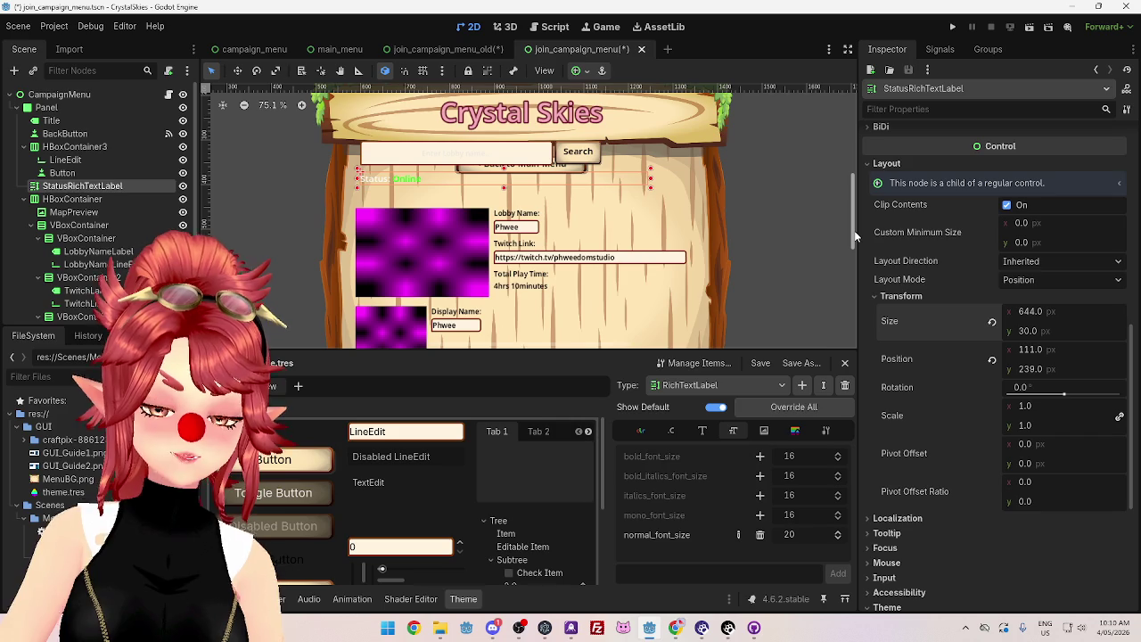
pyautogui.moveTo(854, 236); pyautogui.dragTo(854, 235)
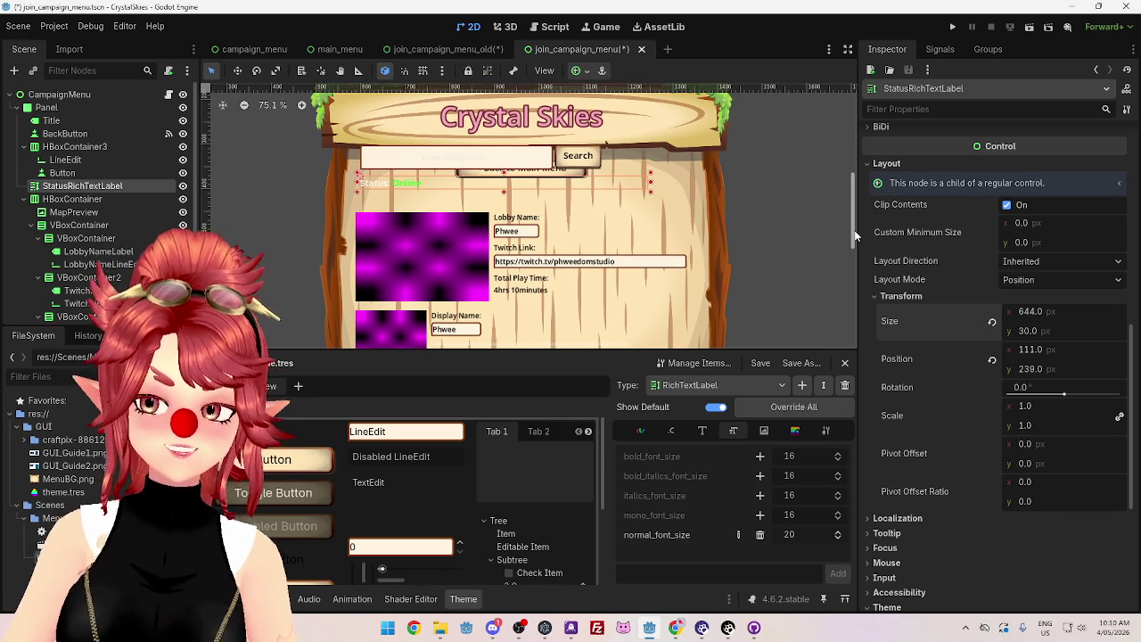
pyautogui.scroll(-1, 855, 234)
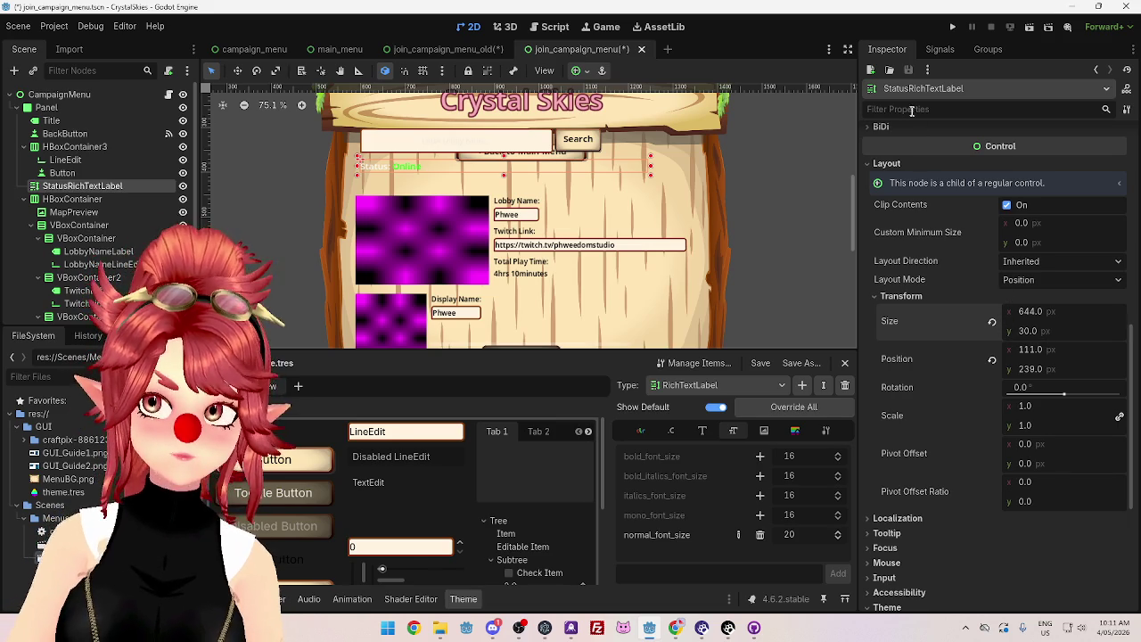
pyautogui.click(1030, 369)
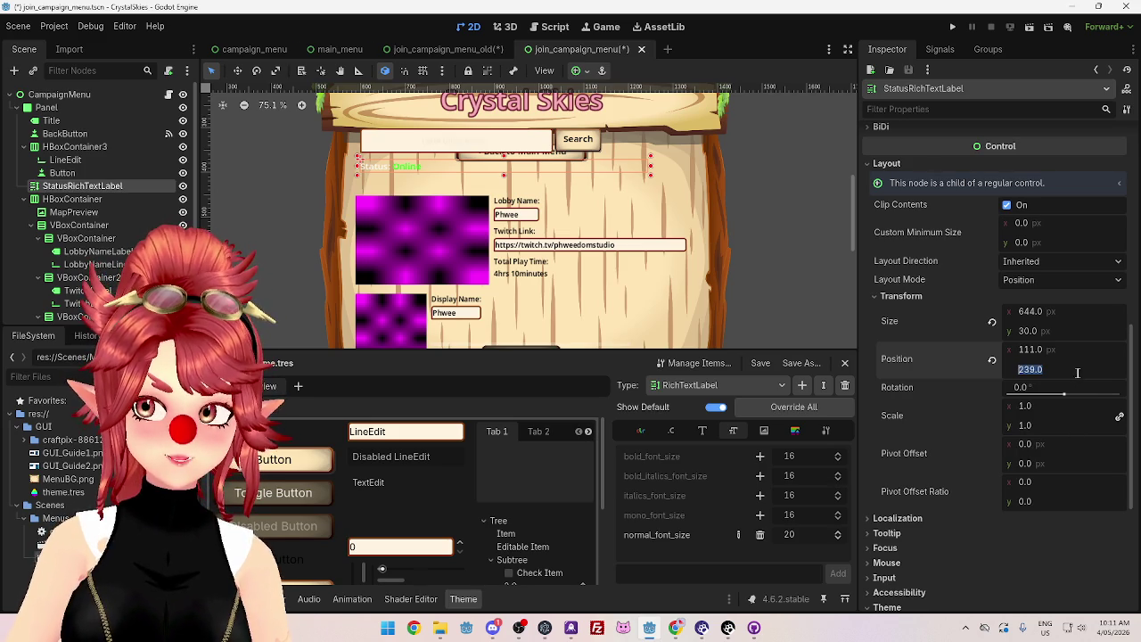
# Step: Move the Status label to position 100, 280 and narrow it to about 206 px wide
pyautogui.write('280')
pyautogui.press('Return')
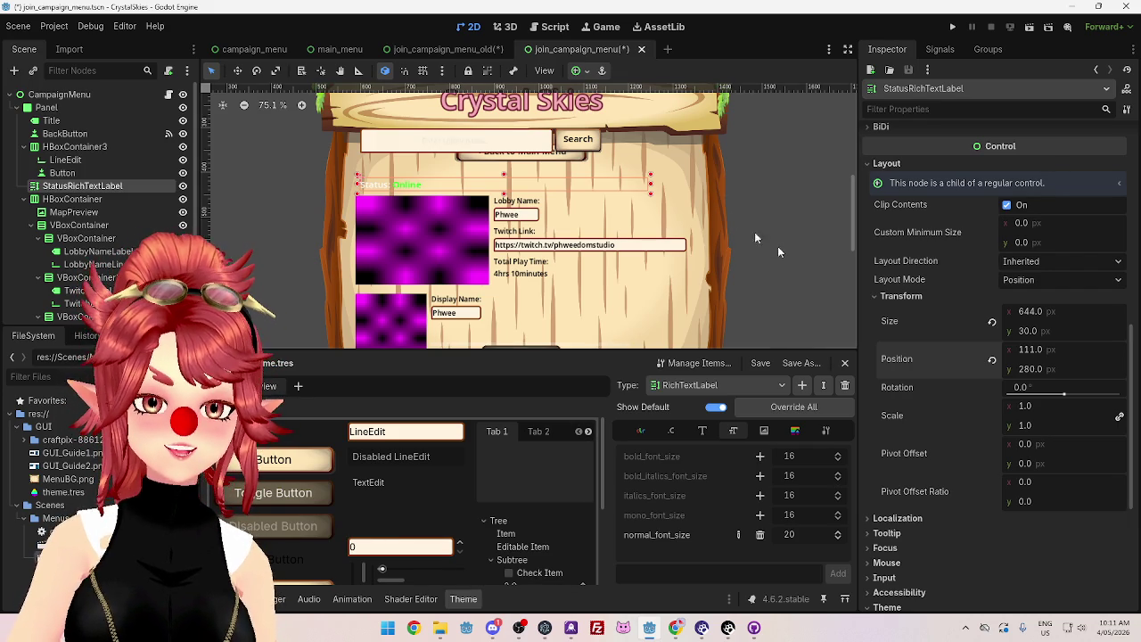
pyautogui.moveTo(640, 181); pyautogui.dragTo(455, 201)
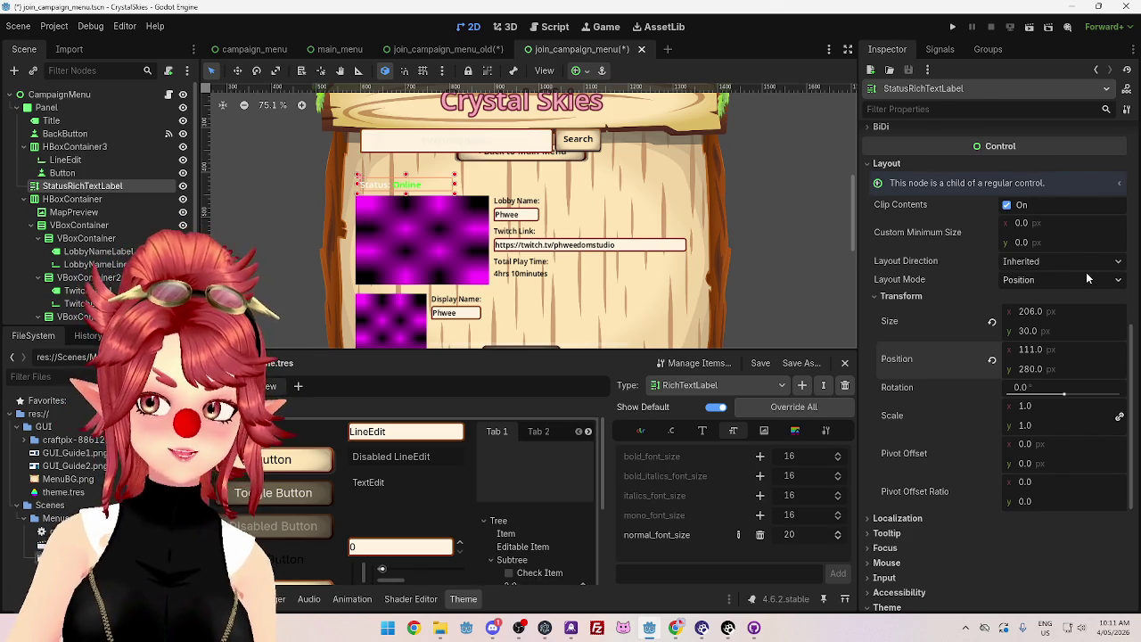
pyautogui.click(1030, 350)
pyautogui.write('100')
pyautogui.press('Return')
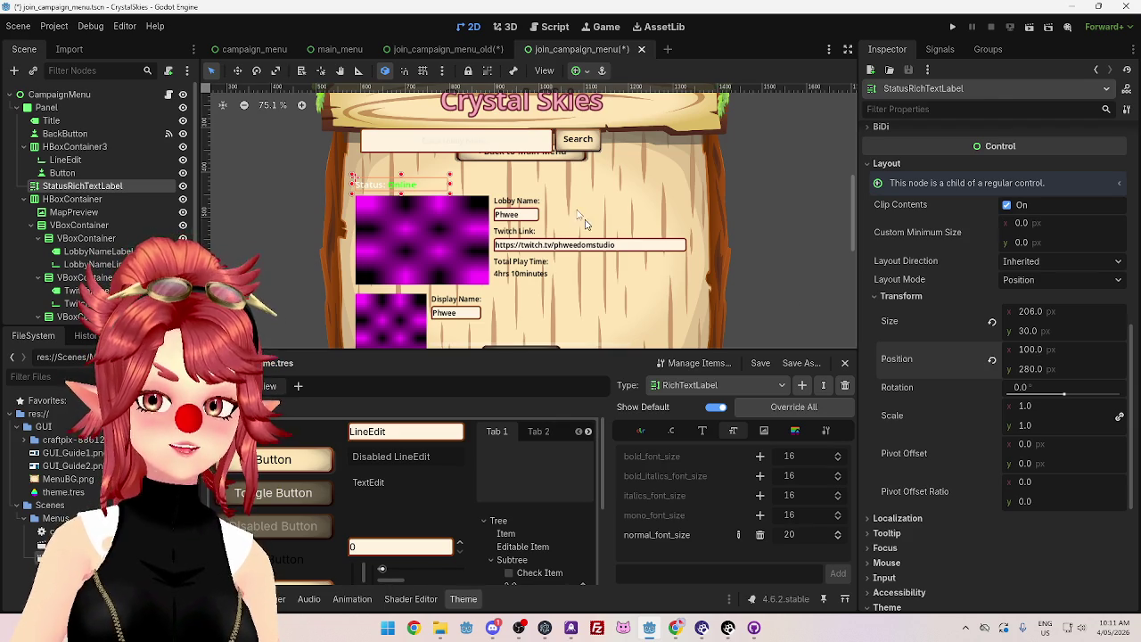
pyautogui.click(399, 148)
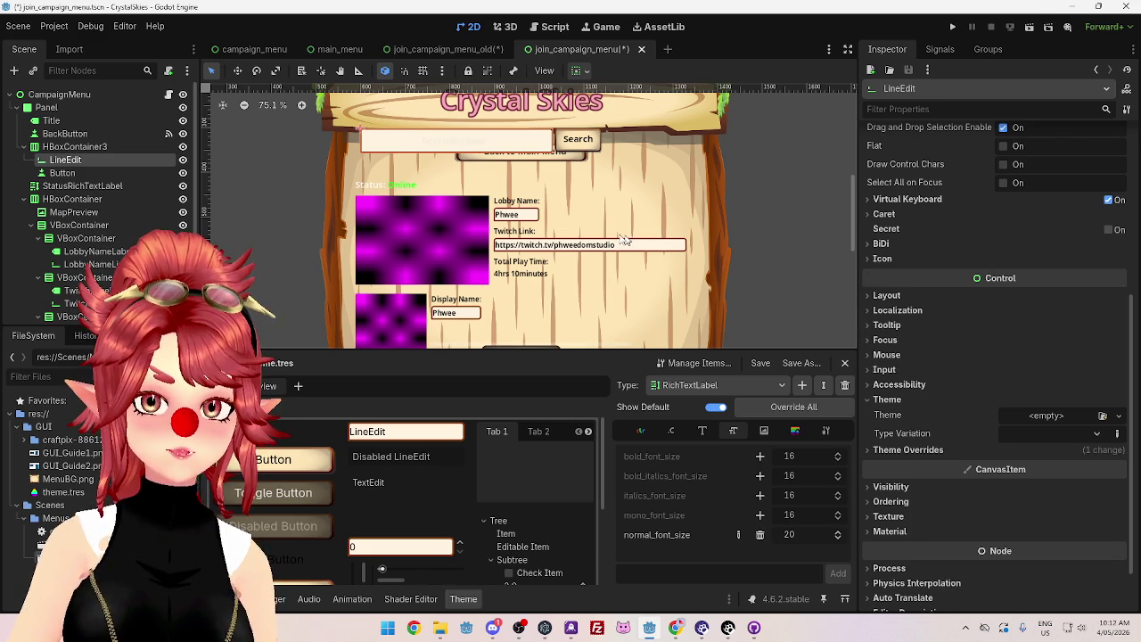
pyautogui.scroll(-1, 468, 195)
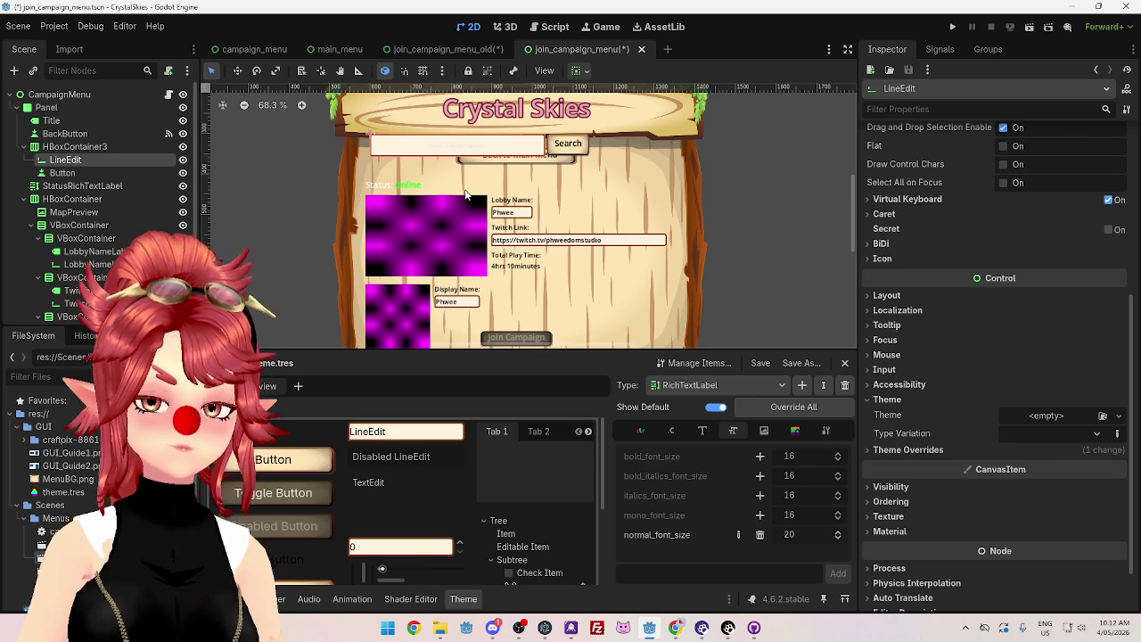
pyautogui.scroll(2, 464, 195)
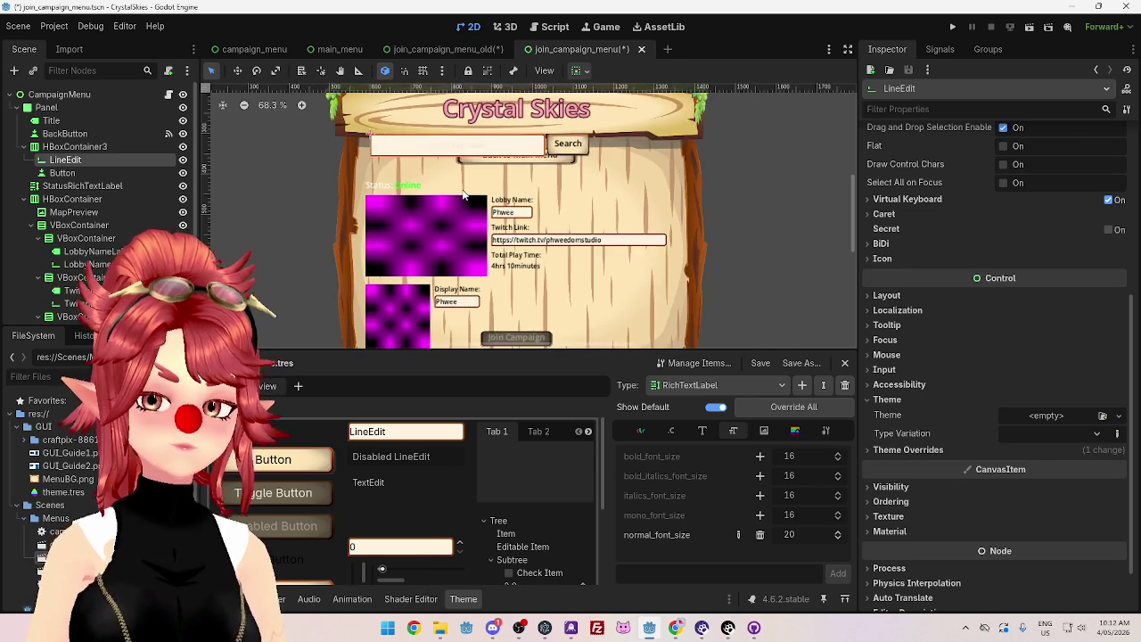
pyautogui.scroll(1, 463, 194)
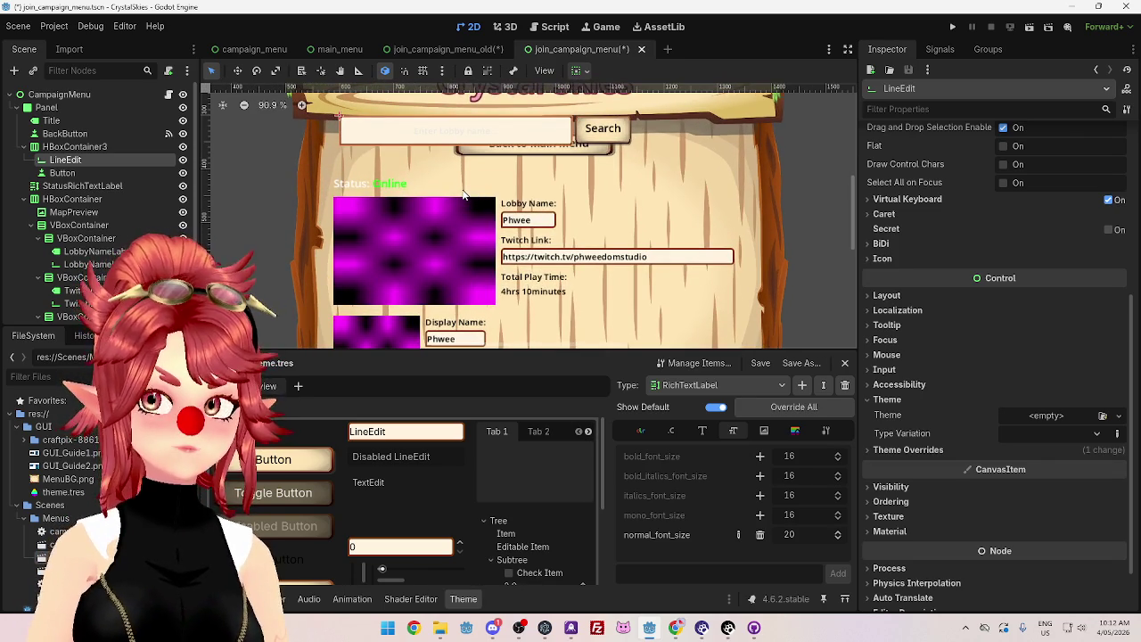
pyautogui.scroll(-2, 464, 194)
pyautogui.scroll(-1, 463, 194)
pyautogui.scroll(2, 464, 194)
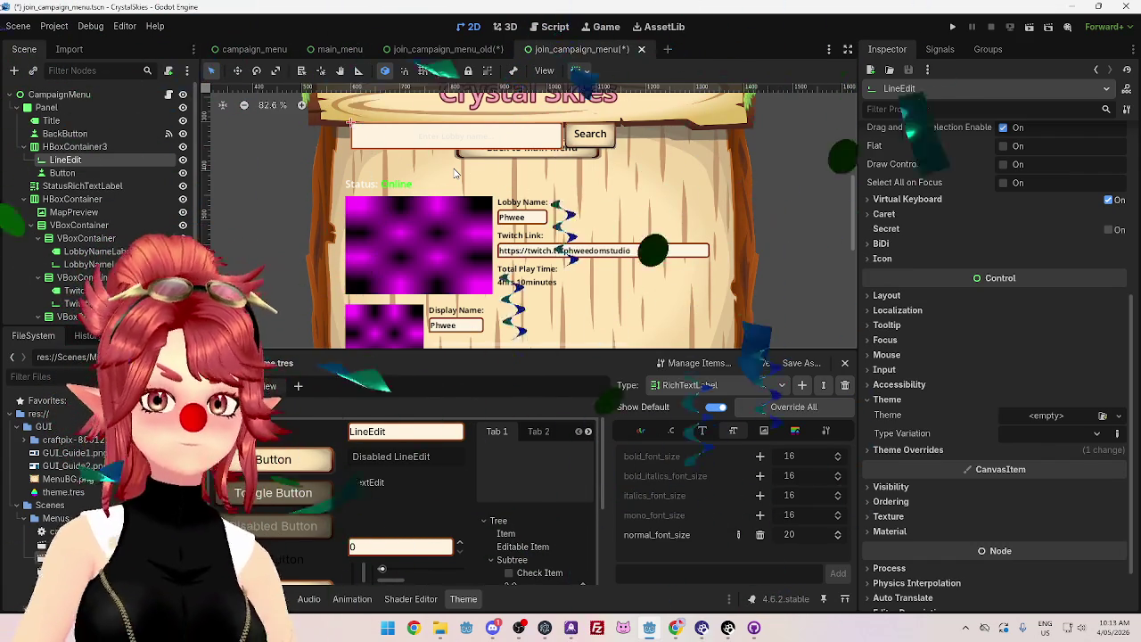
pyautogui.scroll(1, 702, 185)
pyautogui.scroll(-1, 905, 263)
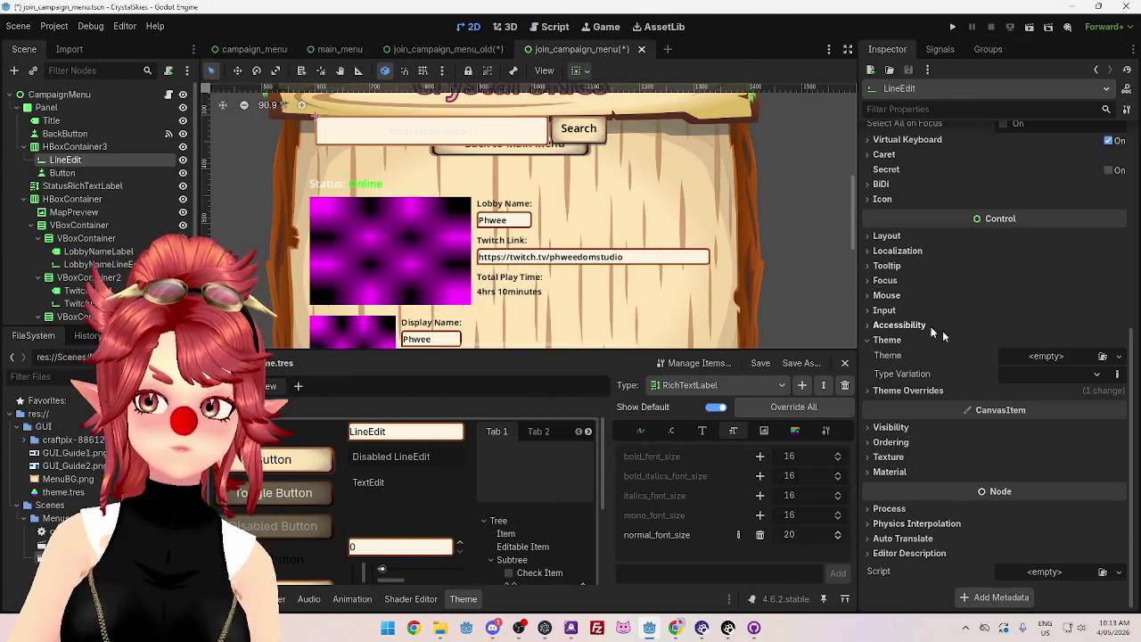
pyautogui.scroll(-3, 686, 270)
pyautogui.scroll(5, 955, 320)
pyautogui.click(455, 185)
pyautogui.click(446, 178)
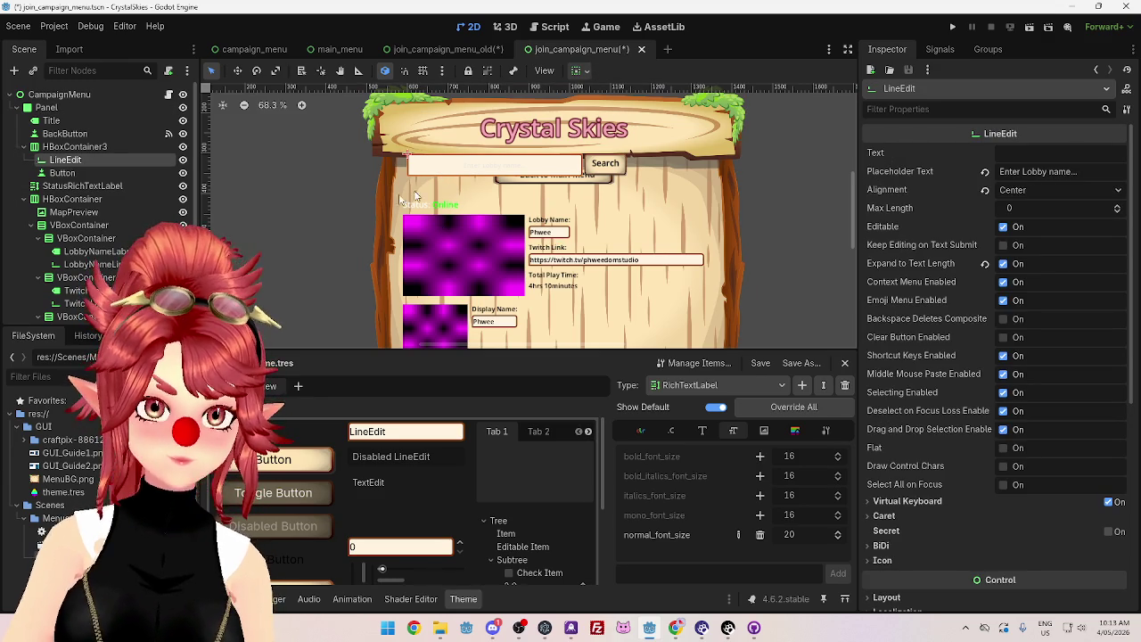
pyautogui.scroll(-5, 954, 455)
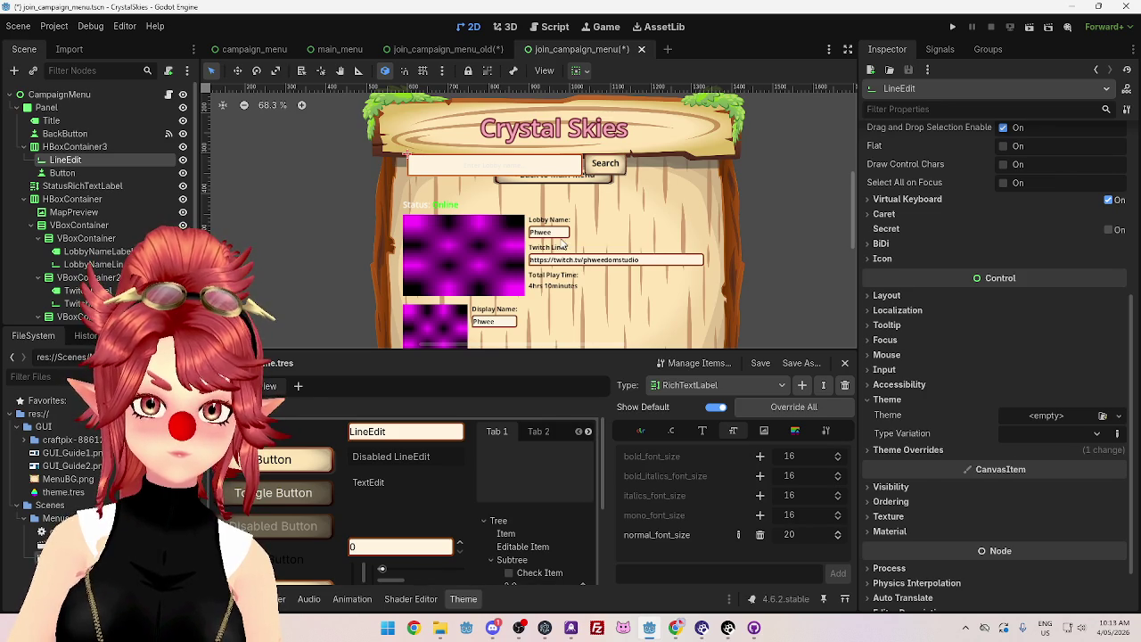
pyautogui.click(557, 234)
pyautogui.scroll(-5, 1026, 437)
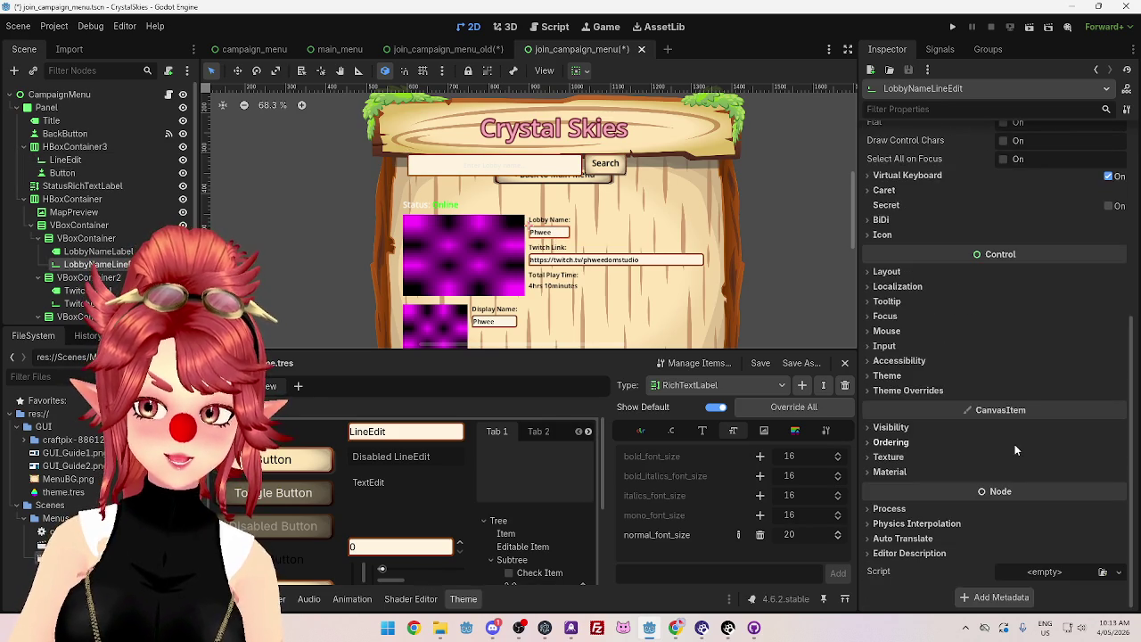
pyautogui.click(558, 258)
pyautogui.click(549, 233)
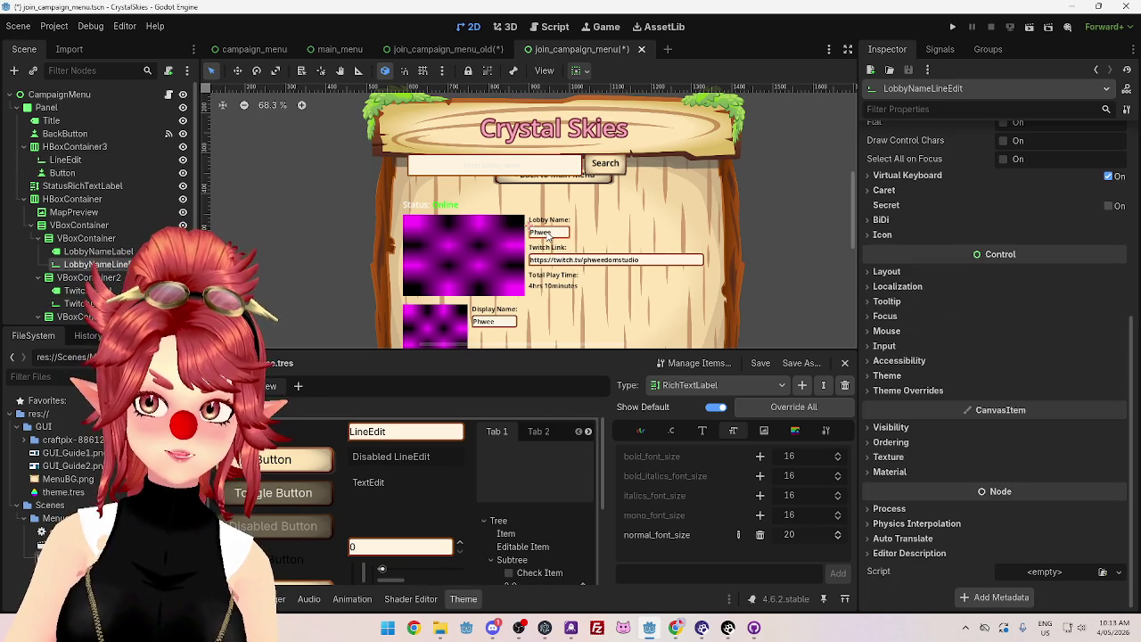
pyautogui.click(554, 261)
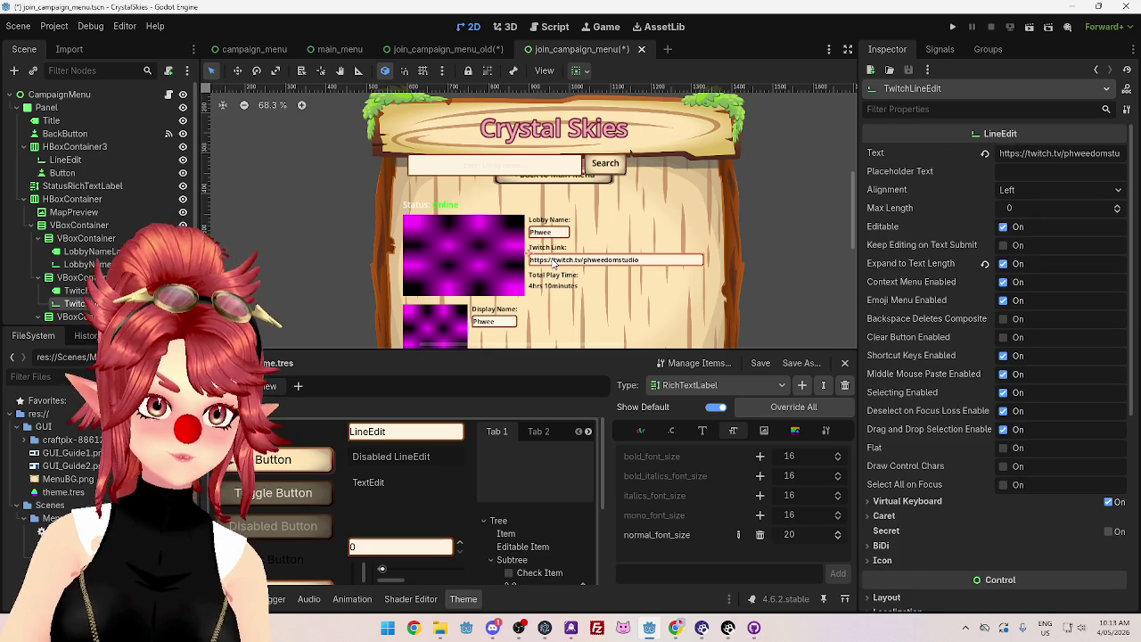
pyautogui.click(556, 234)
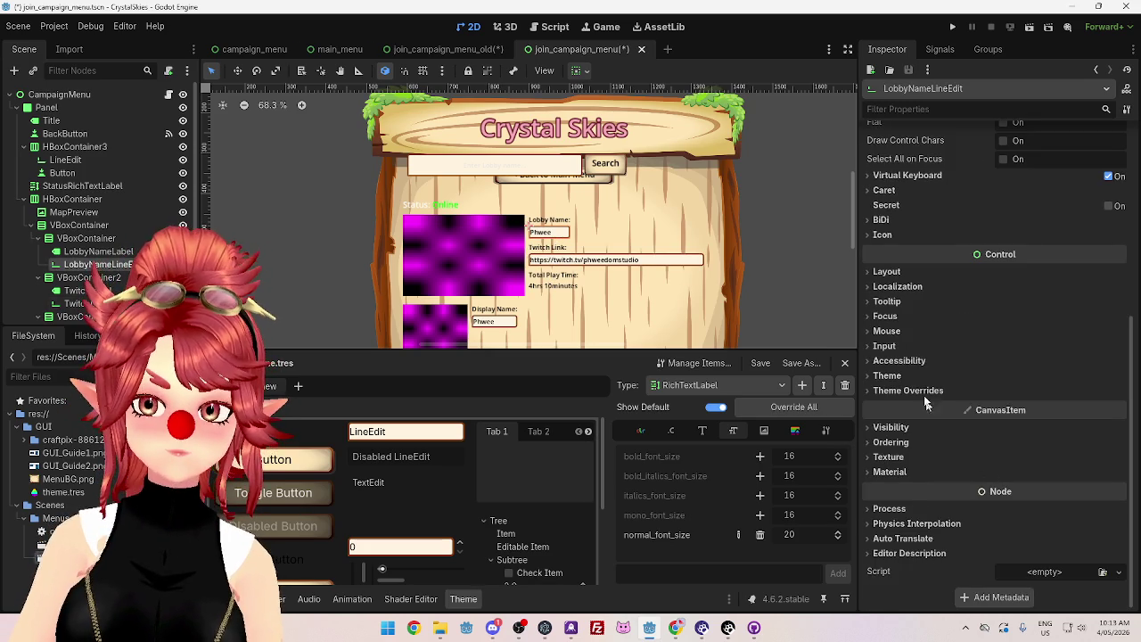
pyautogui.click(889, 376)
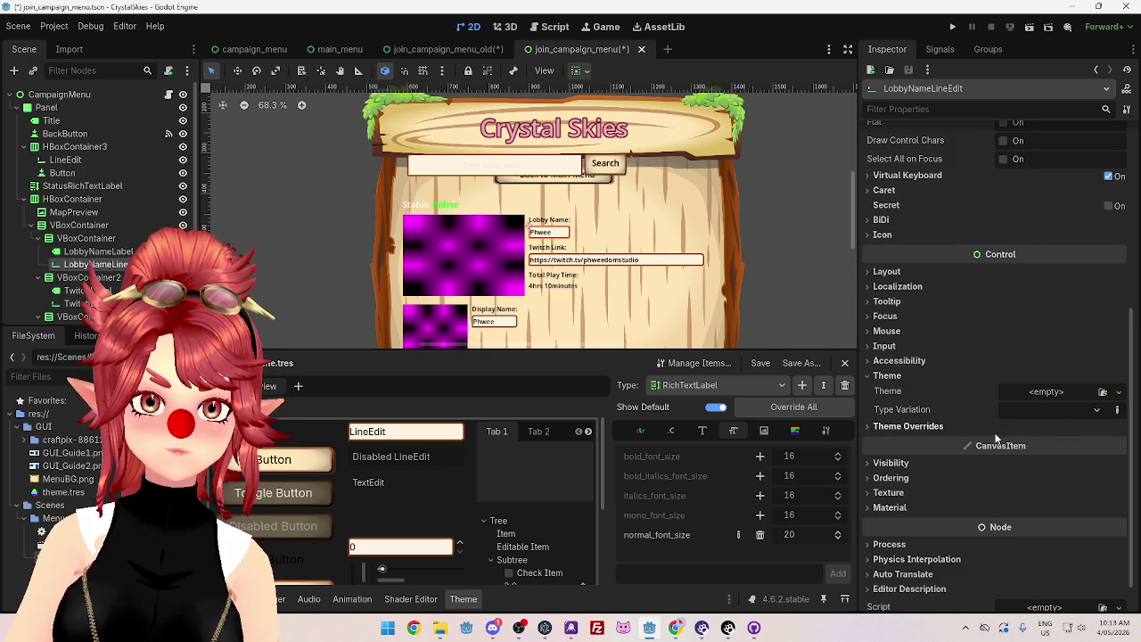
pyautogui.click(463, 167)
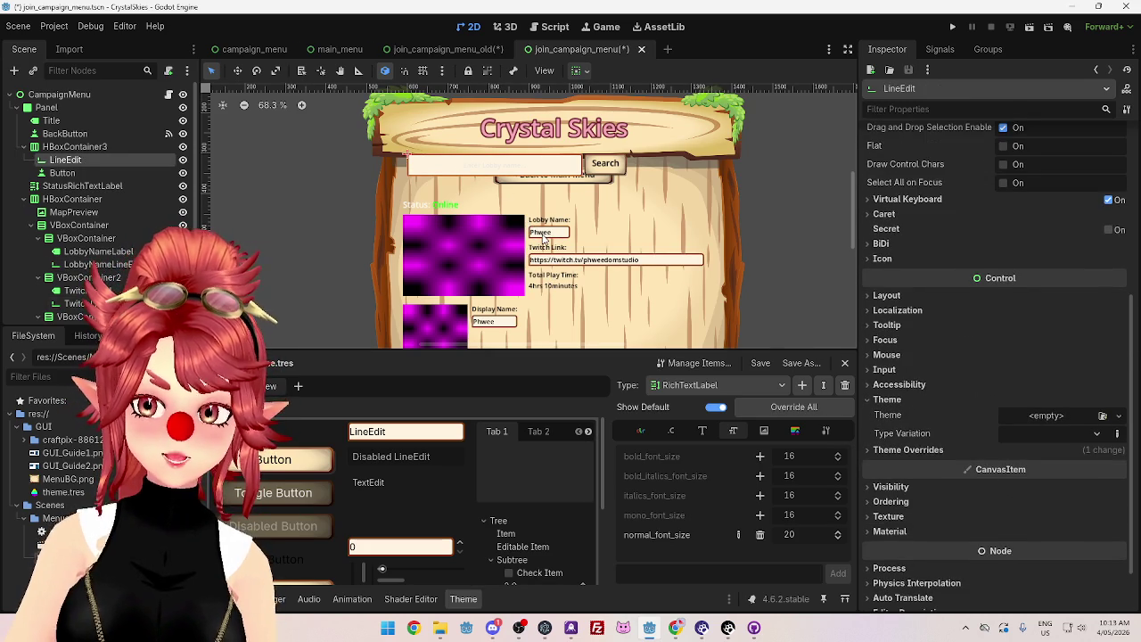
pyautogui.click(543, 237)
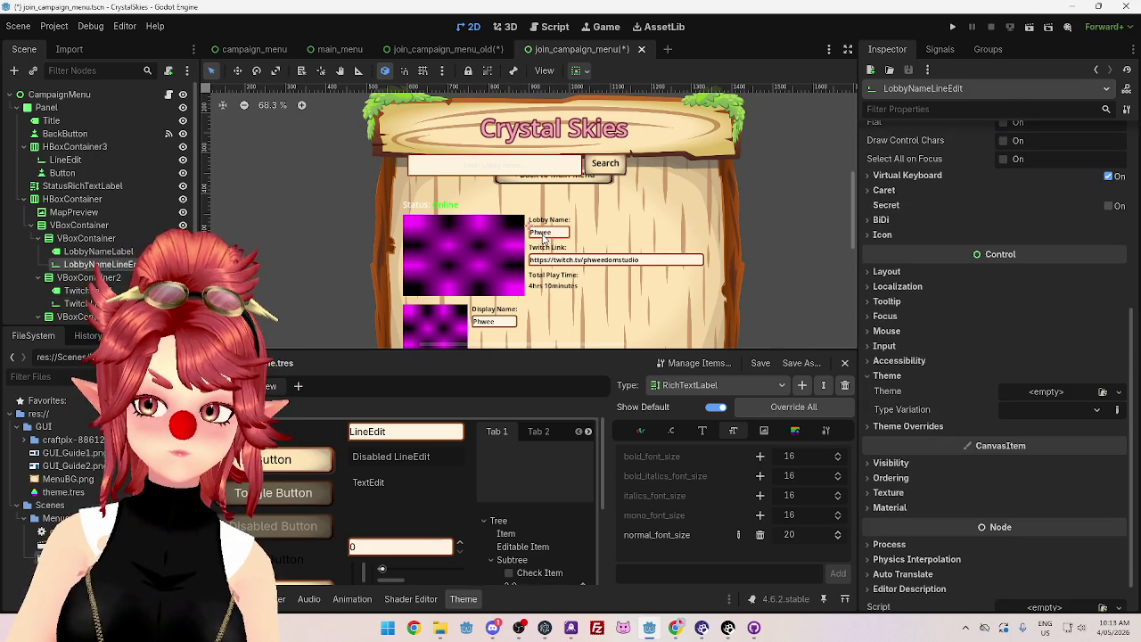
pyautogui.click(465, 167)
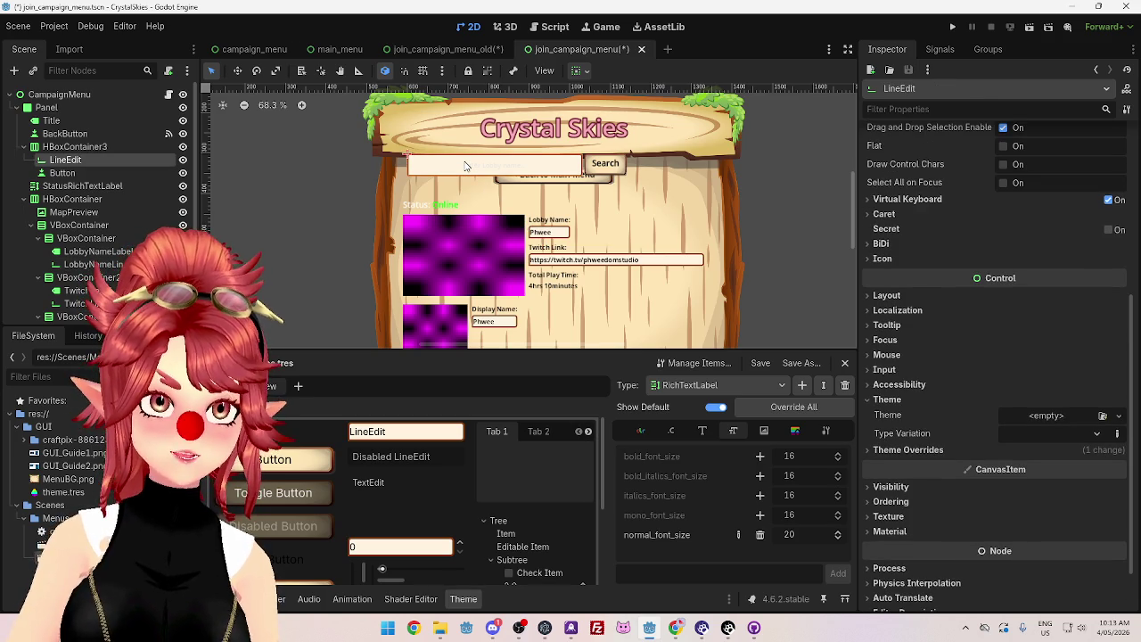